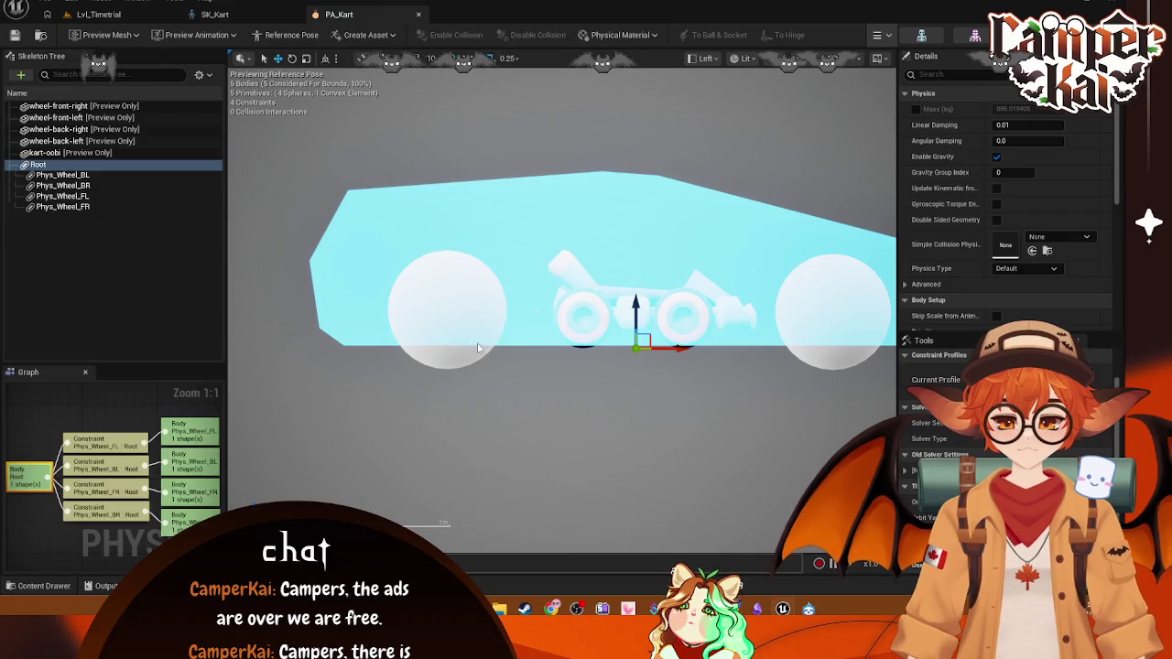
- Nudge the Phys_Wheel_BR body along X, then select its constraint to Root
left_click(475, 349)
left_click(586, 264)
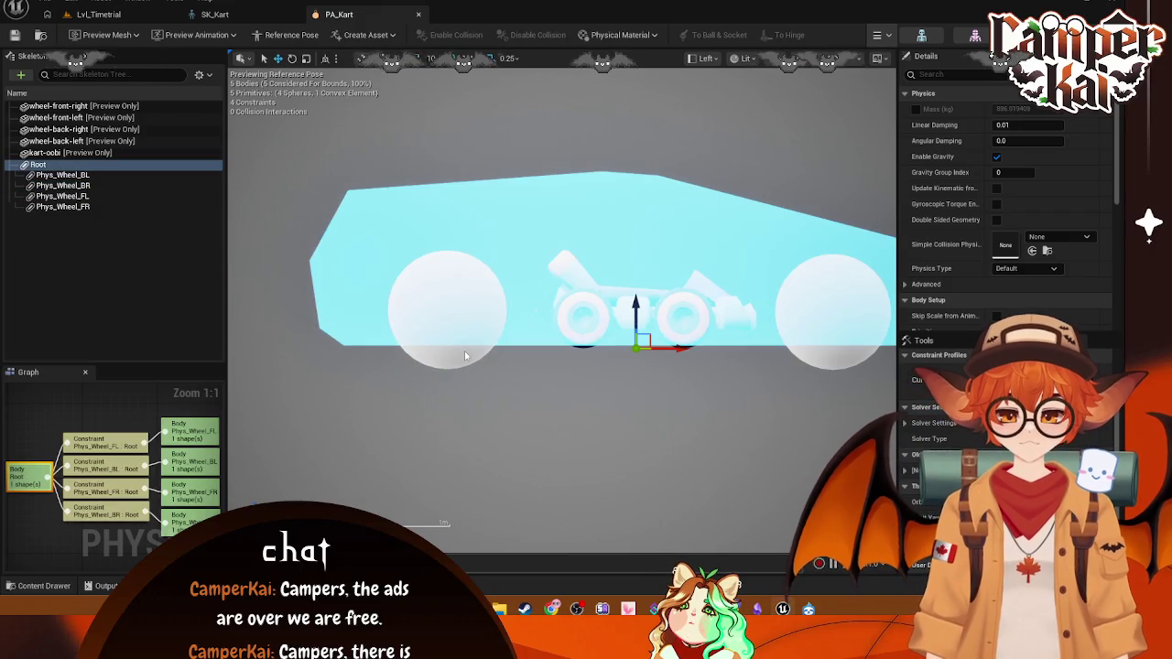
left_click(482, 312)
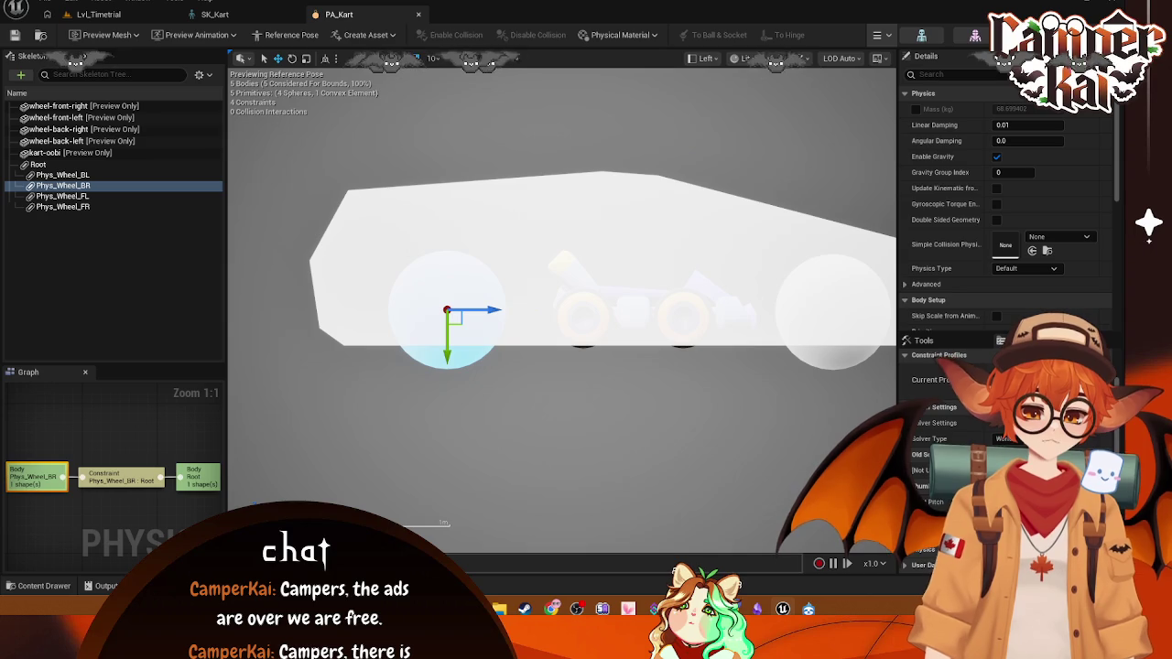
mouse_move(492, 311)
left_mouse_down()
mouse_move(631, 313)
mouse_move(607, 313)
mouse_move(627, 340)
mouse_move(482, 326)
left_mouse_up()
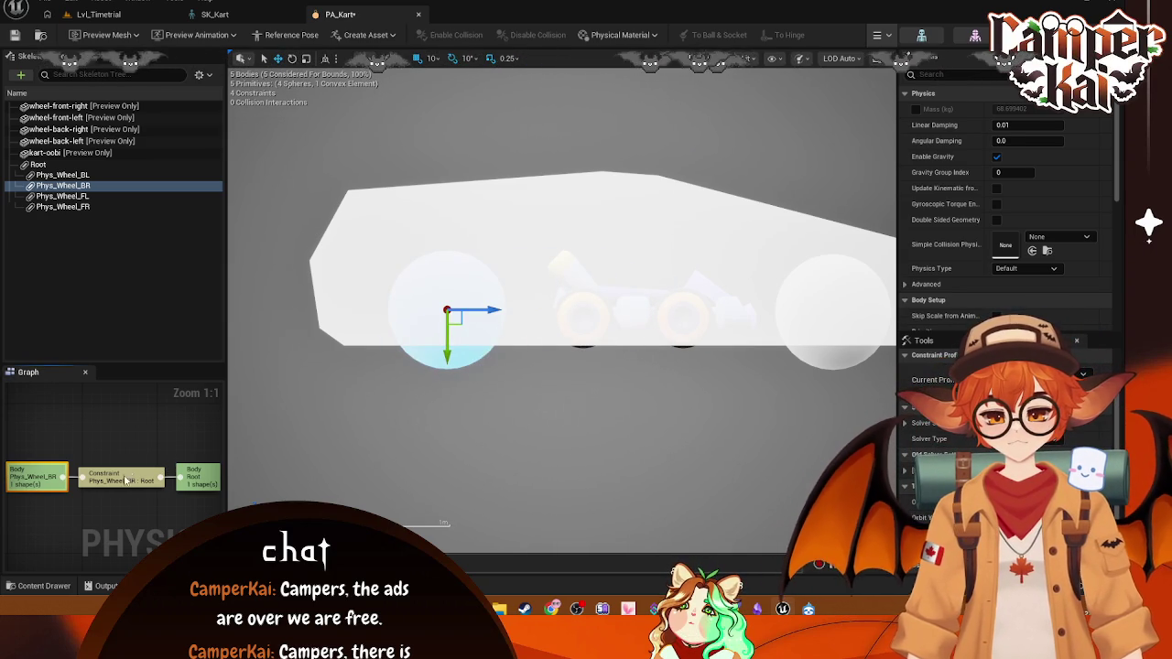
left_click(526, 323)
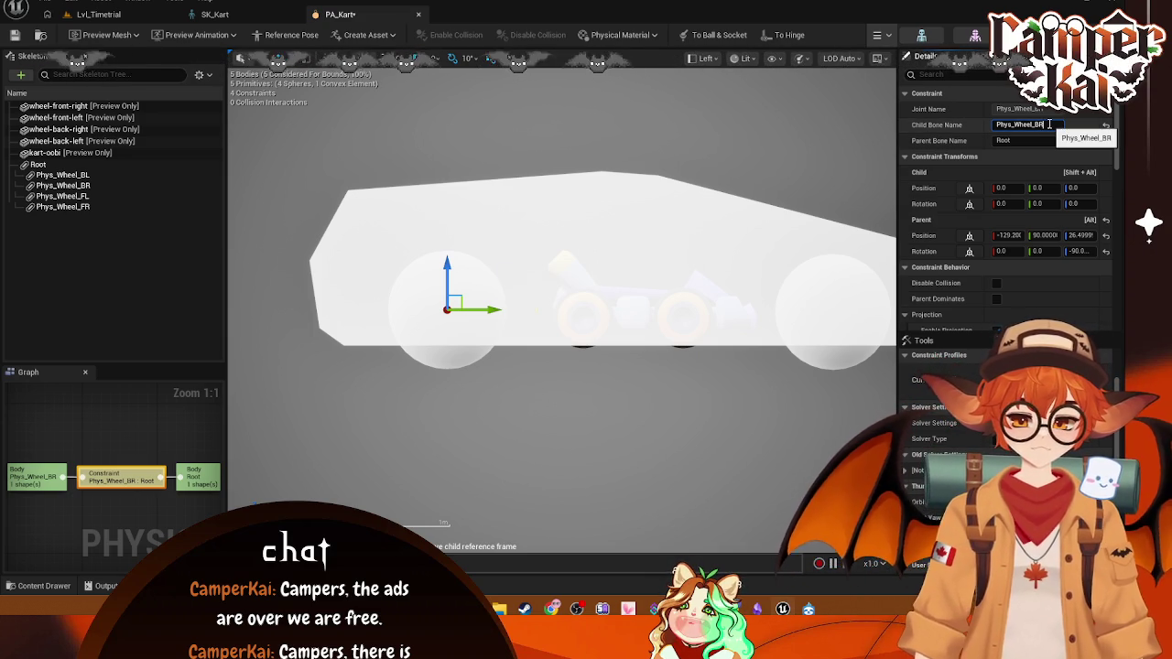
- Check the constraint's child bone and slide its joint along X toward the kart
left_click(1048, 123)
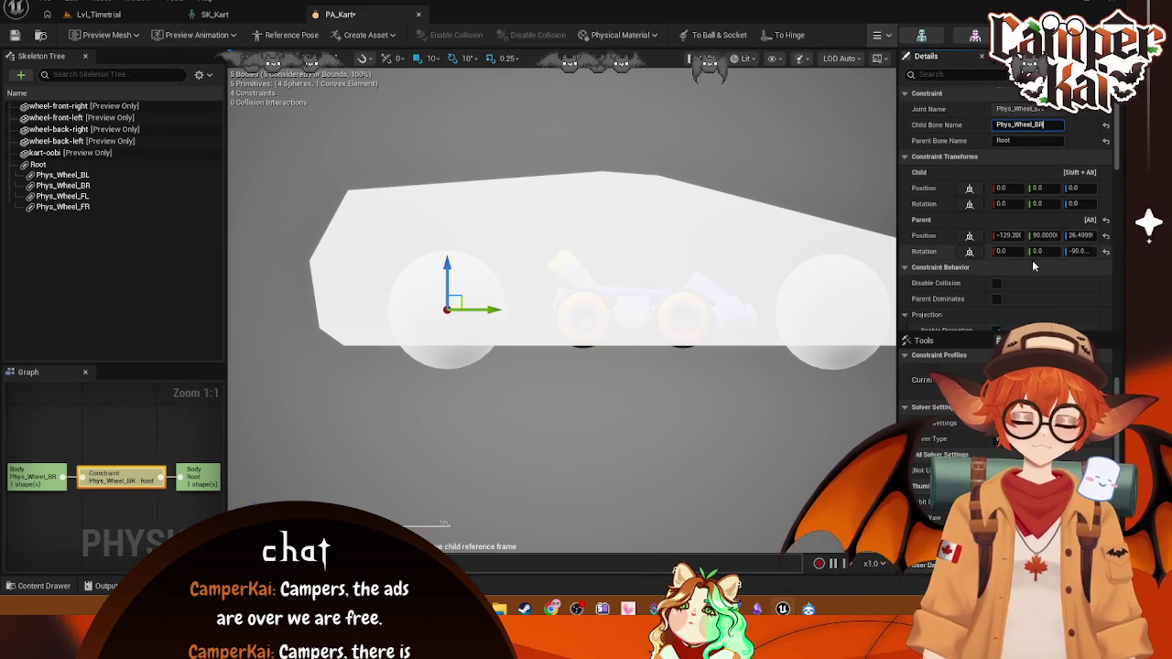
scroll(1045, 141, "down", 2)
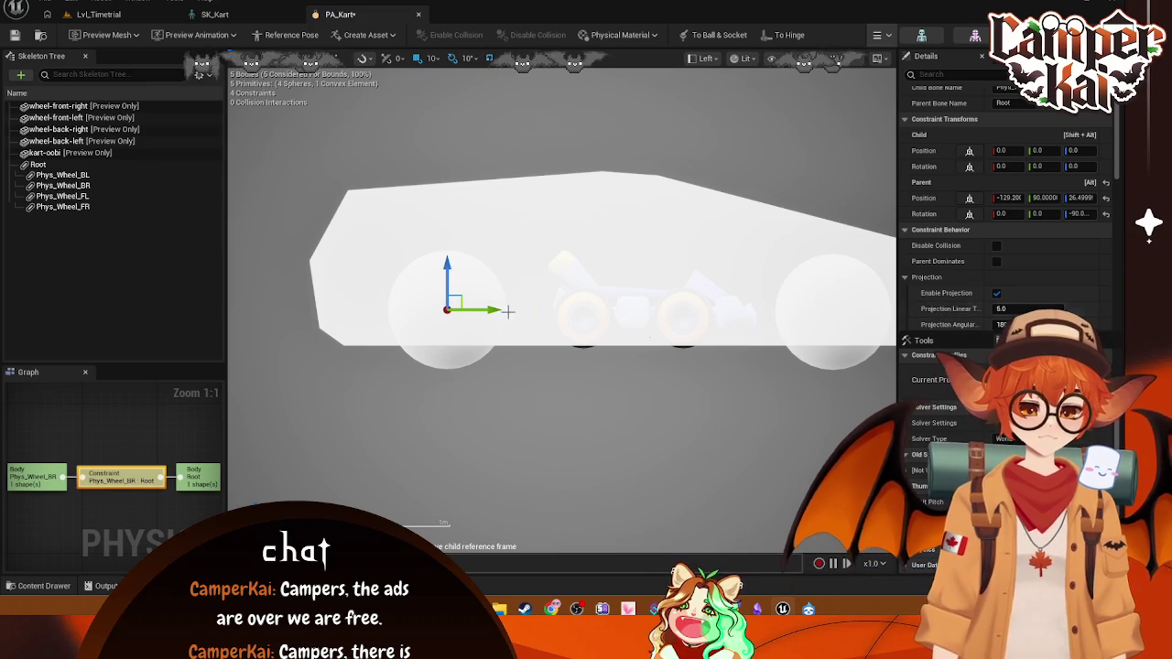
left_click_drag(494, 308, 624, 310)
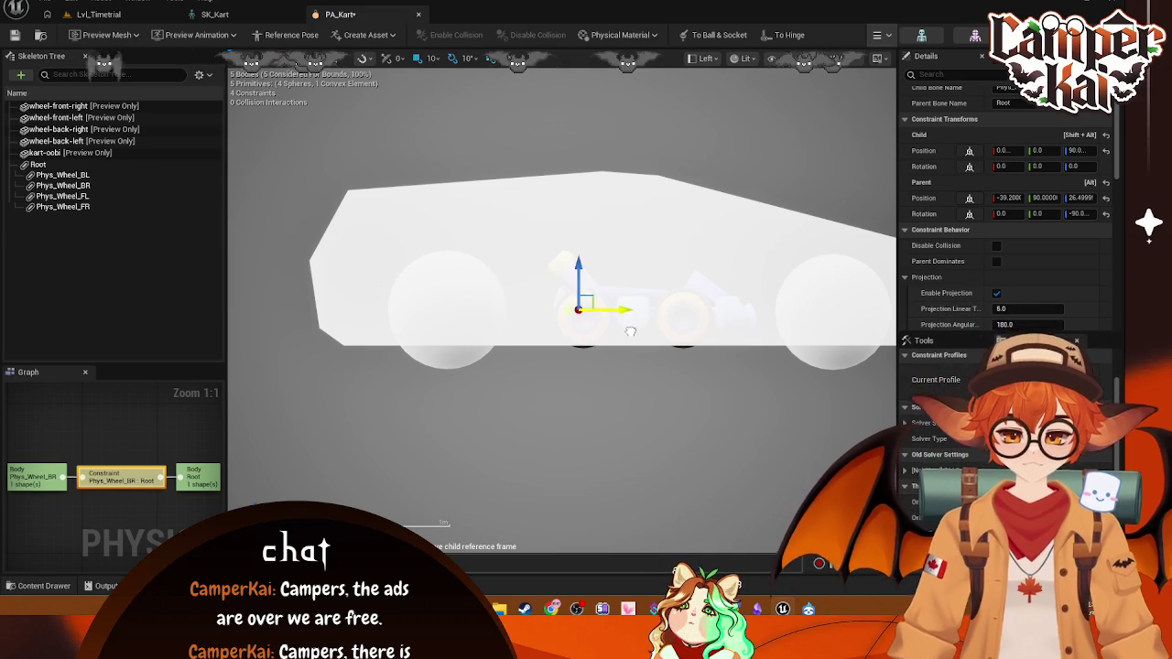
- Switch the viewport to Perspective and move the joint onto the back-right wheel
left_click(708, 59)
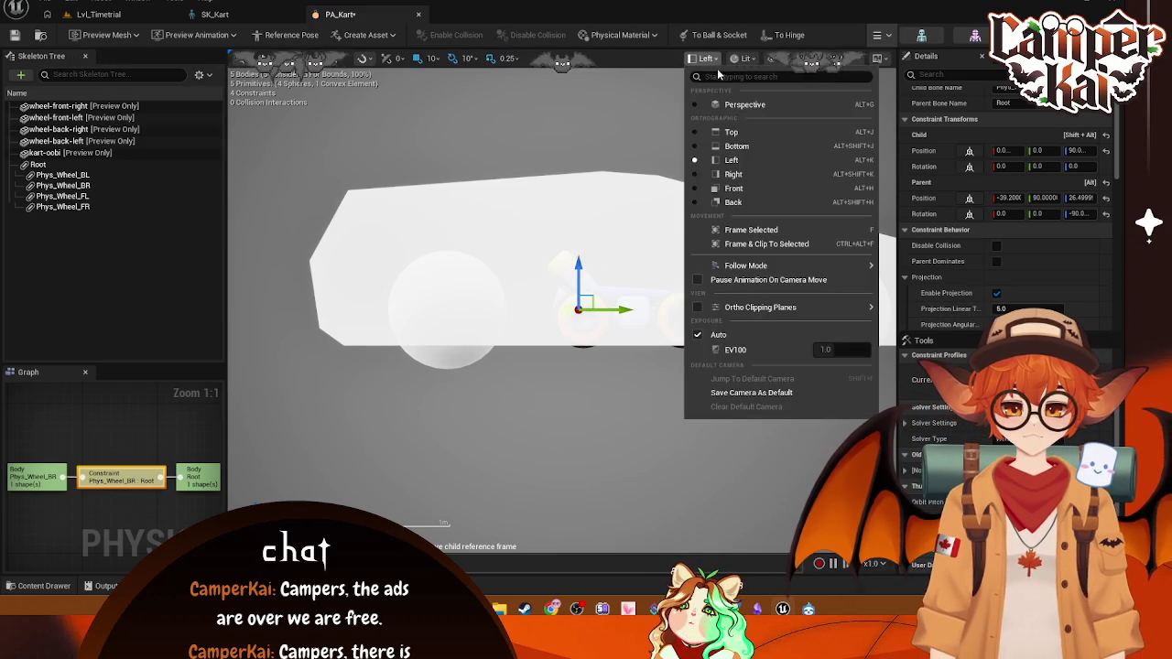
left_click(728, 105)
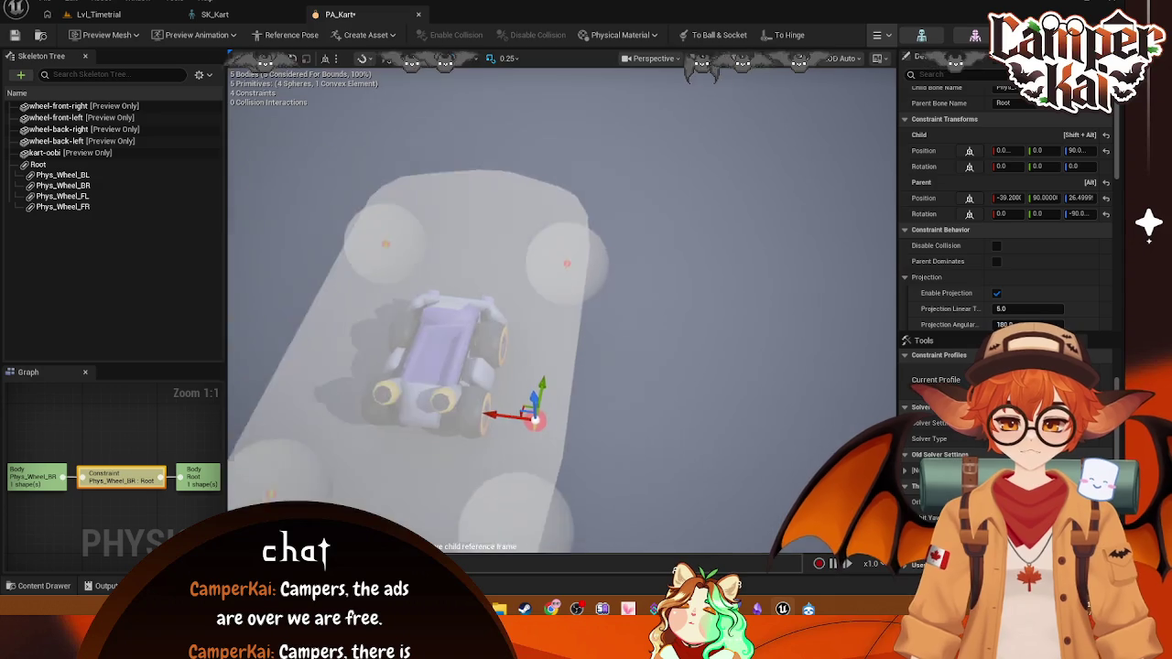
left_click_drag(522, 277, 462, 271)
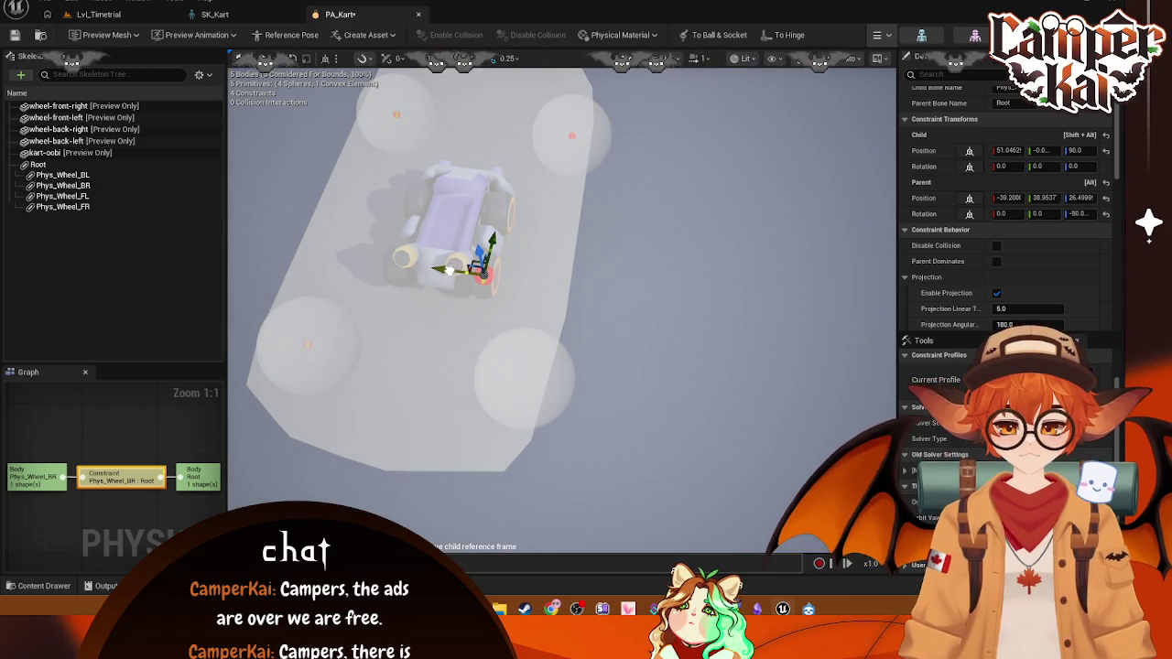
left_click_drag(618, 352, 584, 234)
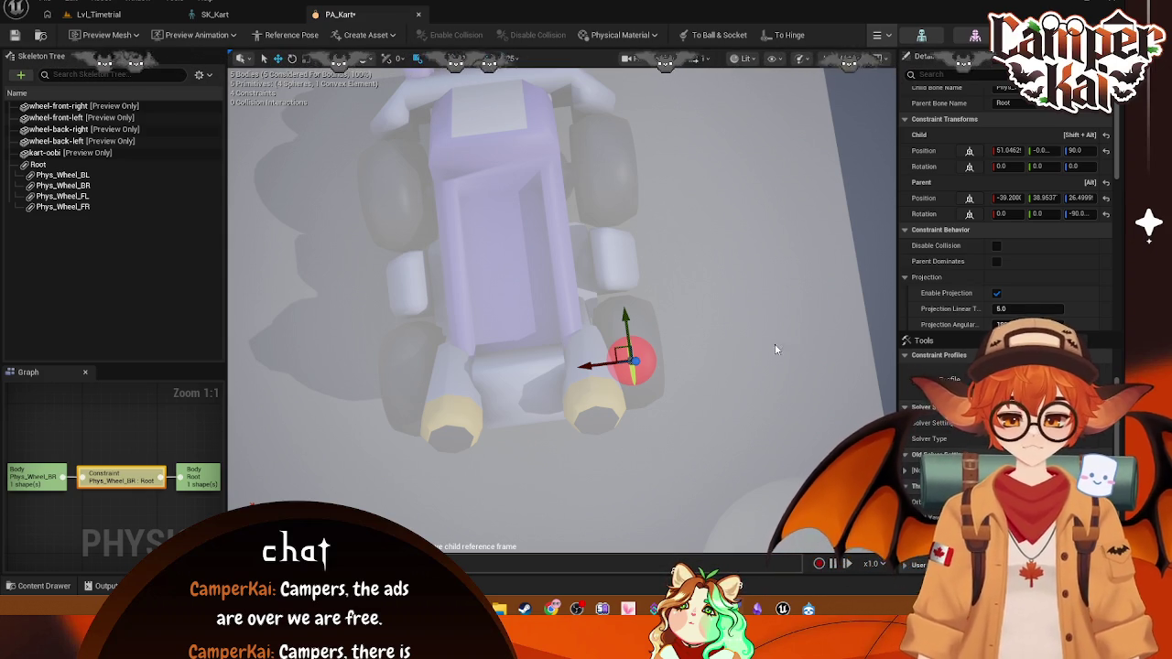
- Select the Phys_Wheel_FL constraint and drag its joint onto the front-left wheel
left_click(39, 165)
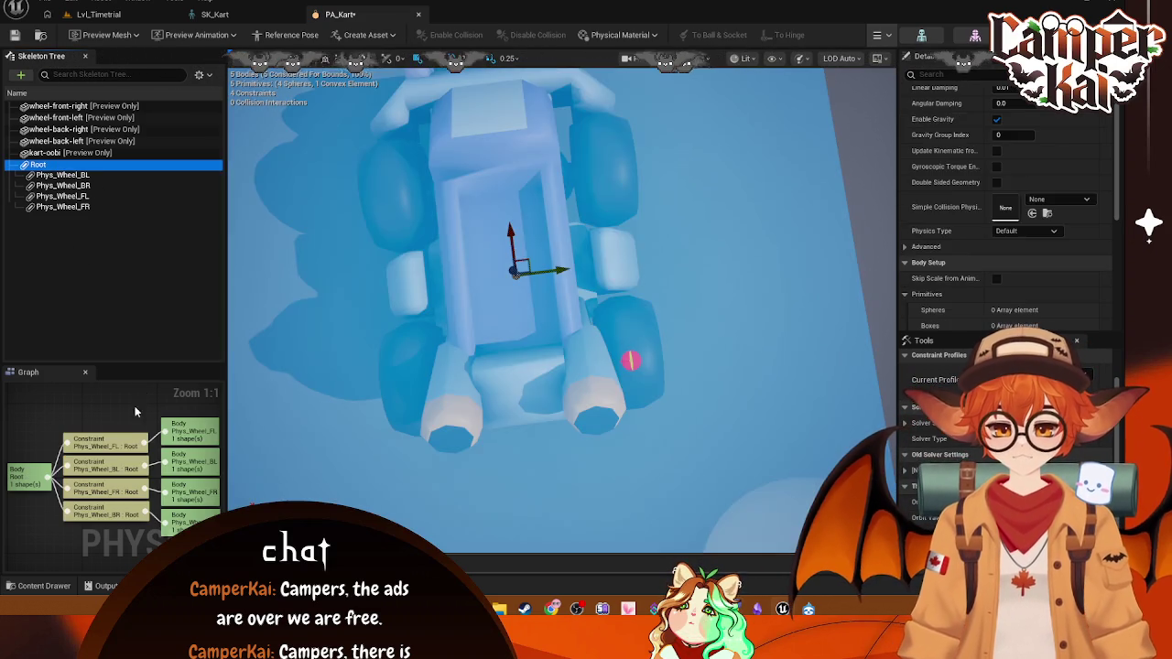
left_click(105, 441)
scroll(680, 268, "down", 3)
left_click_drag(680, 267, 696, 247)
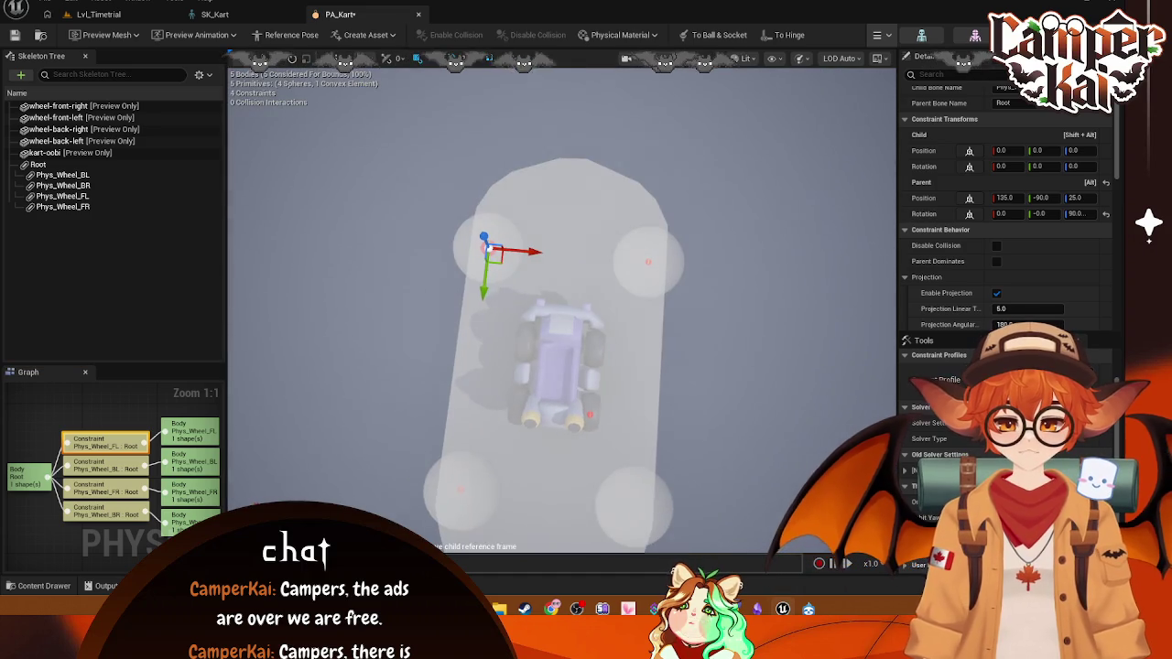
left_click_drag(472, 282, 483, 271)
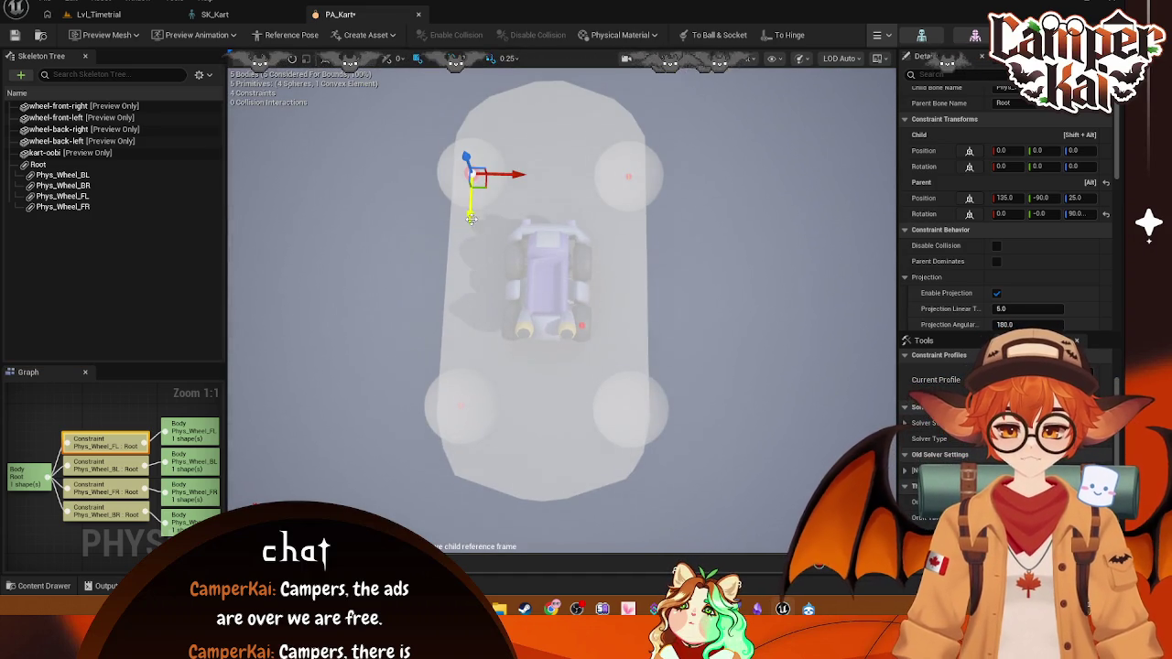
left_click_drag(470, 218, 468, 309)
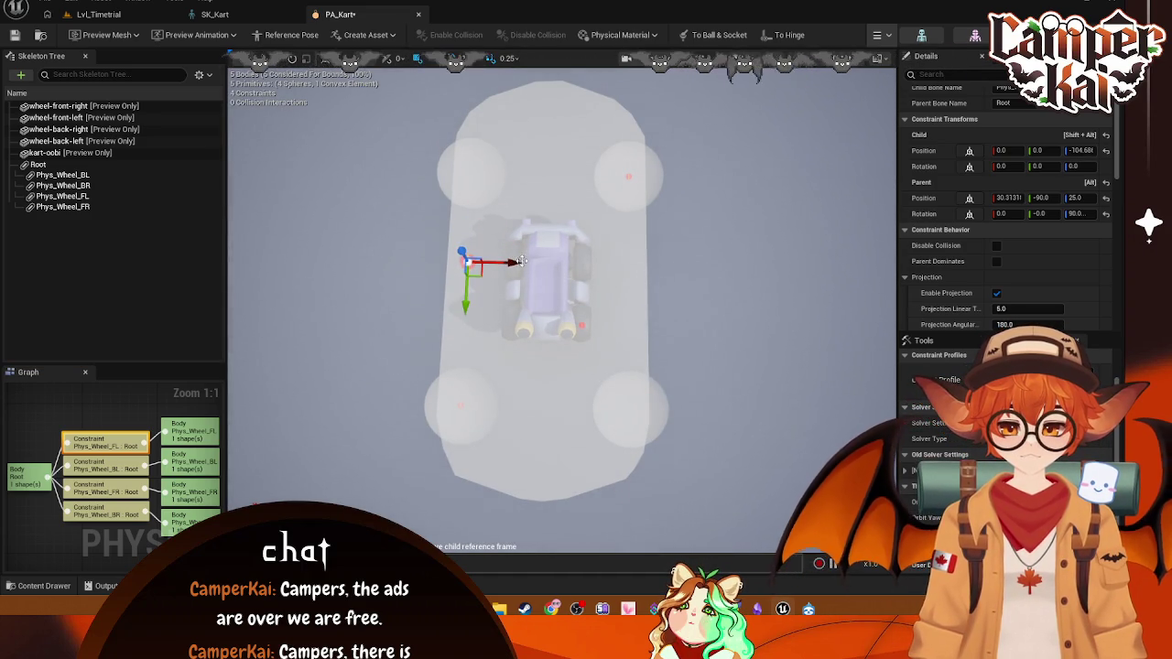
mouse_move(520, 261)
left_mouse_down()
mouse_move(562, 262)
mouse_move(540, 330)
mouse_move(567, 265)
mouse_move(591, 88)
left_mouse_up()
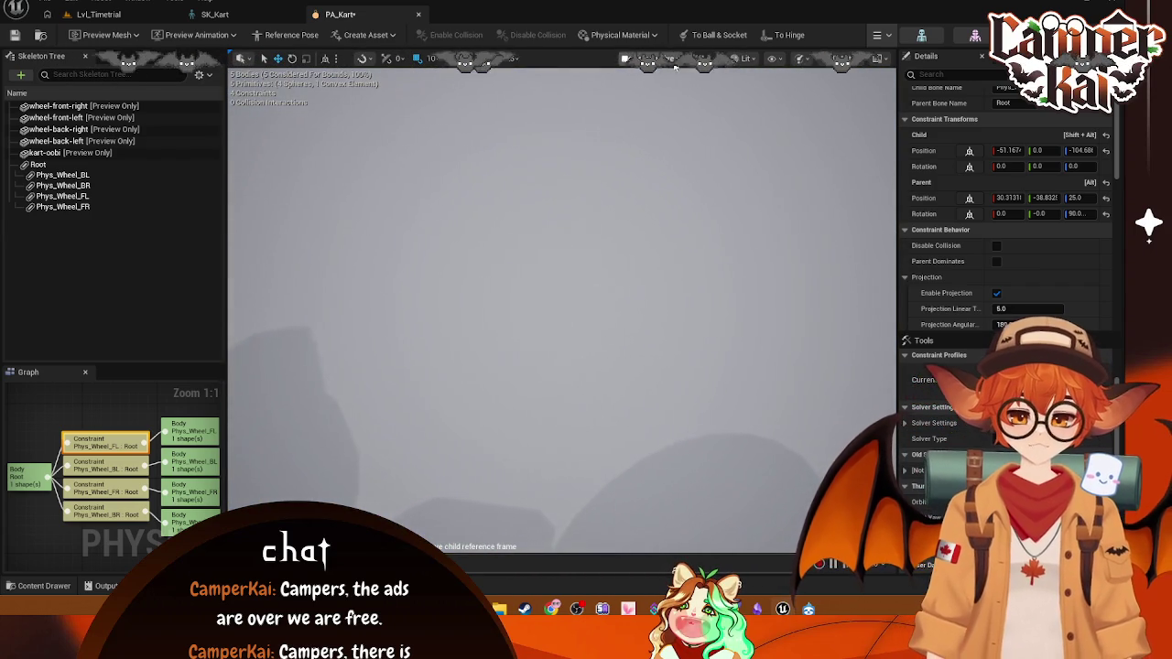
- Switch the viewport to Top orthographic view and reselect the Phys_Wheel_FL constraint
left_click(668, 58)
left_click(667, 97)
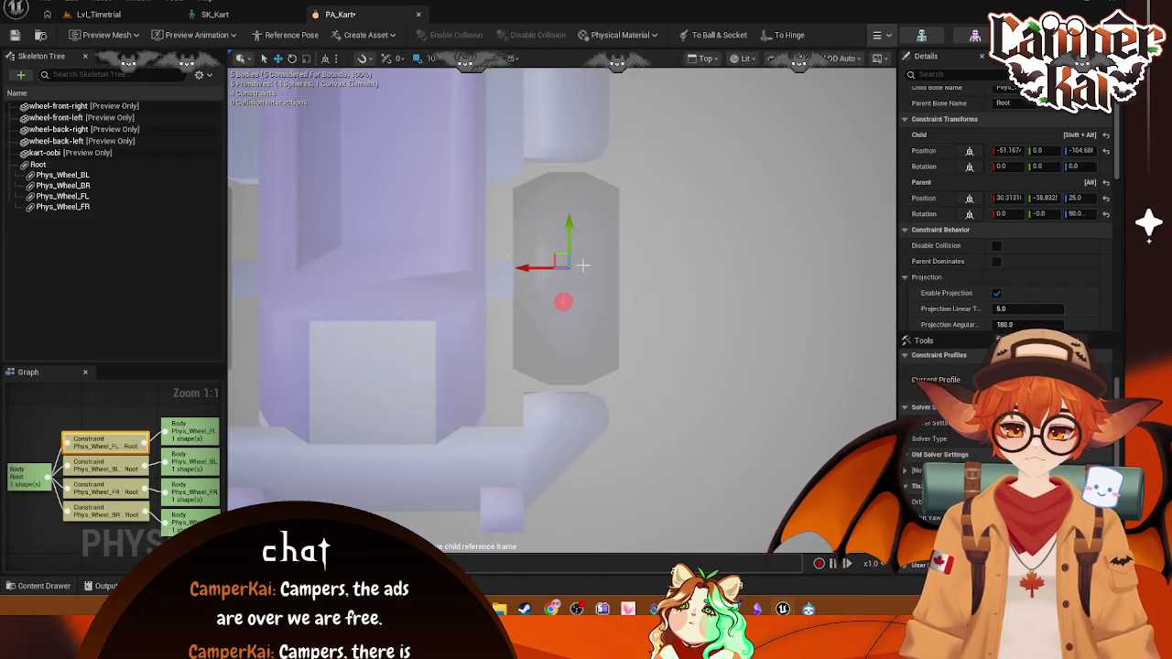
scroll(583, 265, "down", 5)
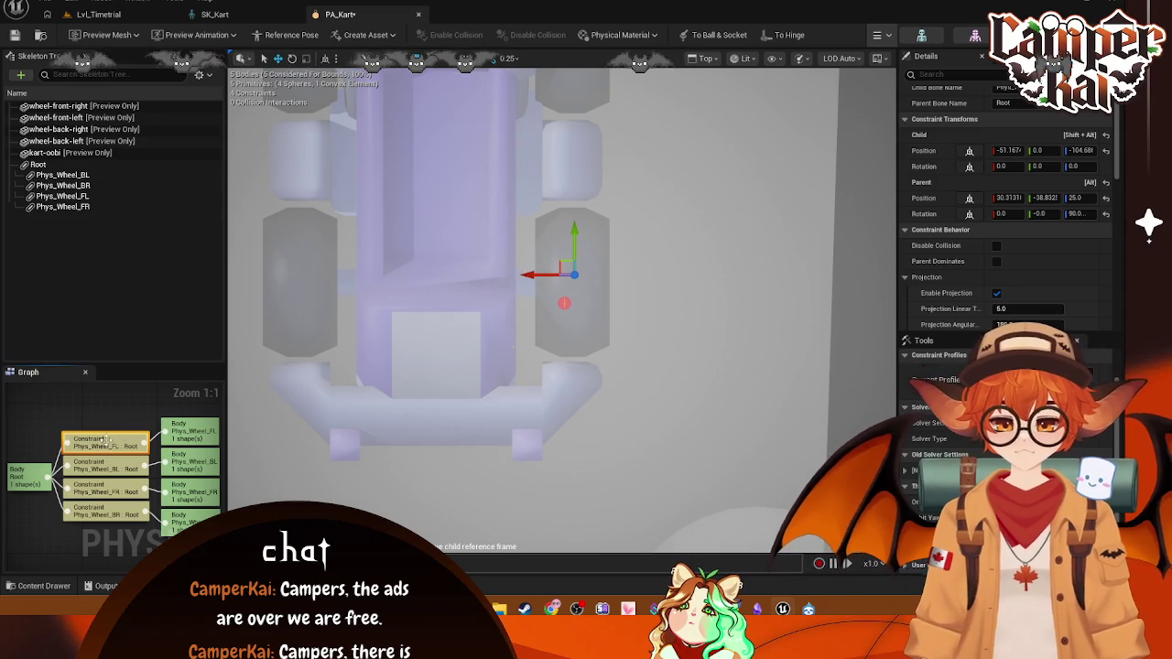
left_click(118, 462)
left_click(118, 446)
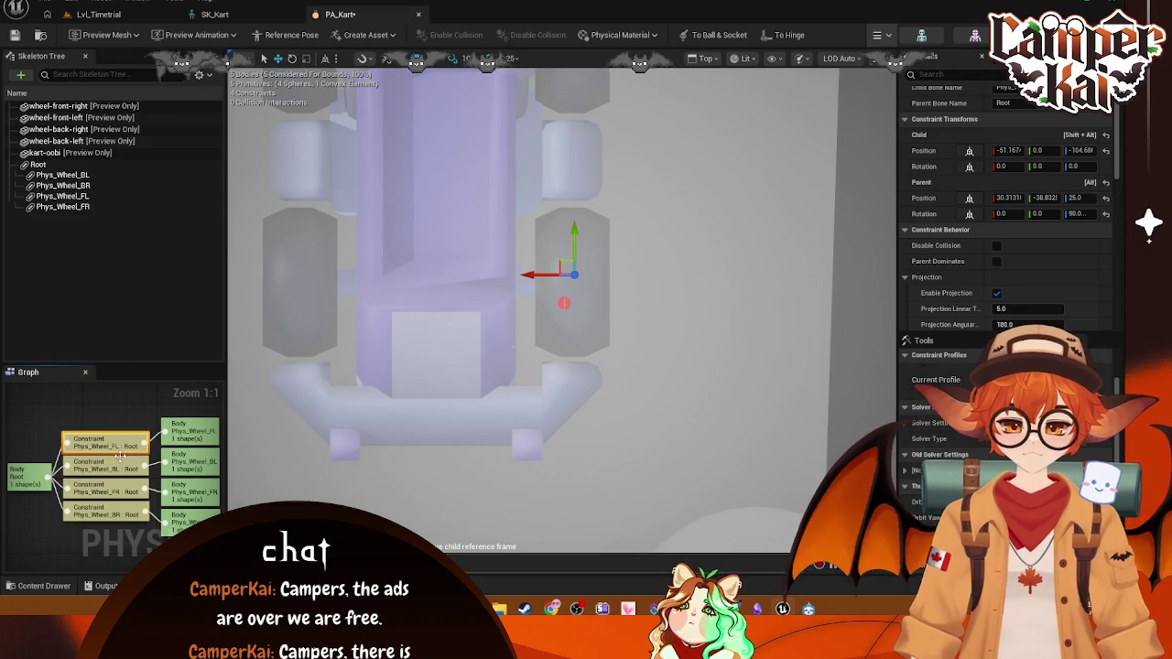
left_click(130, 524)
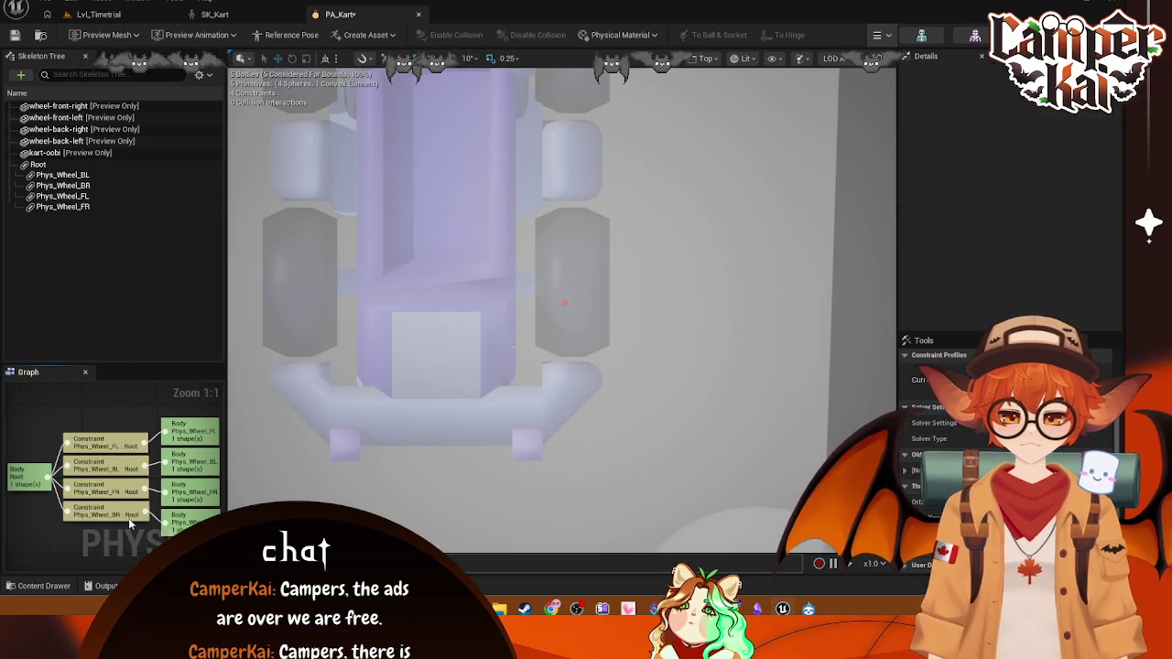
left_click(107, 440)
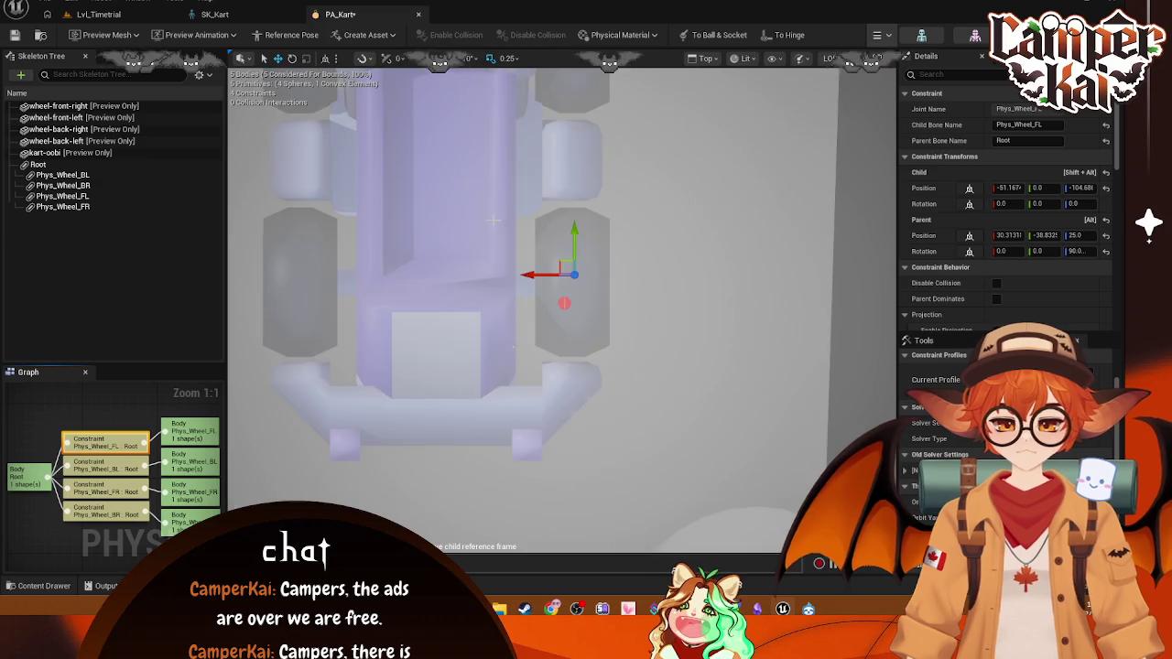
scroll(534, 275, "down", 5)
scroll(534, 257, "up", 5)
scroll(534, 248, "up", 6)
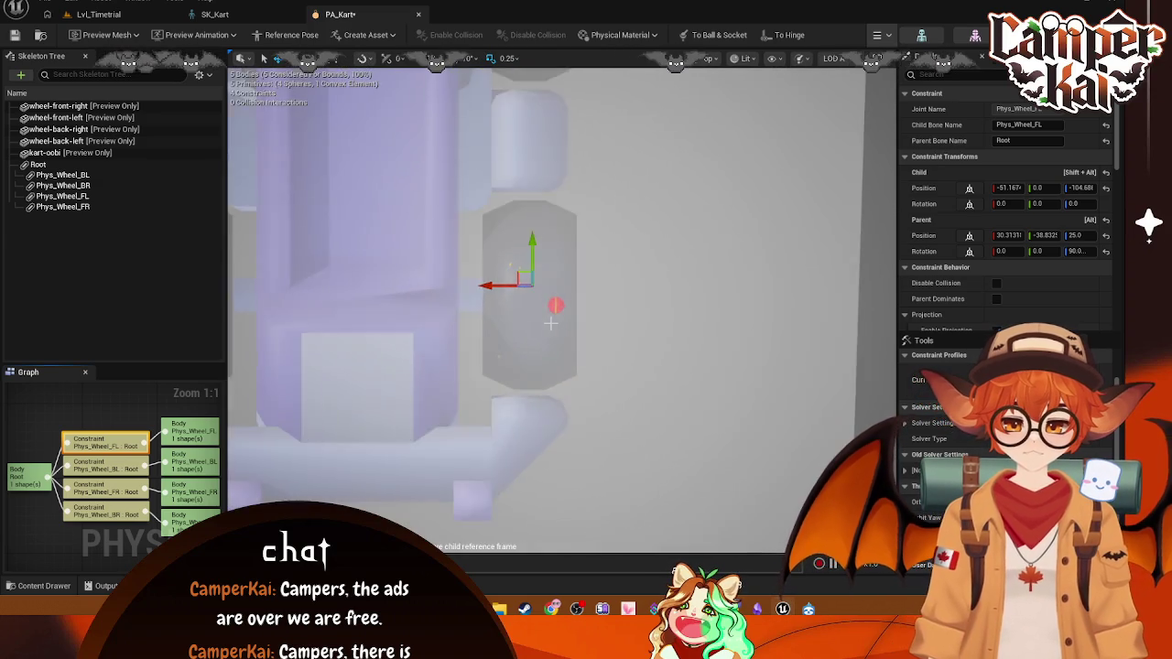
scroll(543, 318, "down", 2)
scroll(542, 318, "down", 3)
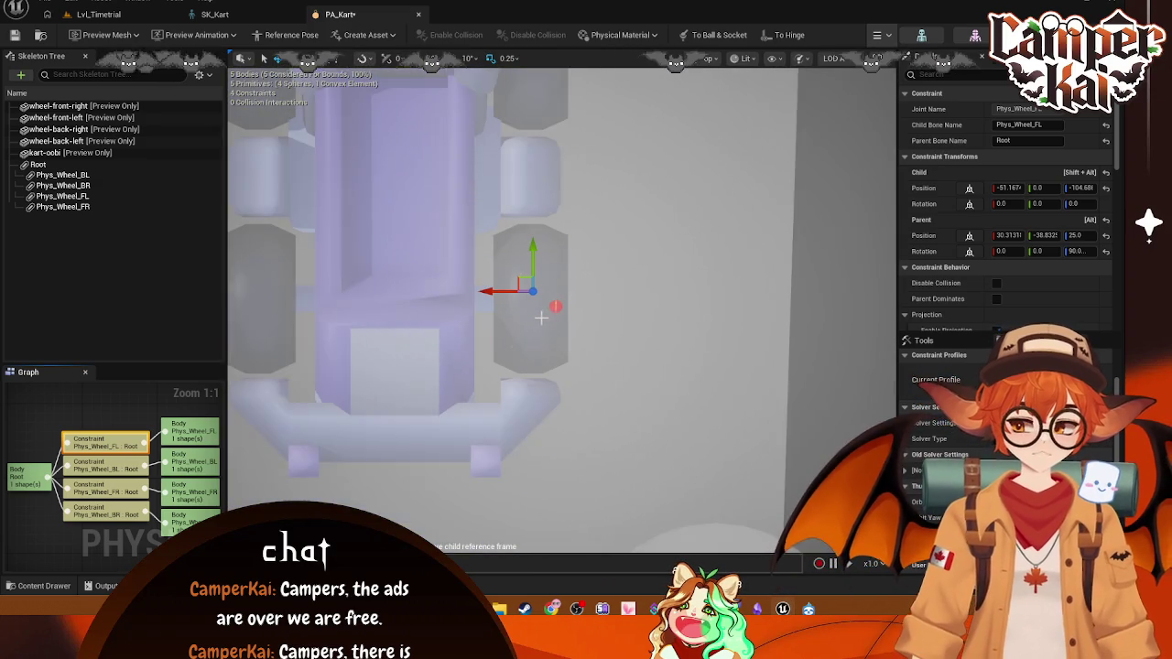
- Set the constraint's Child Position X to 0, then select the Phys_Wheel_BL body
left_click(1017, 186)
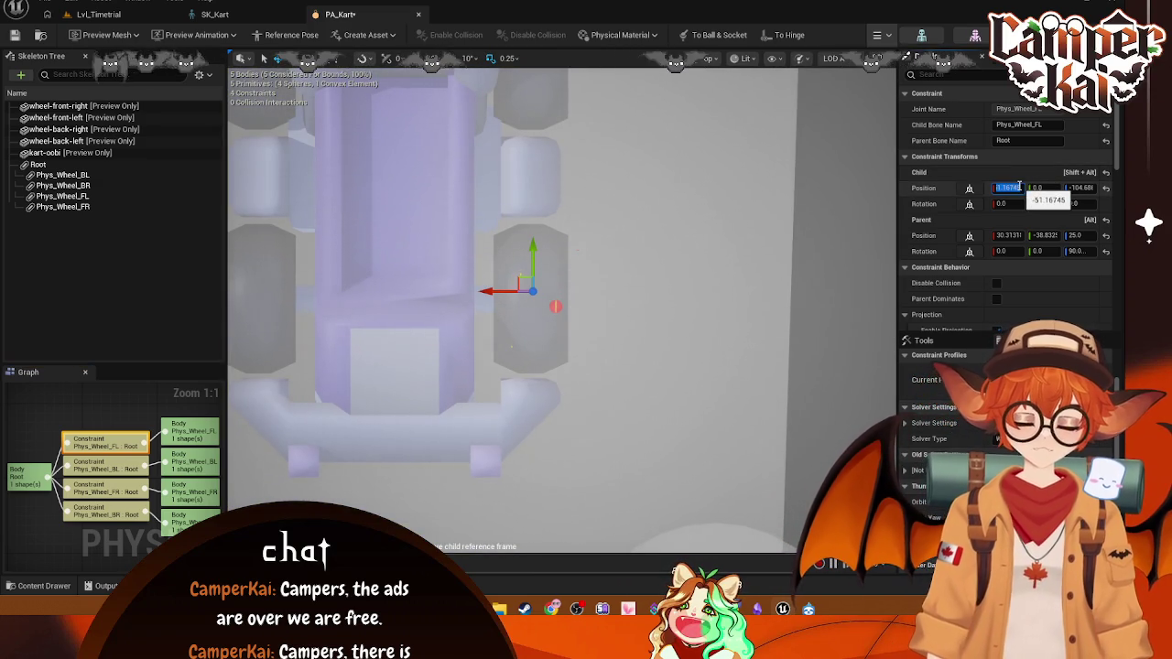
type("0.0")
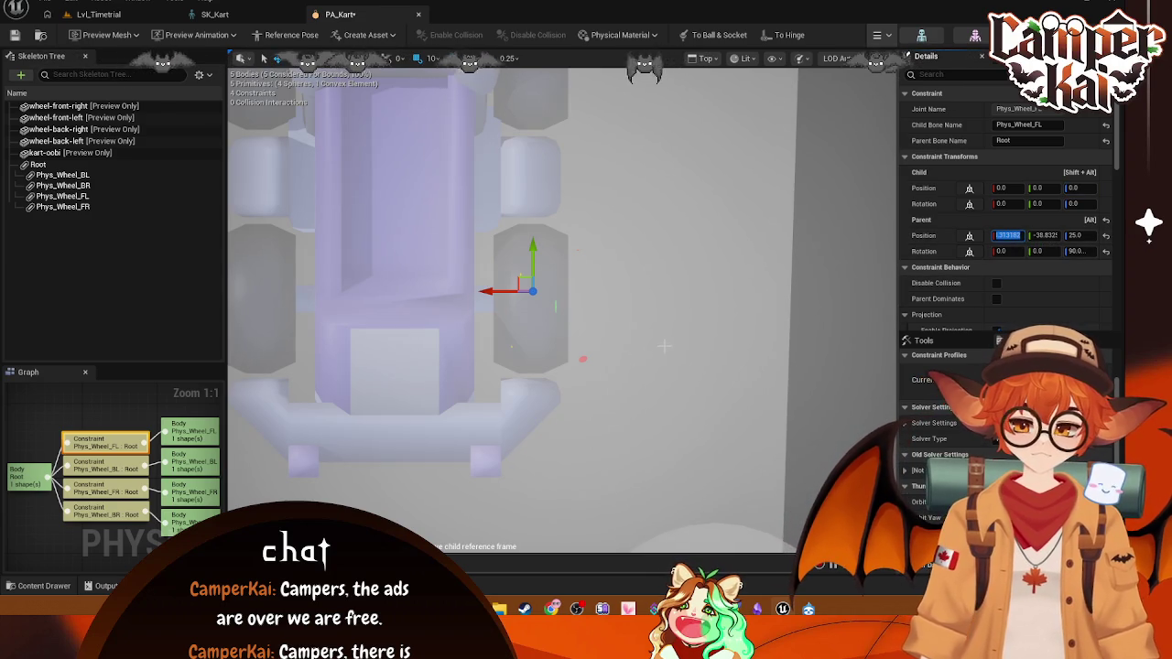
left_click(739, 293)
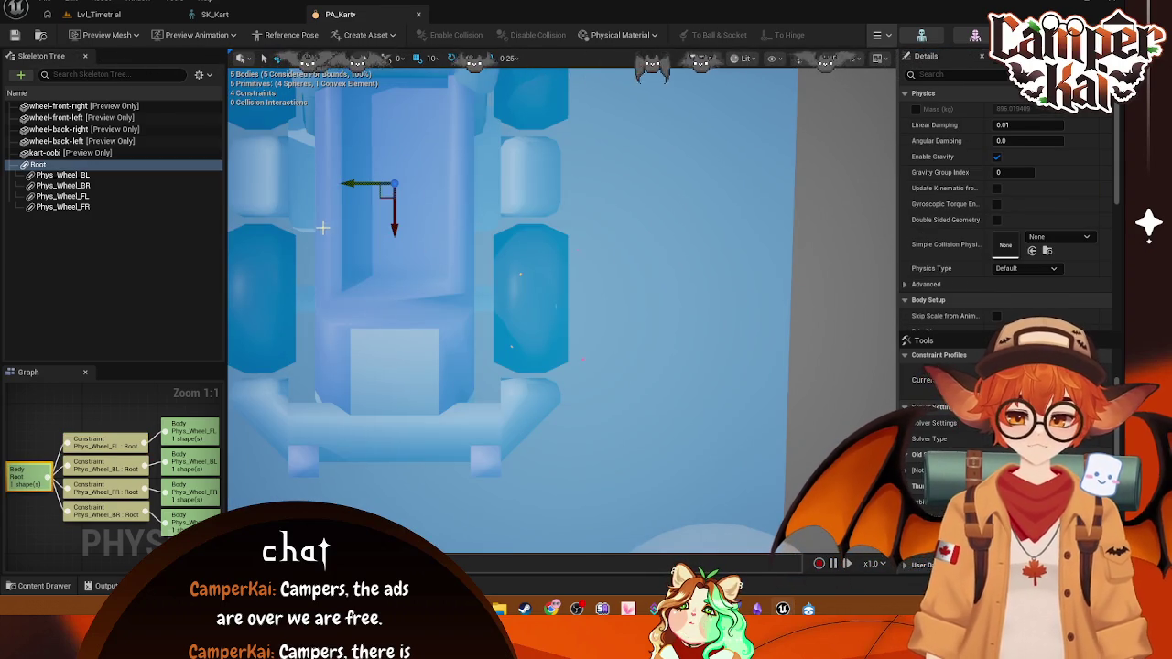
left_click(529, 302)
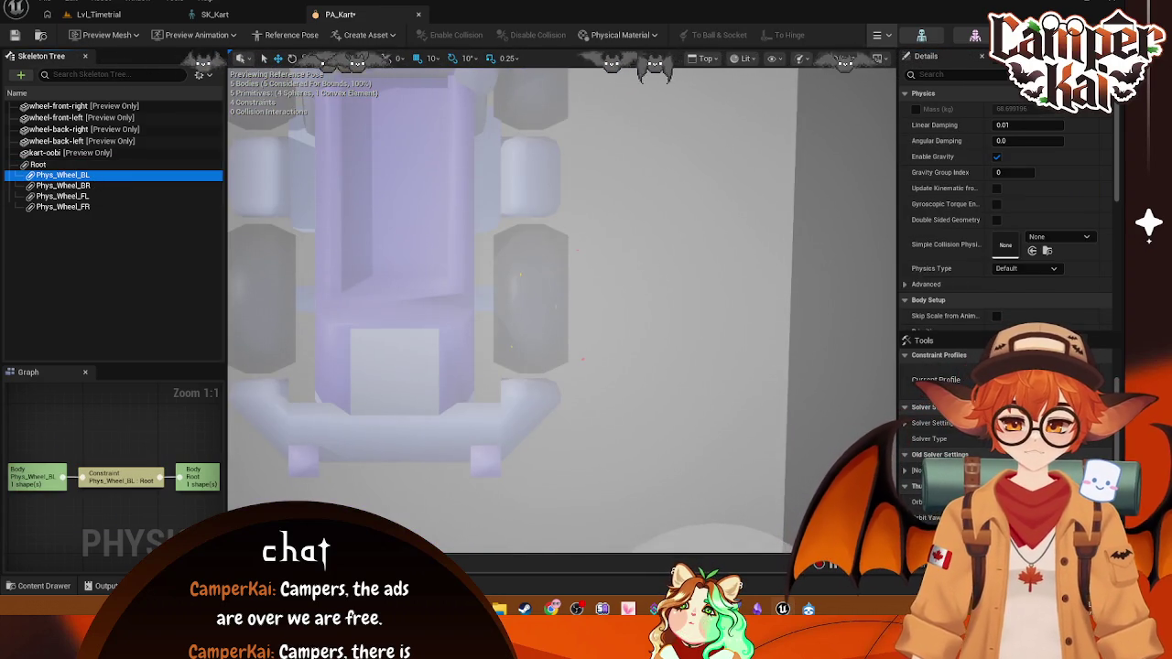
- Frame the Phys_Wheel_BL constraint and move it in toward the kart's centre
left_click(522, 276)
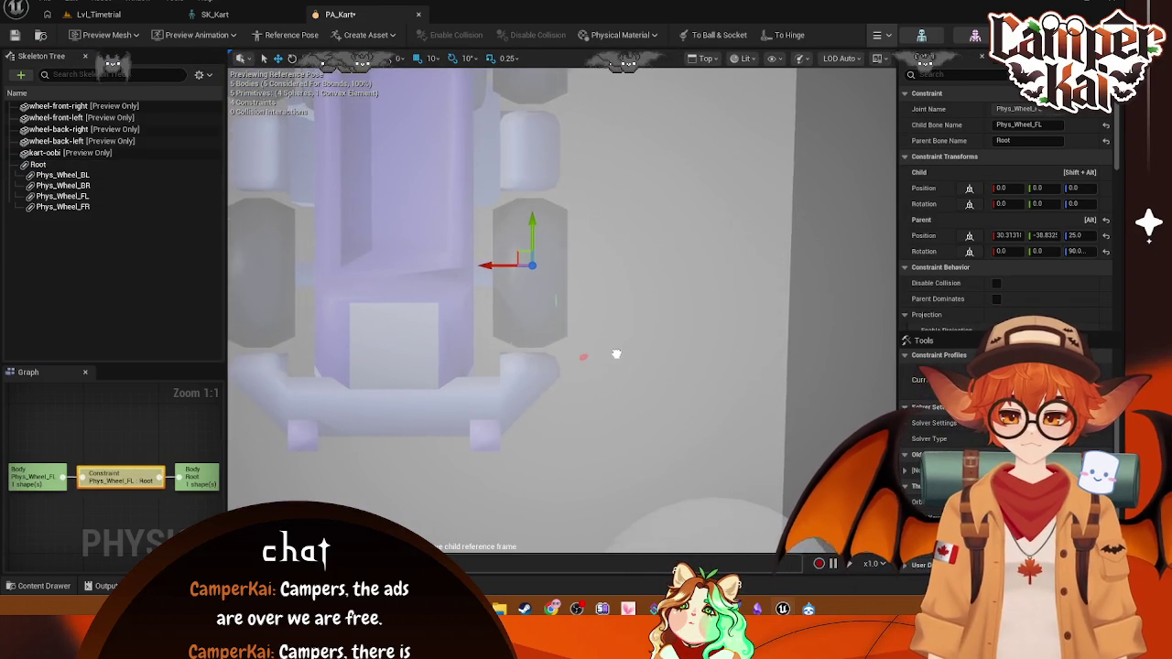
left_click_drag(614, 356, 616, 404)
key("Escape")
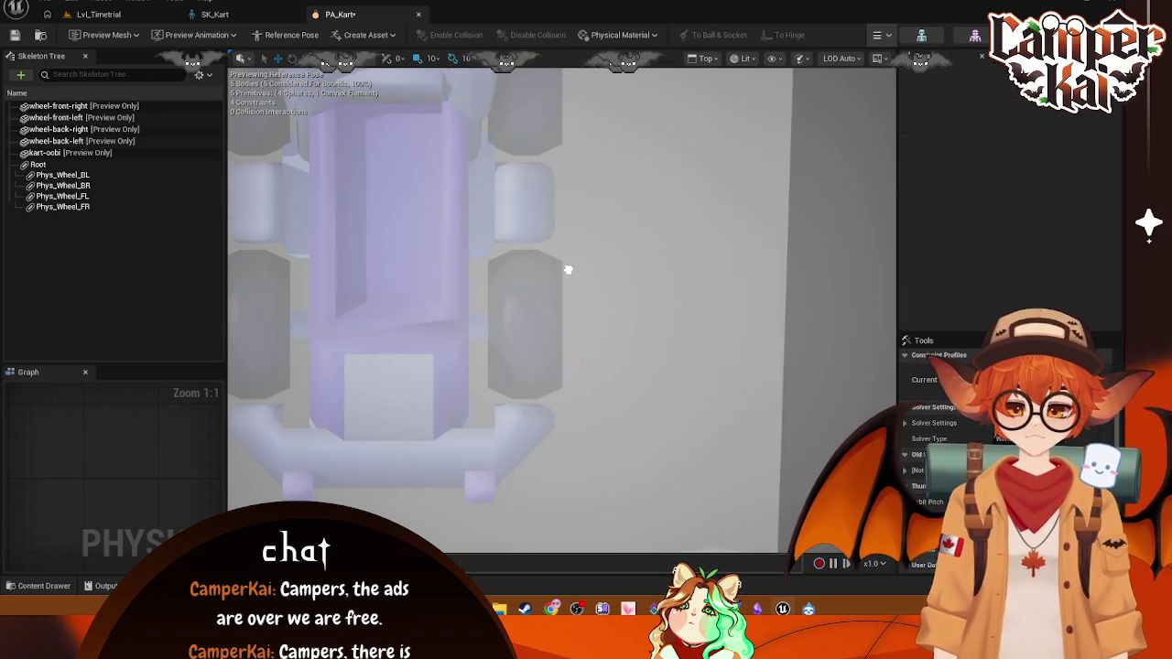
mouse_move(567, 265)
left_mouse_down()
mouse_move(575, 329)
mouse_move(251, 262)
left_mouse_up()
left_click(59, 176)
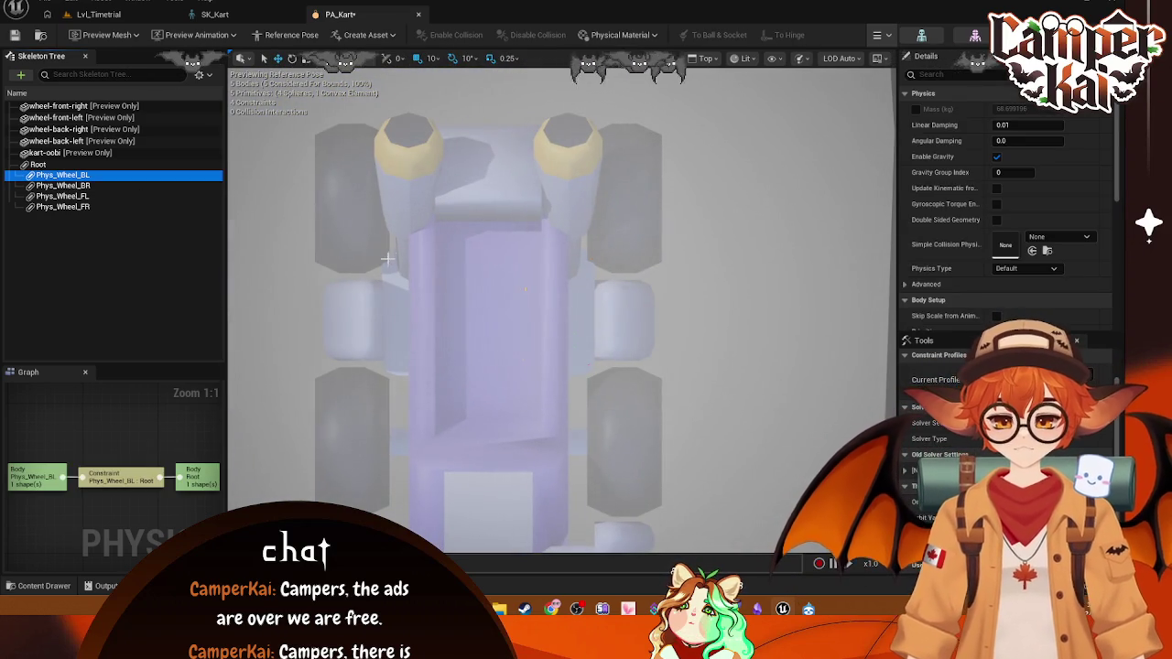
left_click(122, 472)
key("f")
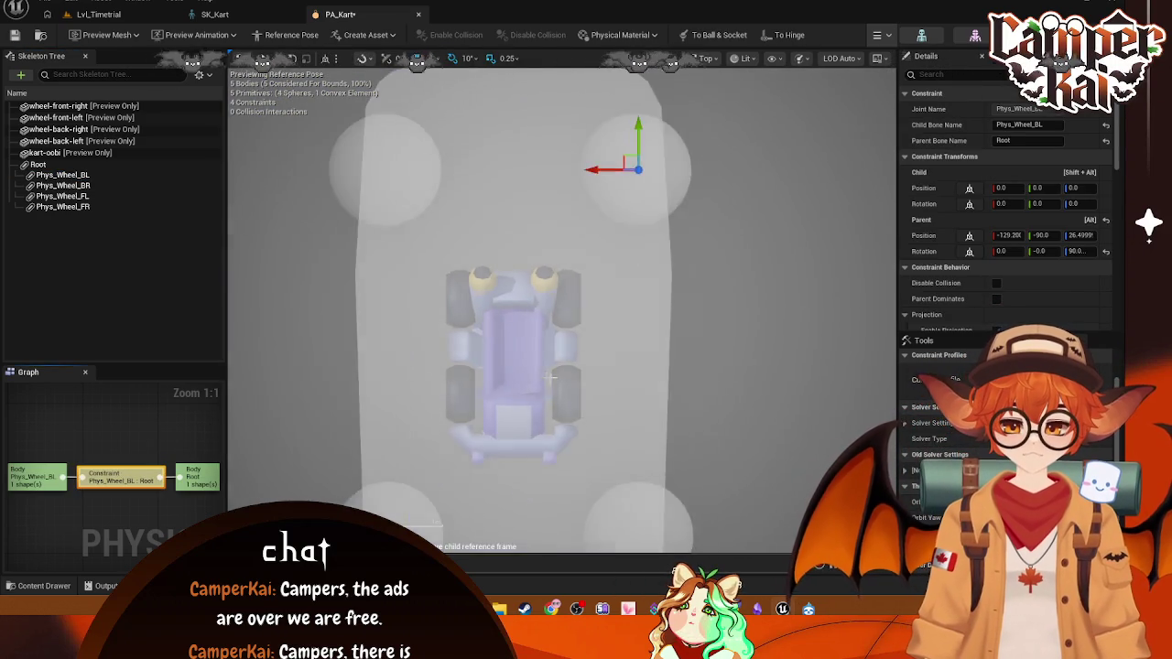
mouse_move(547, 273)
left_mouse_down()
mouse_move(540, 352)
mouse_move(549, 318)
mouse_move(554, 329)
mouse_move(520, 340)
left_mouse_up()
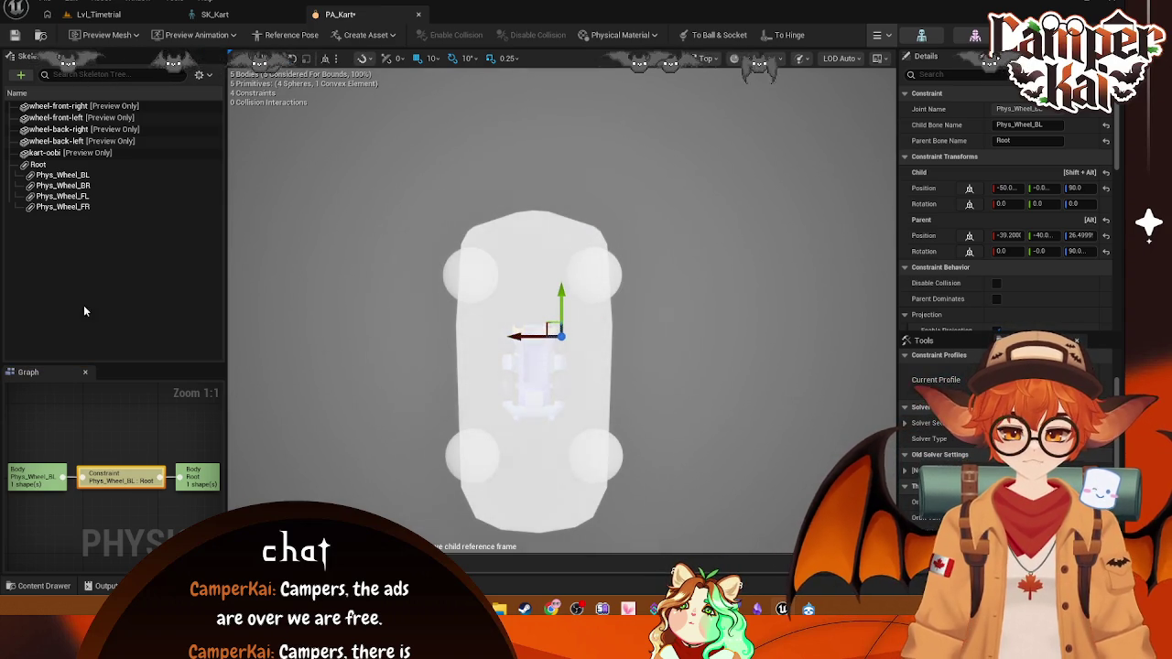
- Select the Phys_Wheel_FR constraint and drag it onto the kart in Top view
left_click(38, 165)
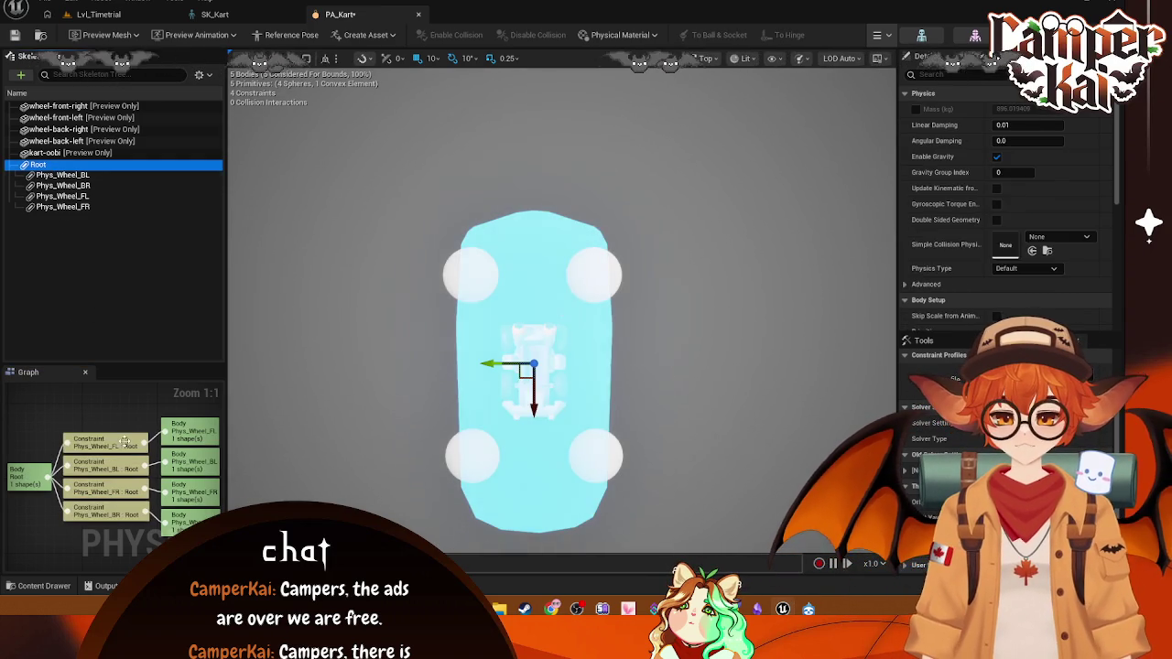
left_click(549, 352)
scroll(549, 351, "up", 5)
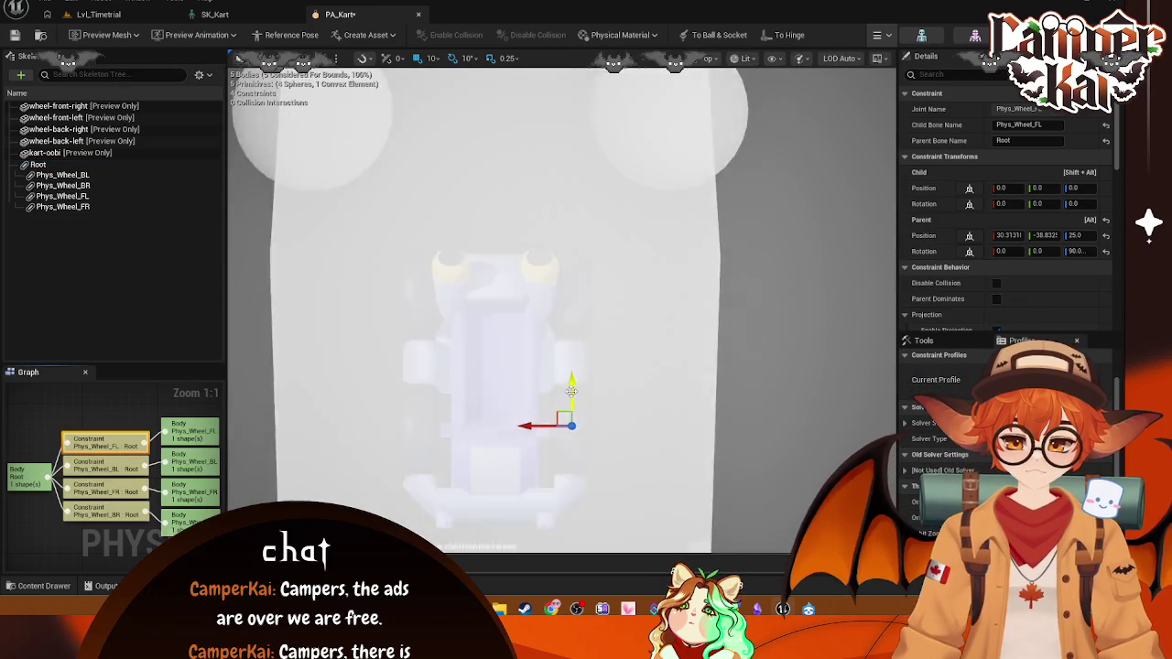
scroll(571, 396, "down", 3)
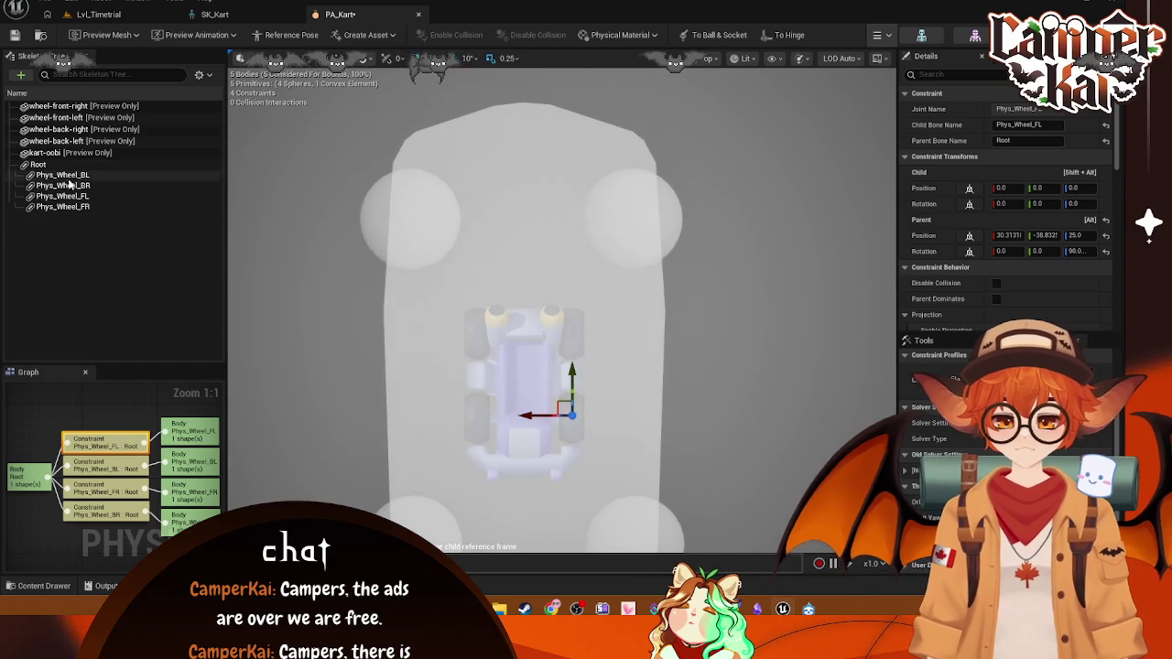
left_click(106, 469)
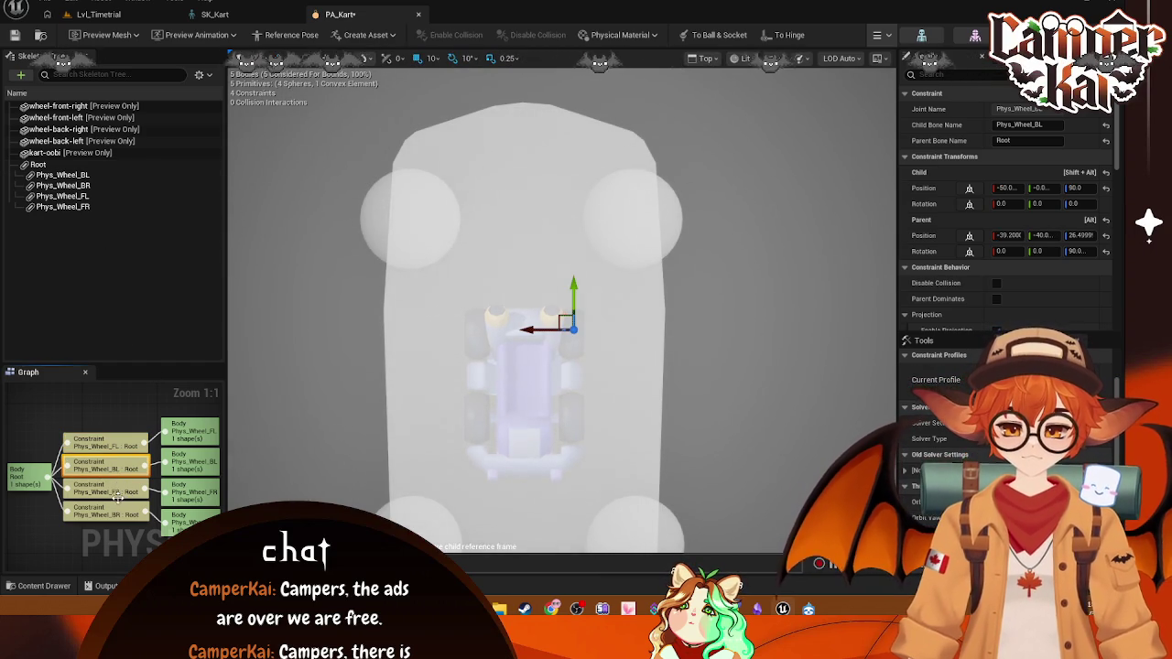
left_click(106, 492)
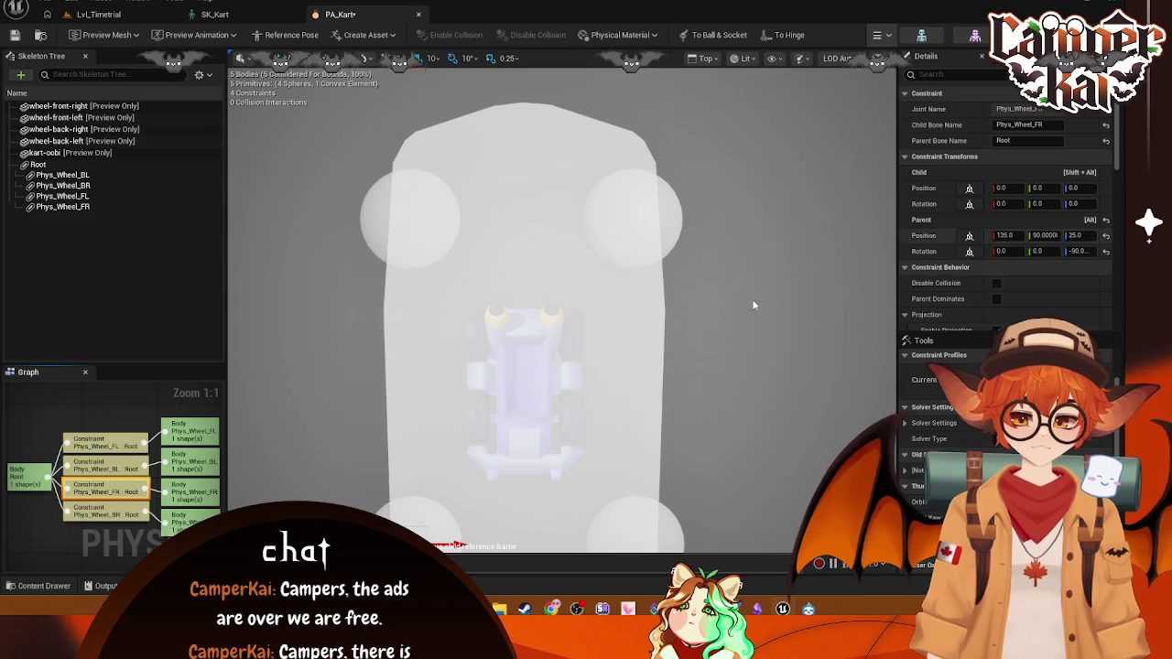
scroll(434, 542, "down", 2)
scroll(434, 542, "up", 4)
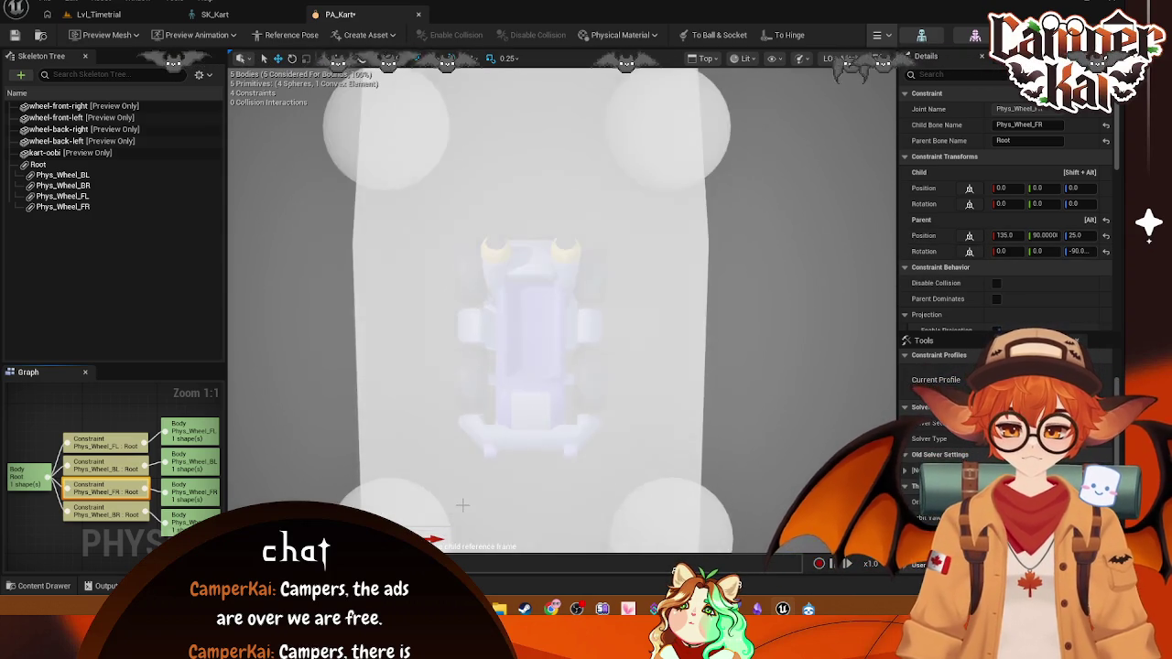
left_click_drag(434, 542, 564, 538)
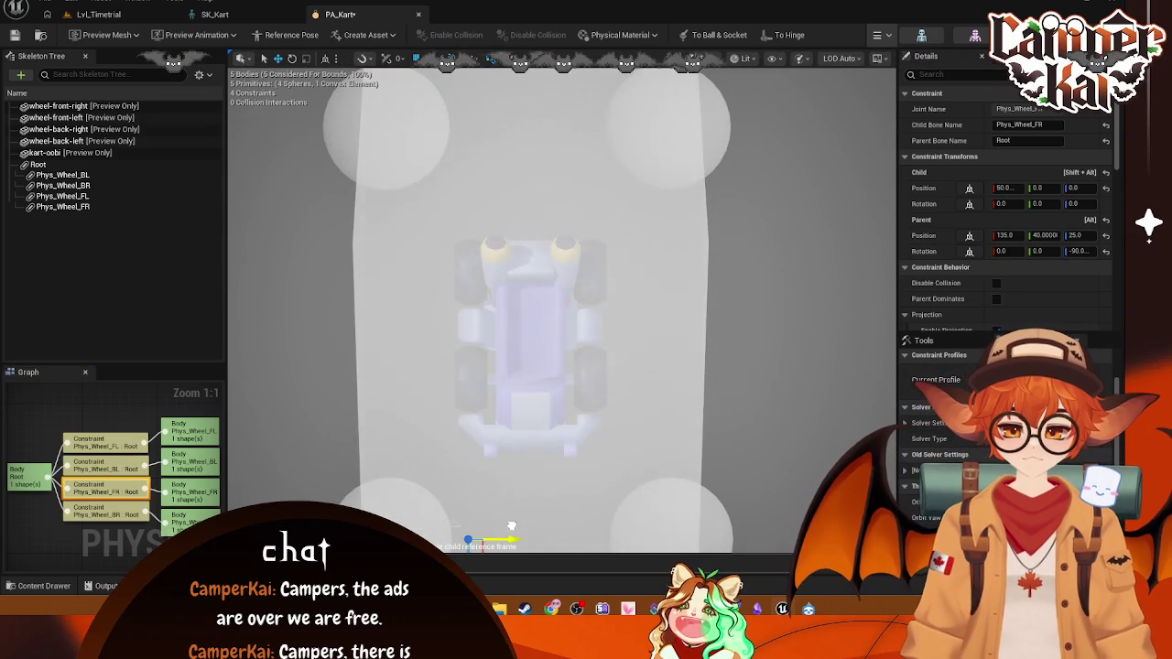
key("alt+j")
left_click_drag(482, 545, 481, 426)
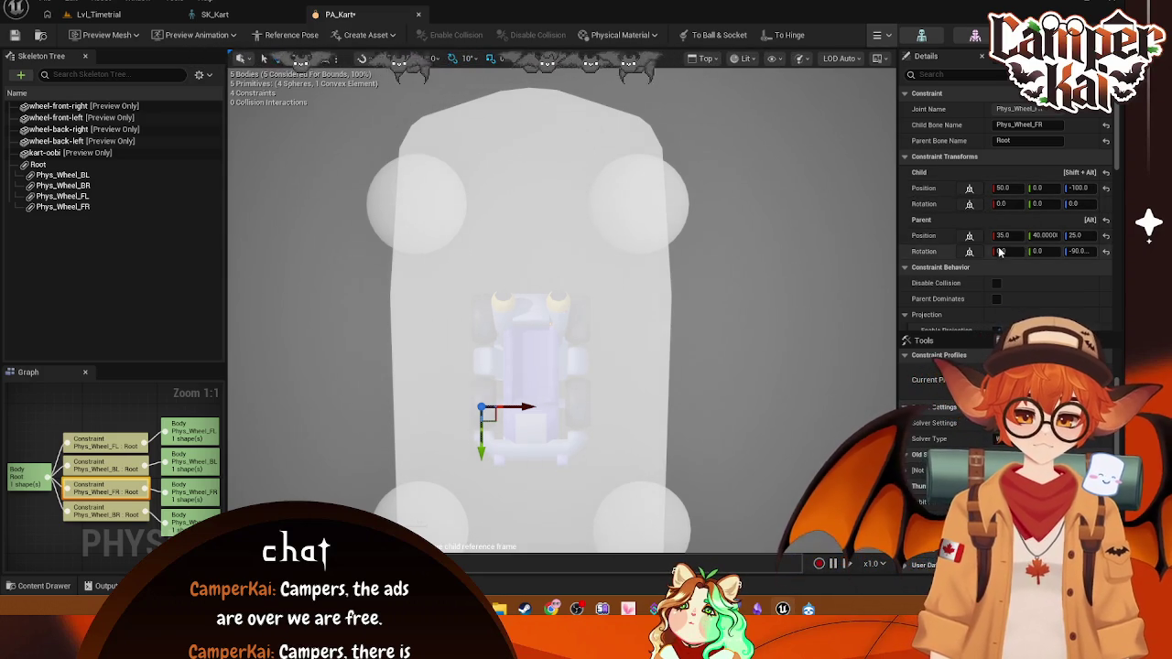
- Review the Phys_Wheel_FR Parent Position (35.0, 40.0, 25.0) and return to perspective view
scroll(671, 320, "up", 5)
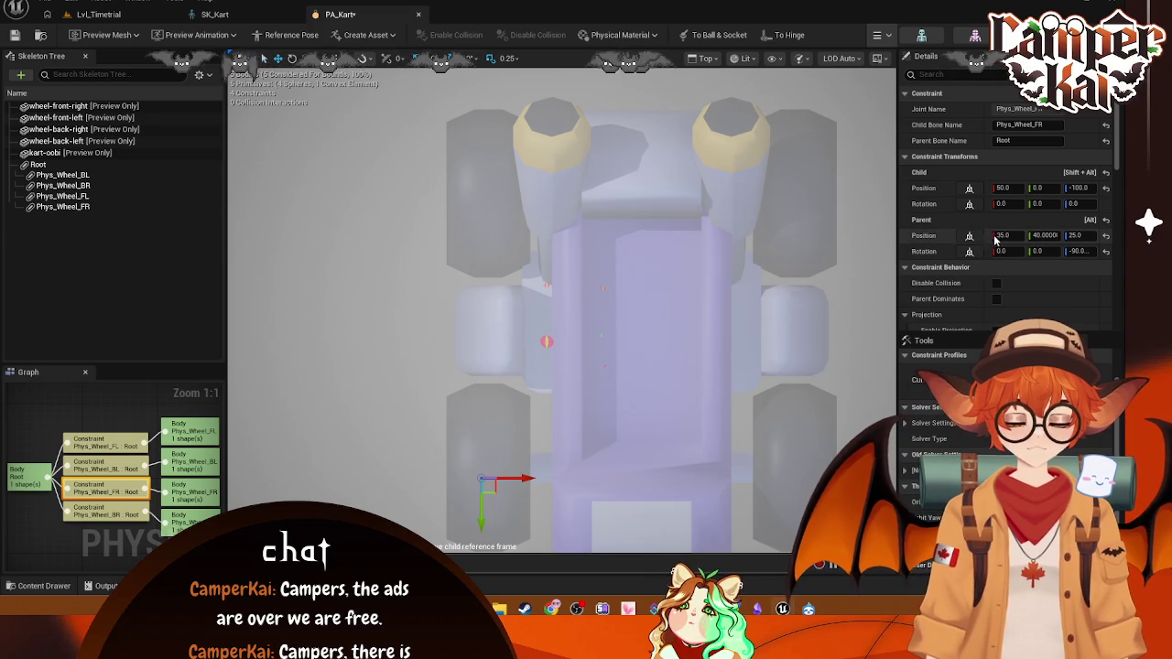
left_click(1000, 236)
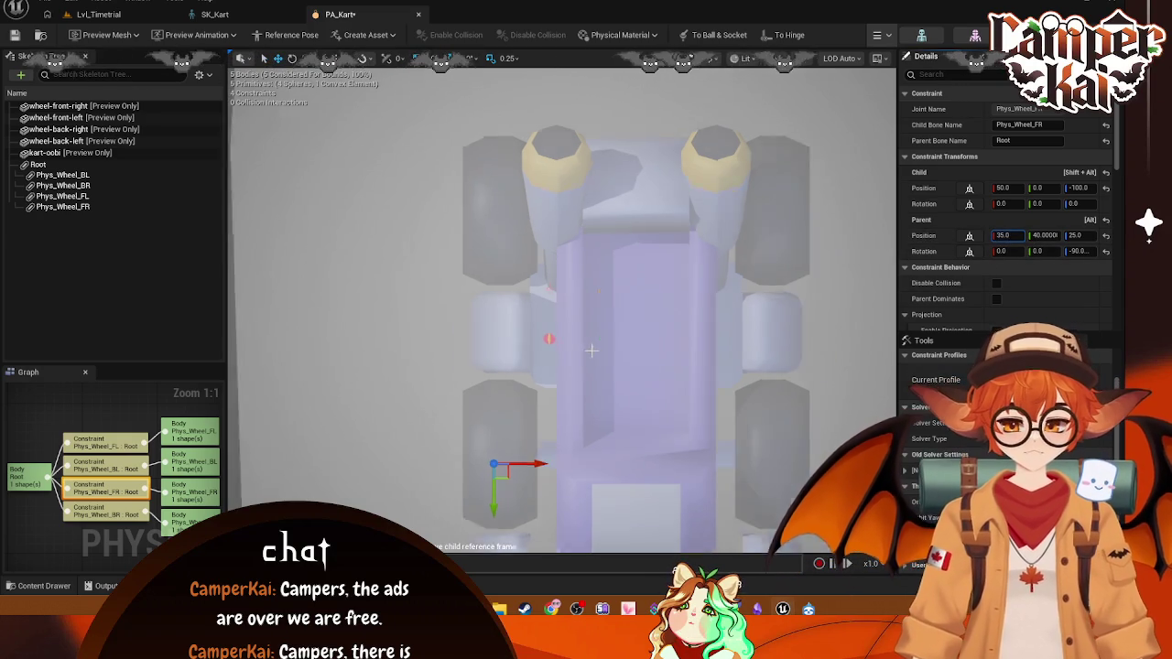
scroll(557, 431, "up", 1)
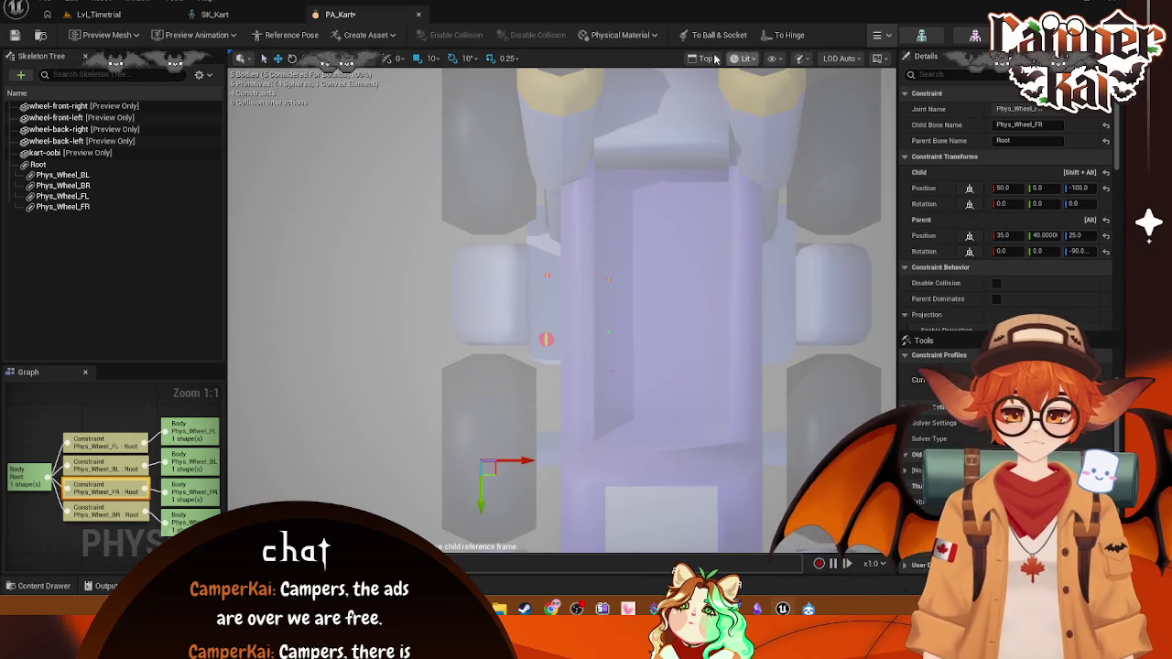
left_click(970, 236)
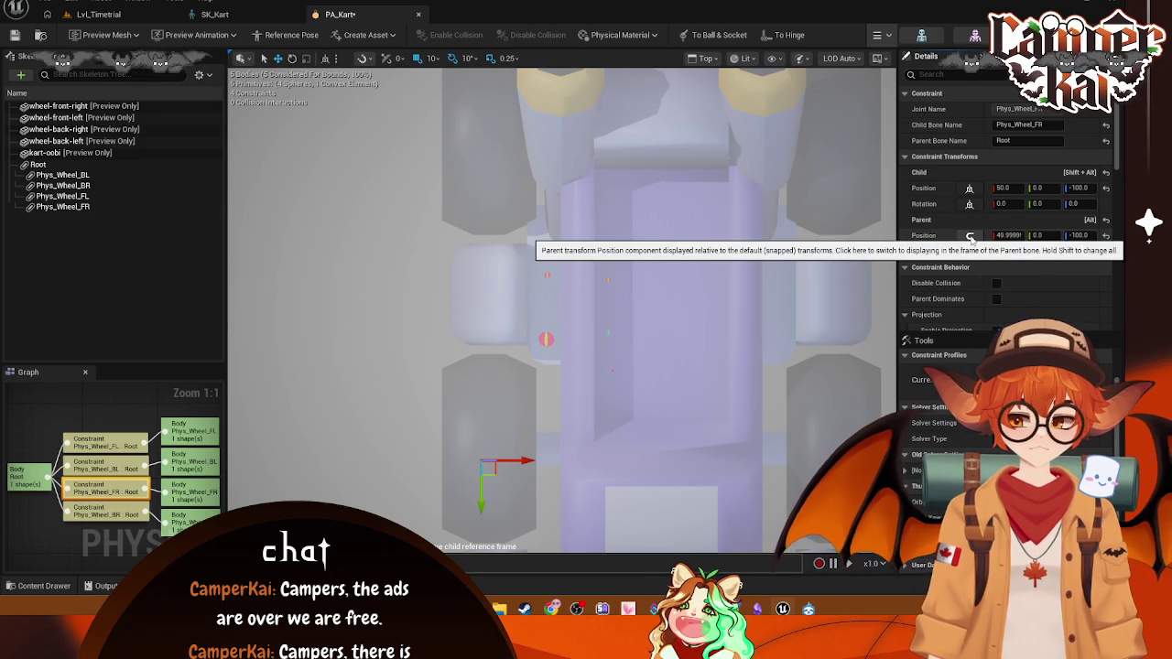
left_click(969, 236)
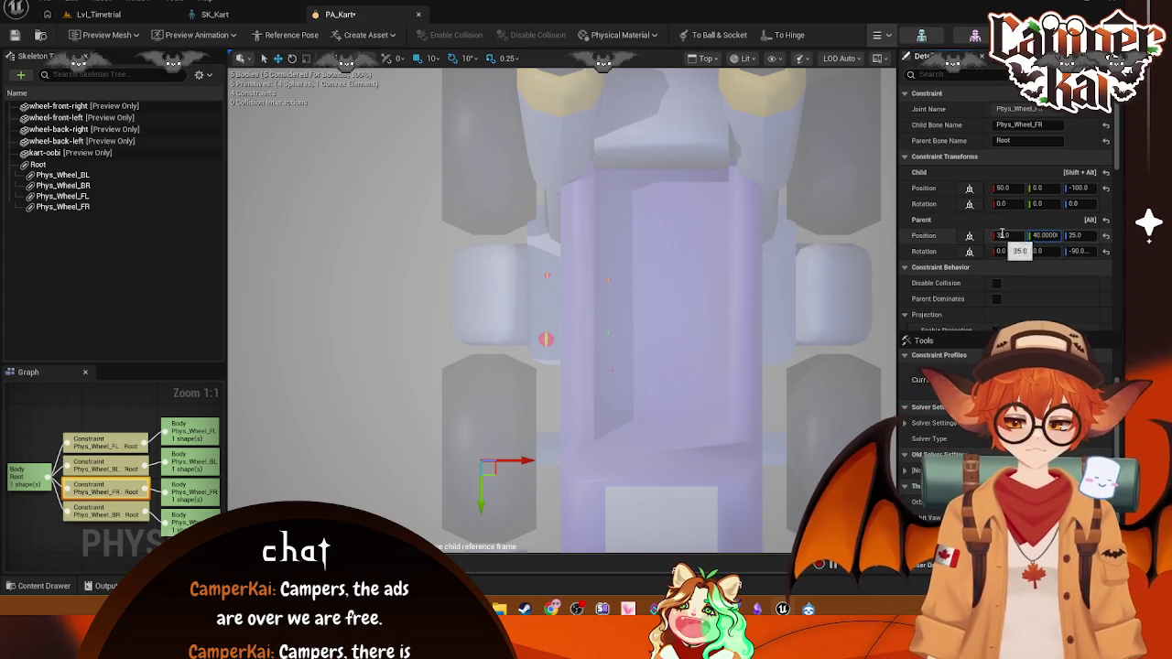
left_click(711, 58)
left_click(730, 90)
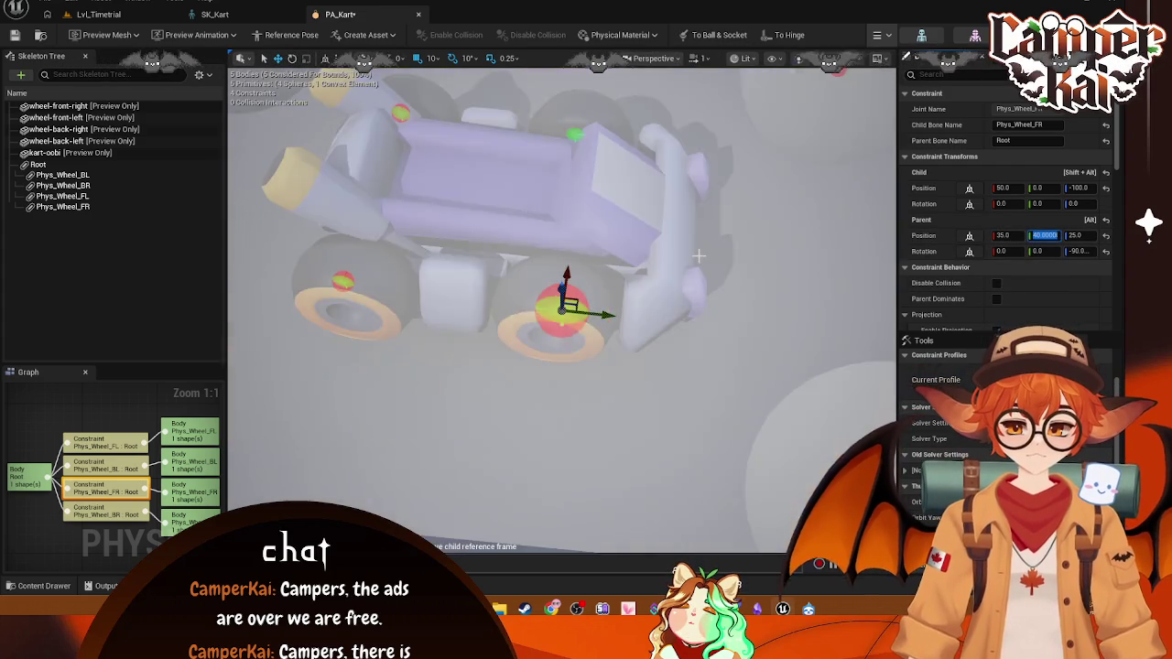
scroll(698, 256, "down", 5)
left_click_drag(699, 256, 641, 348)
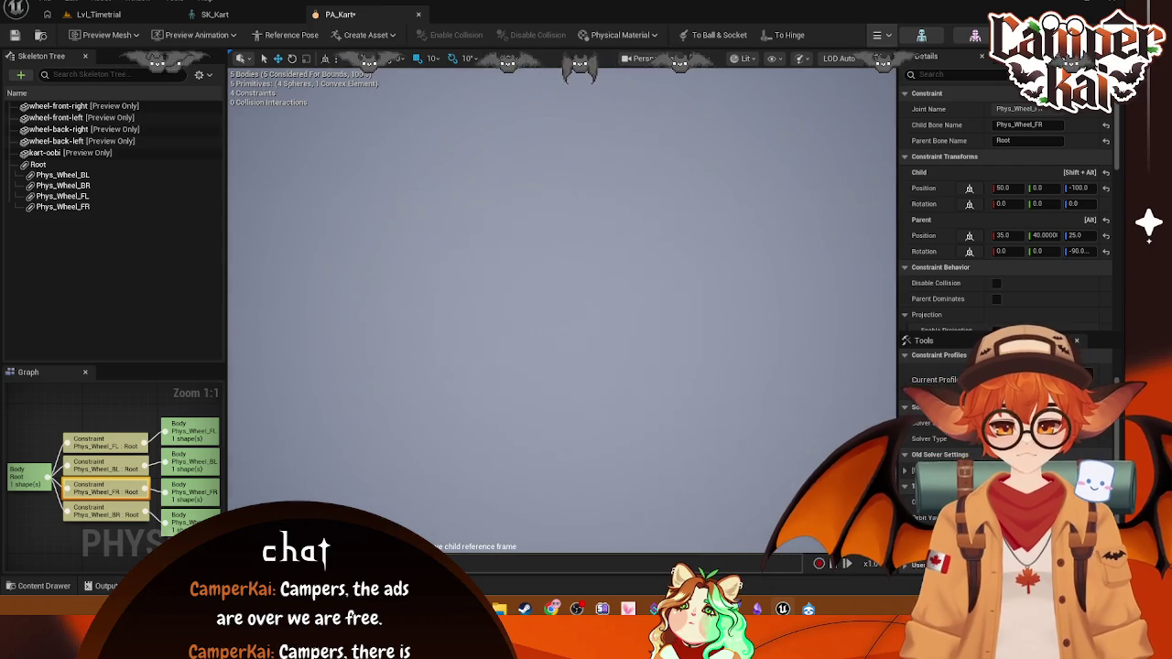
- Set the Phys_Wheel_FR constraint's Parent Position X to 35
key("f")
scroll(563, 302, "up", 10)
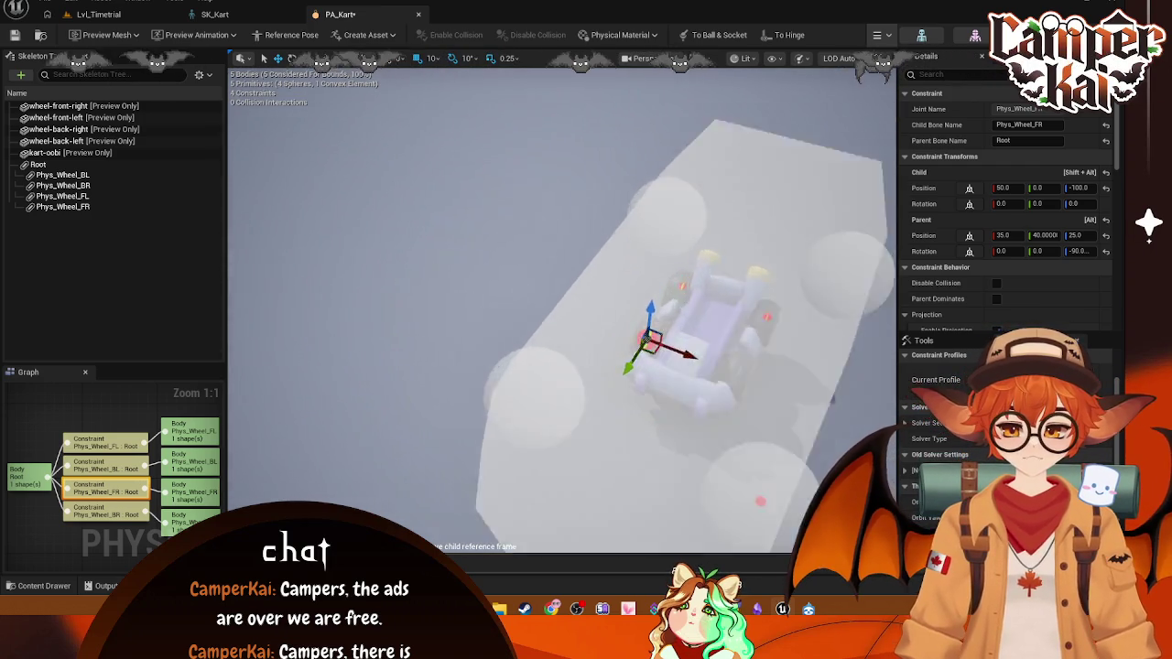
scroll(562, 302, "down", 10)
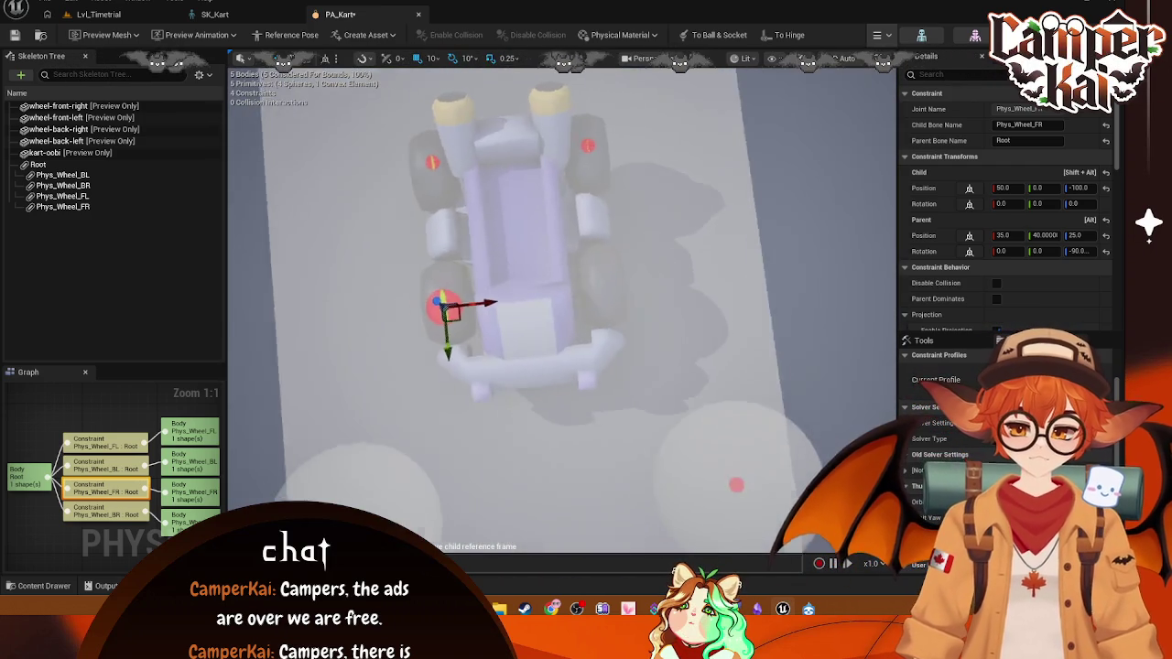
left_click_drag(597, 246, 598, 247)
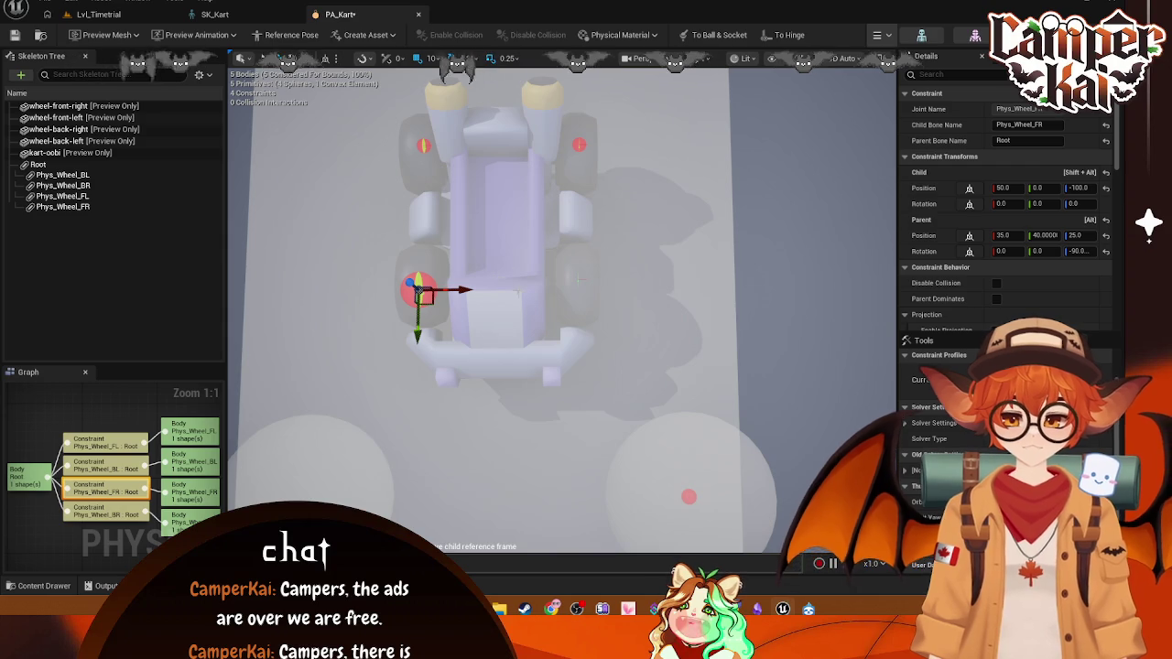
mouse_move(597, 250)
left_mouse_down()
mouse_move(521, 292)
mouse_move(549, 330)
left_mouse_up()
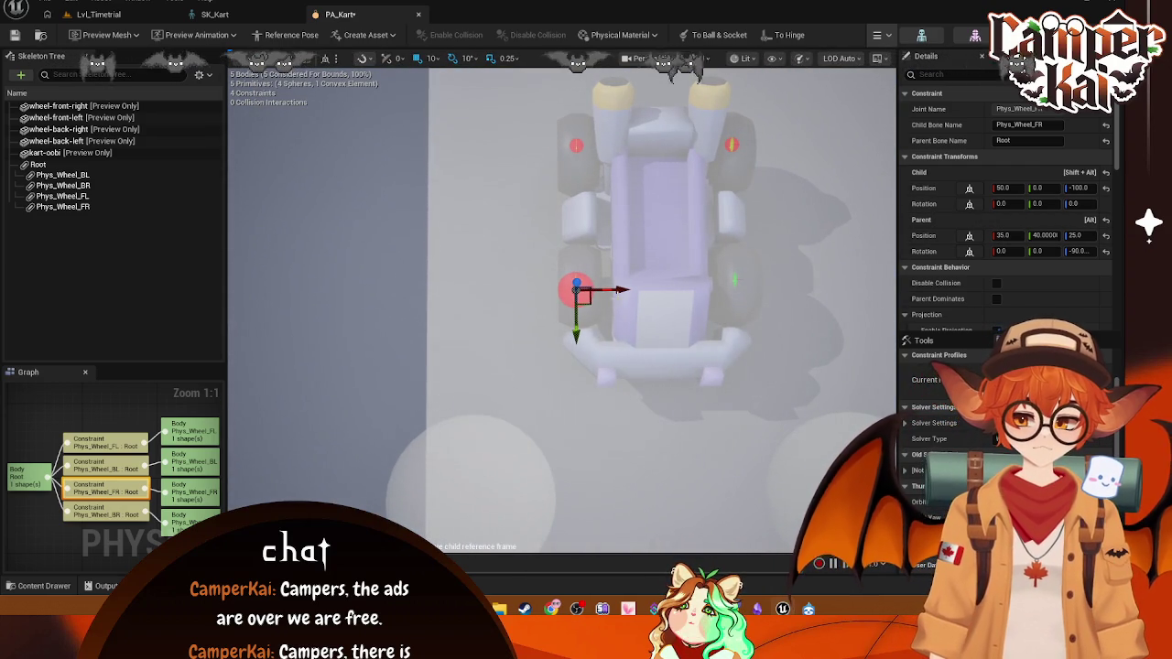
left_click_drag(620, 290, 625, 291)
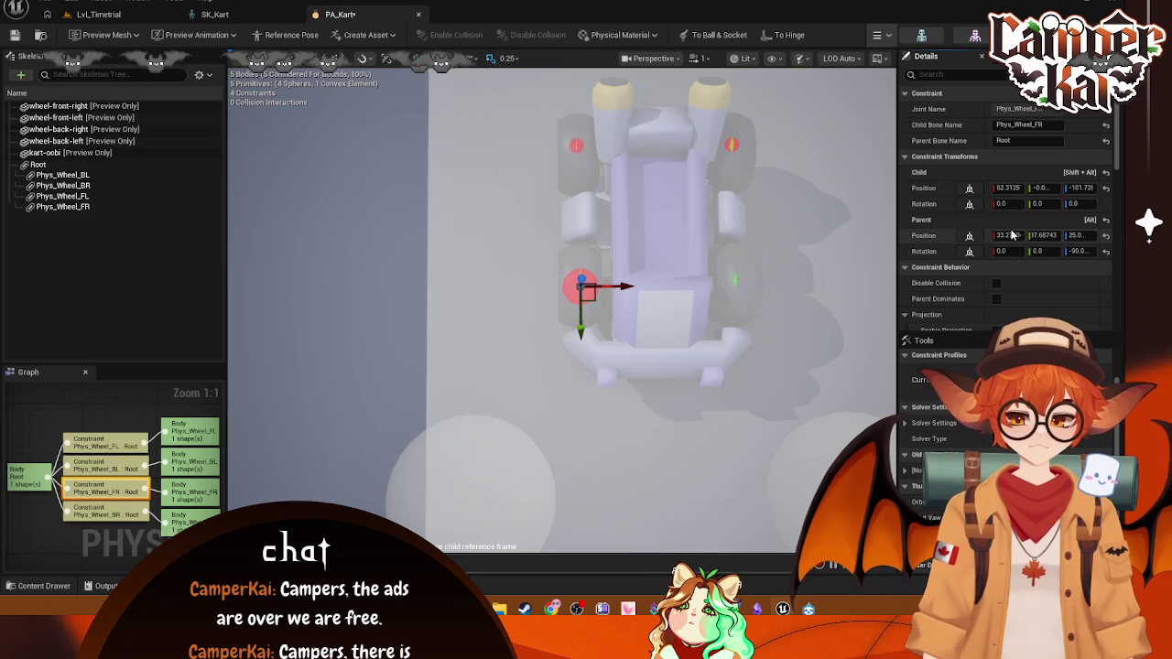
left_click(1013, 235)
type("35")
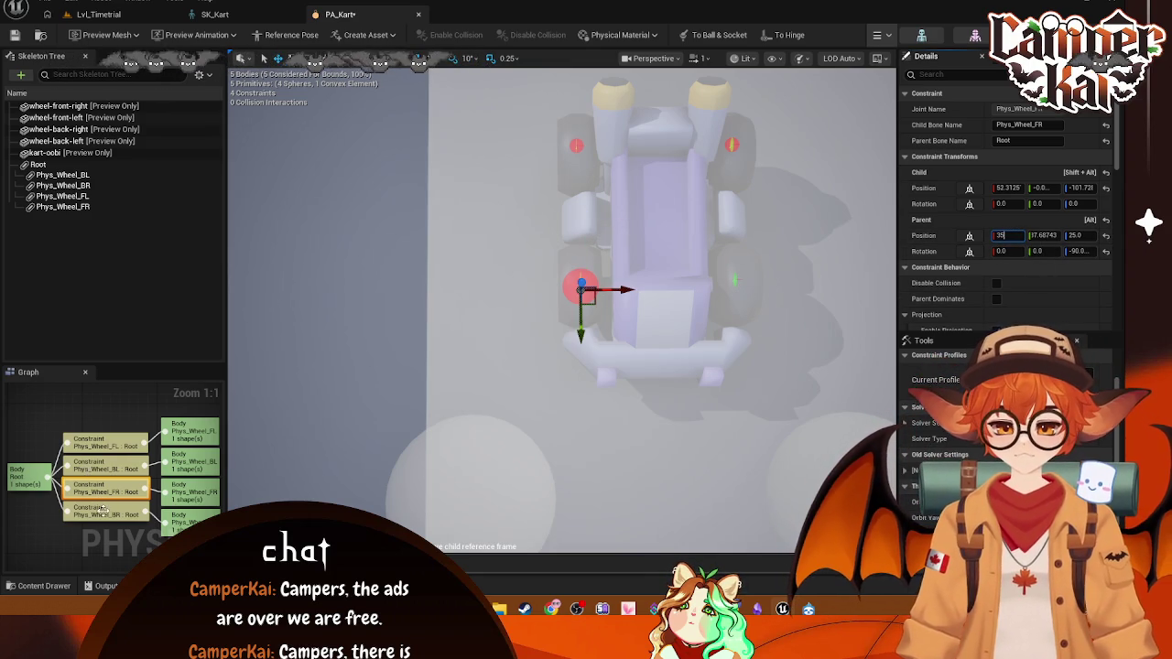
- Paste the Phys_Wheel_FL constraint's Parent X, slide it onto its wheel, and zero its Z rotation
left_click(105, 443)
left_click(1007, 235)
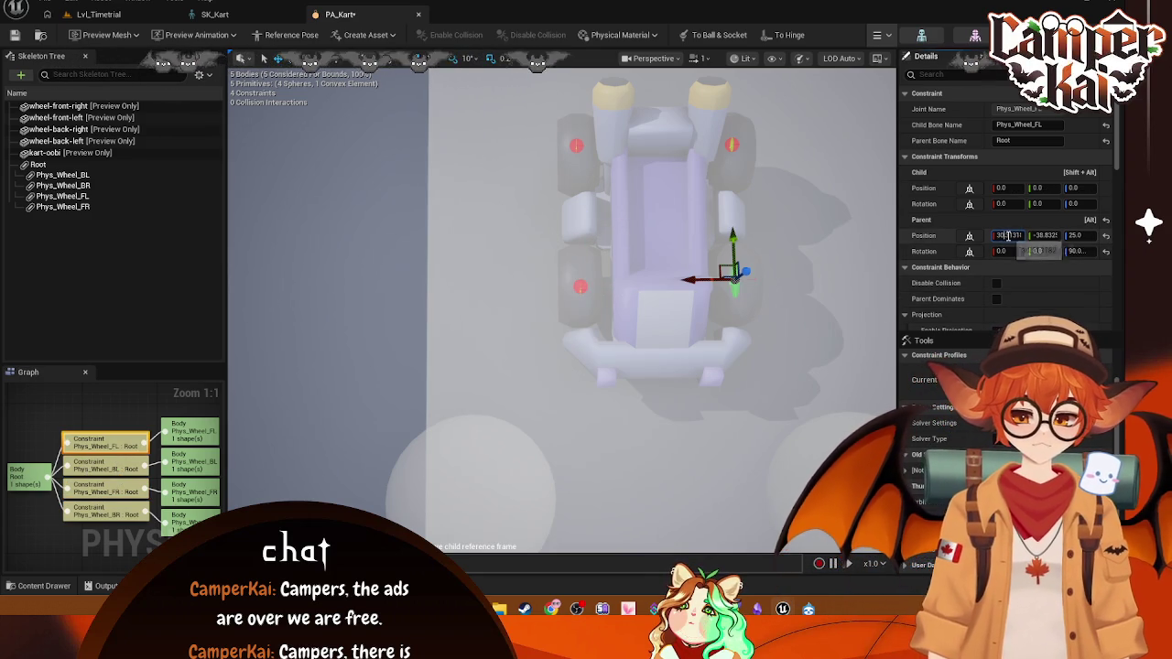
key("ctrl+v")
key("Return")
left_click(1007, 235)
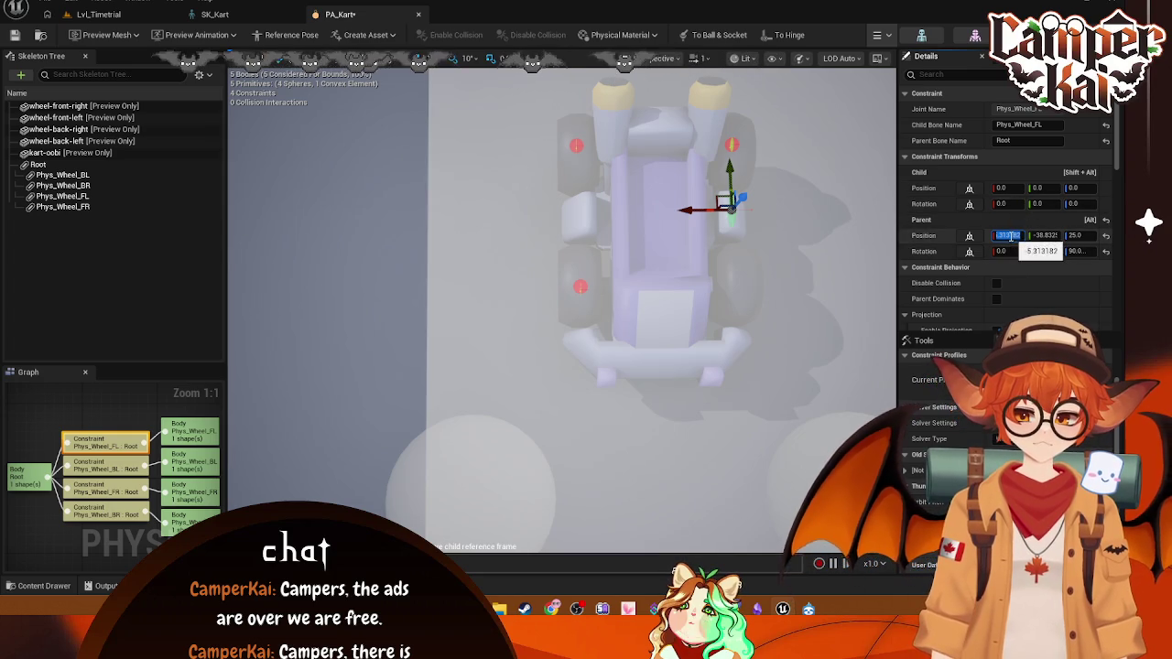
type("-35")
key("Return")
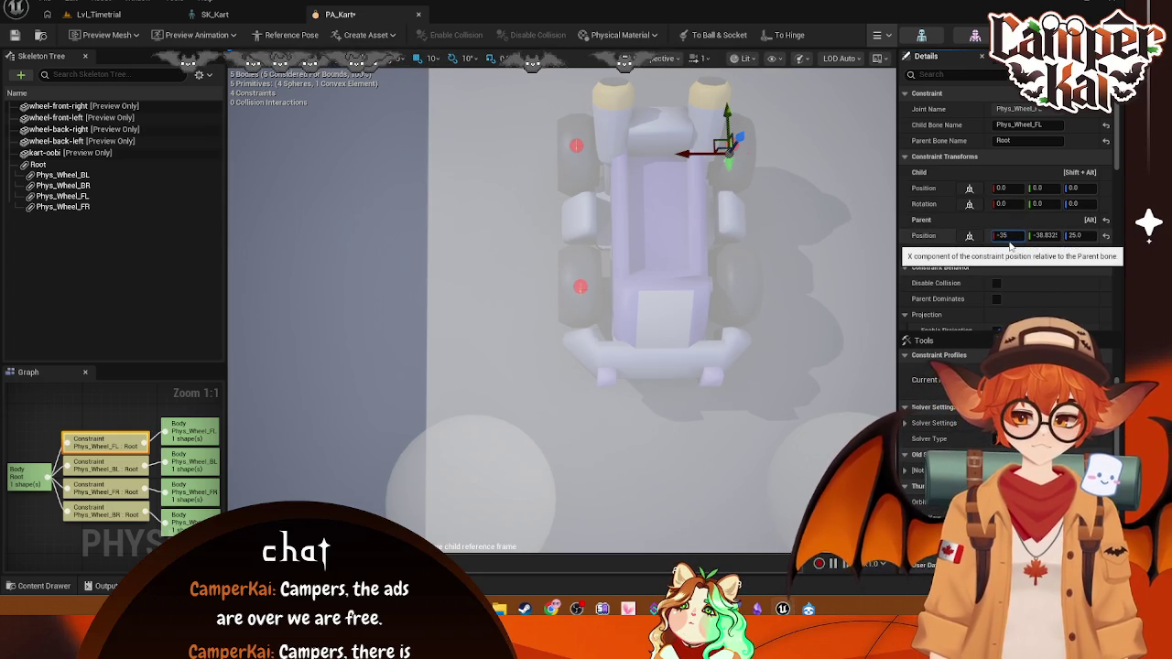
left_click_drag(1007, 236, 1059, 217)
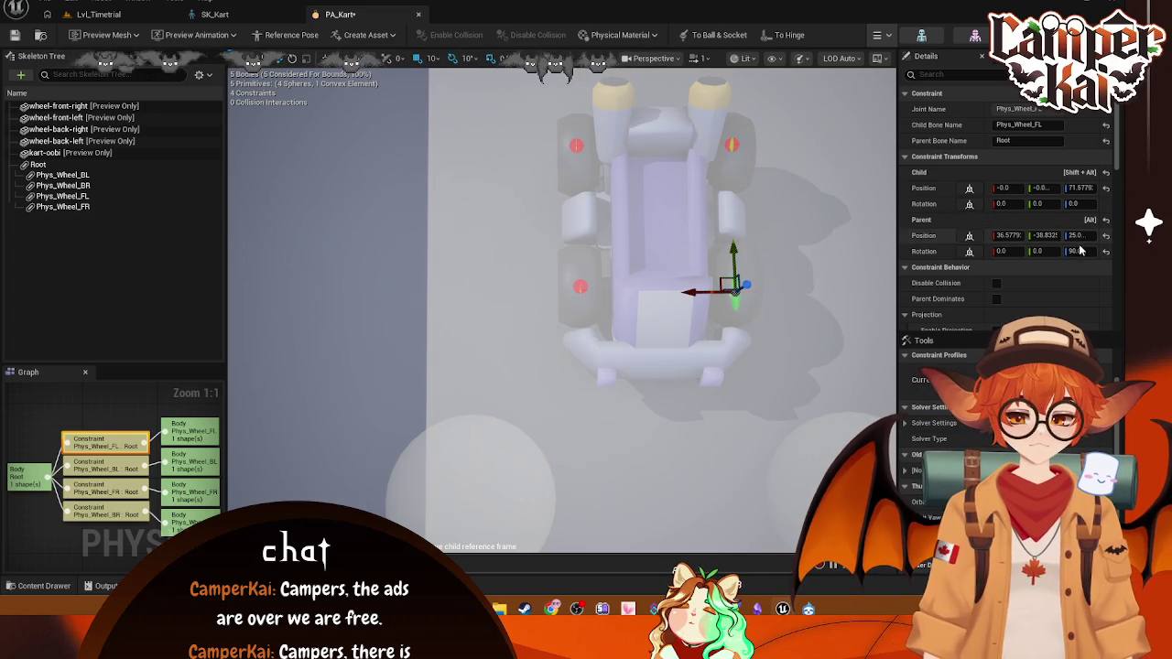
type("0")
key("Return")
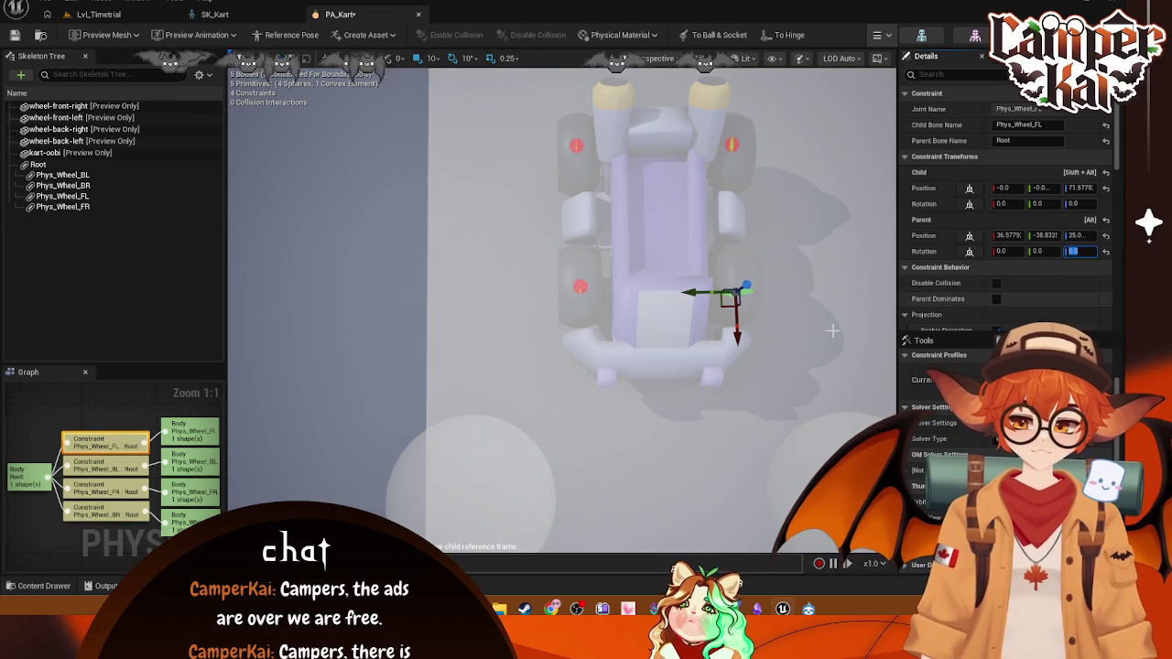
left_click(580, 286)
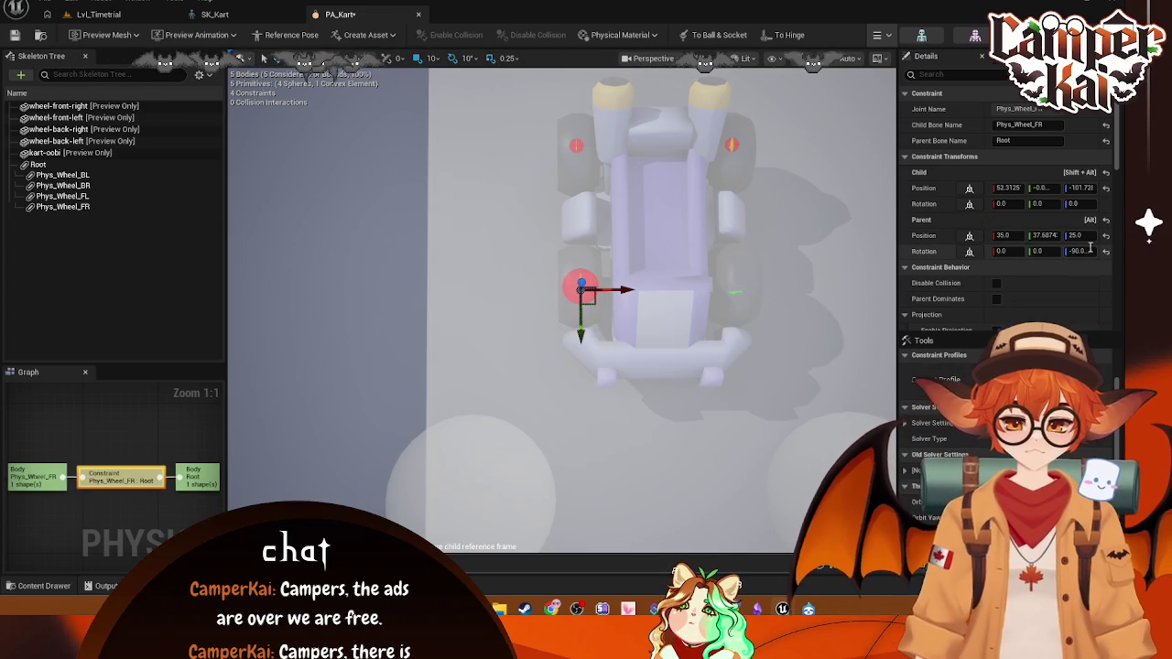
- Set the Phys_Wheel_FR constraint's Parent Rotation Z to 0 and edit its Parent Position Y
type("0")
key("Return")
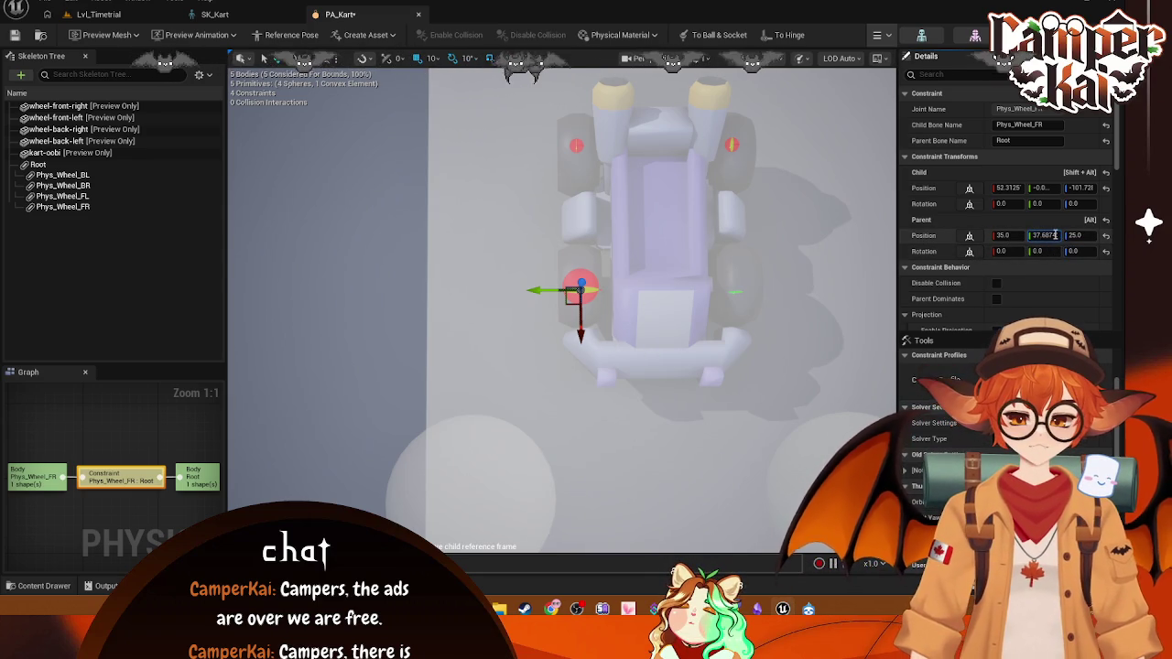
left_click(1039, 236)
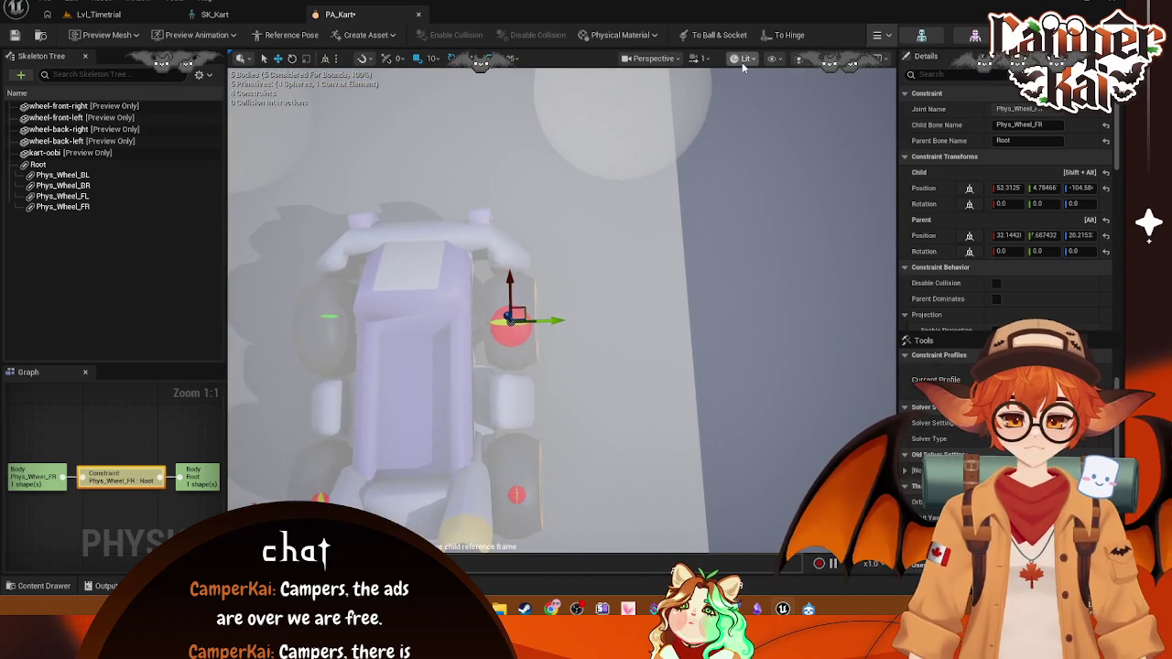
- Cycle the viewport through Top, Left and Right orthographic views to face the front-right wheel
left_click(743, 58)
left_click(652, 57)
left_click(641, 108)
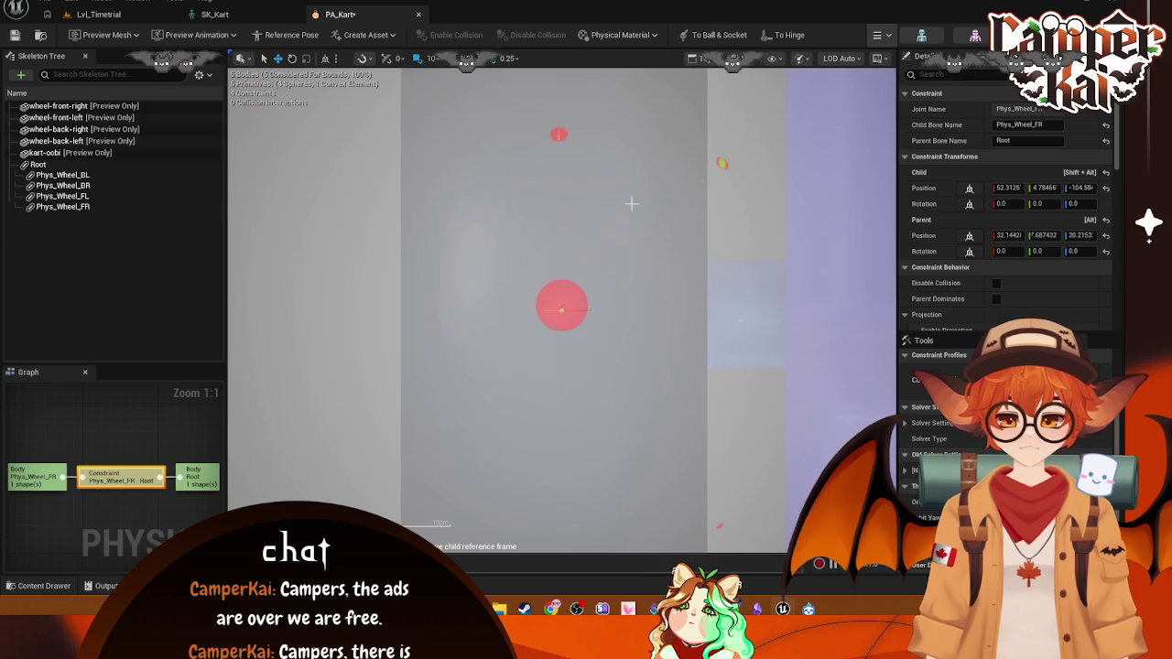
scroll(631, 204, "down", 5)
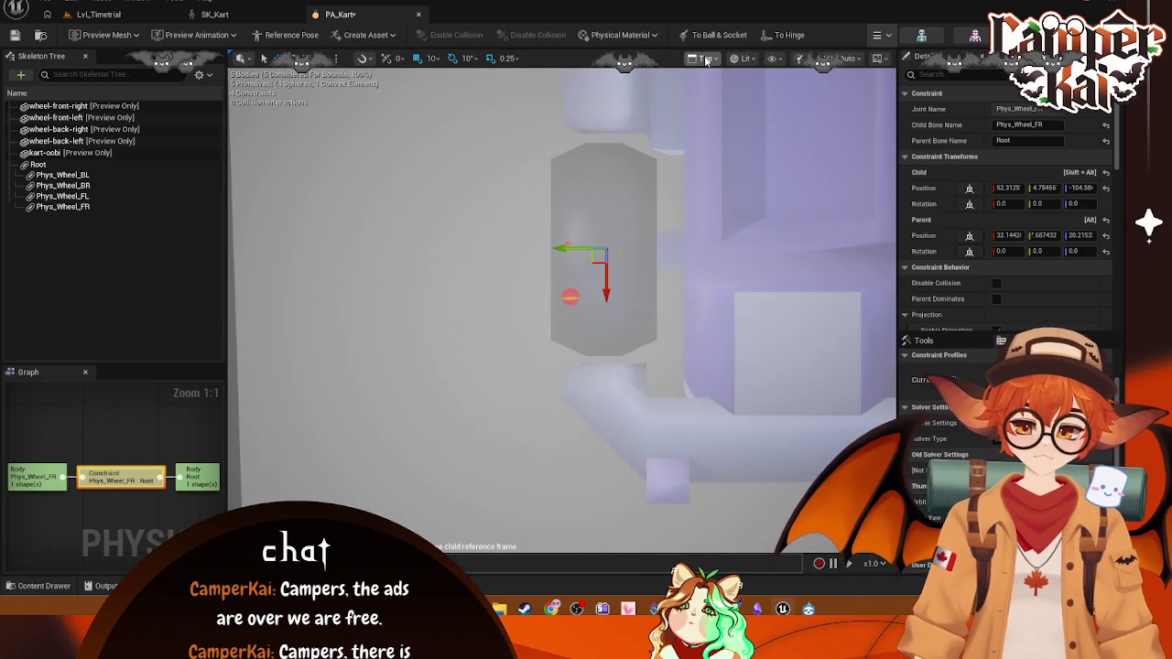
left_click(705, 58)
left_click(698, 163)
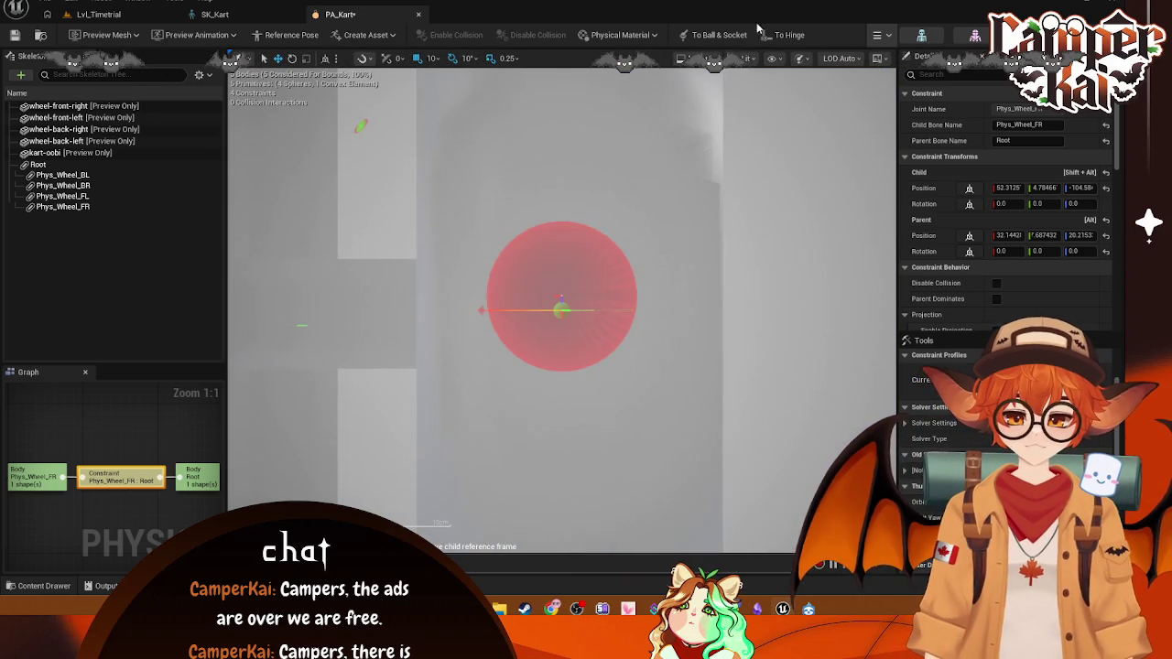
left_click(696, 58)
left_click(705, 171)
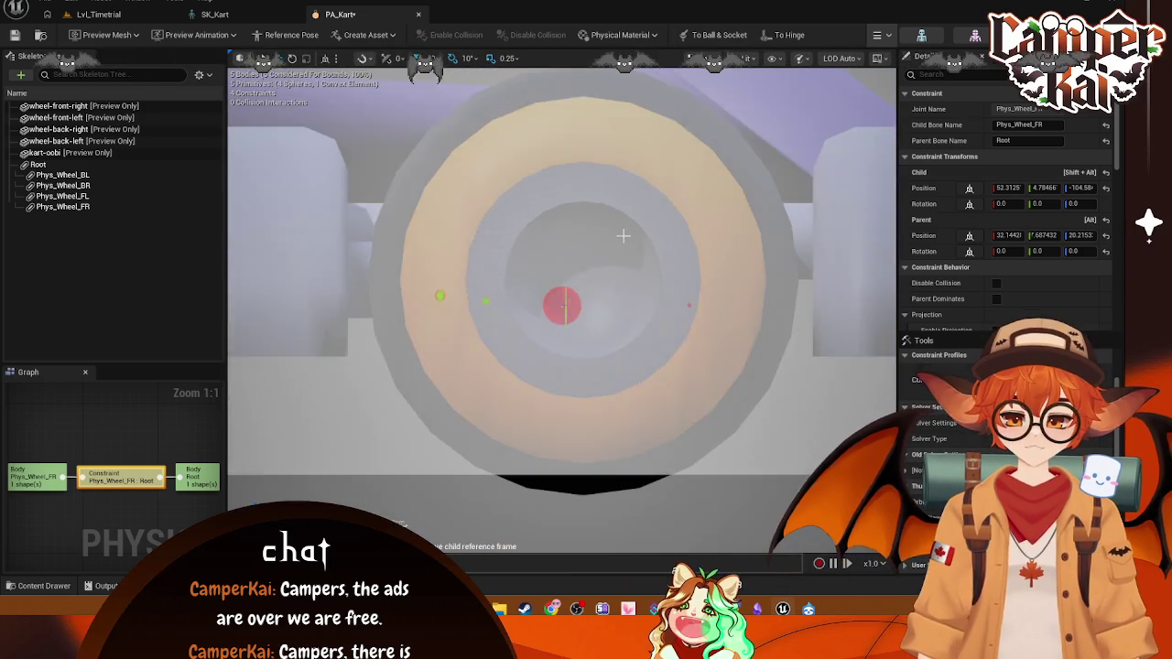
scroll(622, 236, "down", 3)
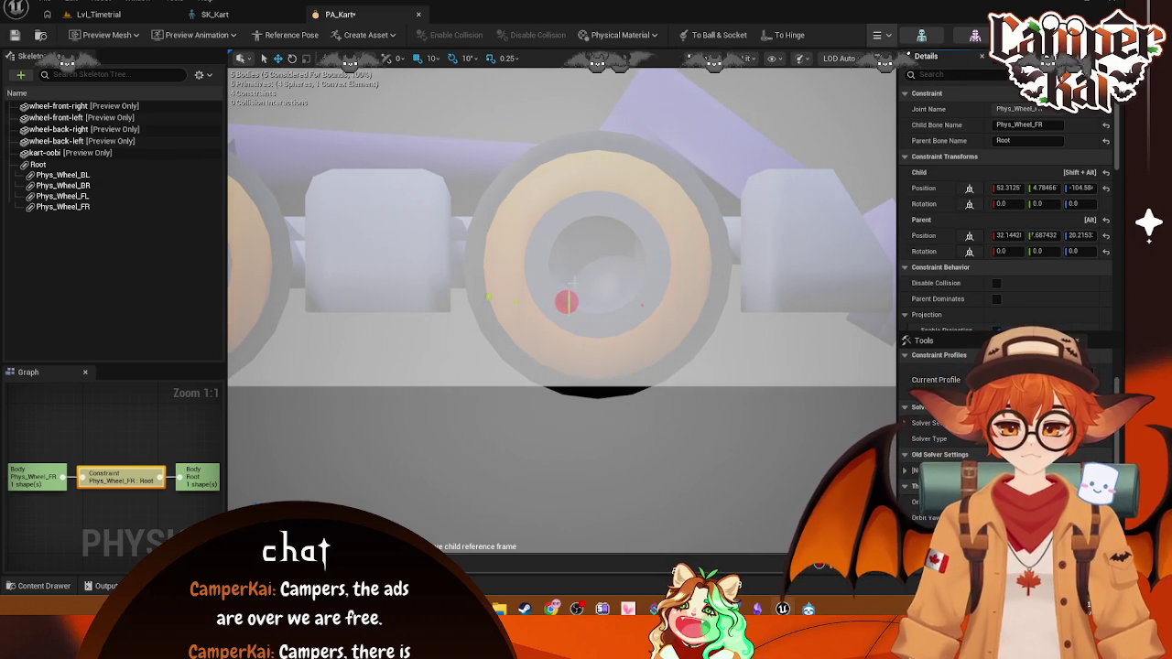
left_click(717, 56)
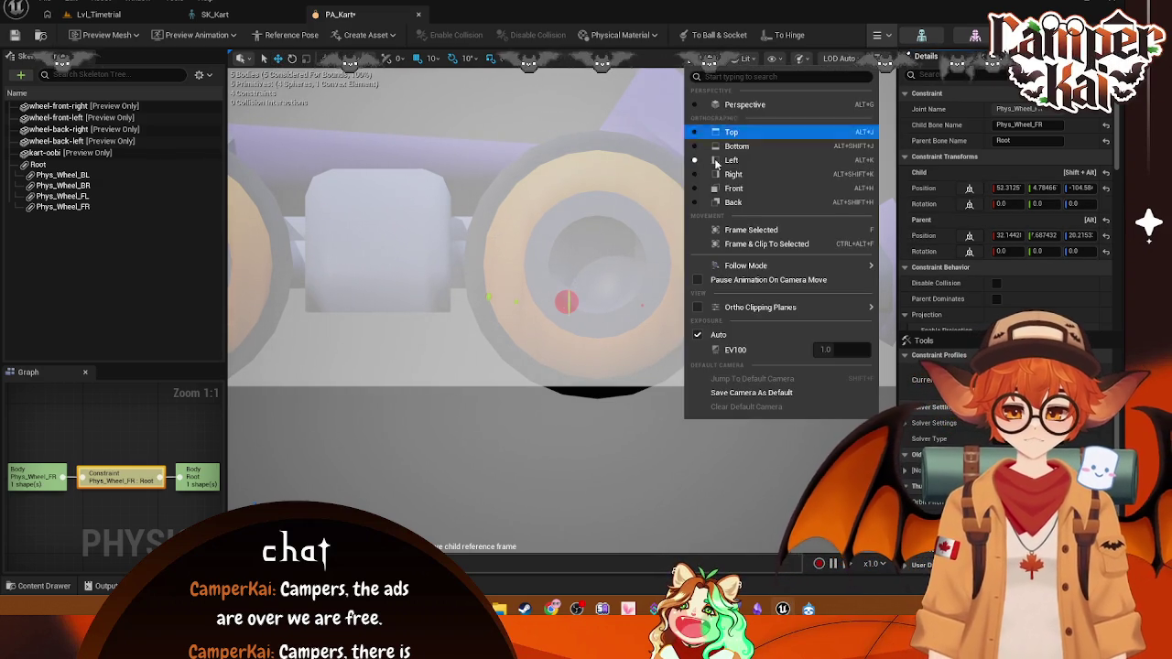
left_click(741, 172)
scroll(566, 293, "down", 3)
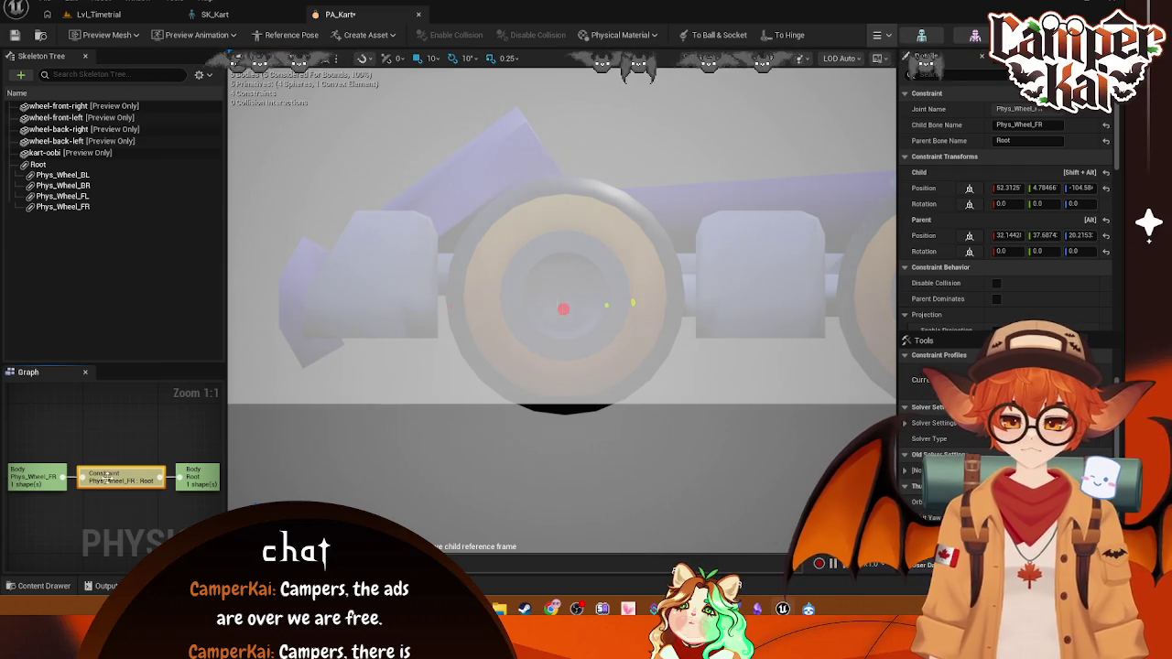
- Inspect the Phys_Wheel_BL and Phys_Wheel_FR constraints via their wheel bodies
left_click(62, 174)
left_click(144, 477)
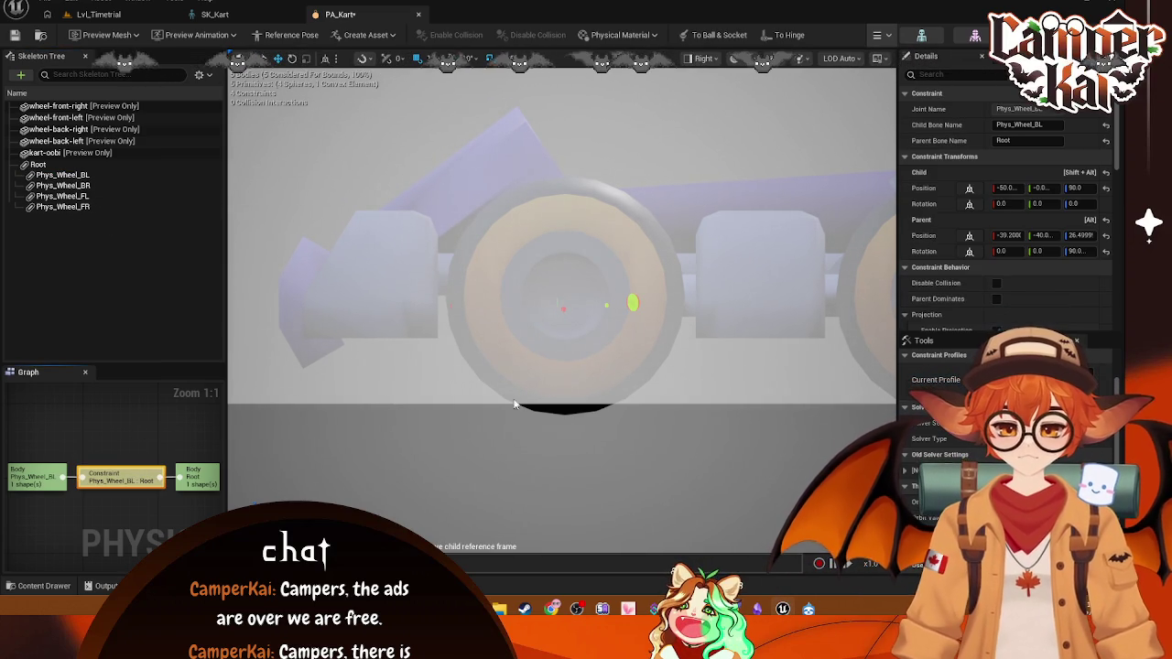
left_click(72, 186)
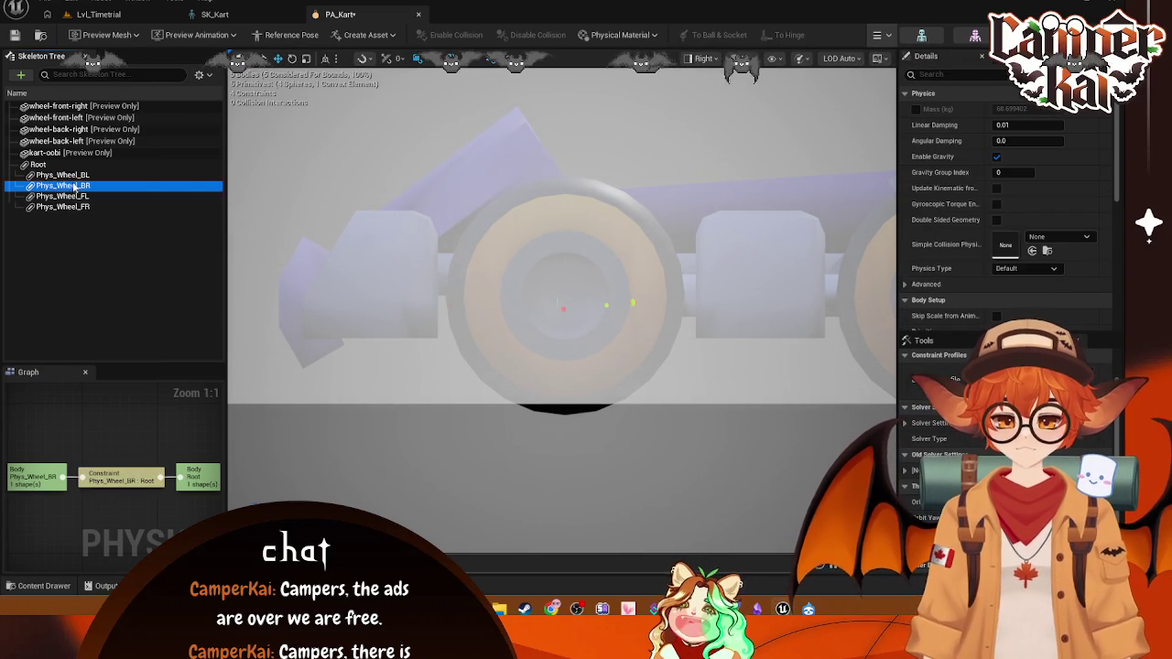
left_click(62, 207)
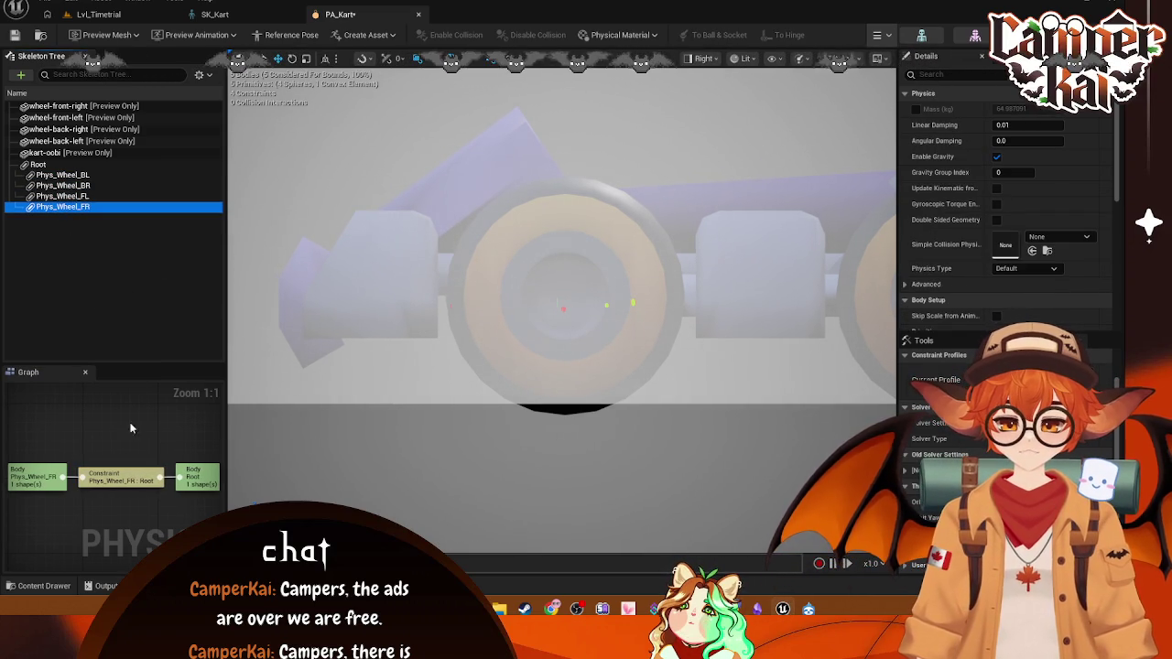
left_click(116, 478)
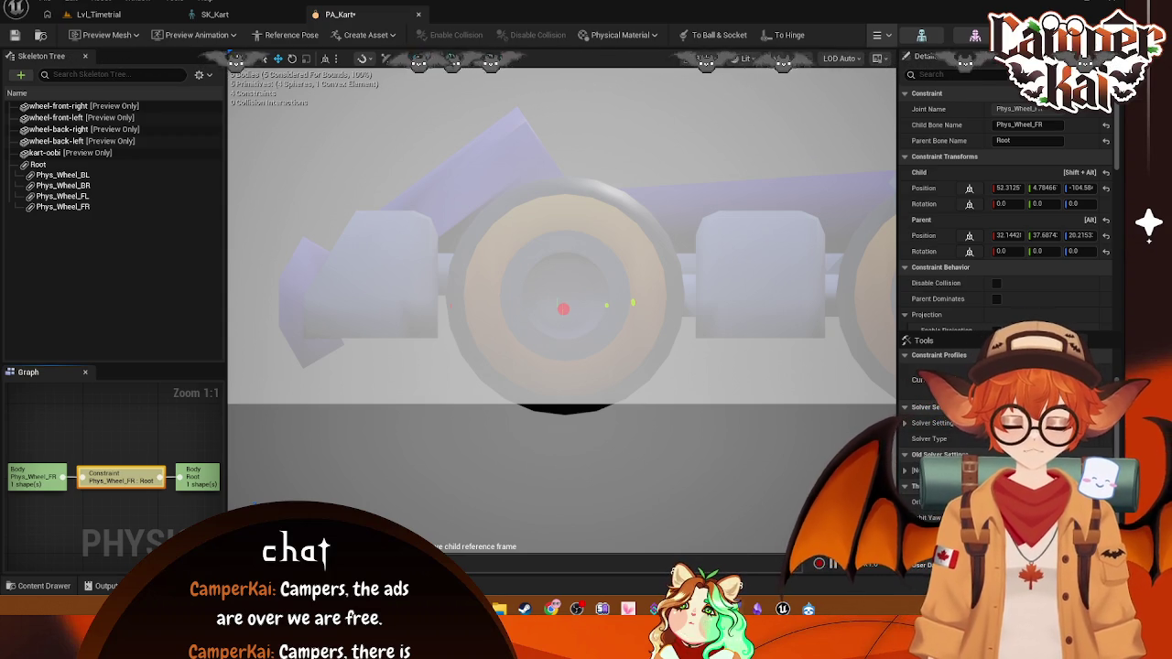
- Return the viewport to Perspective and select the wheel constraints on the kart in turn
scroll(531, 275, "down", 3)
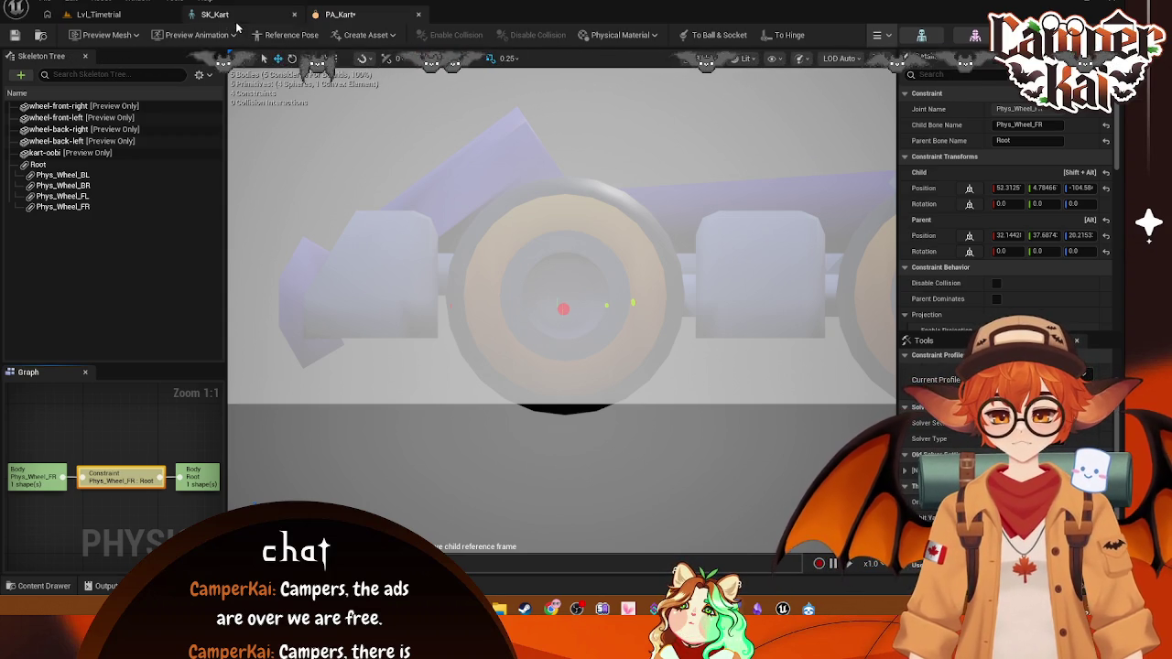
left_click_drag(531, 302, 530, 190)
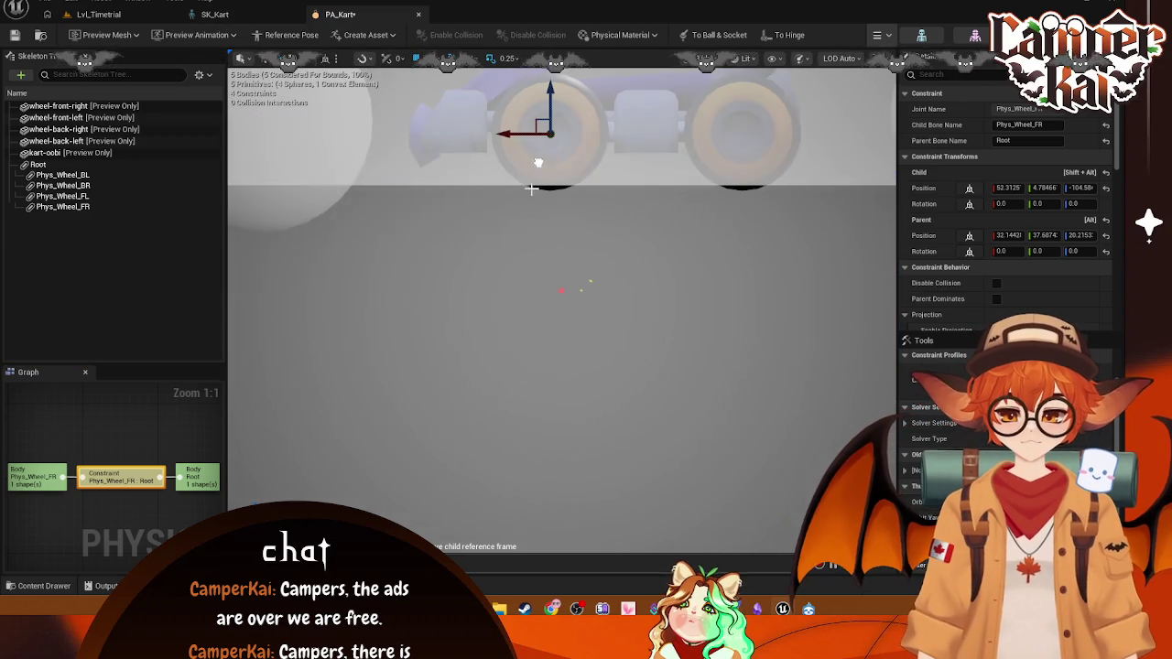
left_click(654, 58)
left_click(723, 119)
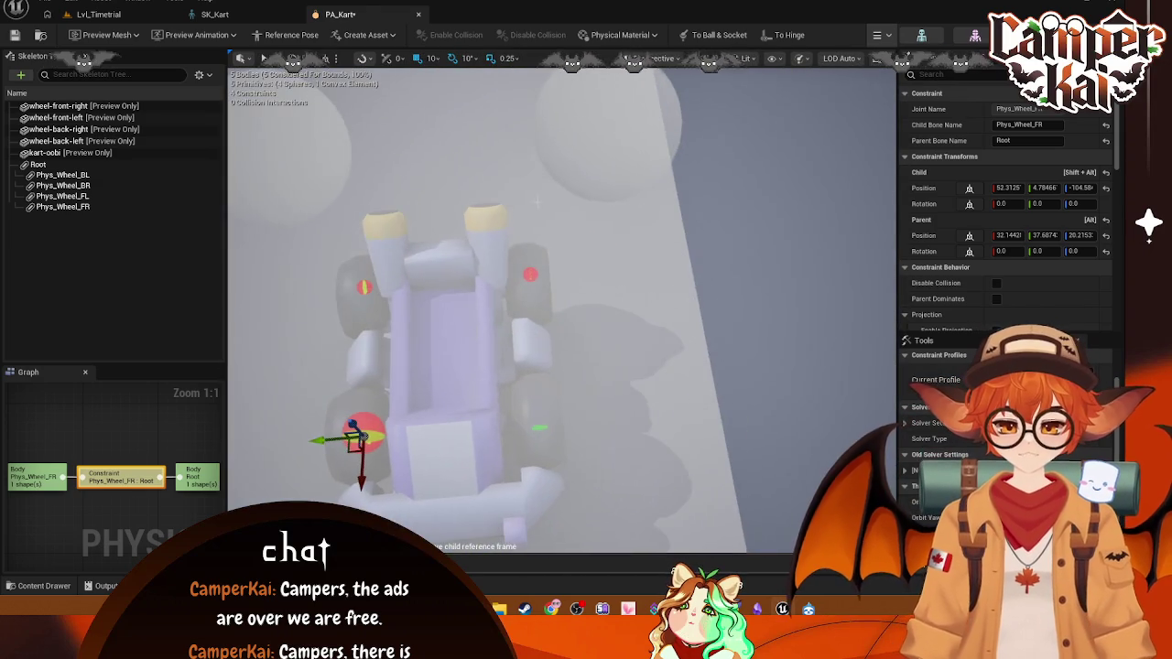
left_click(38, 164)
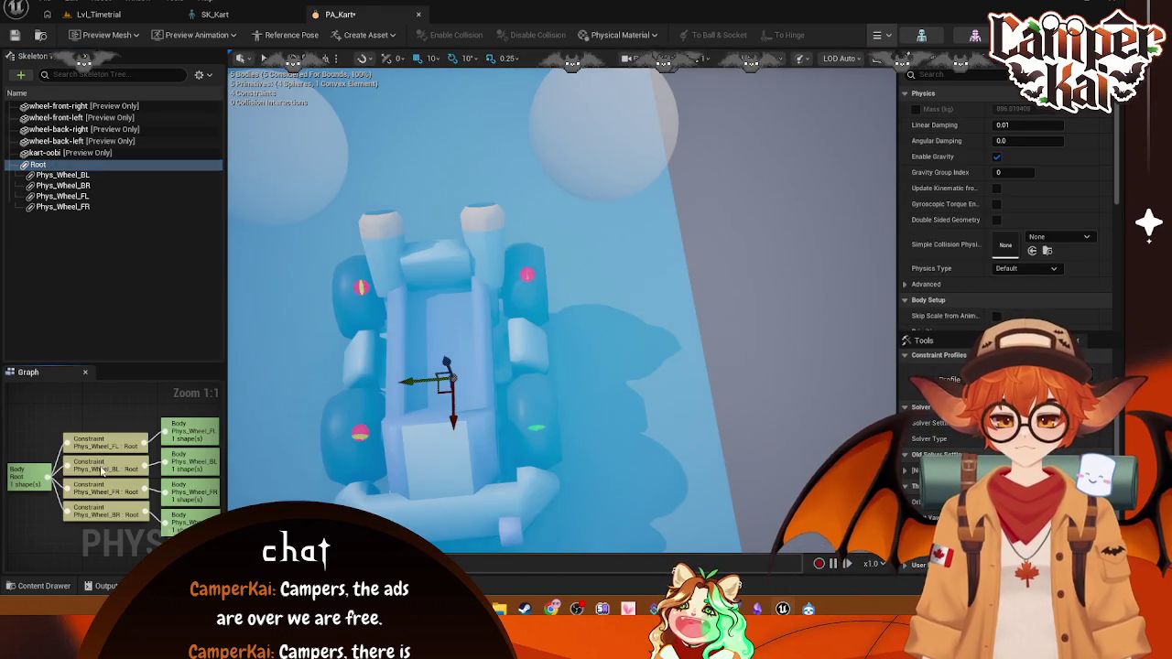
left_click(123, 474)
left_click(110, 447)
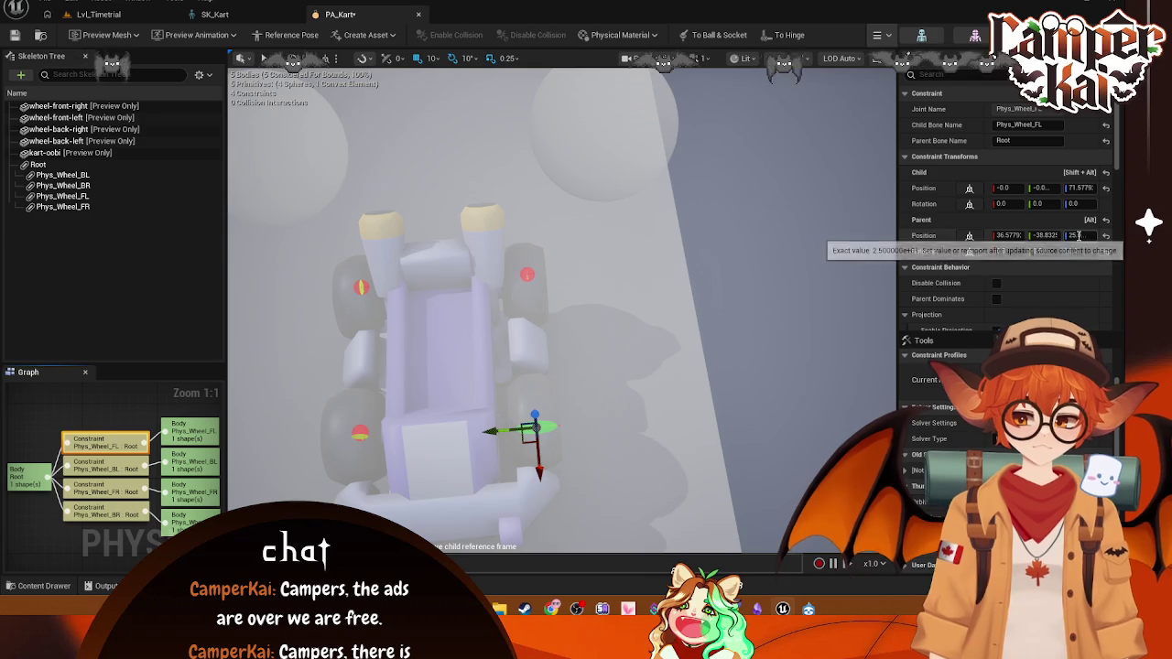
left_click_drag(549, 385, 549, 311)
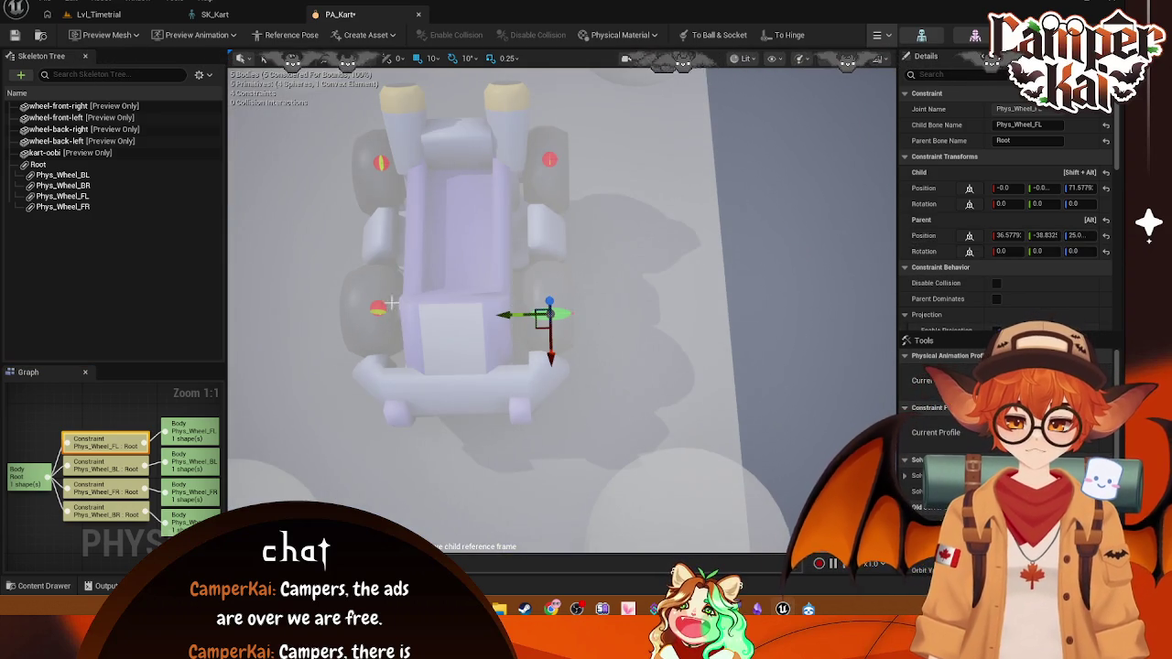
left_click(381, 309)
left_click(543, 317)
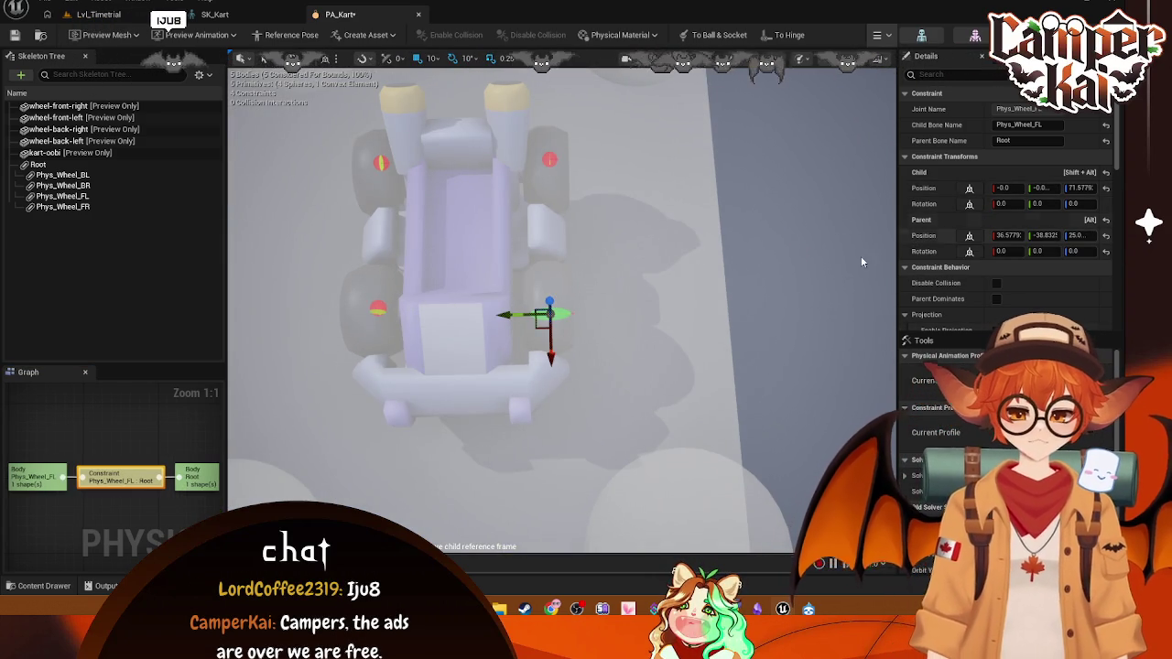
left_click(380, 163)
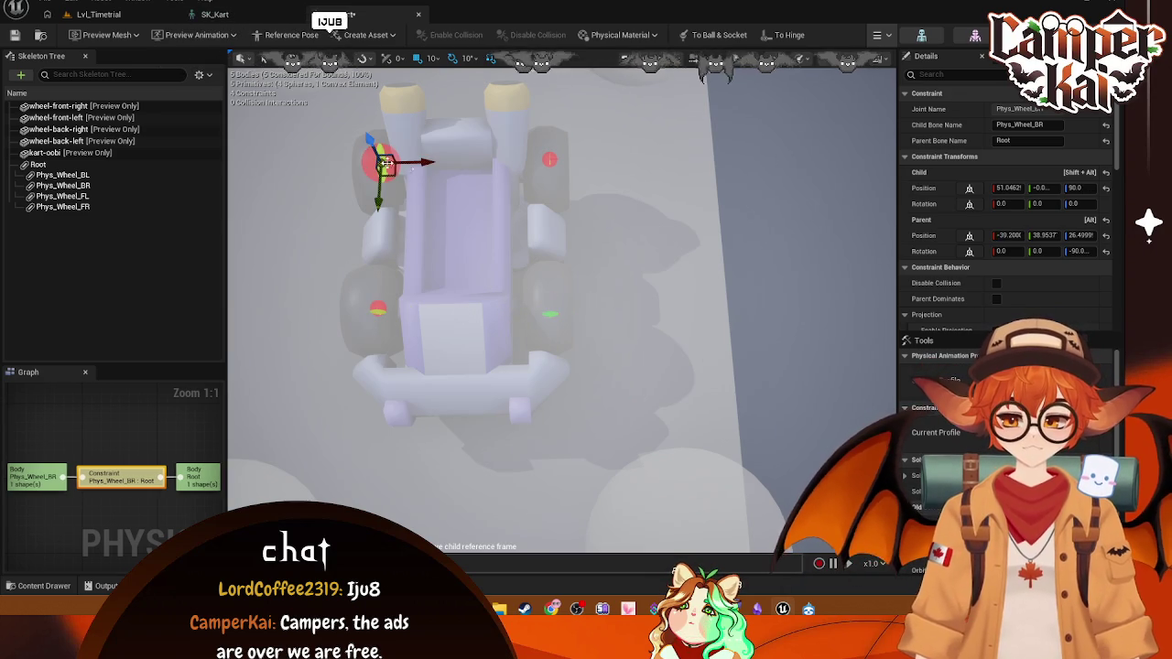
- Set the Phys_Wheel_FR constraint's Parent Rotation Z to 90
left_click(1079, 236)
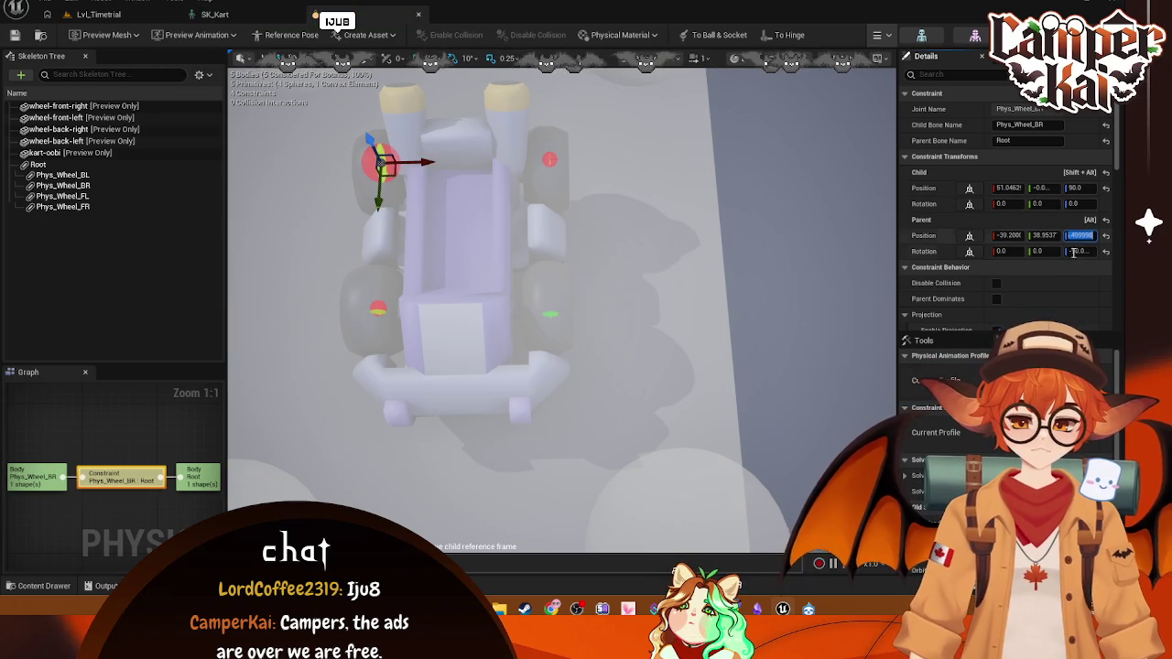
left_click(377, 310)
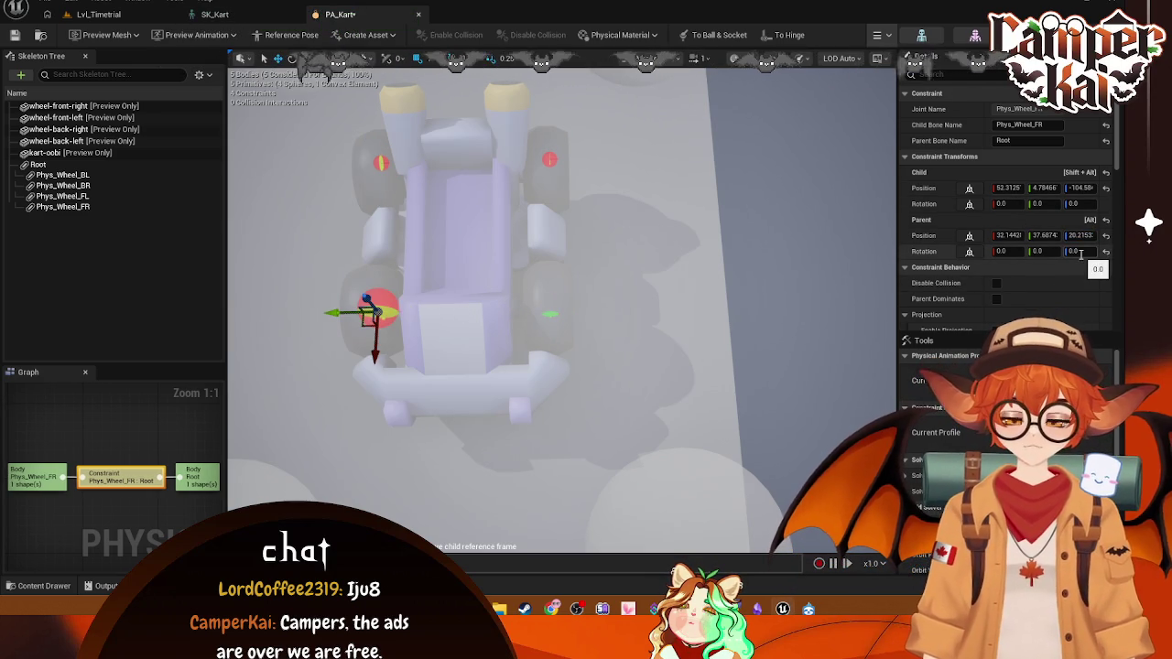
type("90")
key("Return")
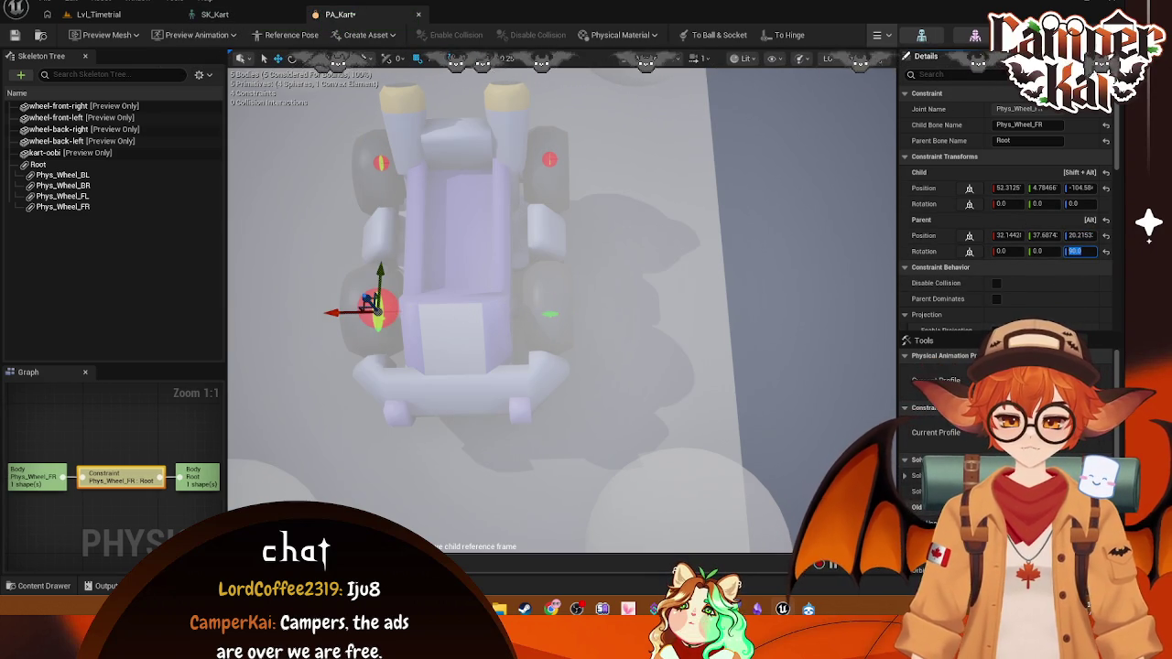
- Give the Phys_Wheel_FL constraint a Parent Rotation Z of 90 as well
left_click(551, 310)
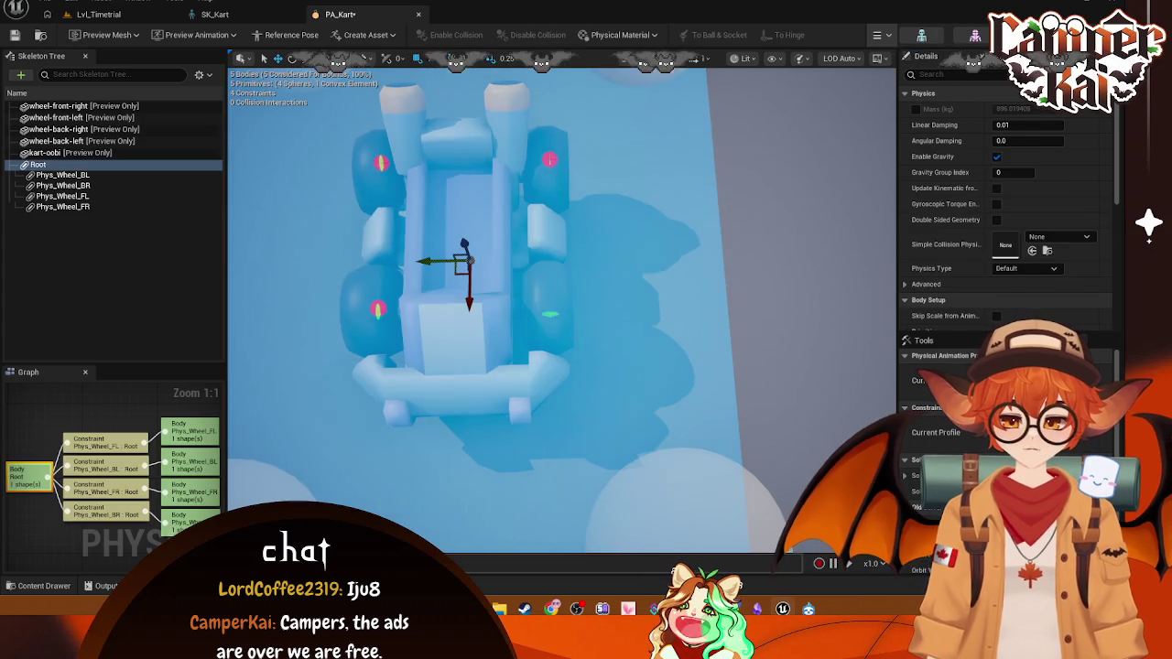
left_click(549, 314)
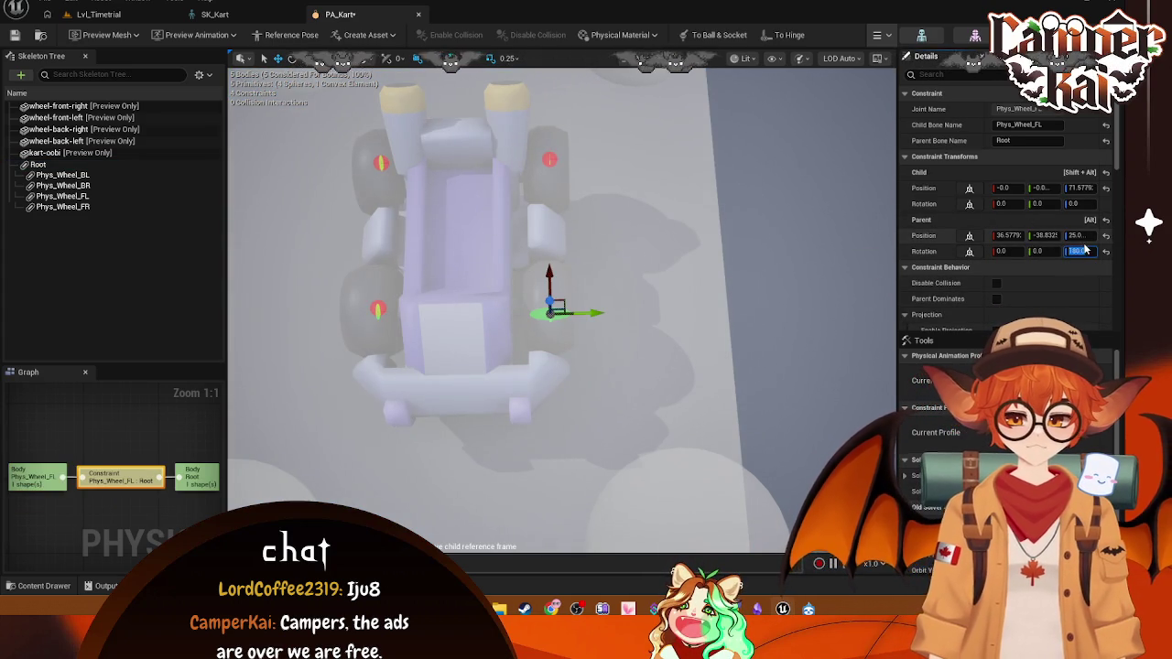
type("900")
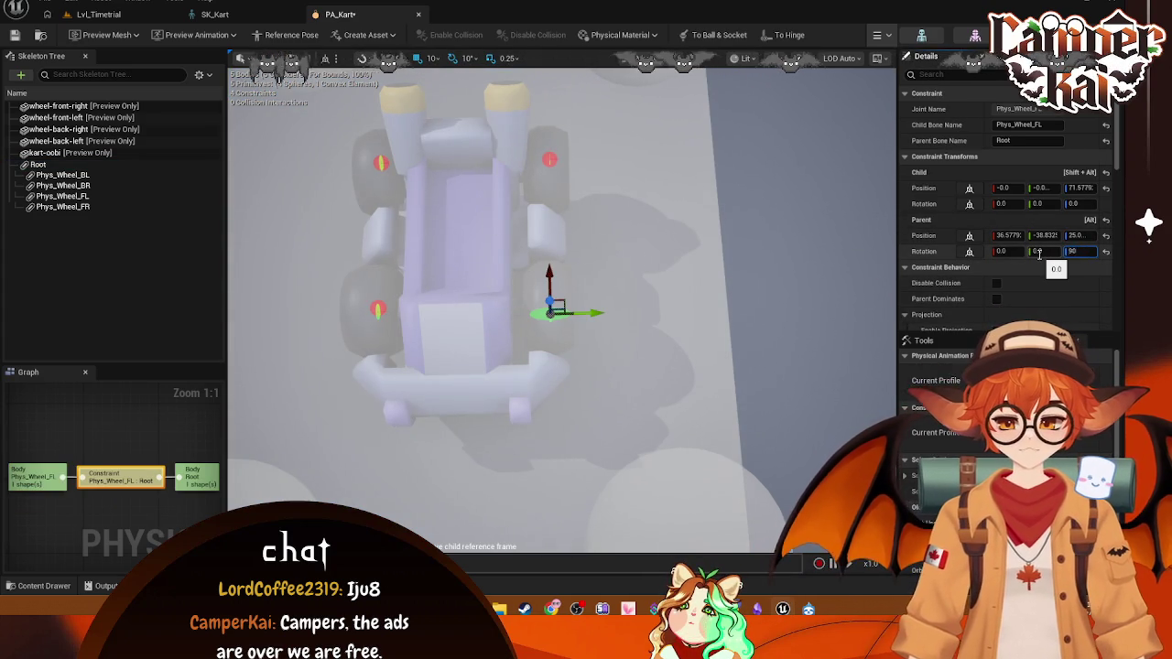
key("Return")
left_click(775, 328)
left_click_drag(774, 328, 659, 339)
left_click(420, 428)
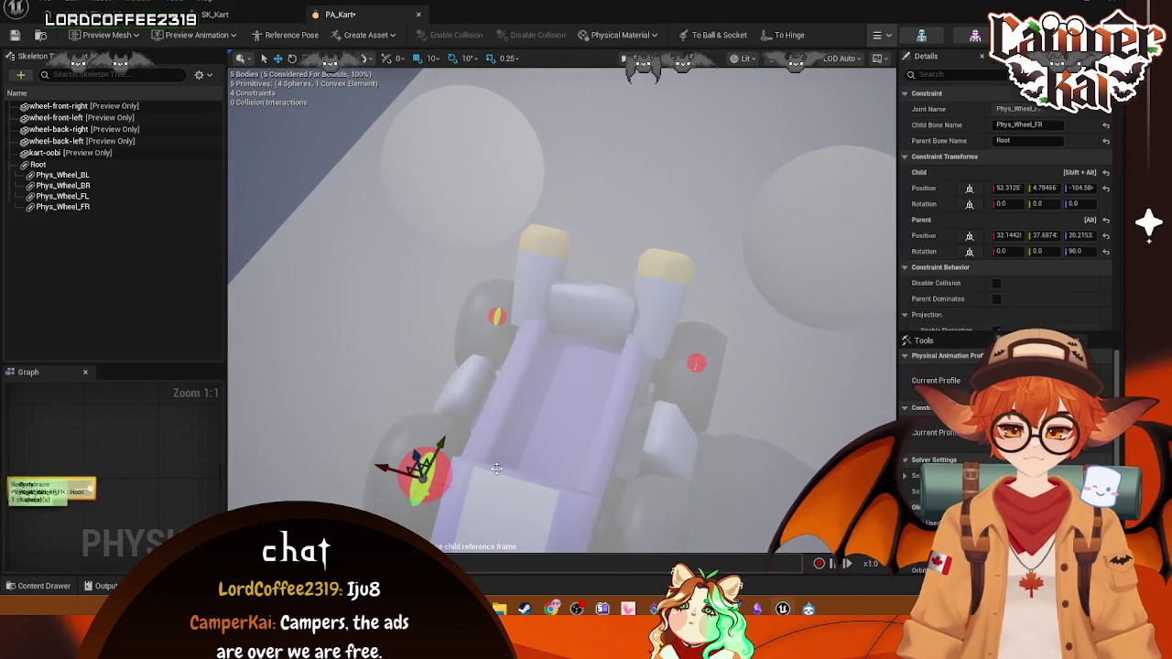
scroll(421, 428, "up", 3)
scroll(598, 447, "up", 1)
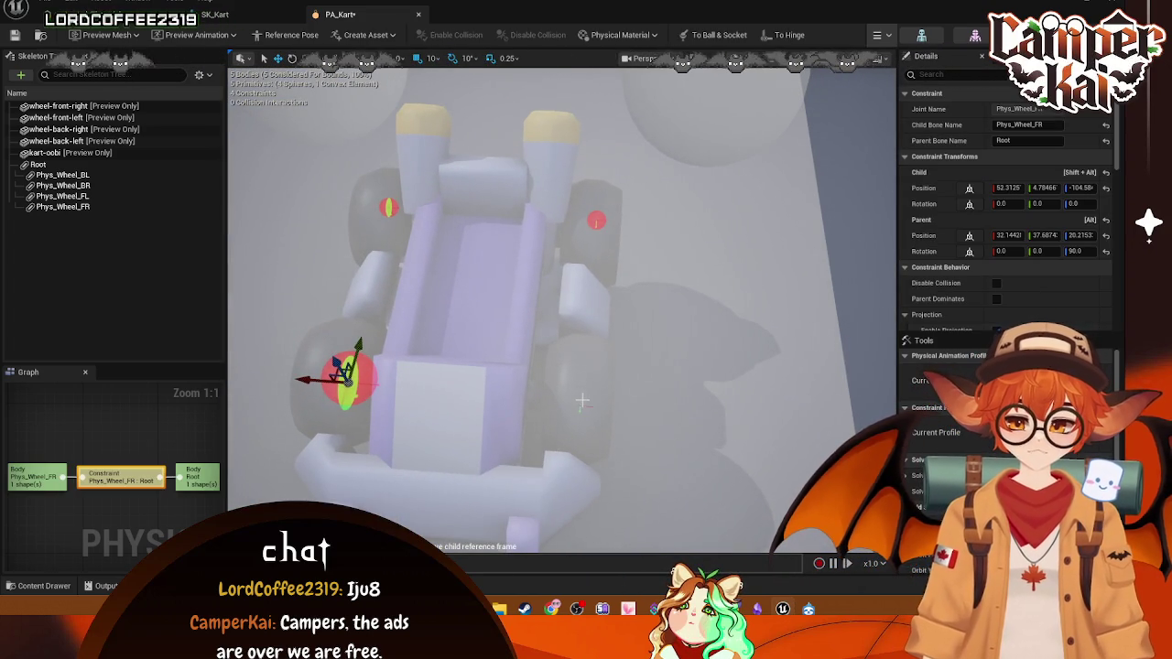
left_click(39, 164)
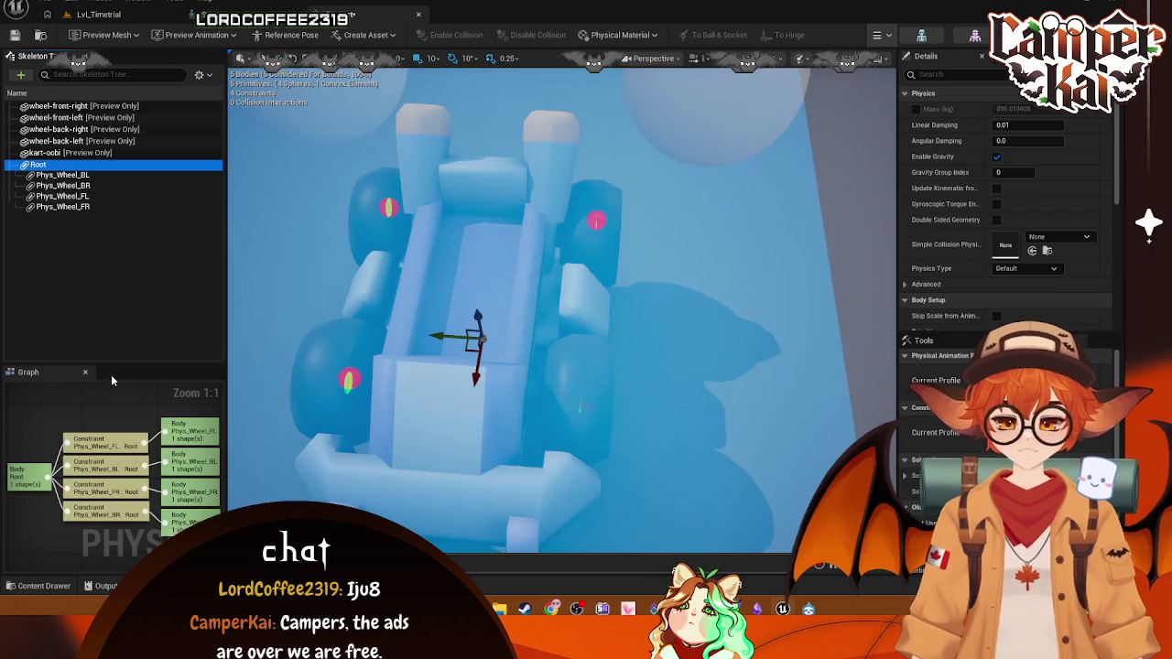
left_click(124, 449)
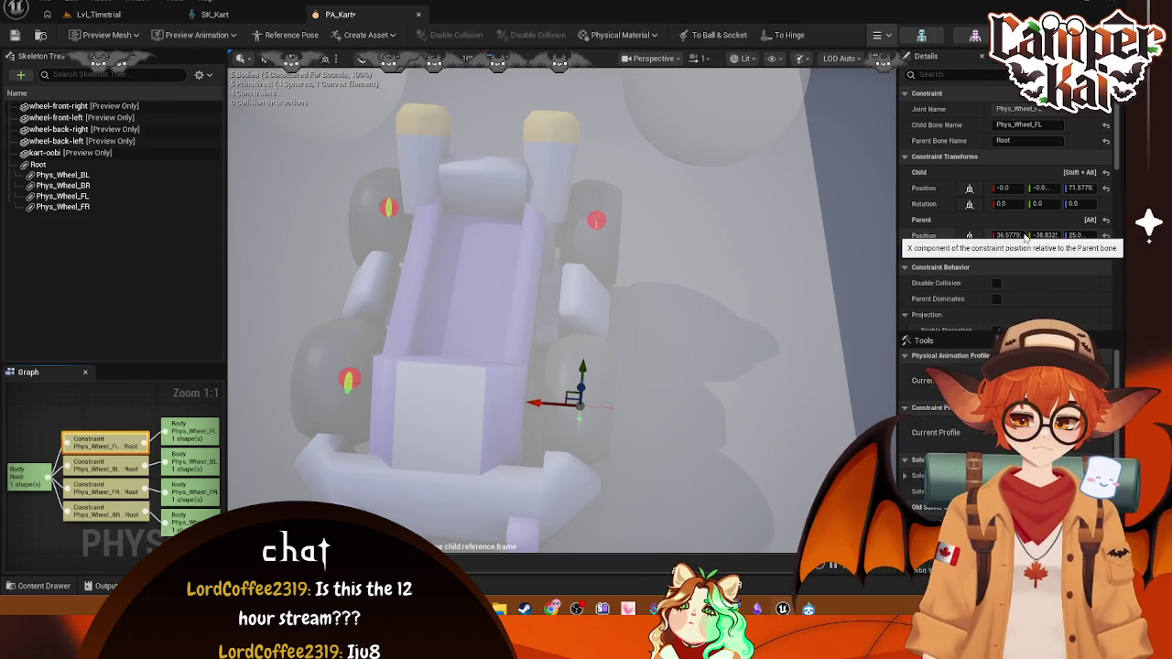
left_click(144, 467)
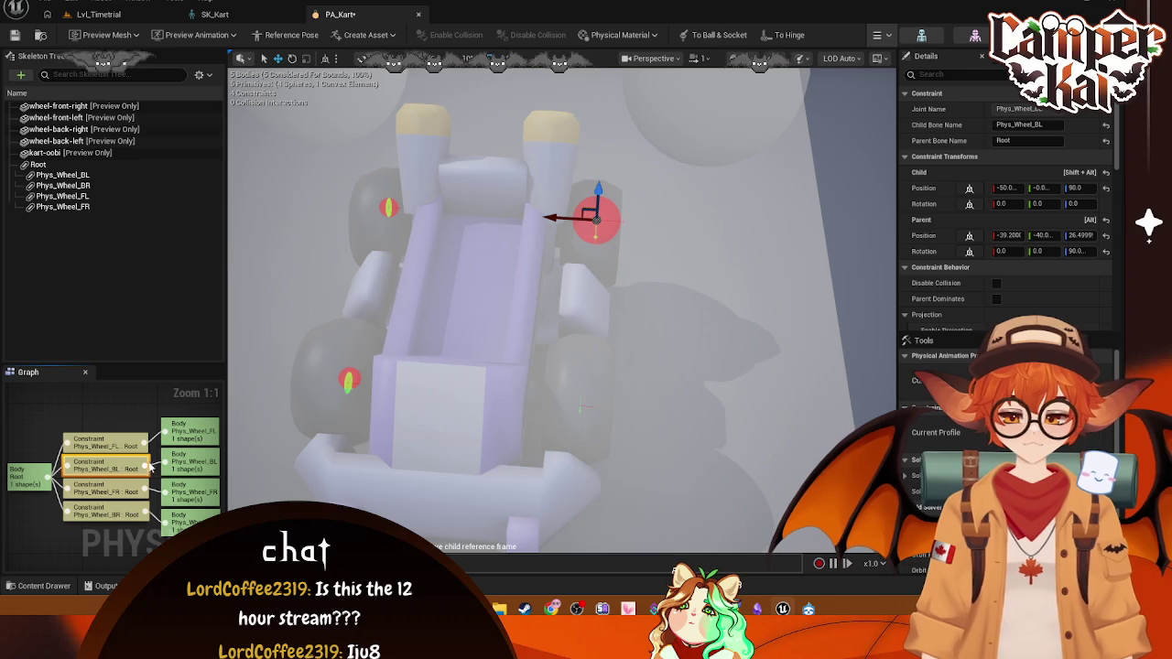
left_click(120, 441)
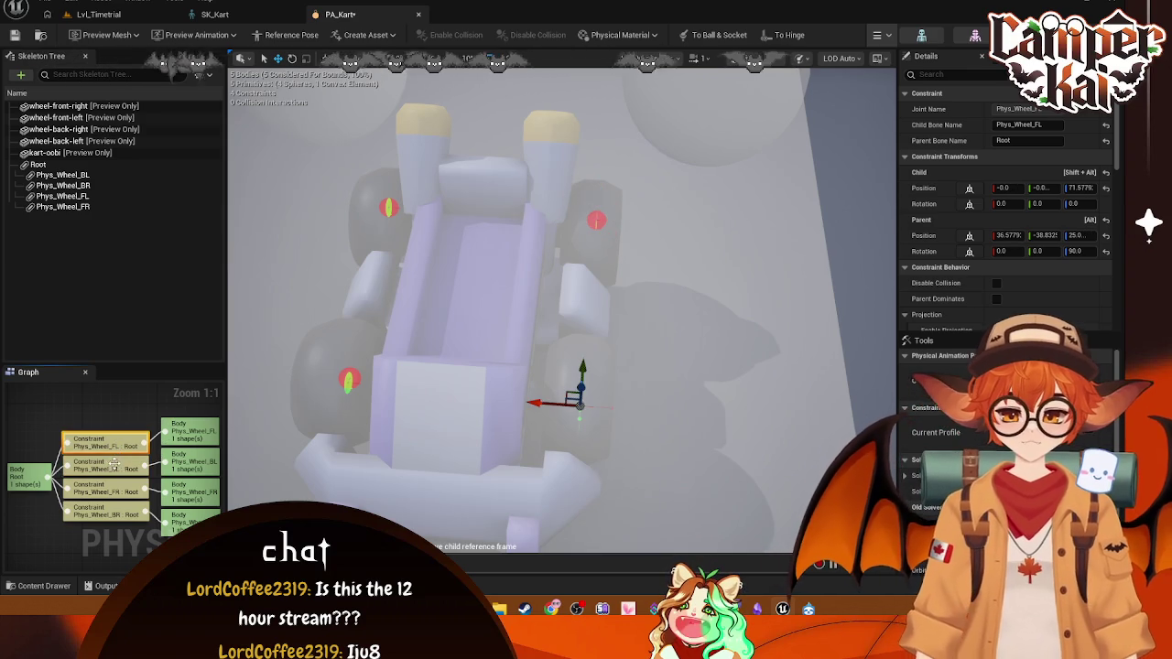
left_click(114, 492)
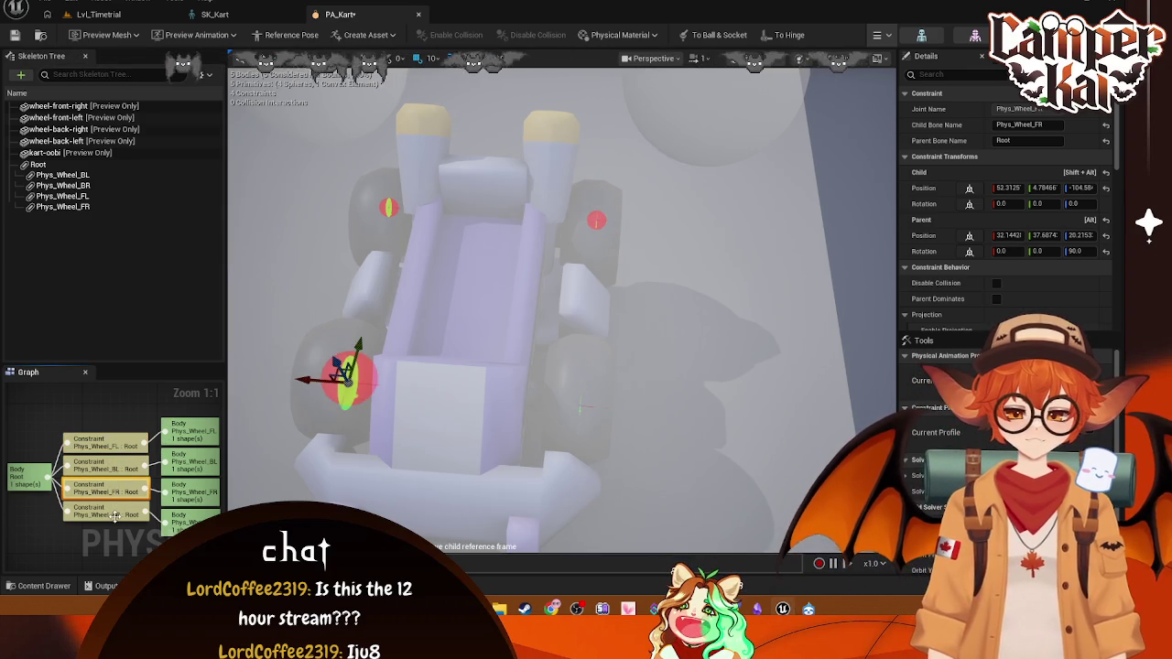
left_click(114, 515)
left_click(112, 442)
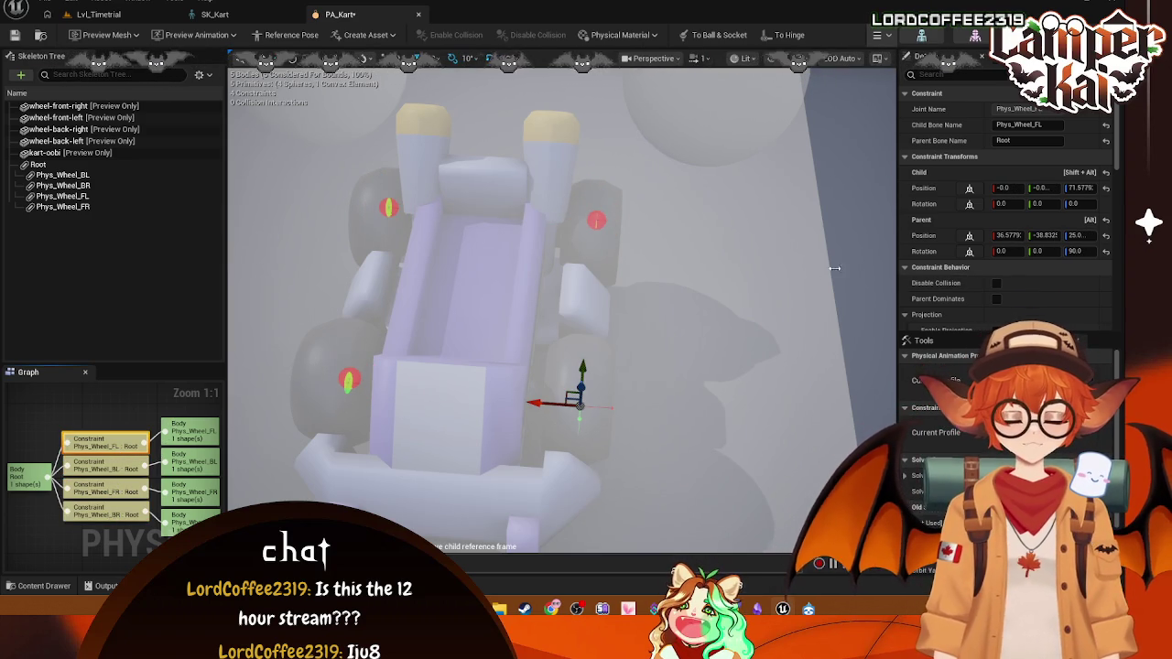
left_click(104, 463)
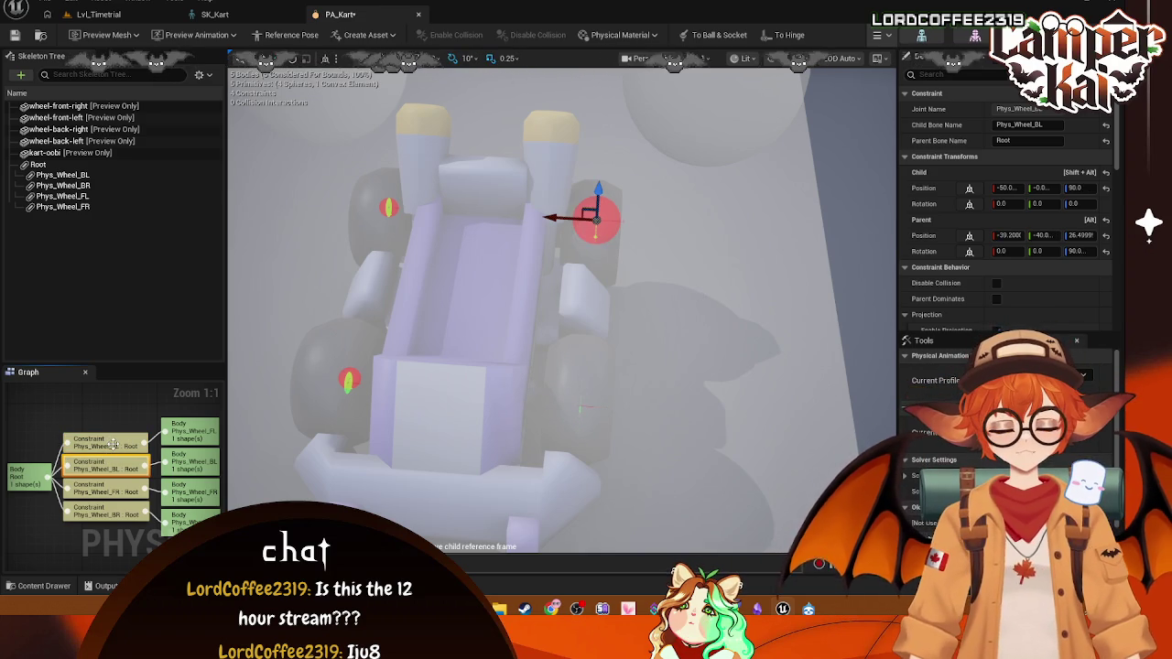
left_click(113, 448)
left_click(116, 490)
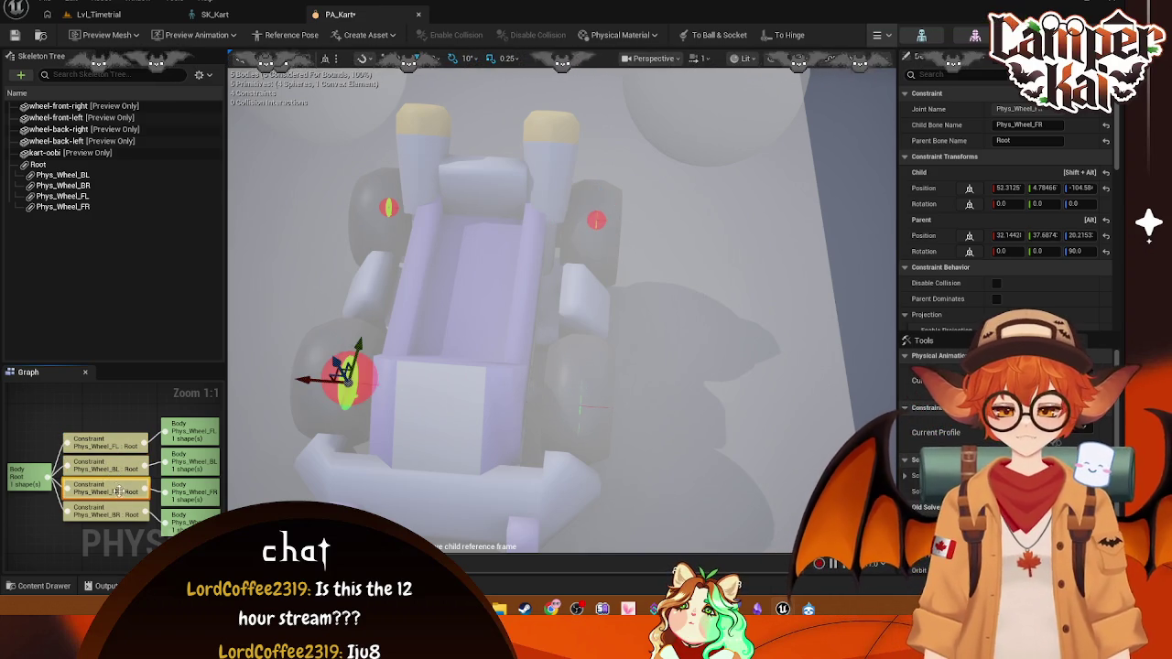
left_click(126, 515)
left_click(128, 477)
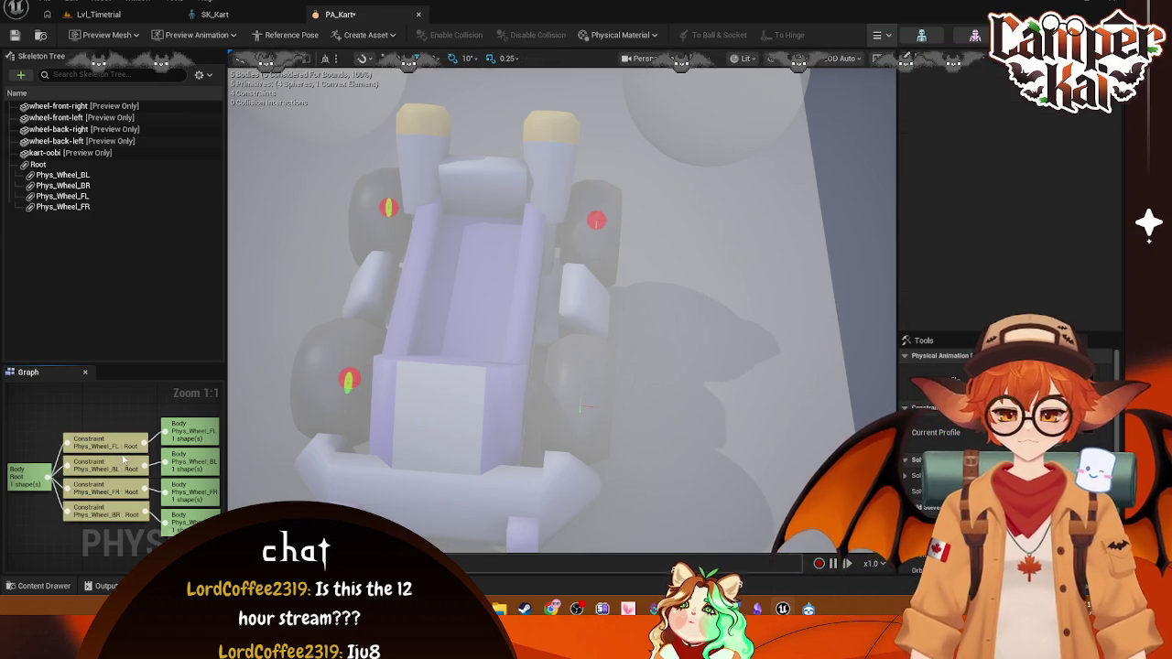
left_click(122, 465)
left_click(106, 445)
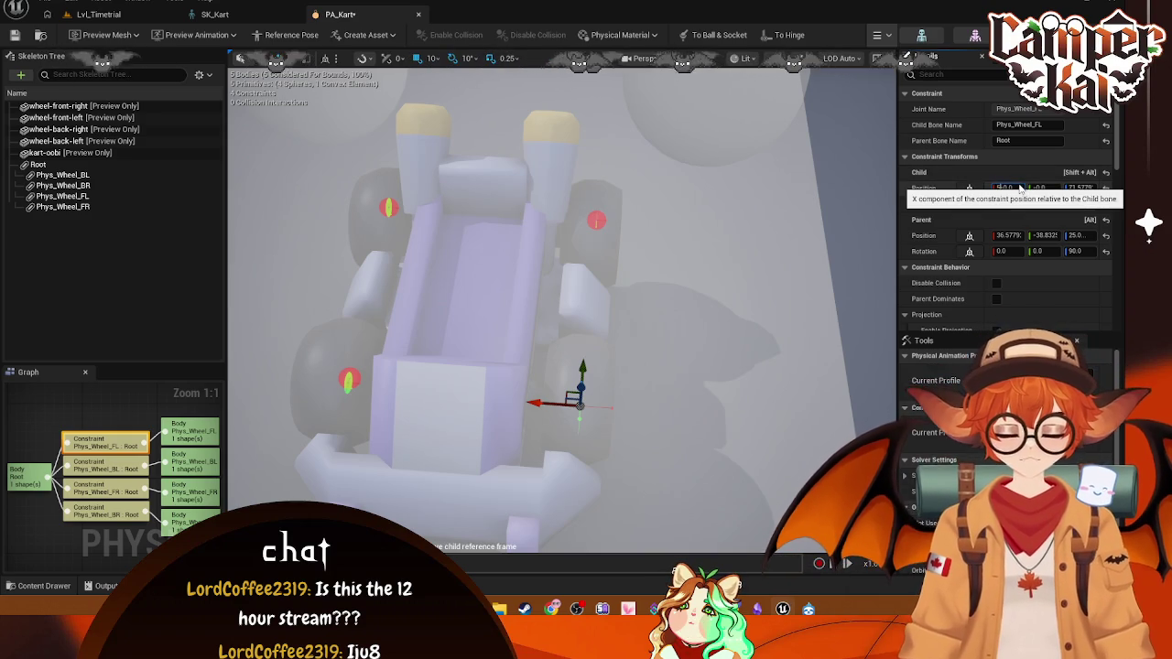
type("5")
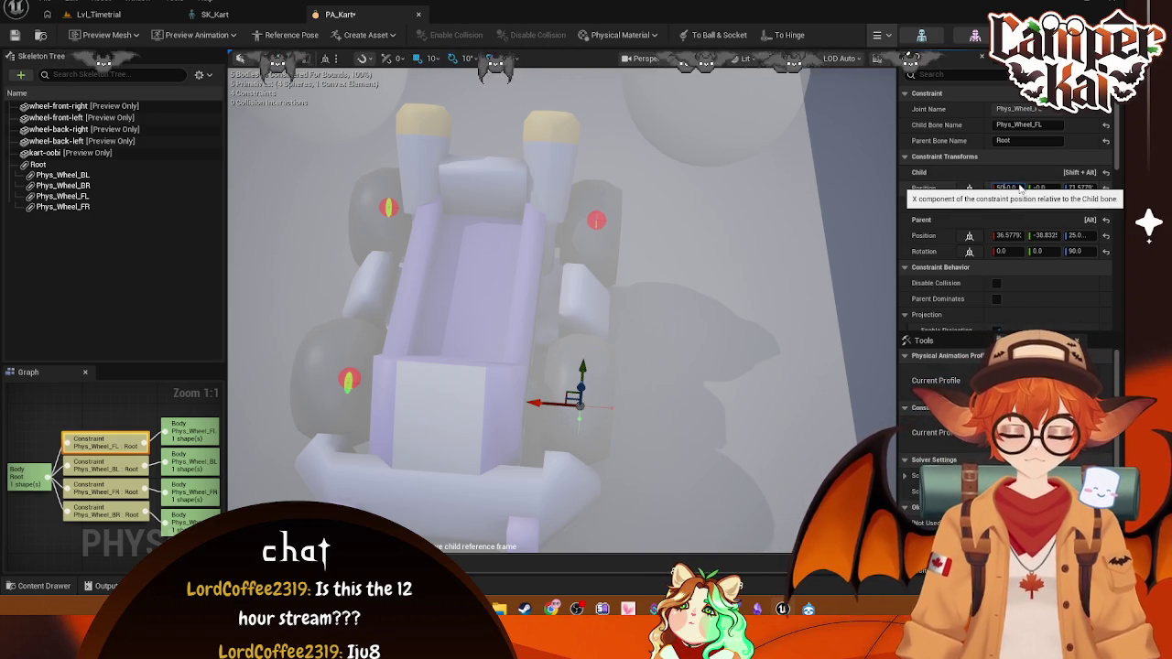
left_click(775, 387)
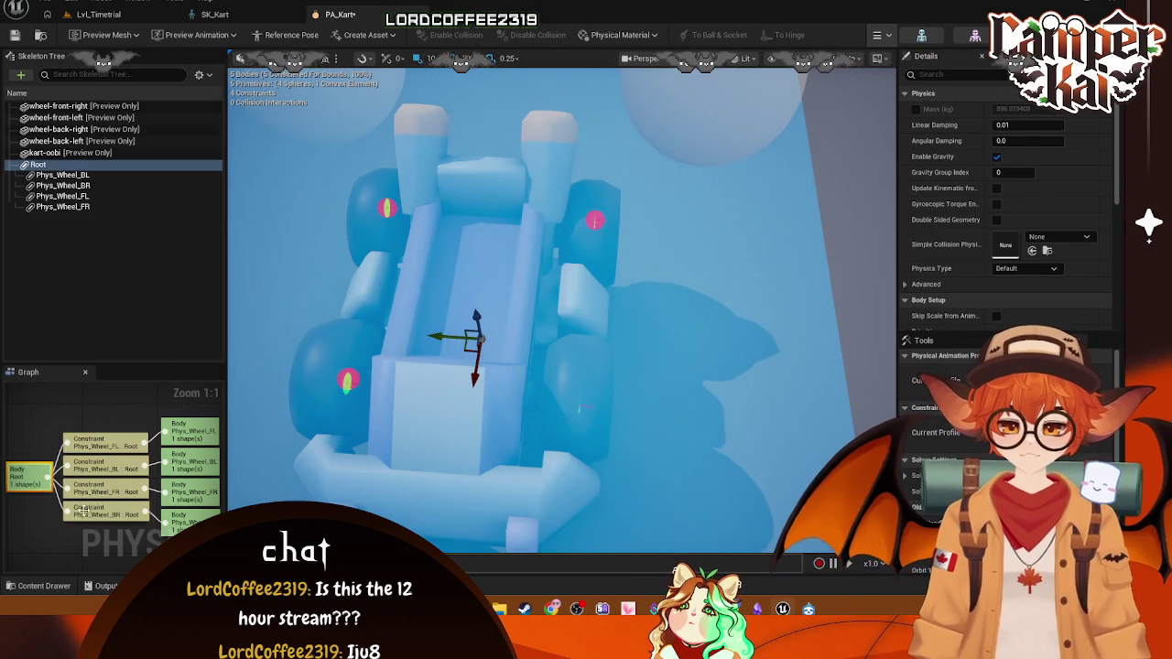
left_click(386, 209)
left_click(579, 408)
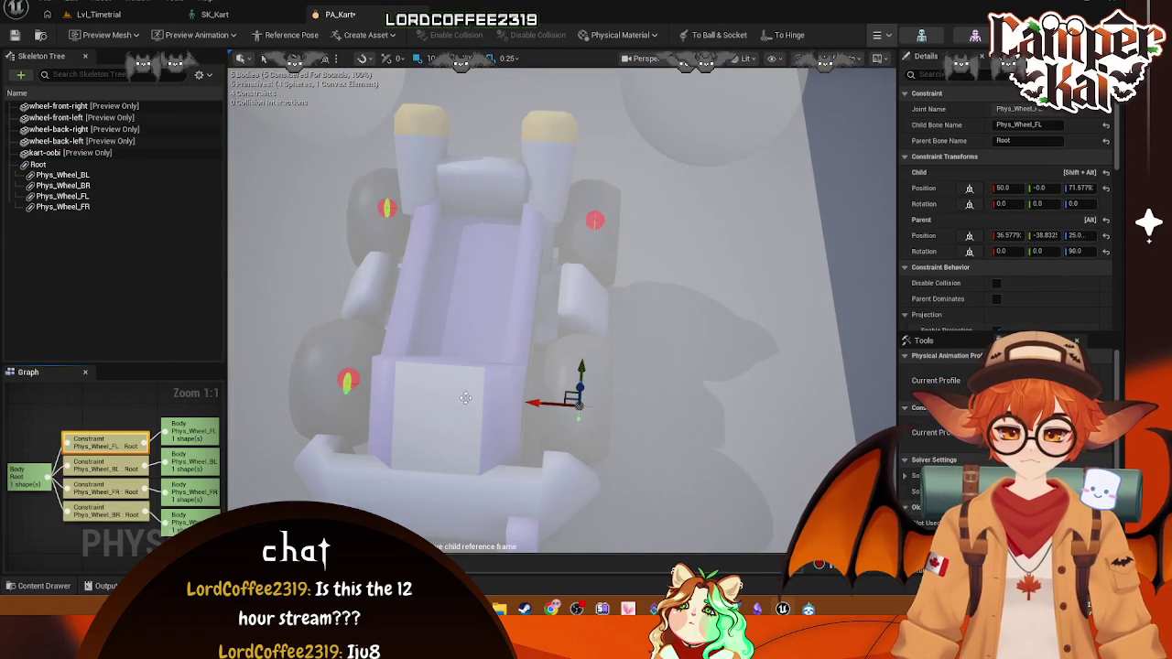
left_click(1014, 187)
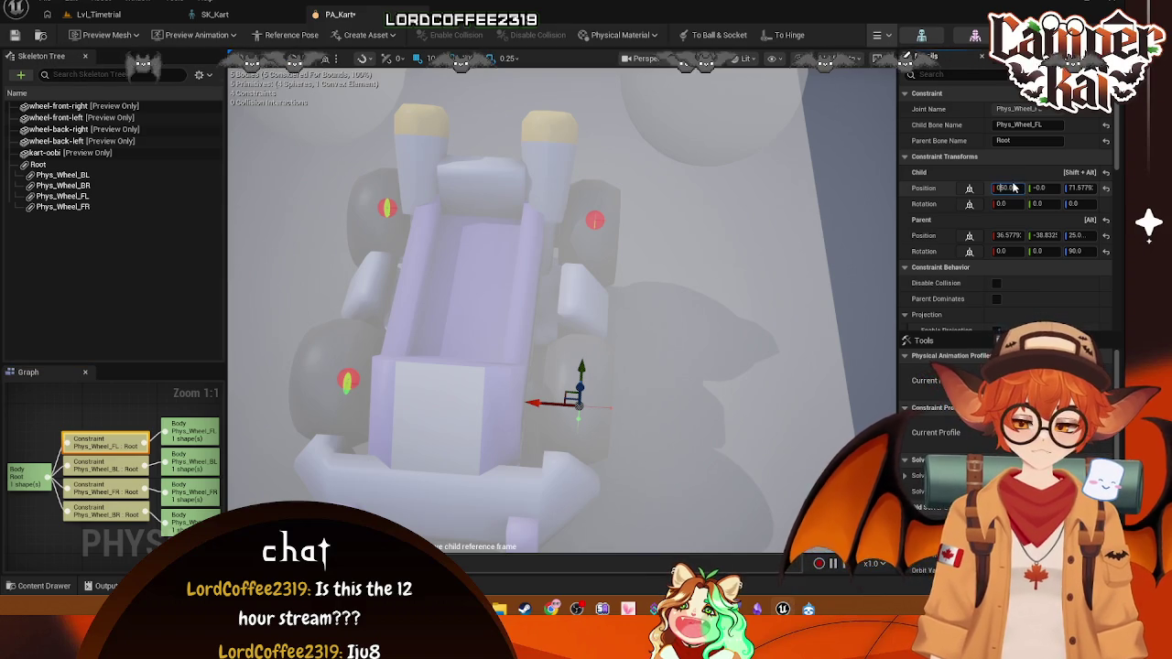
type("0")
key("Return")
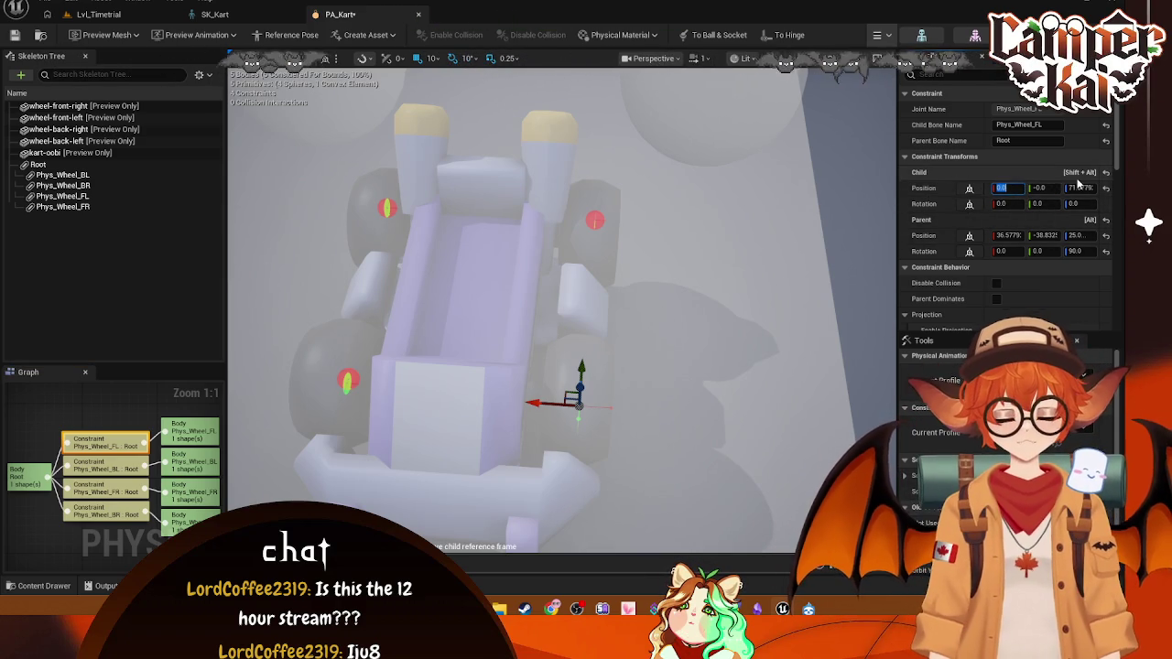
scroll(1038, 281, "down", 2)
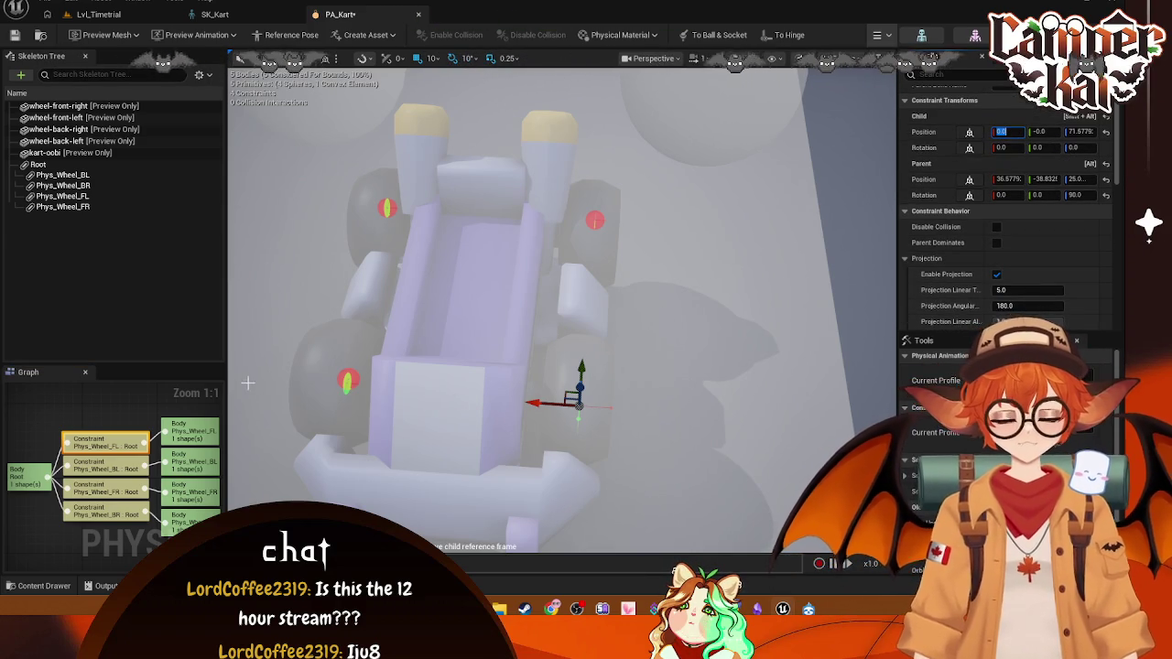
left_click(106, 467)
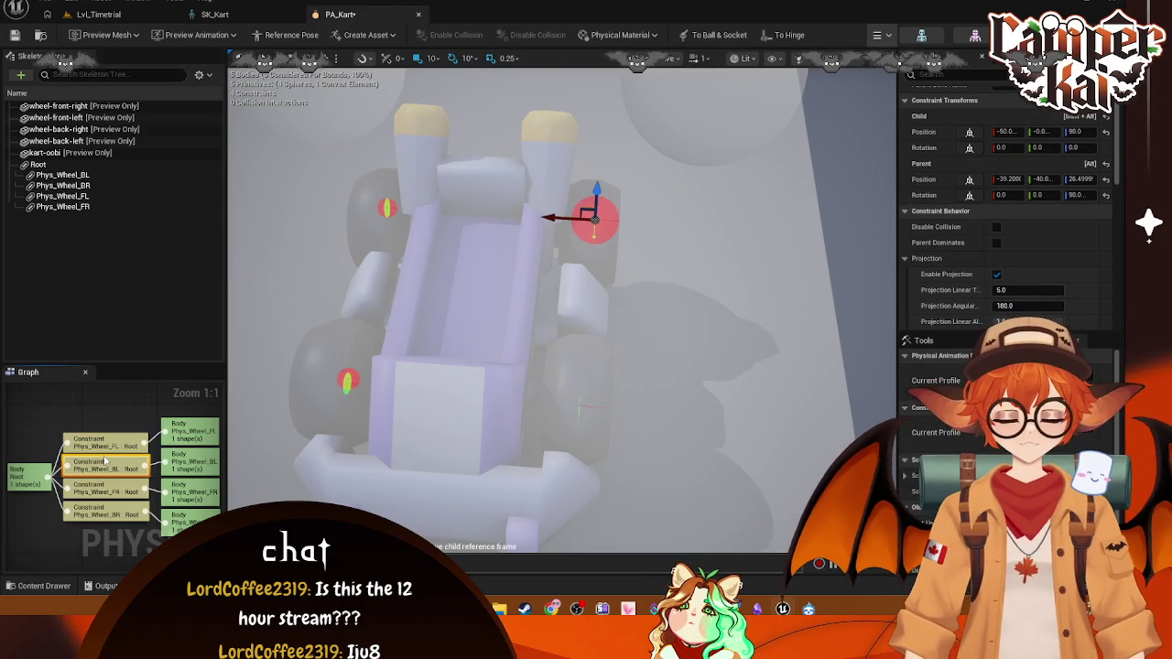
left_click(593, 216)
- Frame the Phys_Wheel_BR constraint in the viewport and start a Win+Shift+S screen capture
right_click(385, 208)
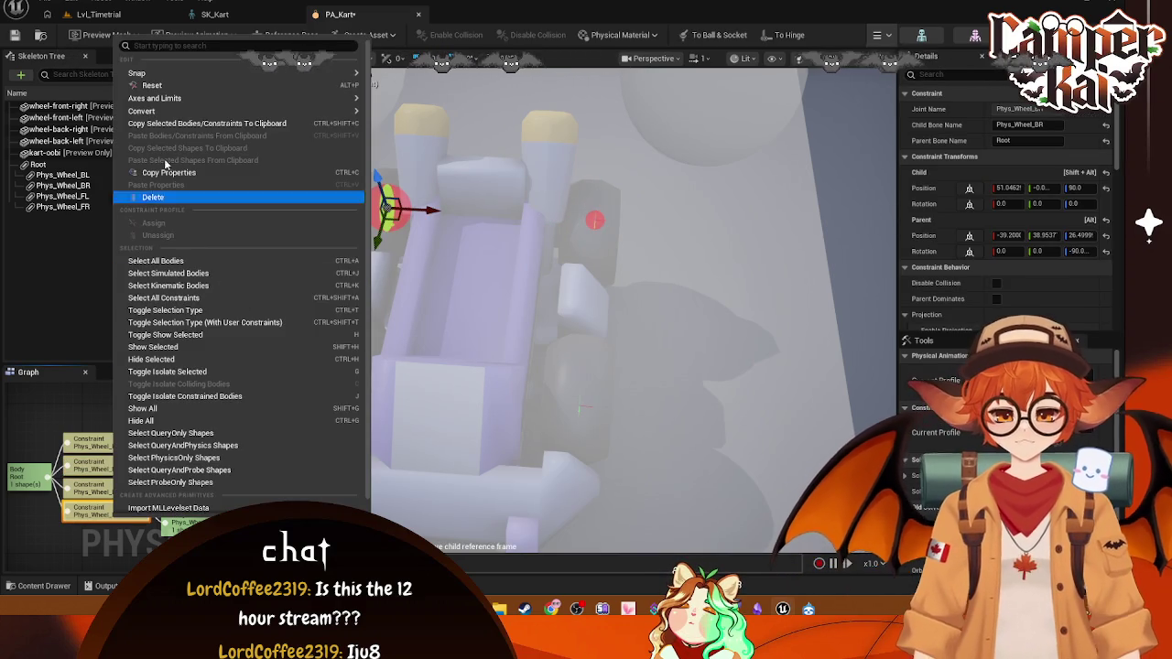
key("Escape")
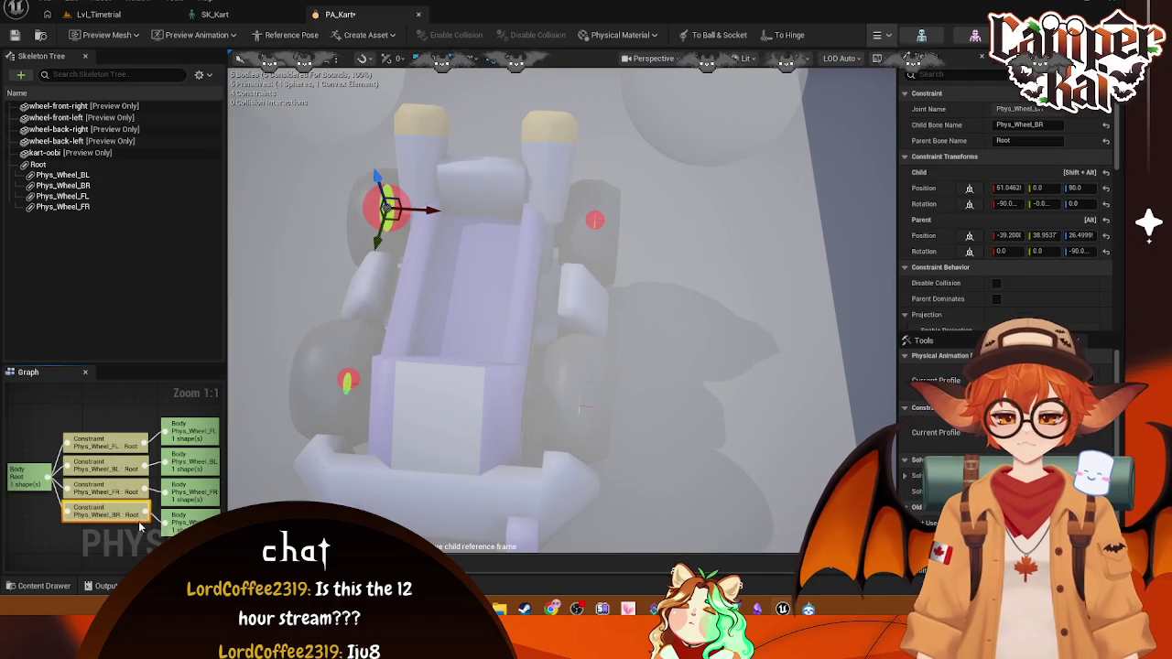
left_click(174, 518)
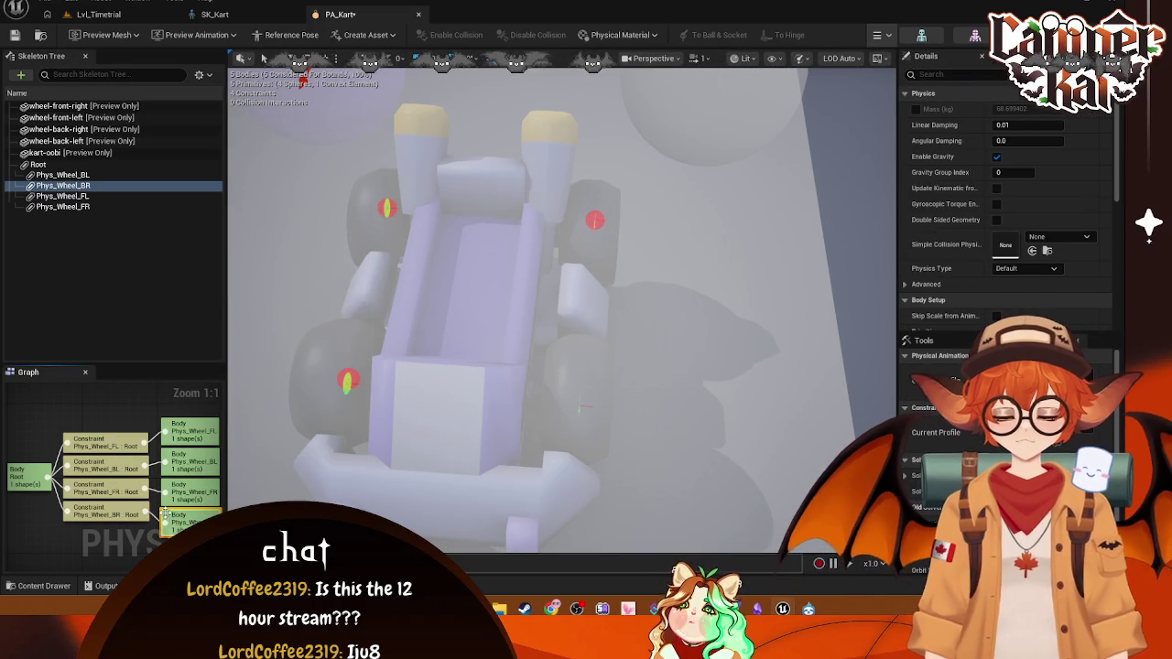
left_click(105, 511)
key("f")
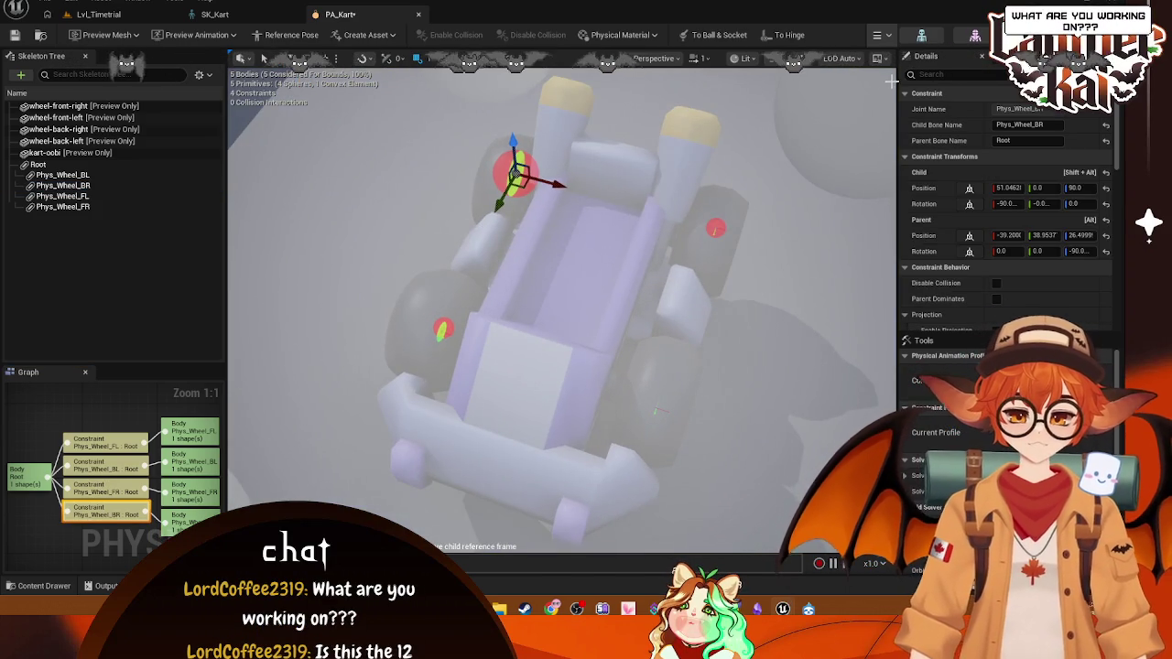
key("super+shift+s")
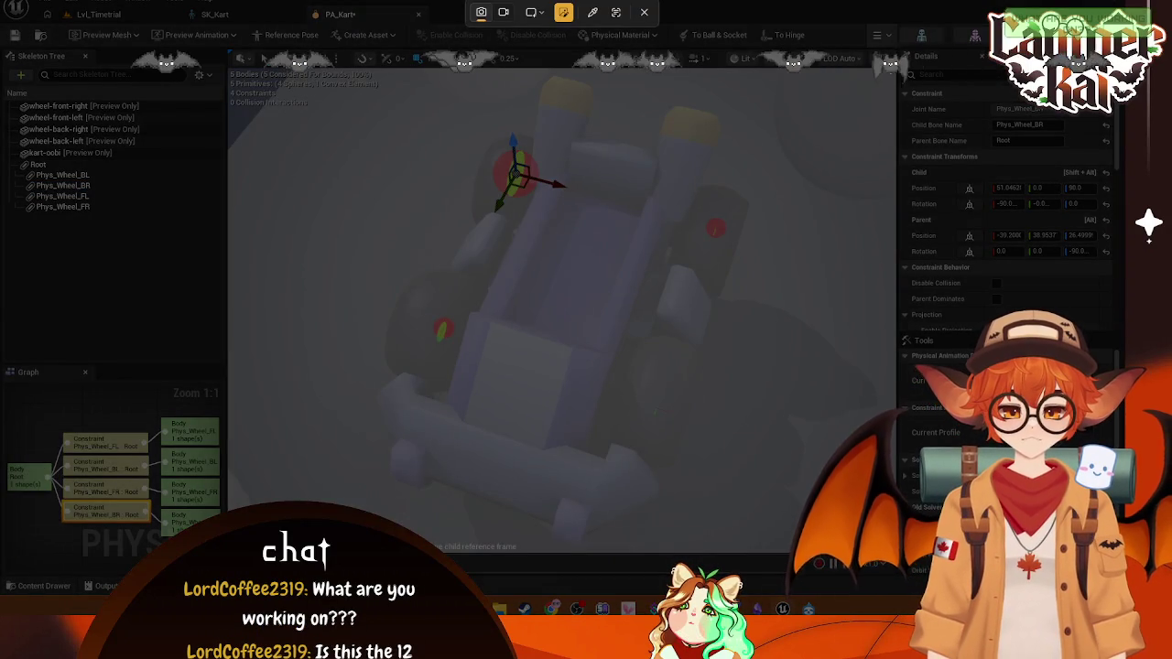
- Snip the editor area showing the kart and its wheel constraints
mouse_move(894, 64)
left_mouse_down()
mouse_move(683, 403)
mouse_move(1, 579)
mouse_move(2, 565)
left_mouse_up()
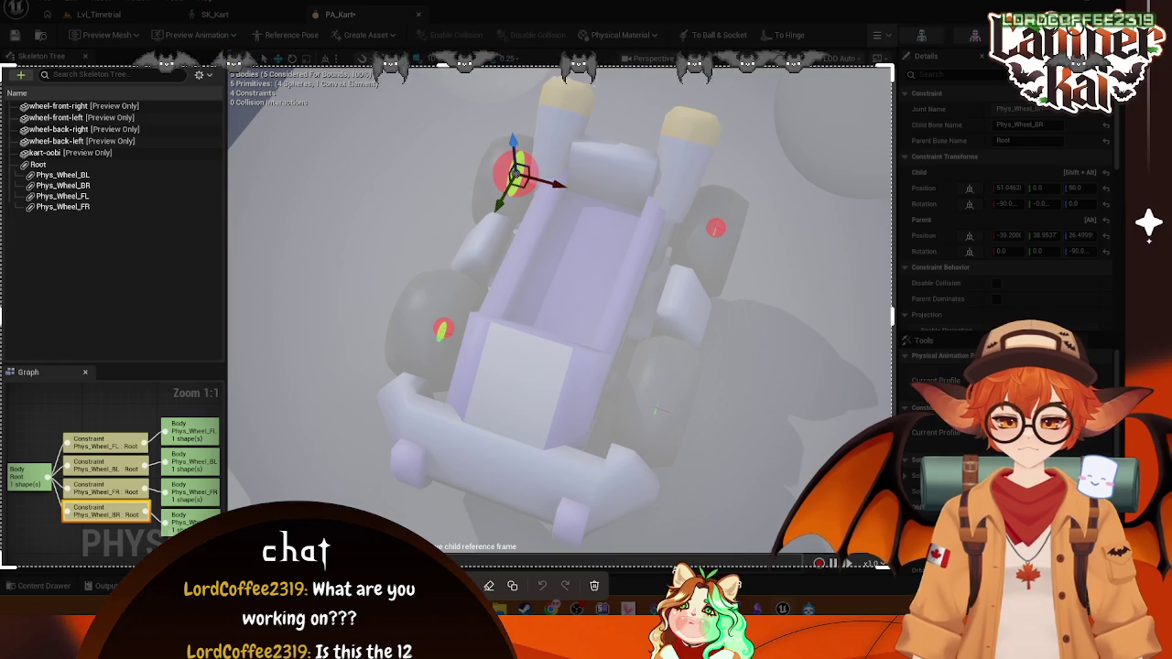
key("Return")
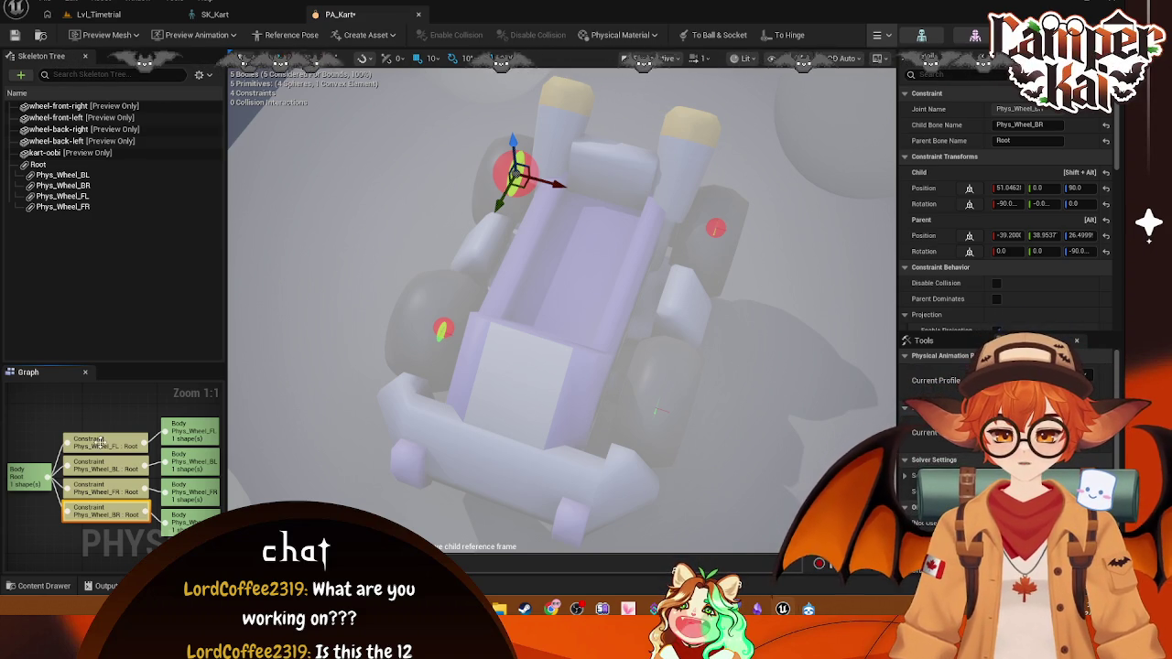
- Select the Phys_Wheel_FL constraint and isolate its chain, viewing the kart from the side
left_click(101, 442)
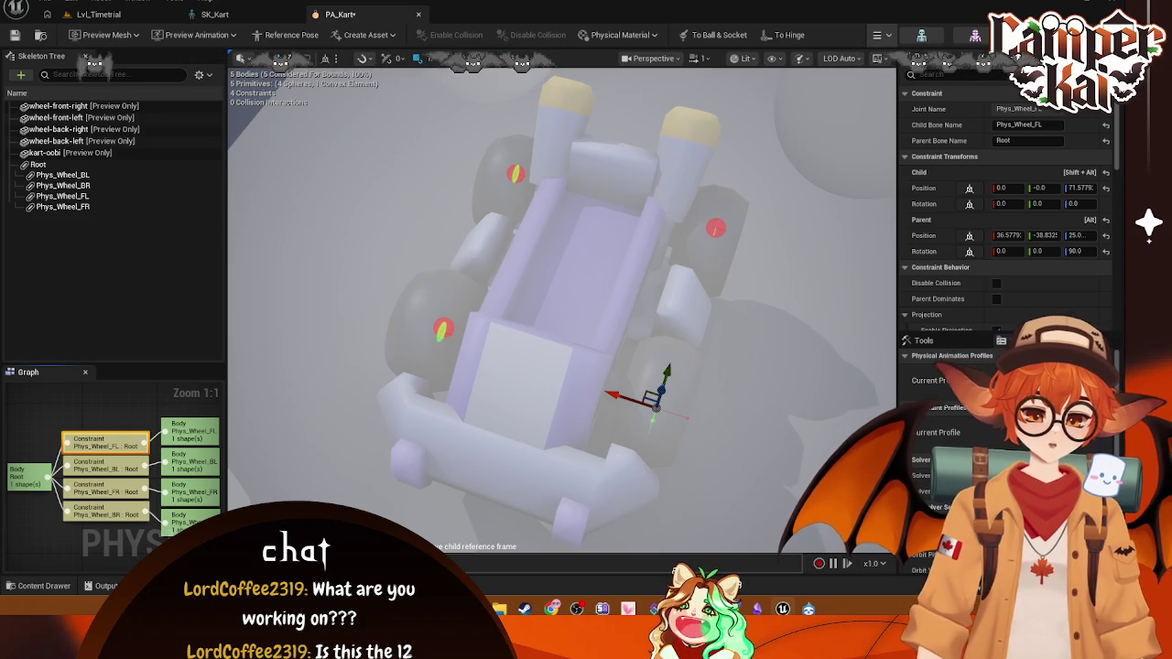
mouse_move(887, 381)
left_mouse_down()
mouse_move(824, 302)
mouse_move(806, 339)
mouse_move(486, 431)
left_mouse_up()
left_click(371, 371)
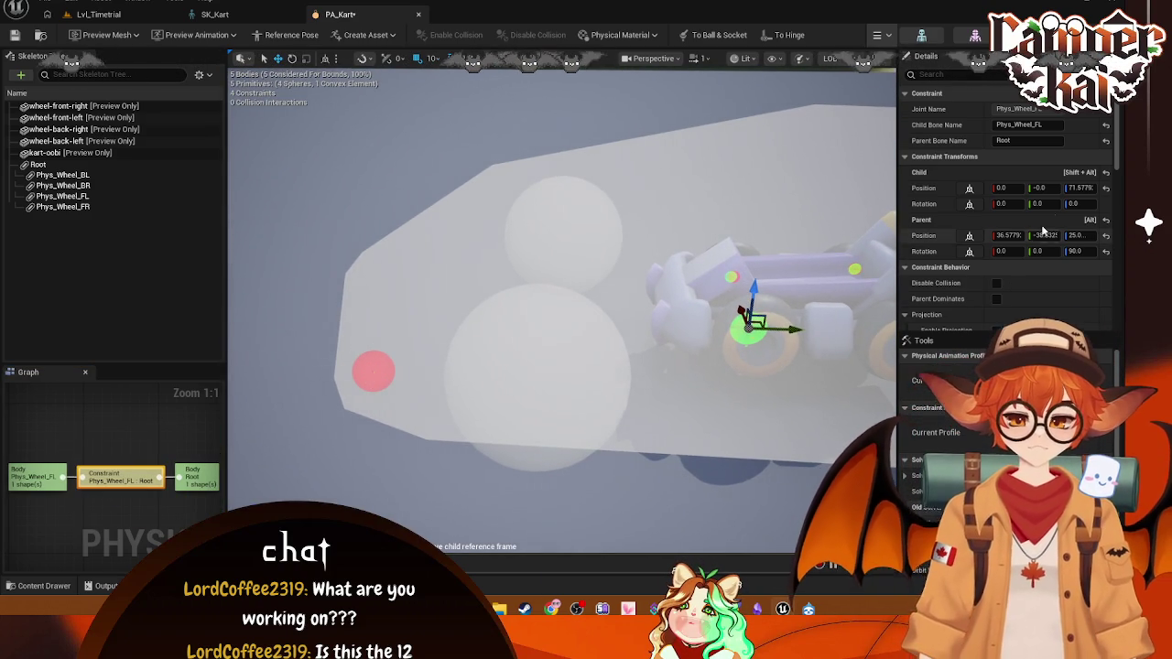
double_click(1069, 188)
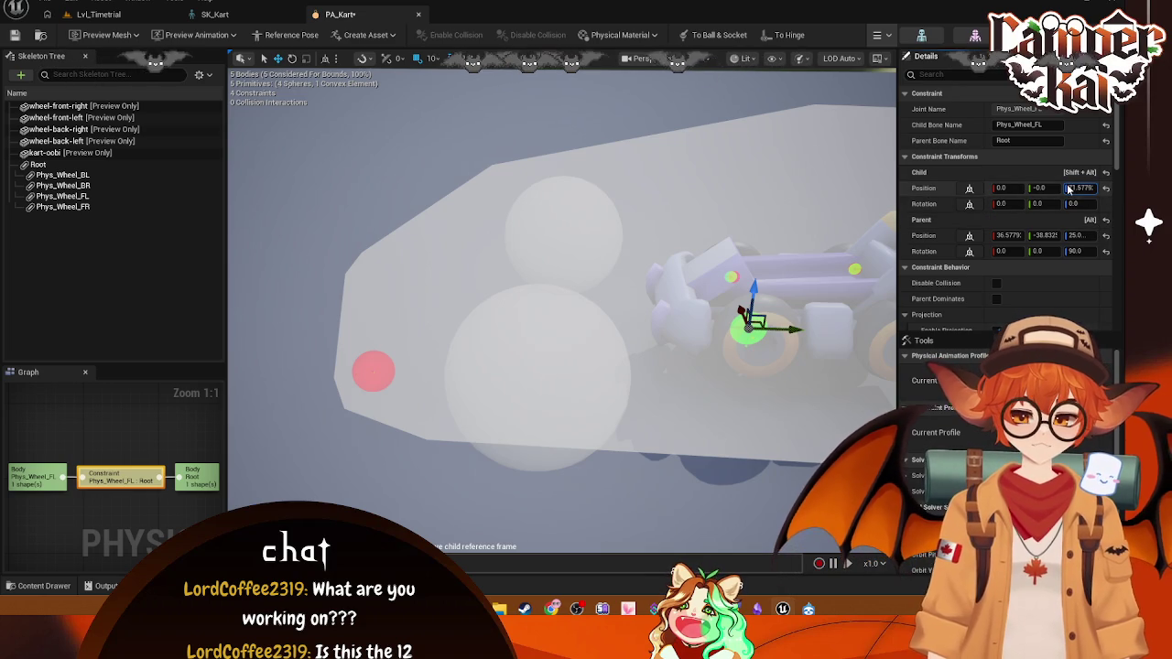
left_click(732, 274)
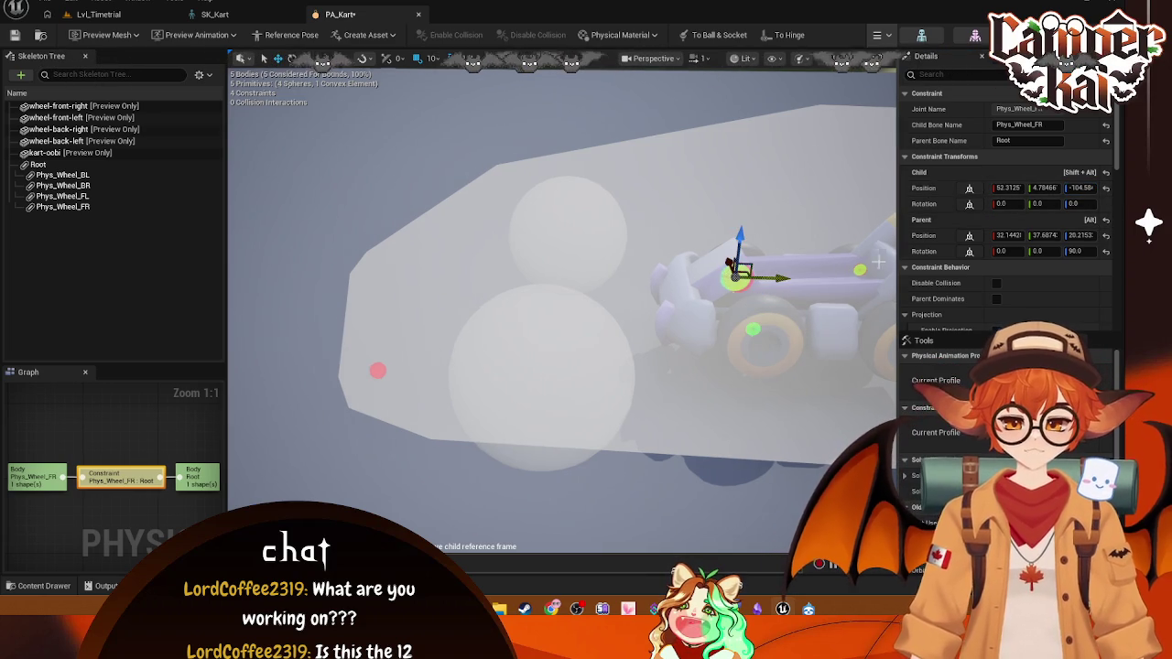
left_click(753, 328)
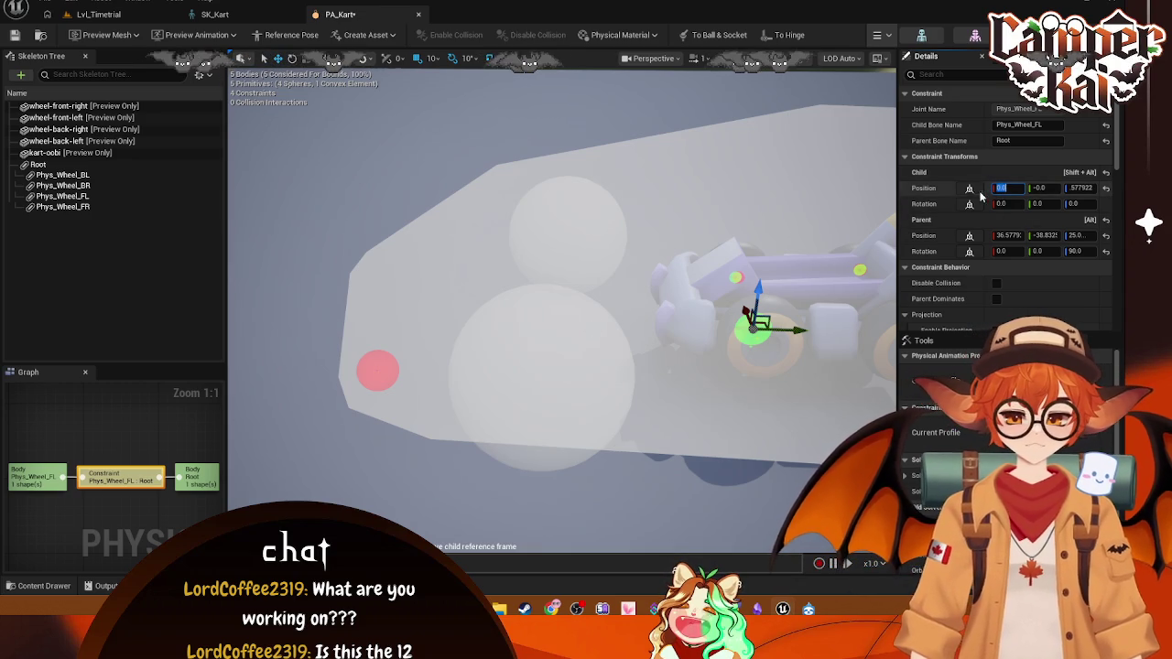
- Nudge the FL wheel constraint along X, then select Phys_Wheel_FR to review its Details
mouse_move(784, 330)
left_mouse_down()
mouse_move(879, 335)
mouse_move(778, 337)
mouse_move(851, 338)
mouse_move(802, 360)
left_mouse_up()
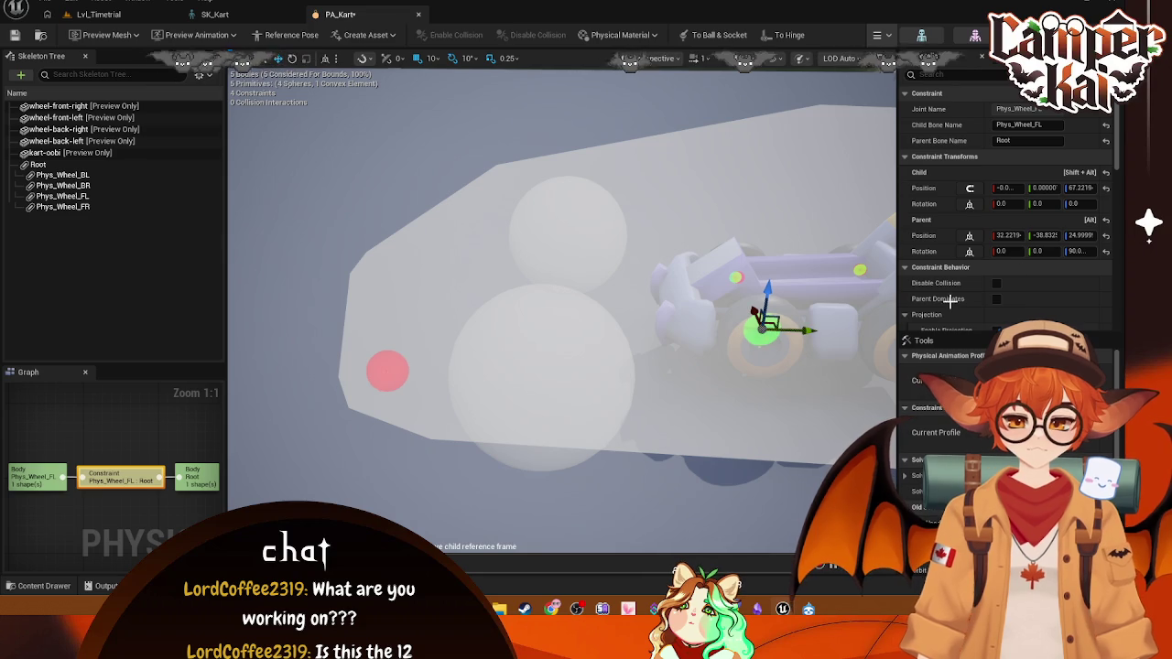
key("ctrl+z")
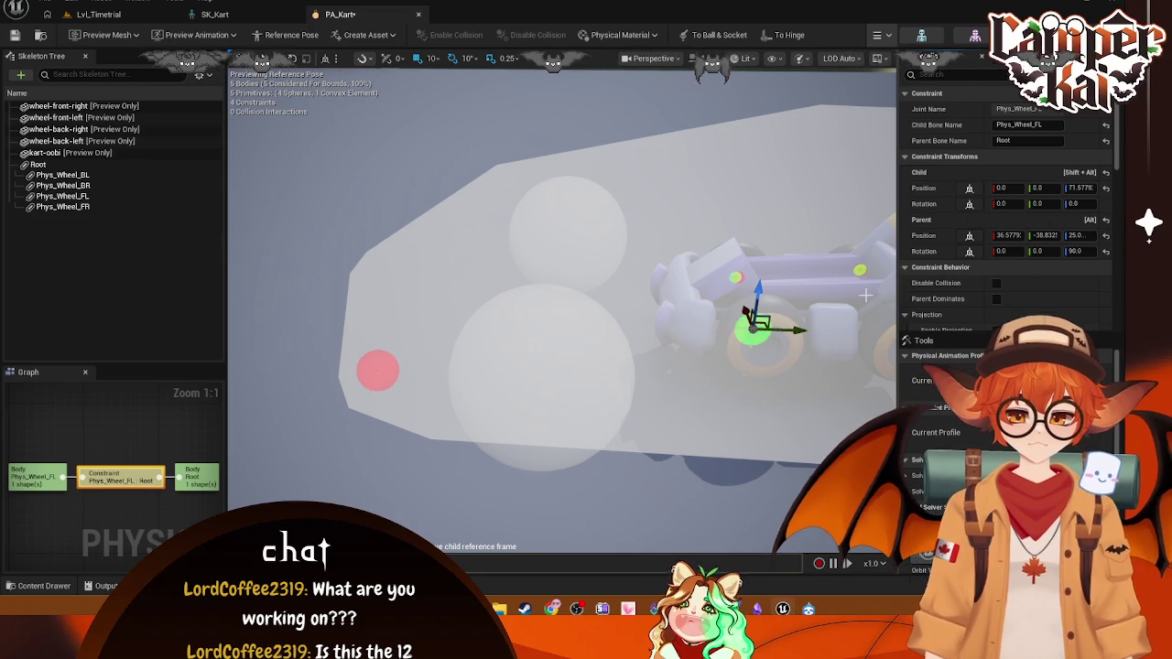
left_click_drag(796, 334, 819, 344)
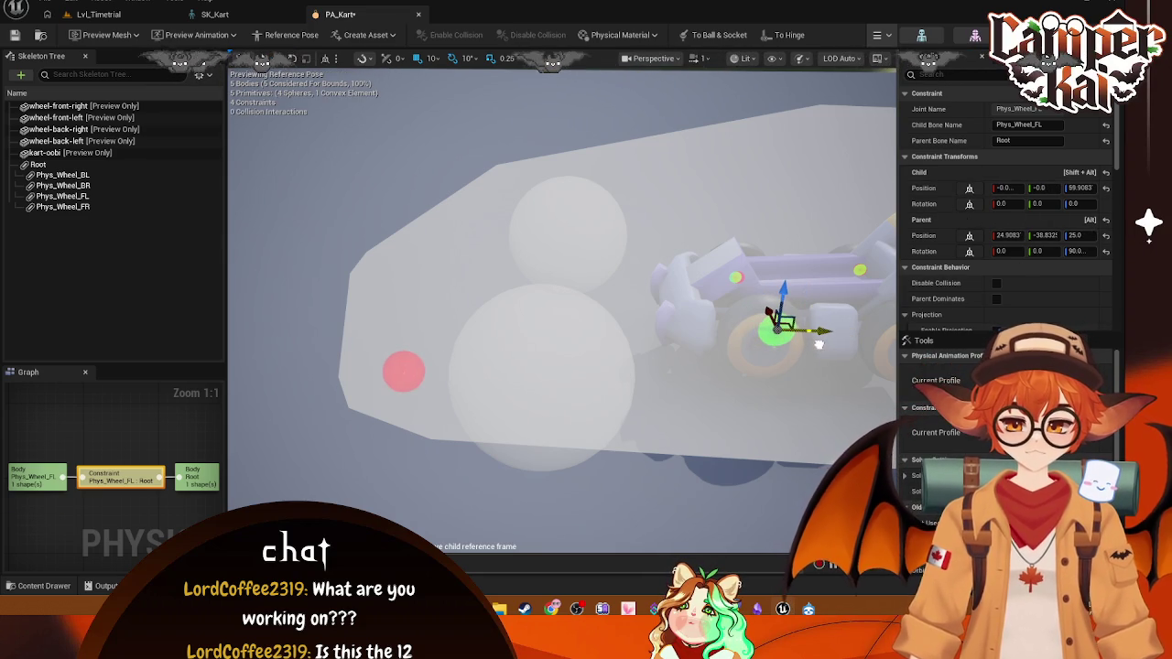
left_click(736, 277, "ctrl")
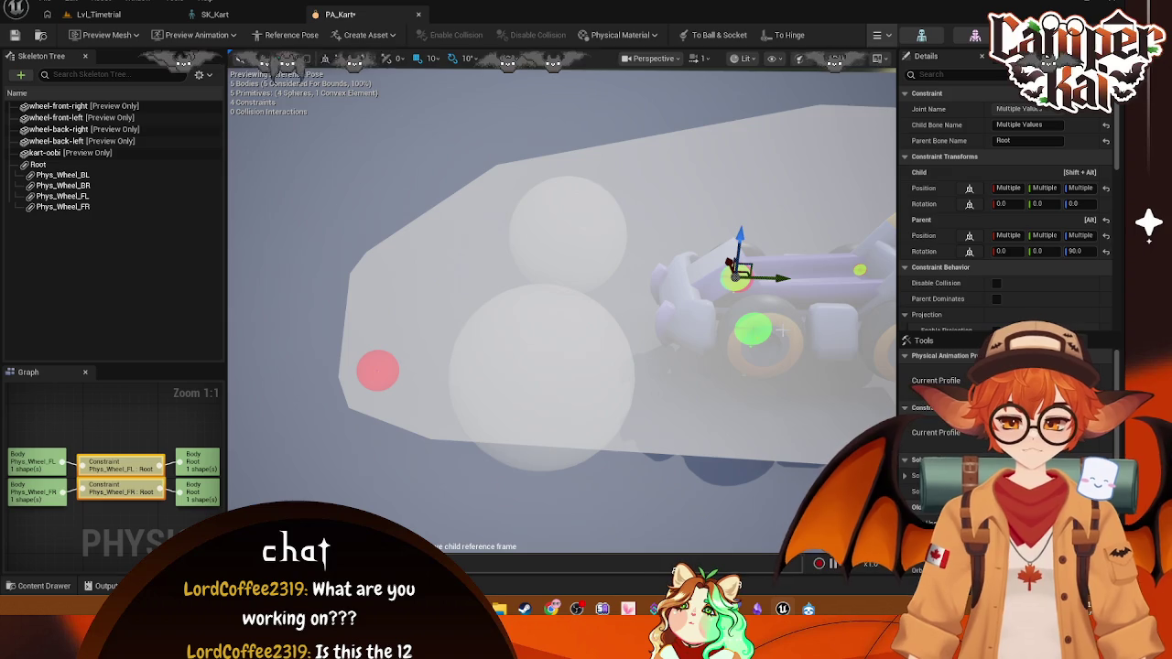
left_click(752, 328)
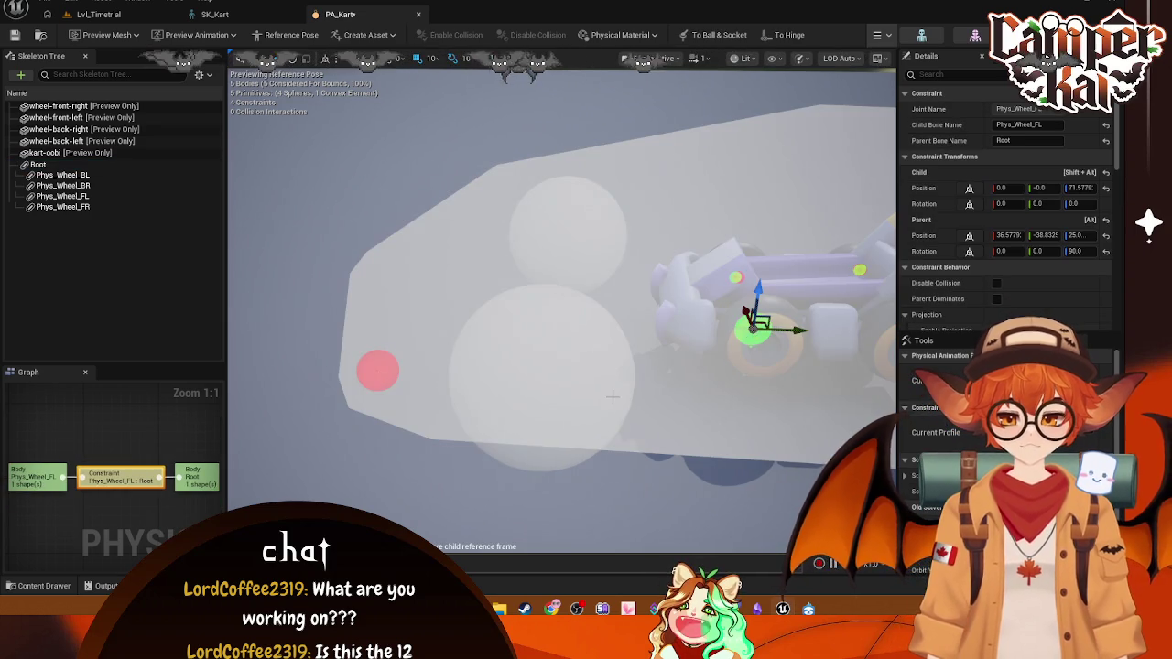
left_click(736, 274)
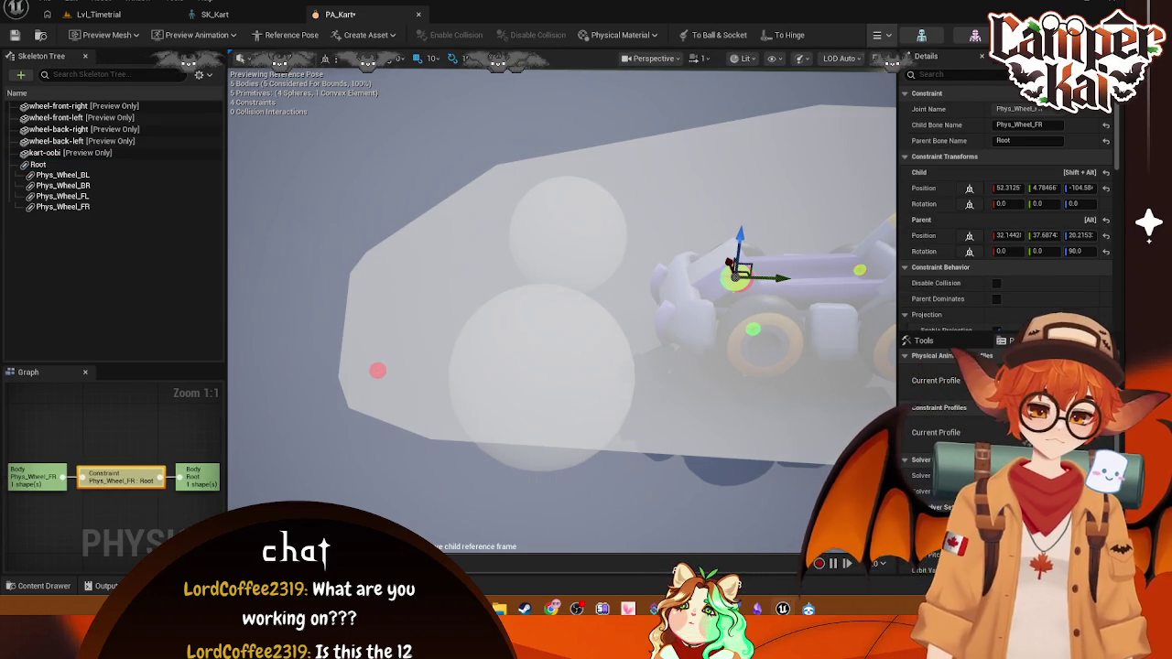
scroll(699, 384, "down", 5)
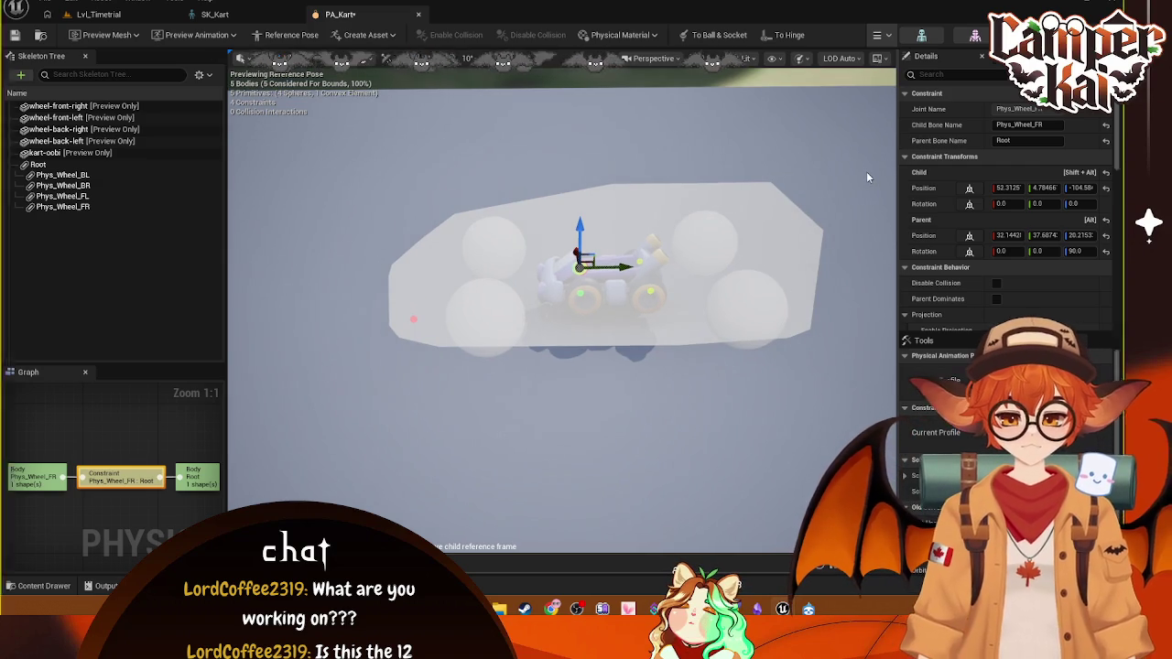
- Snip the kart physics viewport, then show the Phys_Wheel_FL–Root constraint details
key("super+shift+s")
mouse_move(861, 160)
left_mouse_down()
mouse_move(358, 467)
mouse_move(335, 406)
left_mouse_up()
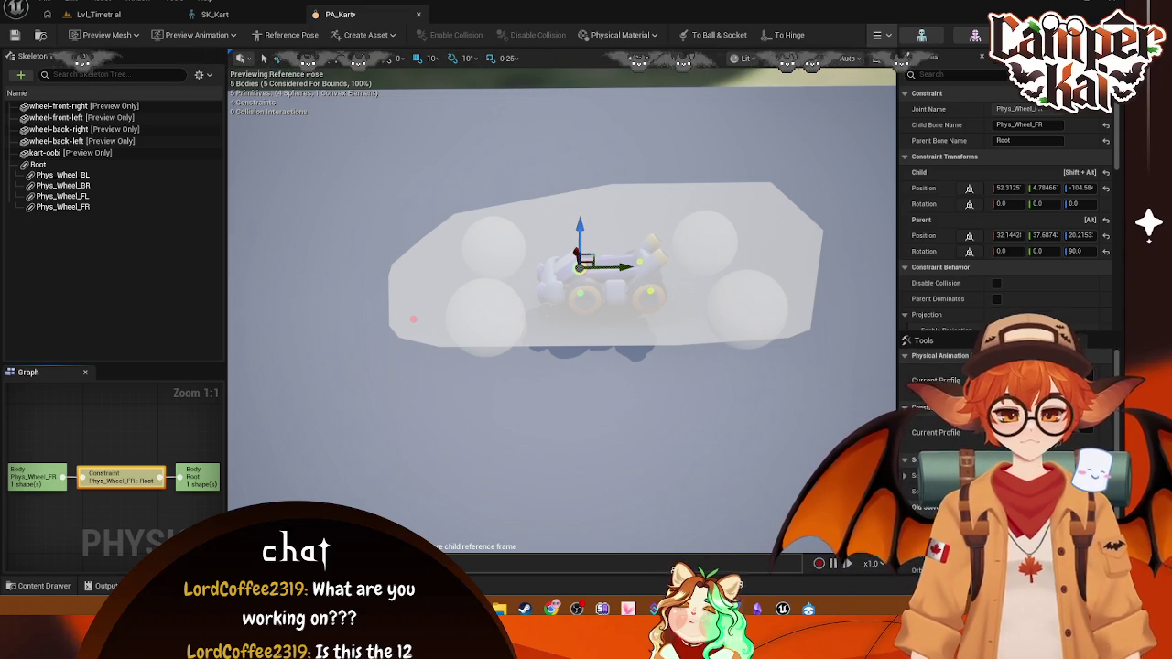
left_click(579, 292)
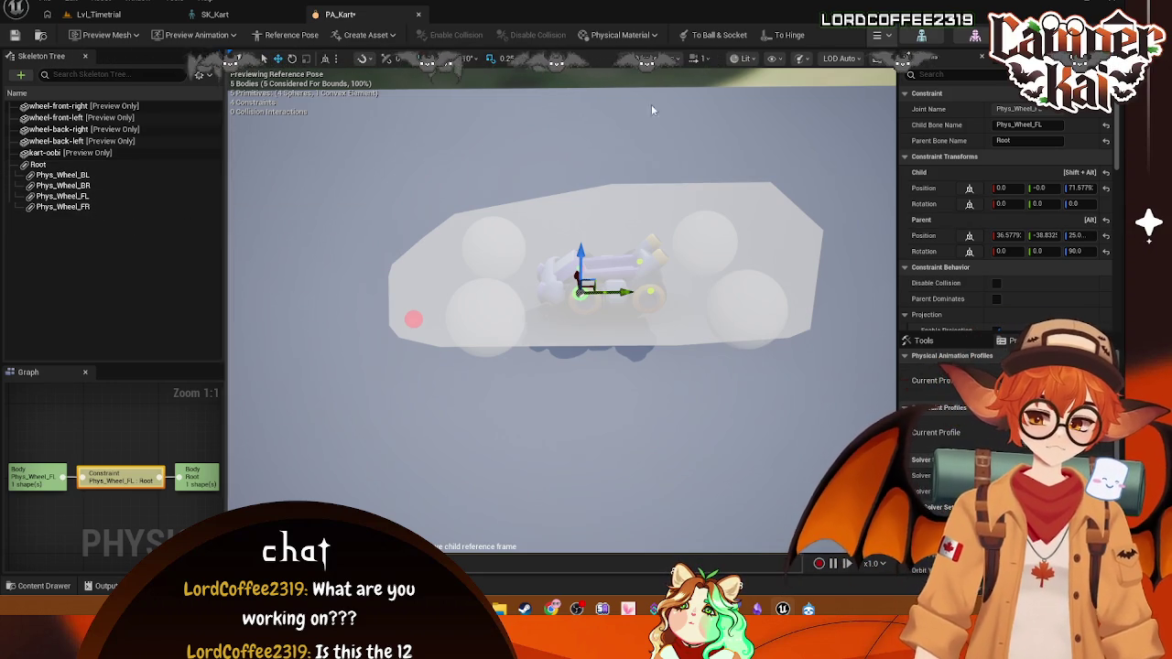
- Check the preview scene's additional mesh settings, then bring back the front-left wheel constraint in PA_Kart
left_click(1016, 56)
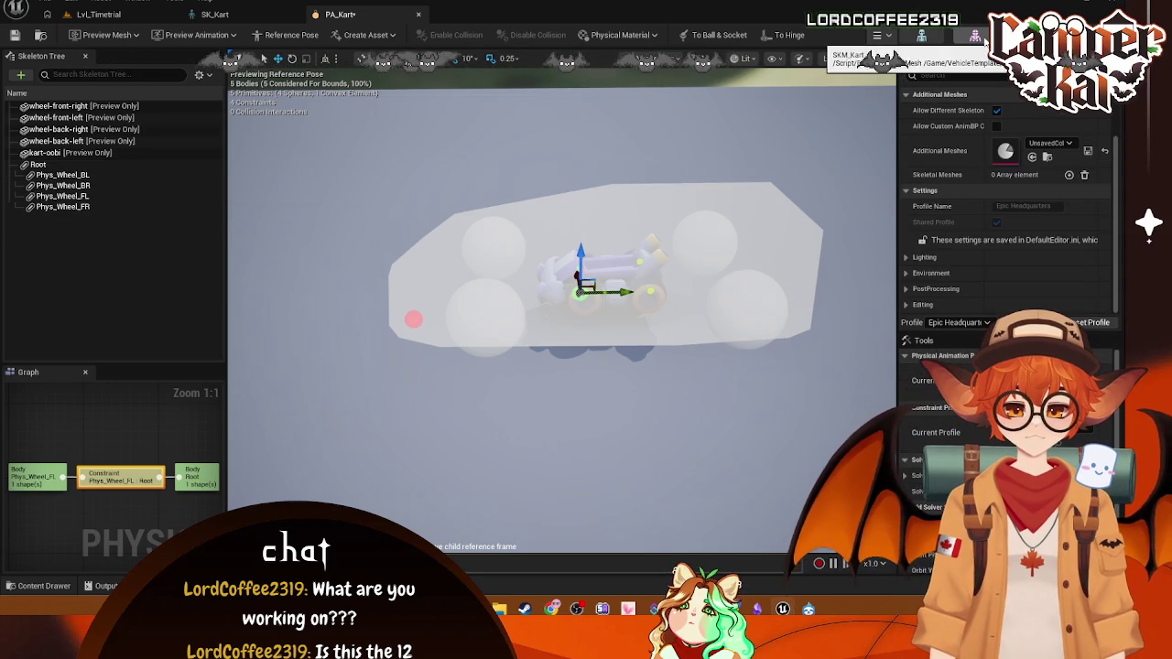
left_click(210, 14)
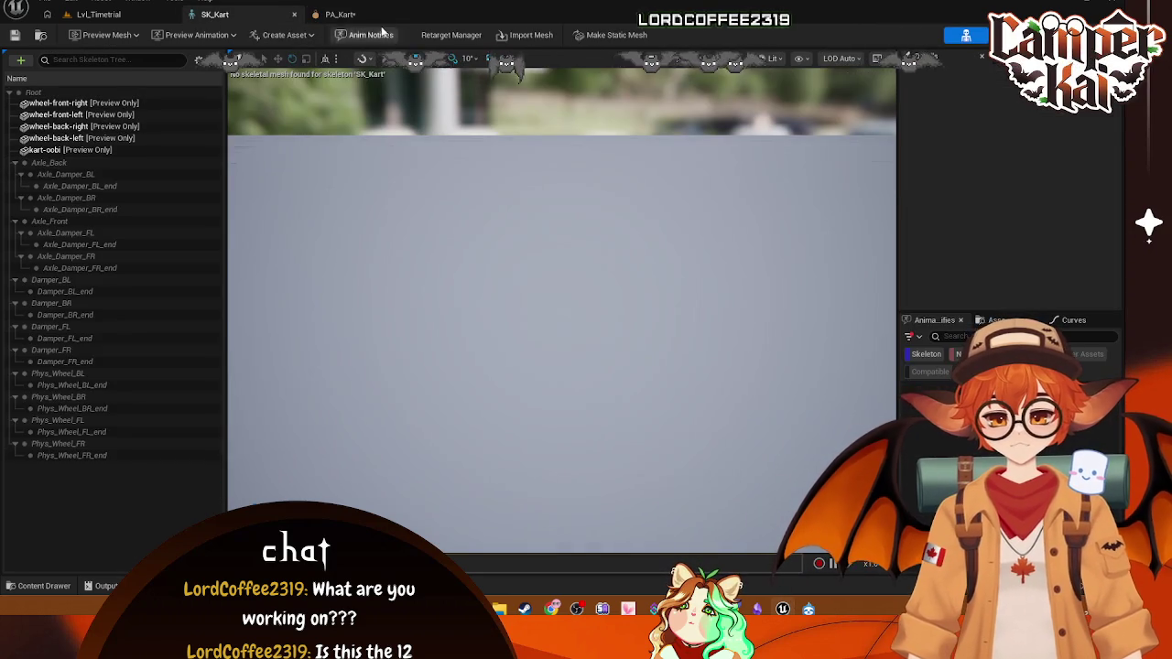
left_click(339, 14)
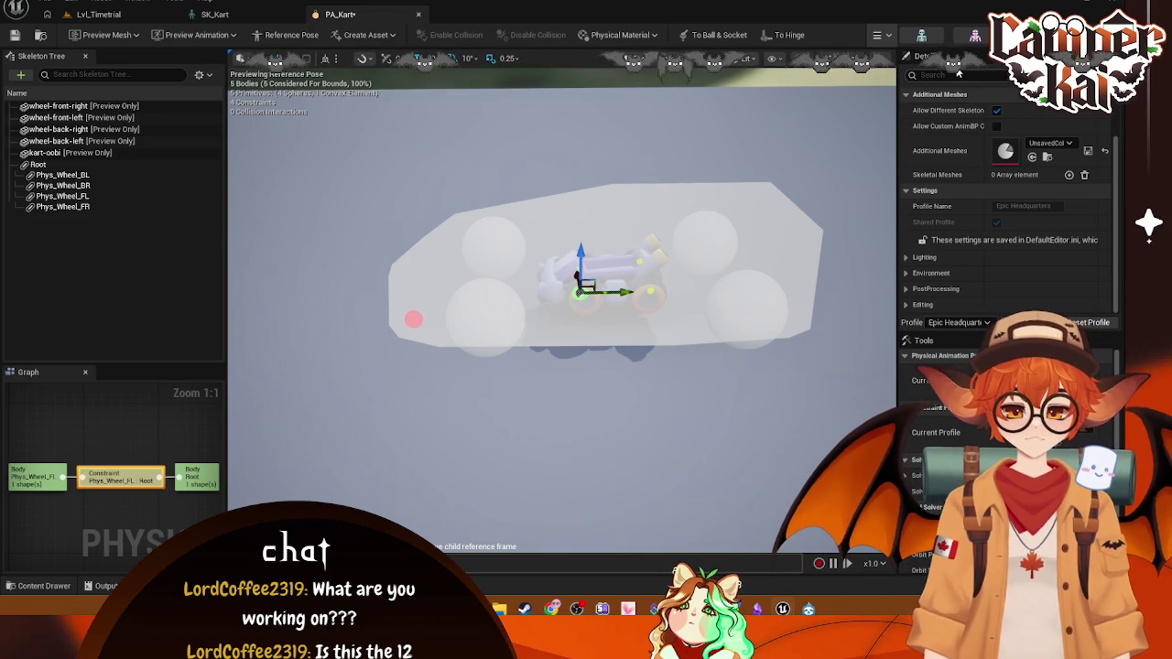
left_click(810, 289)
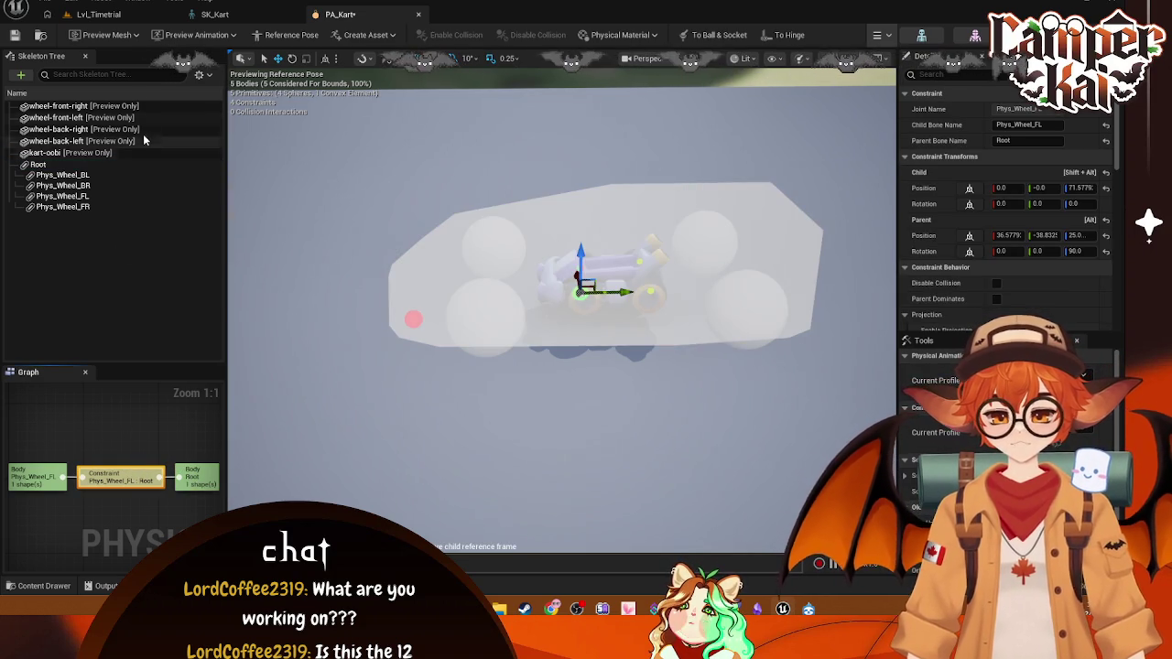
- In SK_Kart, select Root and set camera speed to 32, then close it for Lvl_Timetrial
left_click(213, 14)
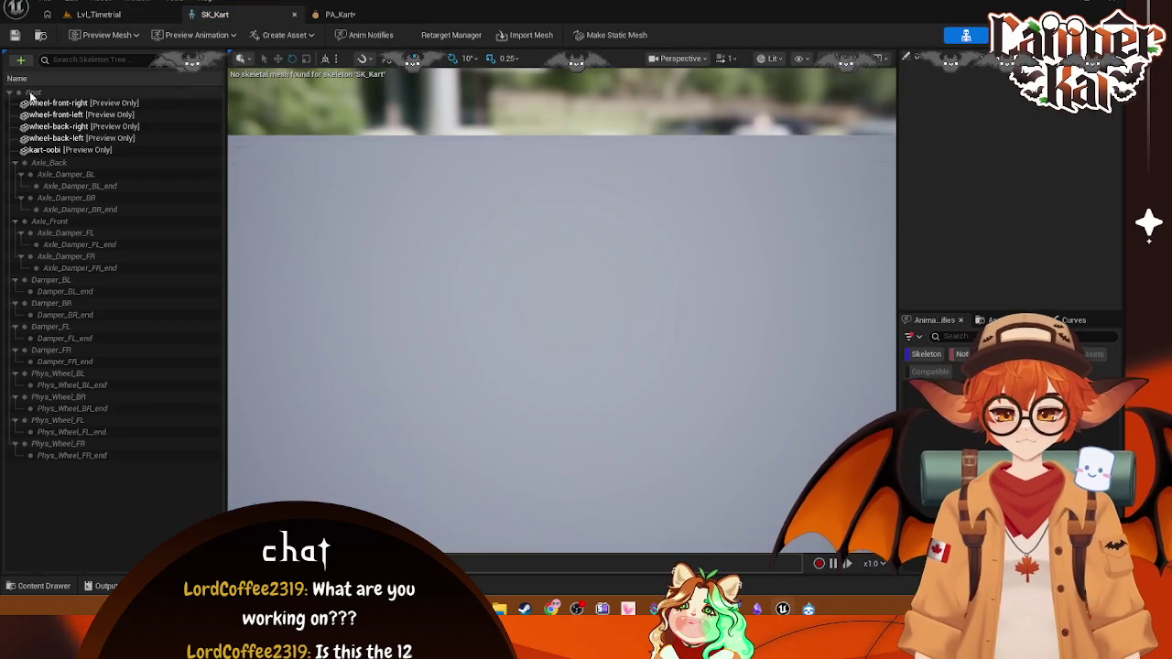
left_click(33, 93)
mouse_move(638, 330)
left_mouse_down()
mouse_move(639, 385)
mouse_move(585, 348)
mouse_move(586, 311)
mouse_move(623, 257)
left_mouse_up()
left_click(724, 62)
left_click(659, 92)
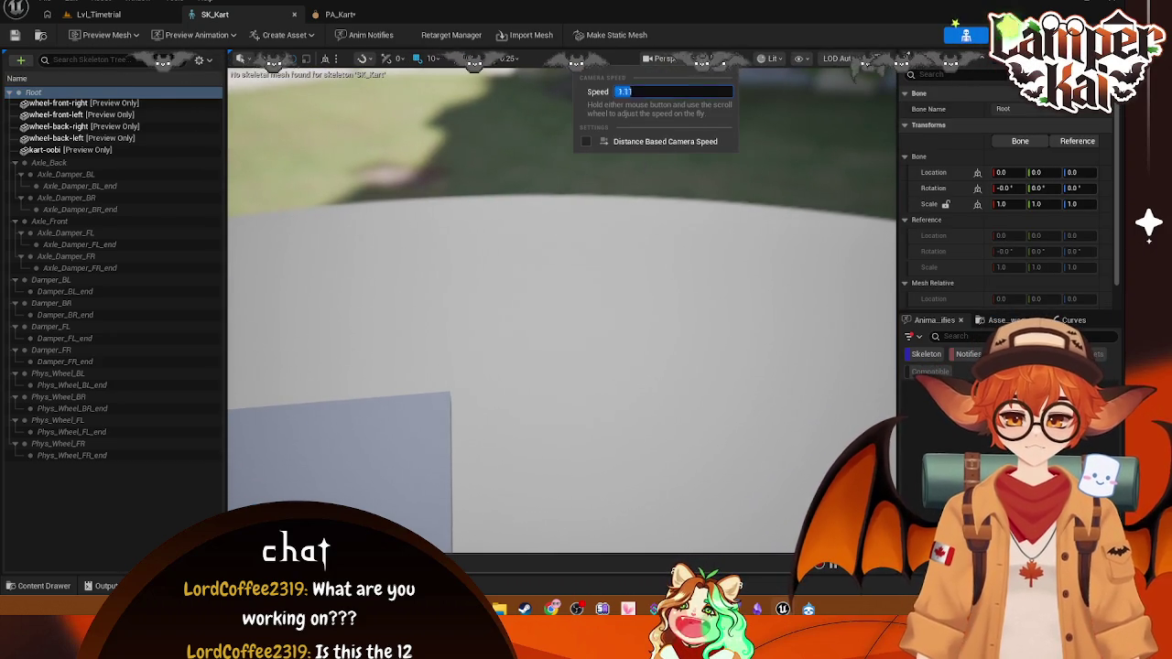
type("32")
key("Return")
mouse_move(544, 348)
left_mouse_down()
mouse_move(544, 457)
mouse_move(544, 293)
left_mouse_up()
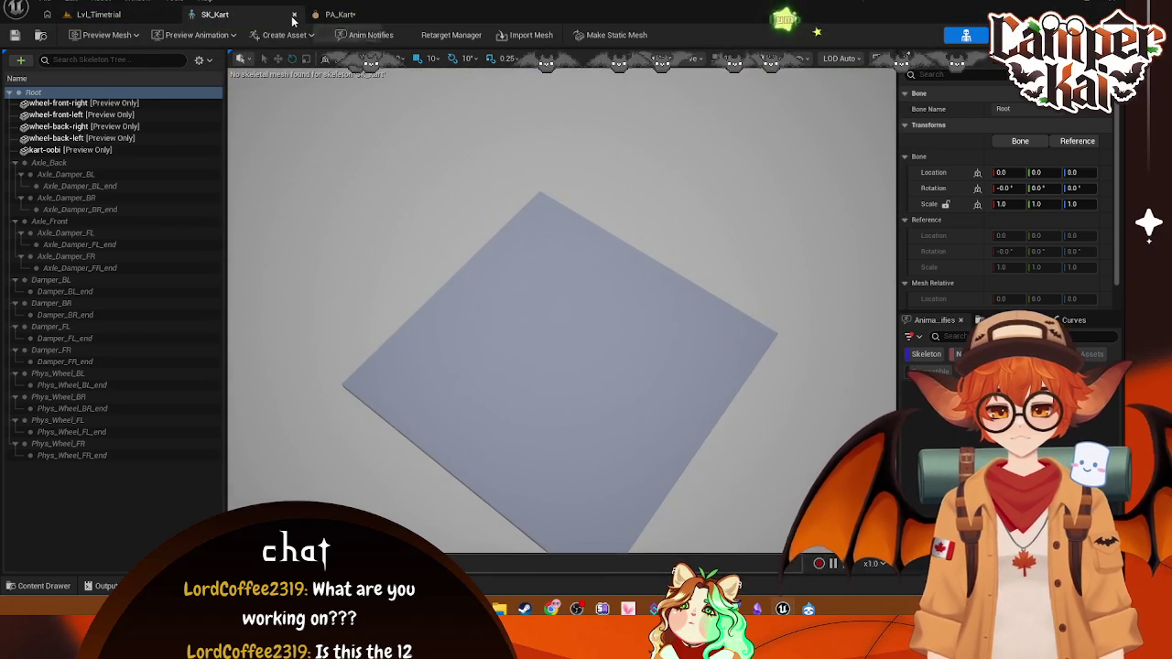
left_click(294, 13)
left_click(98, 15)
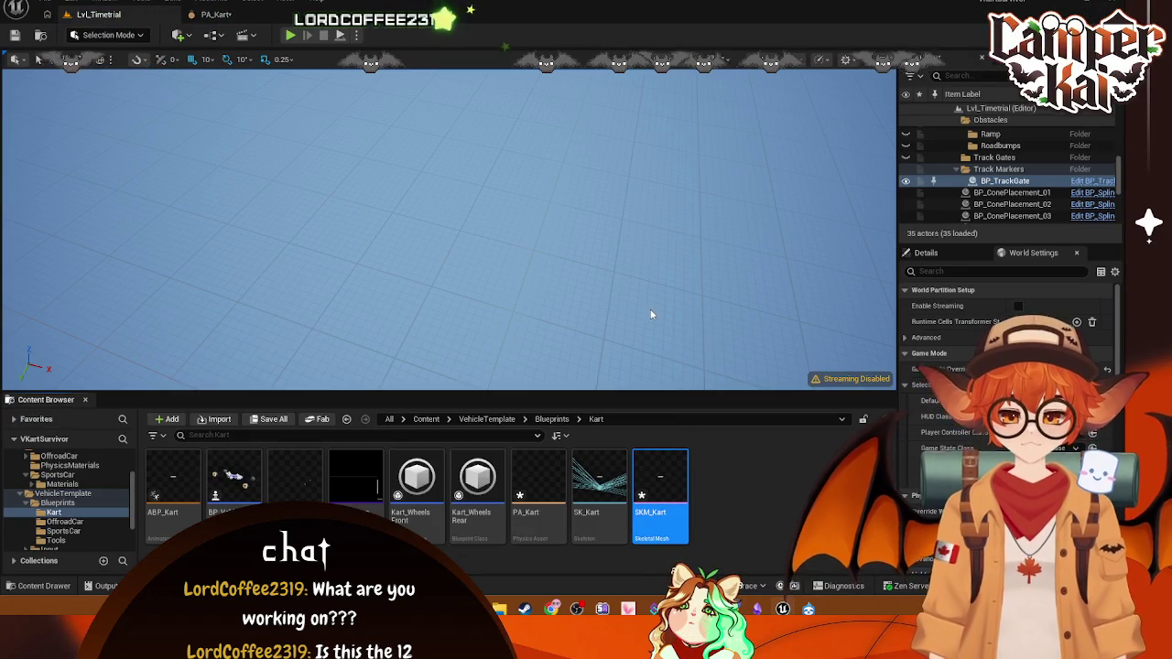
- Open SKM_Kart, inspect its Root and Axle_Back bones on the kart, then return to PA_Kart
key("Return")
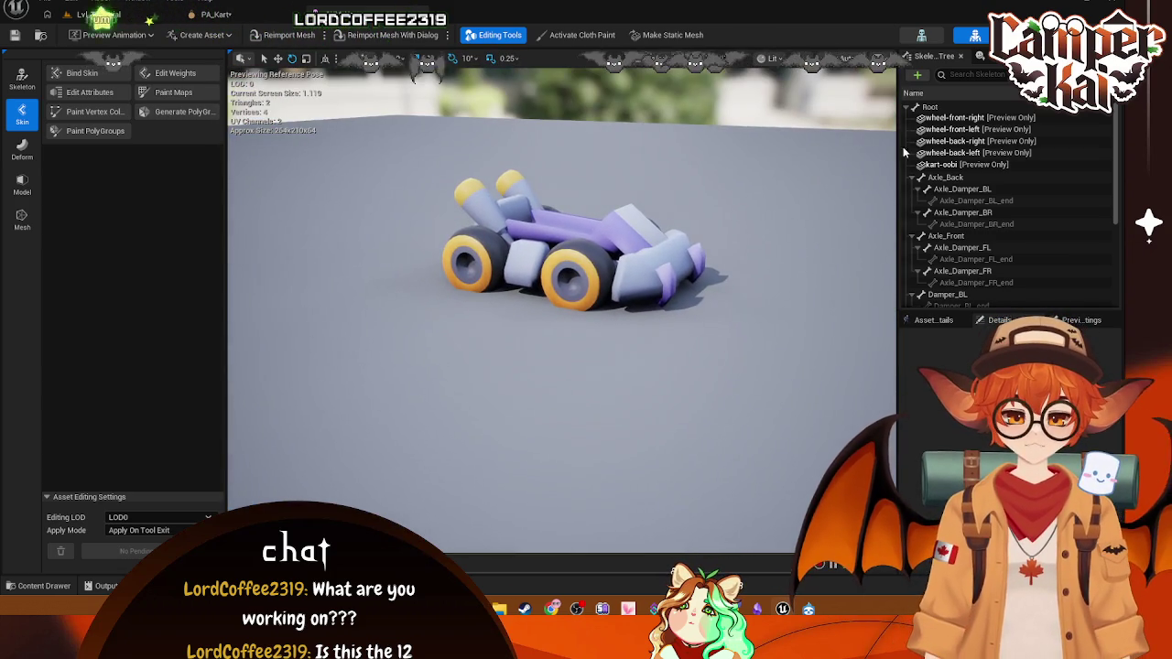
left_click(930, 106)
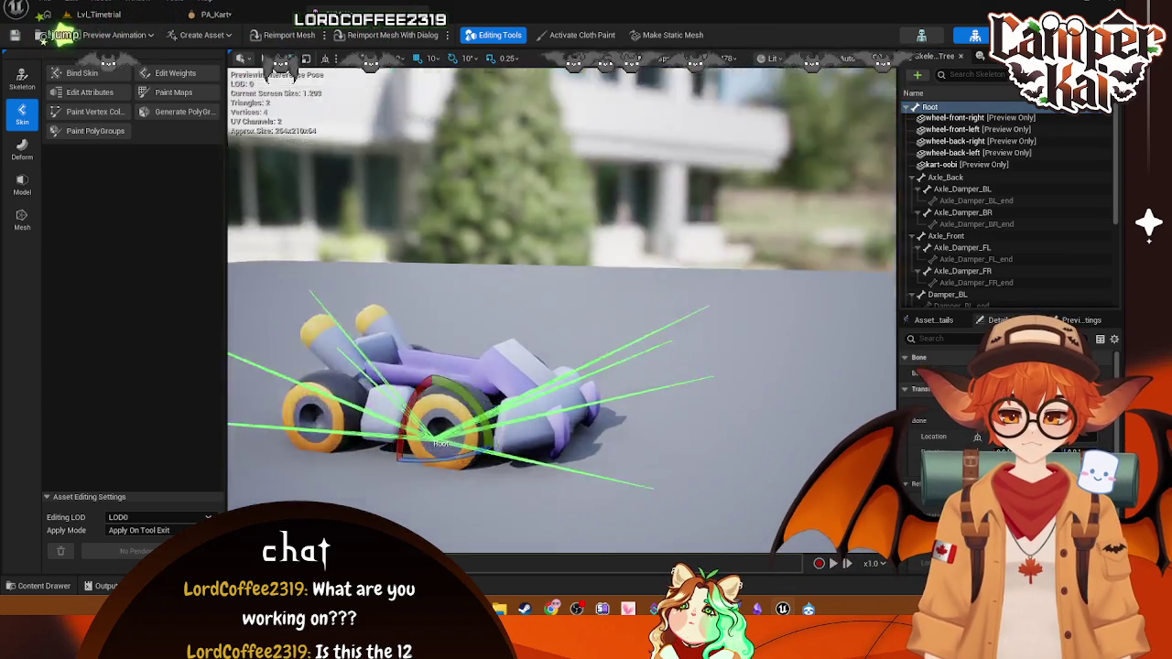
mouse_move(558, 303)
left_mouse_down()
mouse_move(549, 275)
mouse_move(559, 330)
mouse_move(563, 293)
mouse_move(554, 316)
left_mouse_up()
left_click(946, 177)
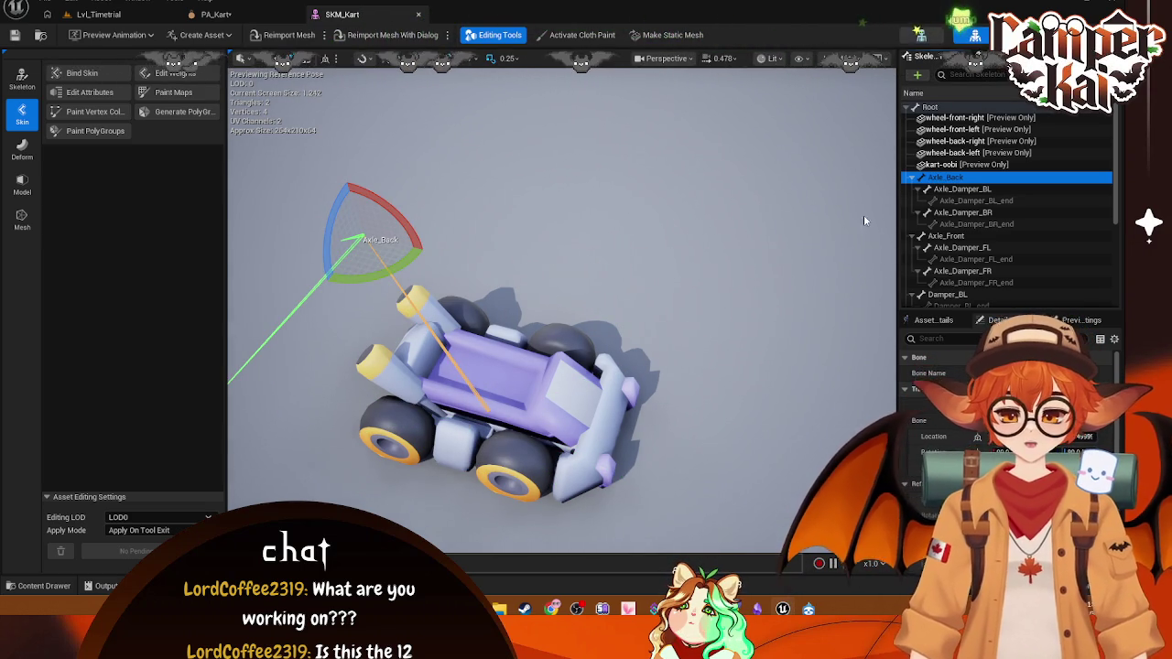
left_click_drag(863, 220, 769, 229)
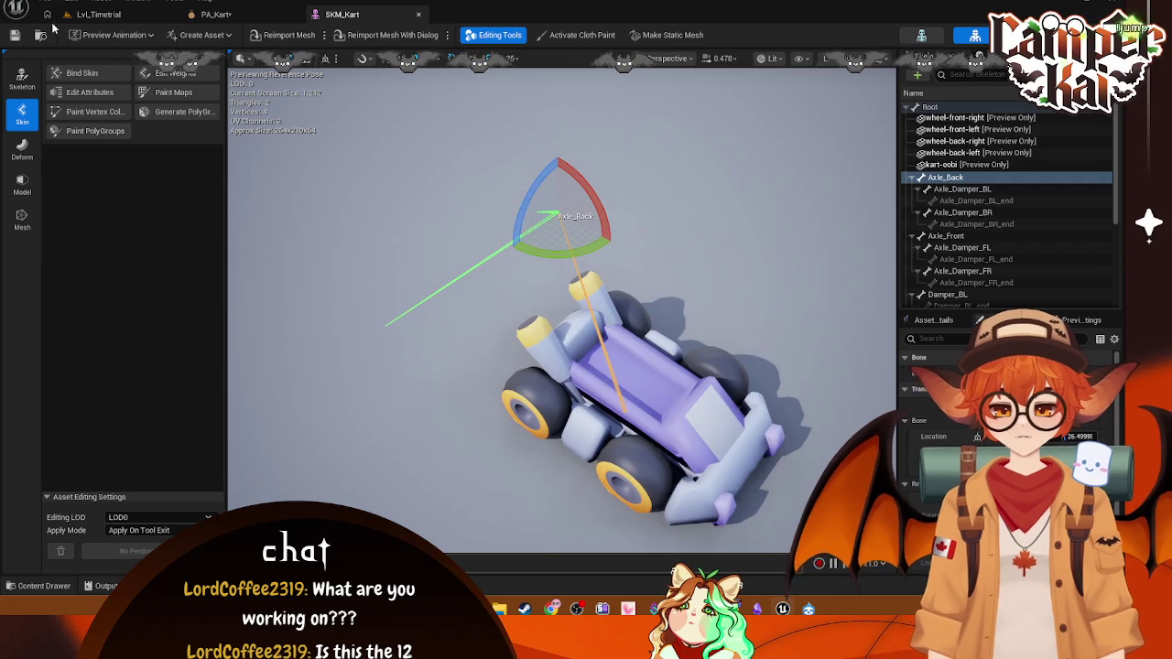
left_click(92, 14)
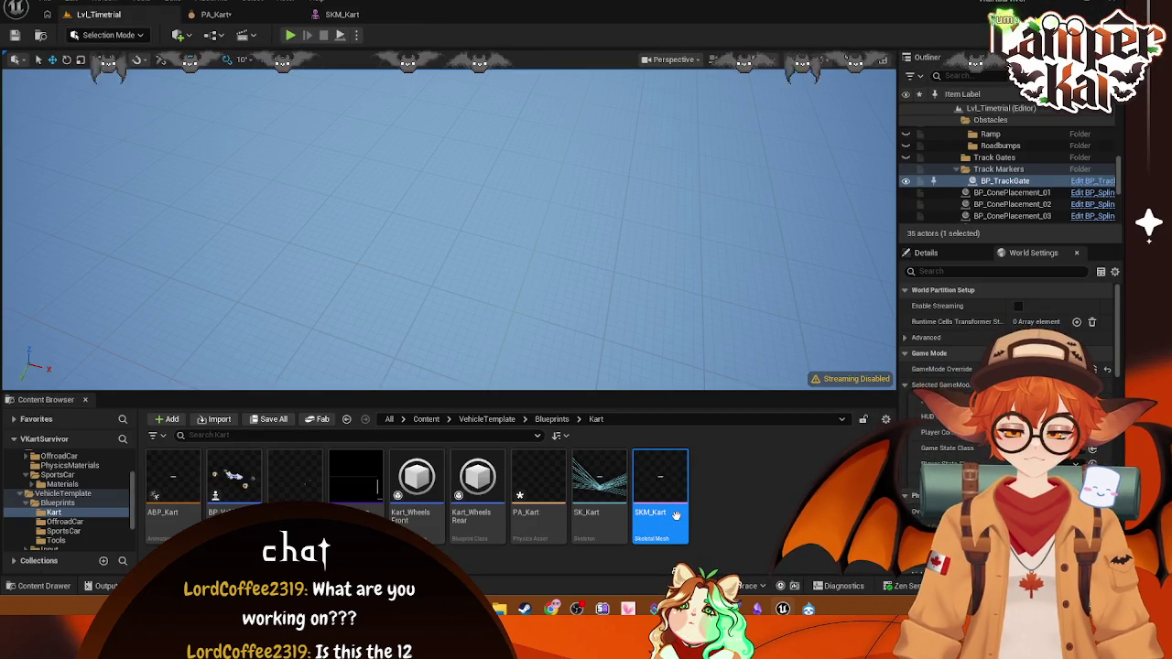
mouse_move(676, 514)
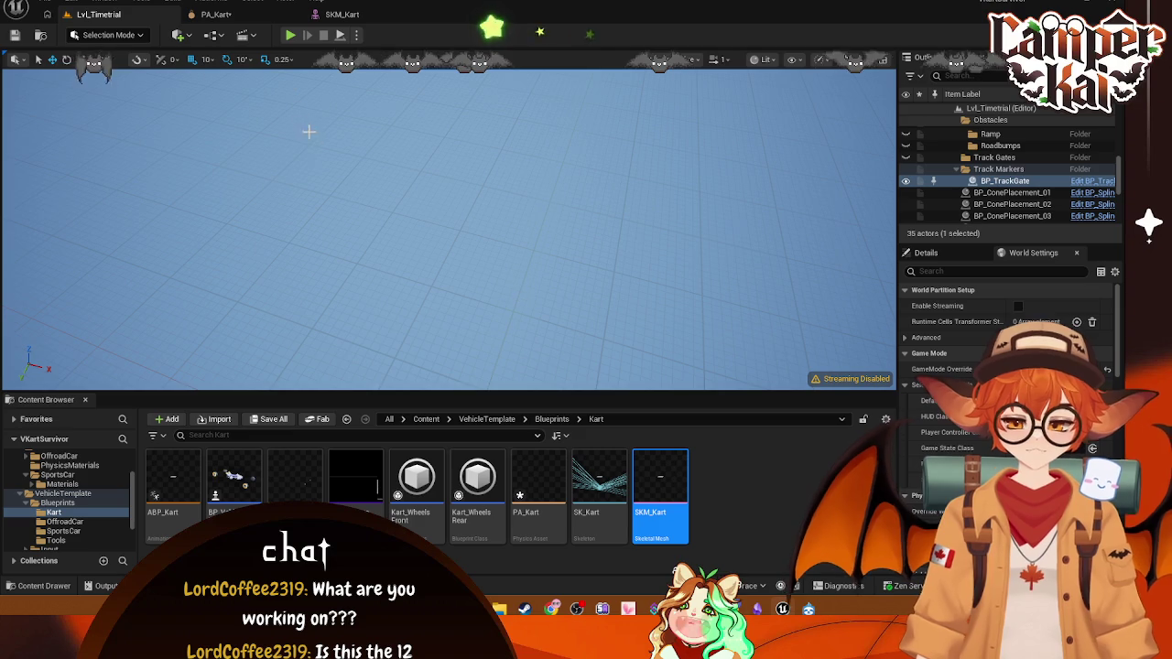
left_click(219, 15)
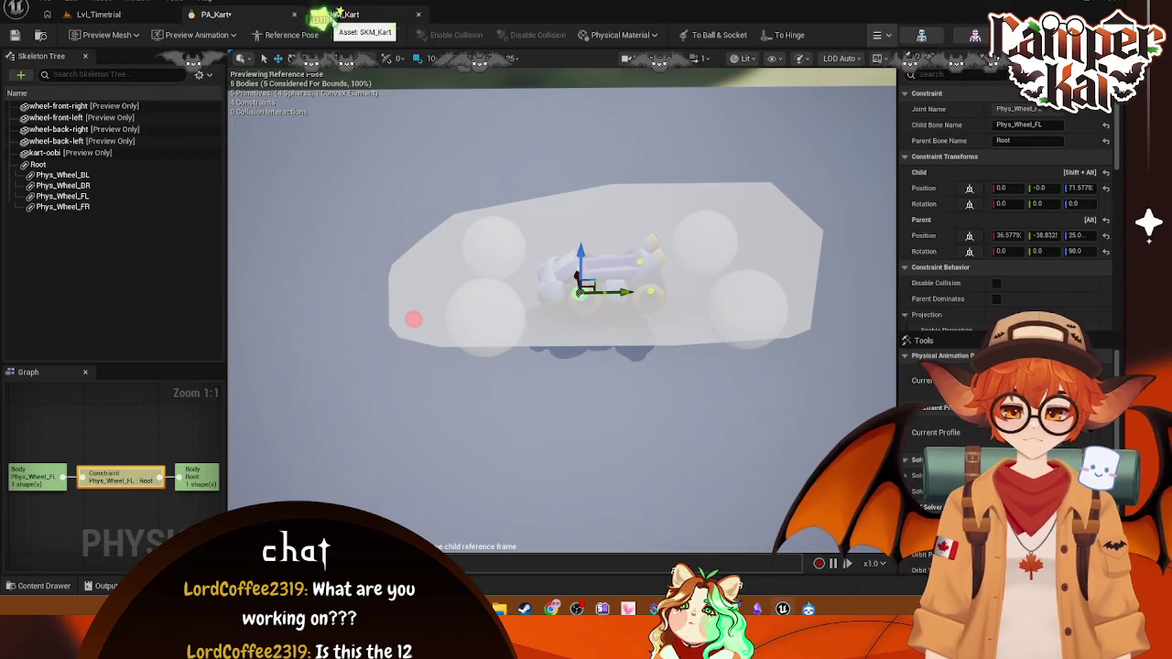
- In SKM_Kart, drag the Axle_Back bone with the move gizmo onto the rear wheel
left_click(339, 15)
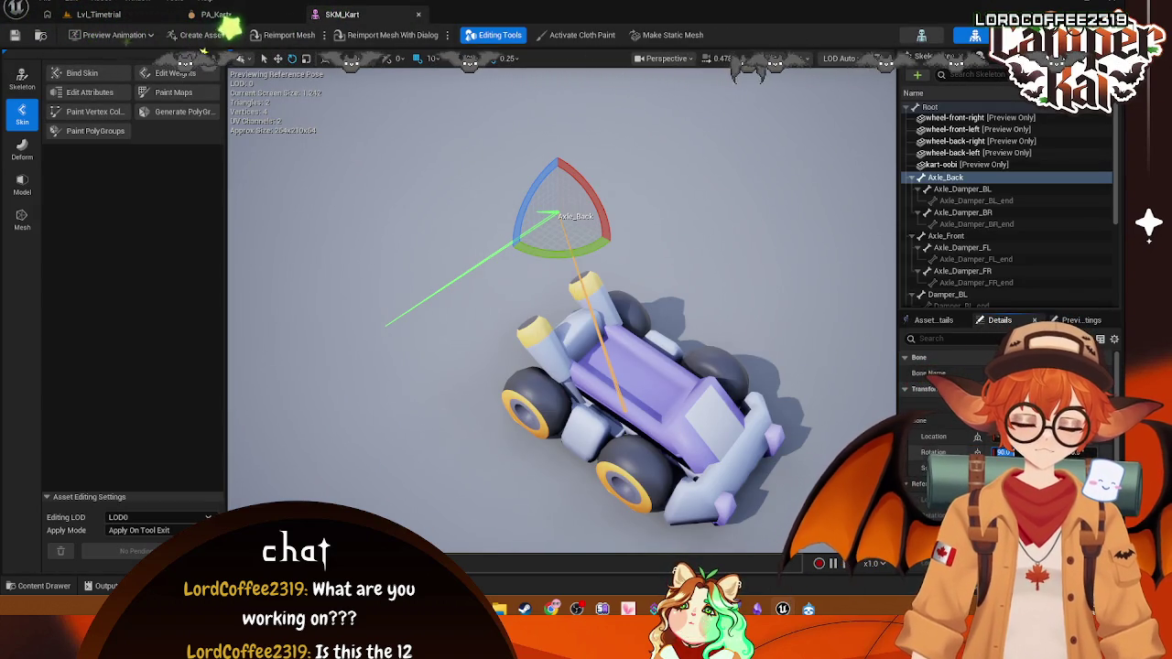
left_click(278, 59)
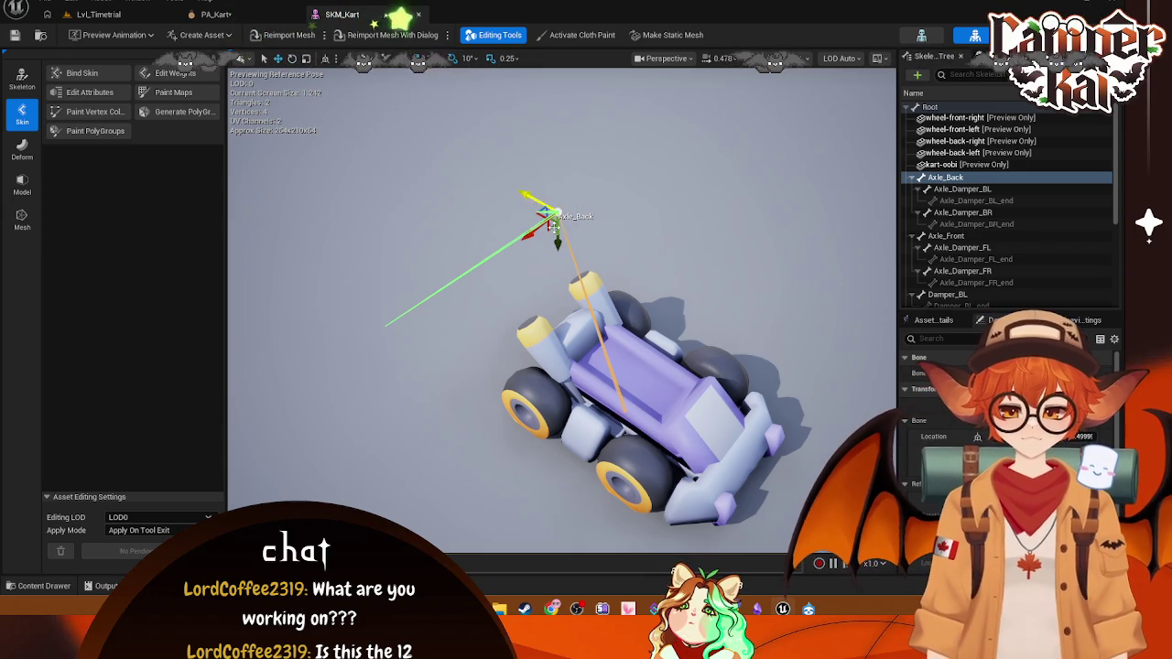
left_click_drag(530, 195, 612, 239)
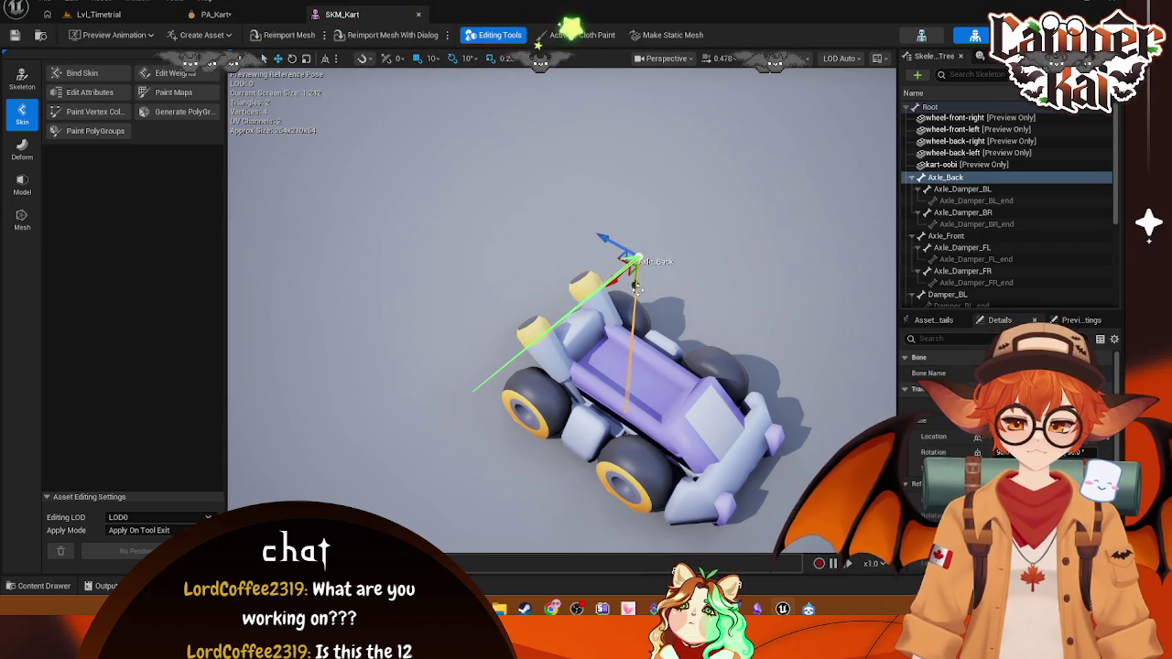
left_click_drag(636, 287, 646, 357)
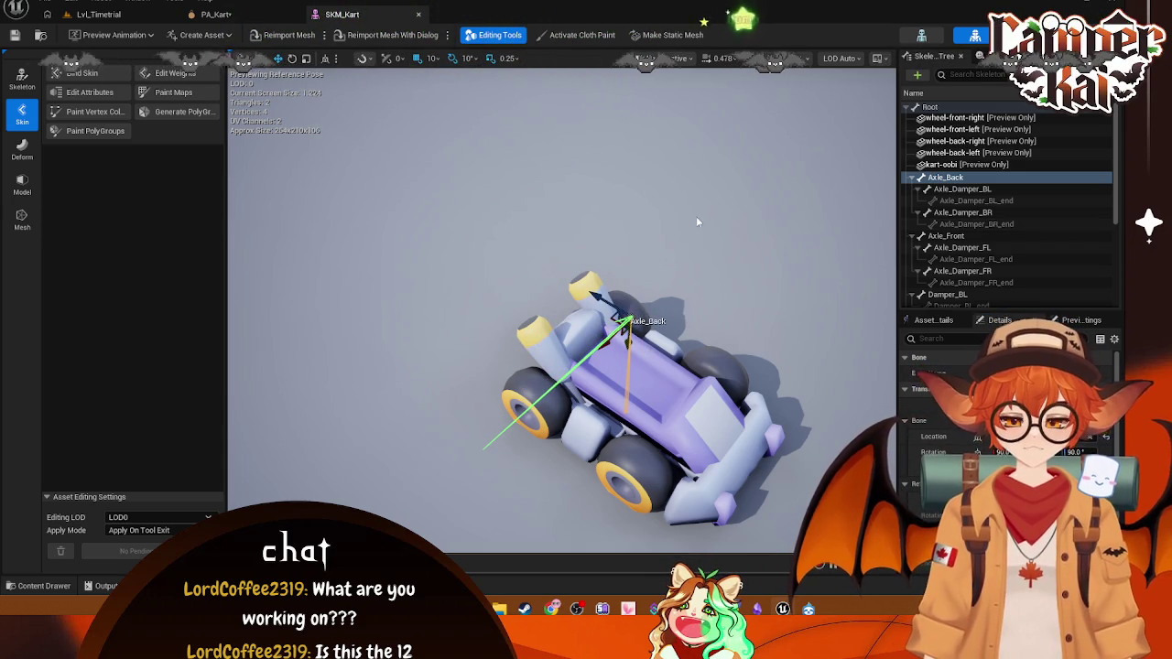
mouse_move(695, 222)
left_mouse_down()
mouse_move(723, 183)
mouse_move(714, 238)
mouse_move(723, 201)
left_mouse_up()
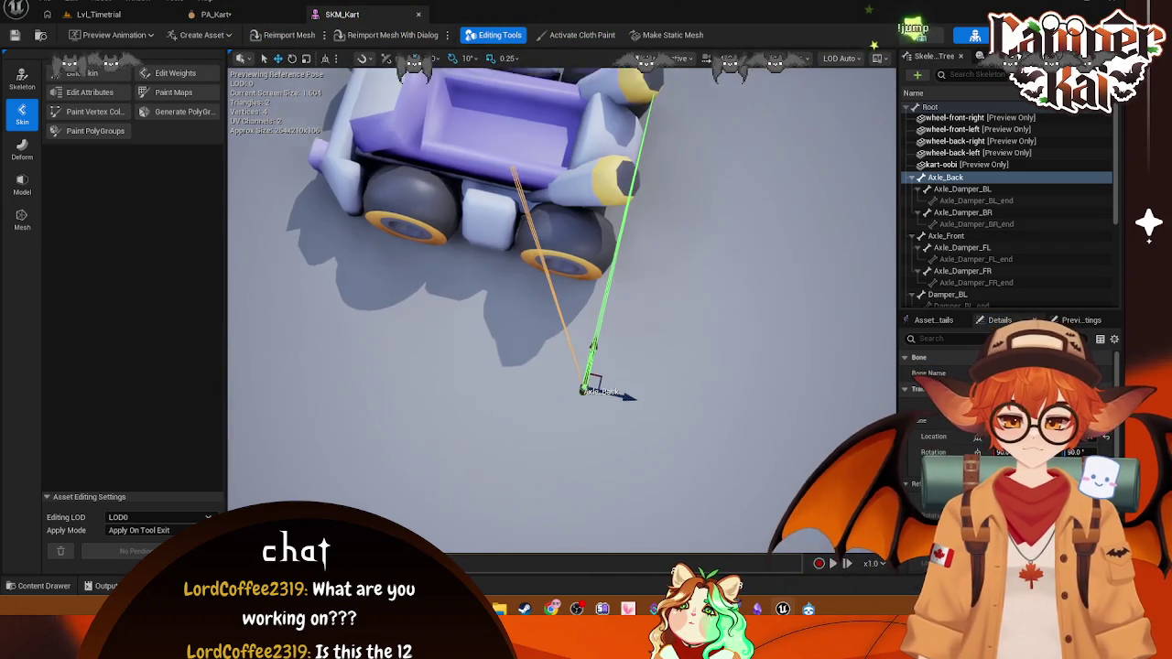
mouse_move(660, 366)
left_mouse_down()
mouse_move(599, 384)
mouse_move(573, 378)
left_mouse_up()
left_click_drag(540, 322, 593, 203)
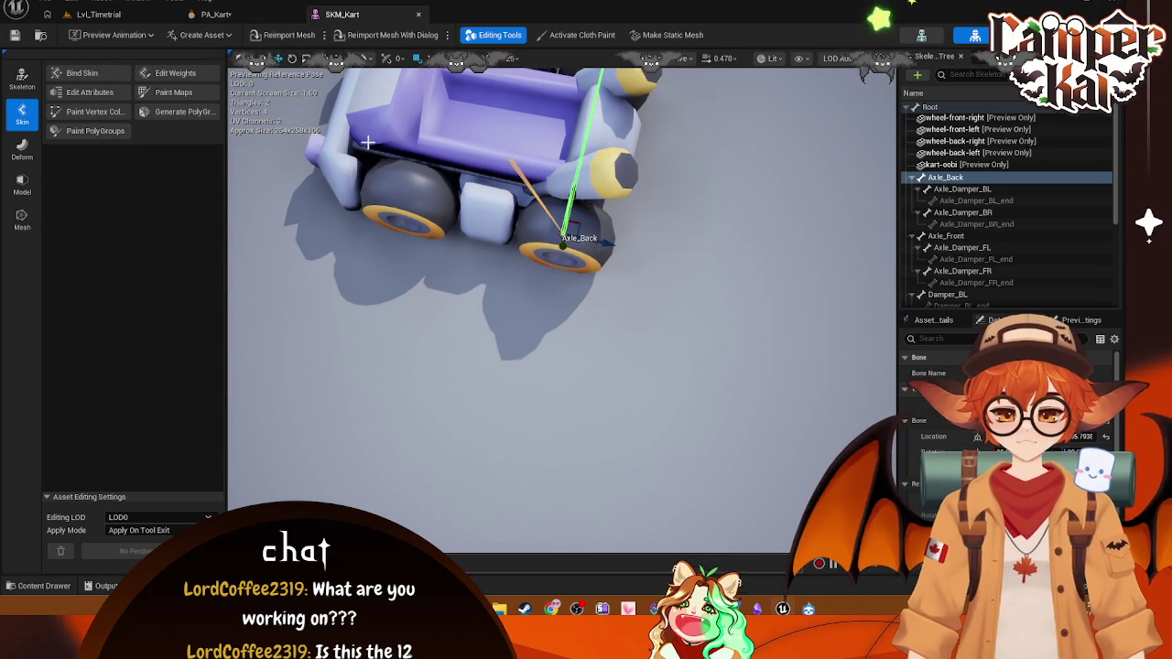
- Toggle the editing tools, undo the Axle_Back move, select Root, and go back to PA_Kart
left_click(499, 35)
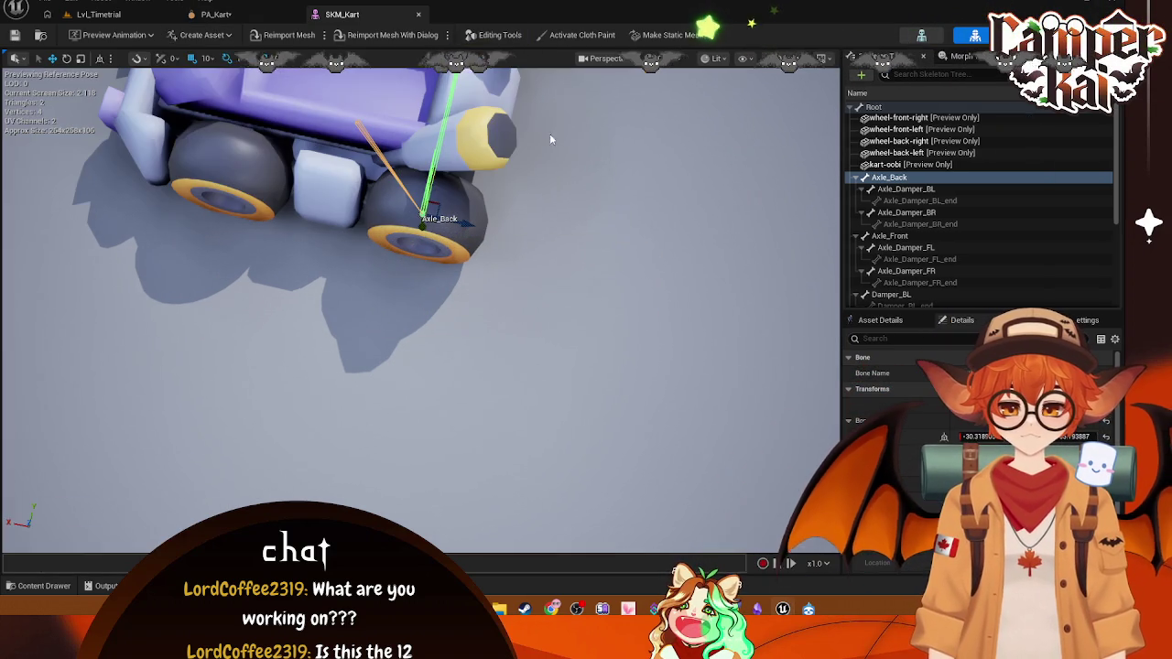
left_click(494, 35)
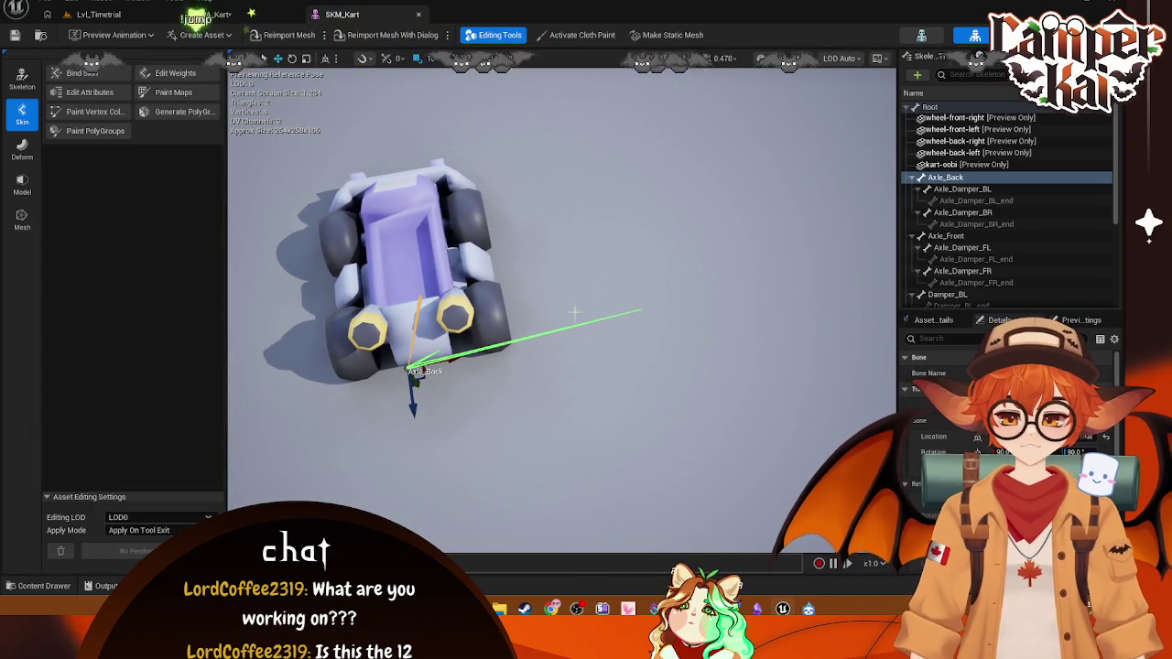
key("ctrl+z")
left_click(389, 232)
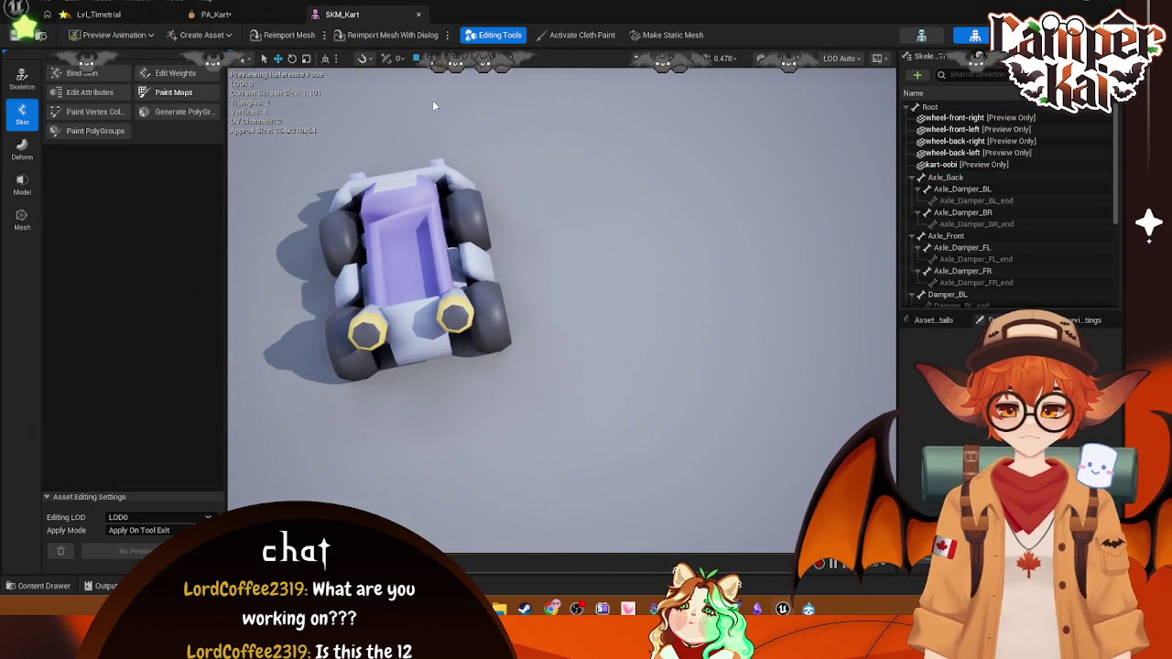
left_click(927, 107)
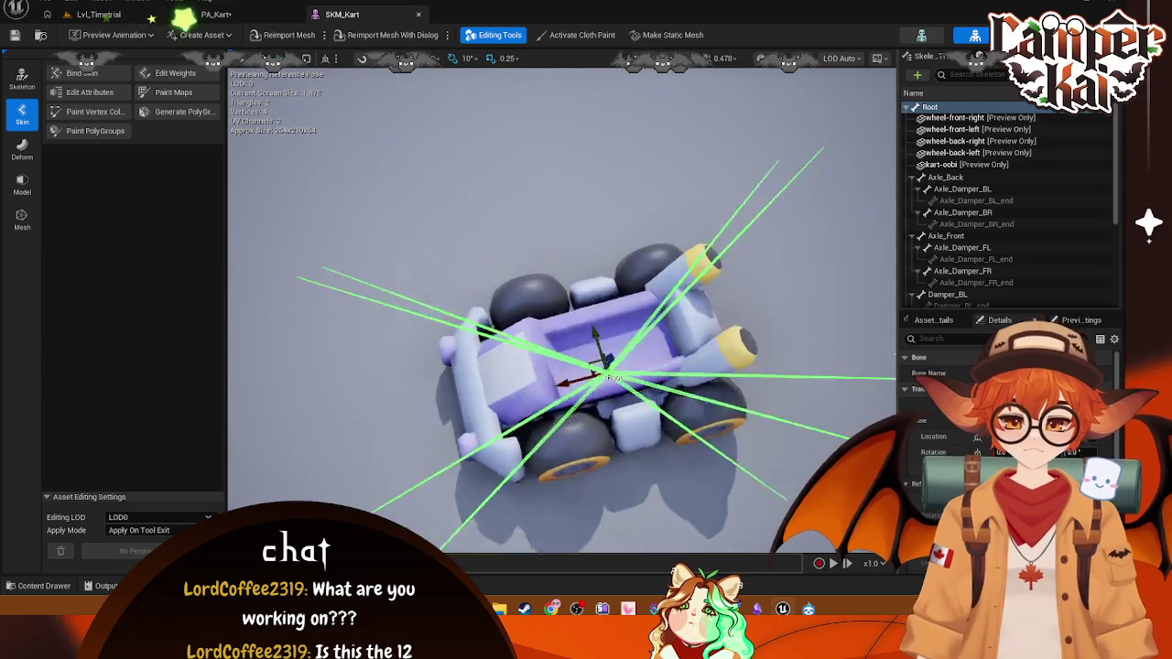
mouse_move(225, 31)
left_mouse_down()
mouse_move(437, 15)
mouse_move(568, 27)
left_mouse_up()
left_click(216, 13)
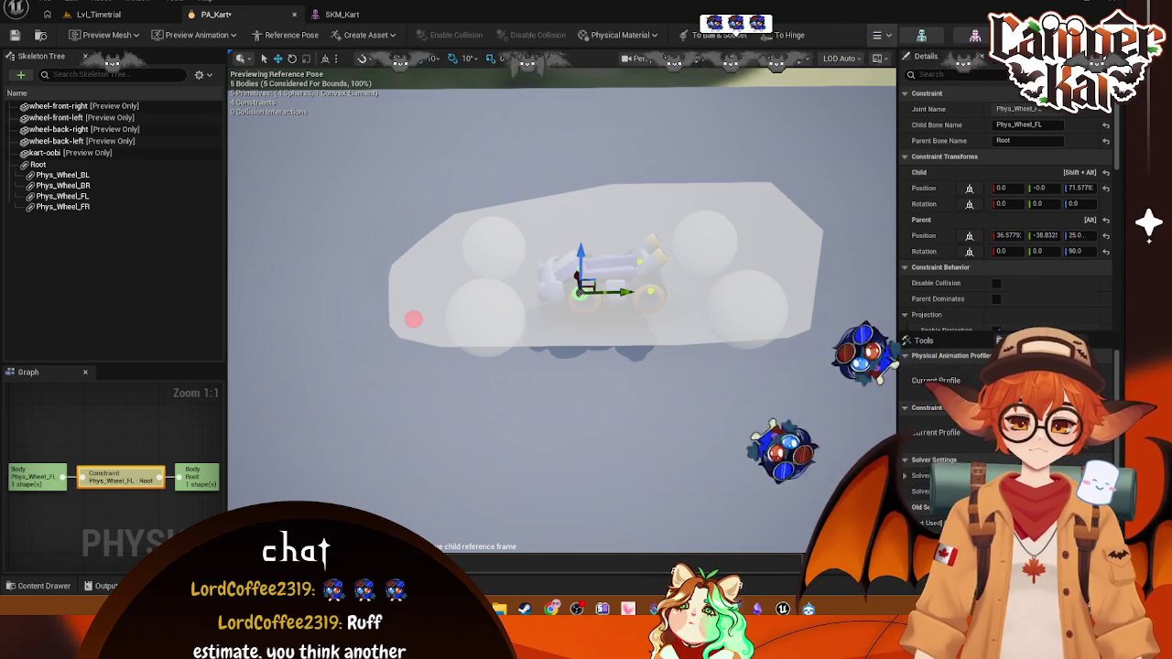
- Close the PA_Kart and SKM_Kart editors, open SK_Kart, and select its Root bone
left_click(294, 14)
left_click(294, 14)
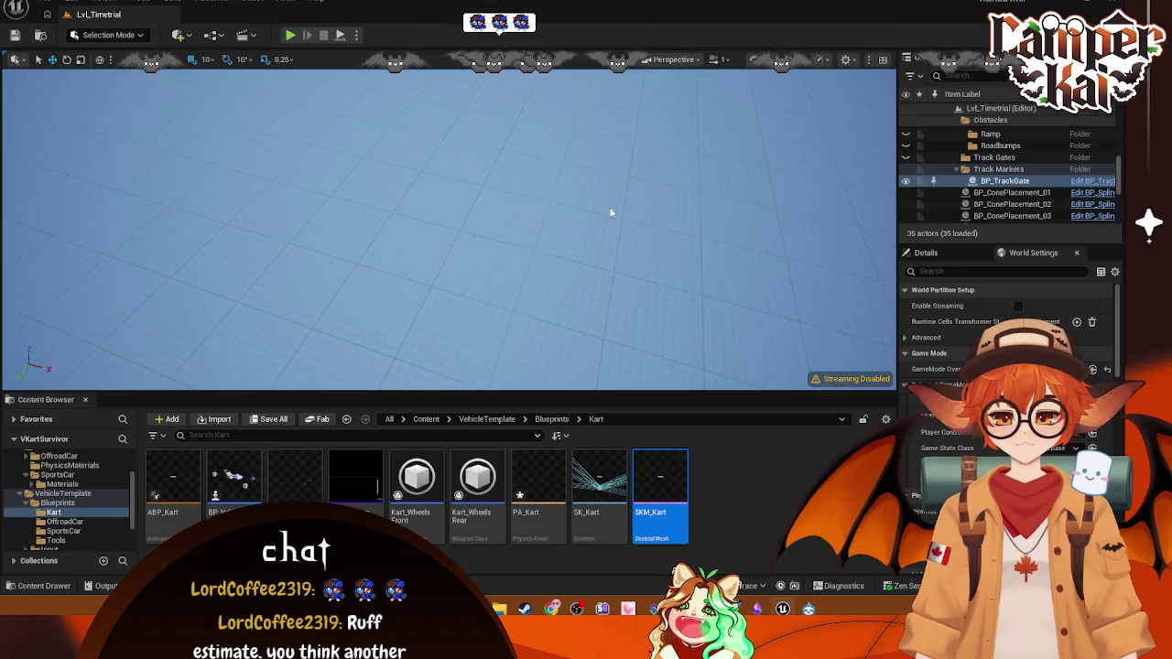
double_click(617, 492)
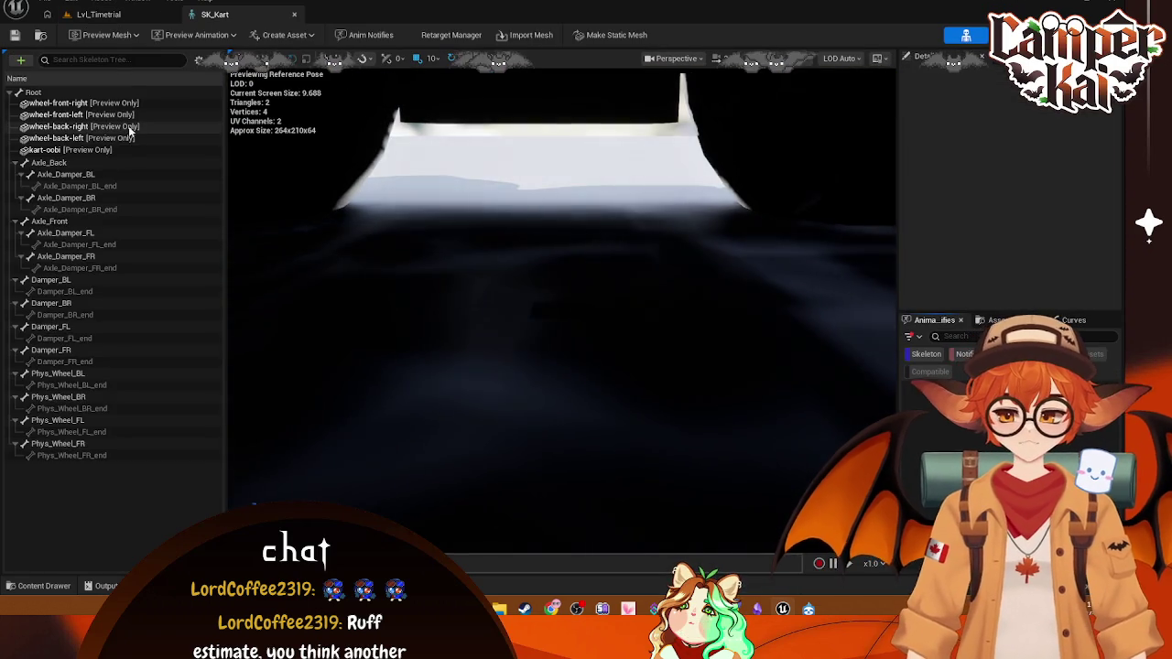
scroll(640, 221, "down", 5)
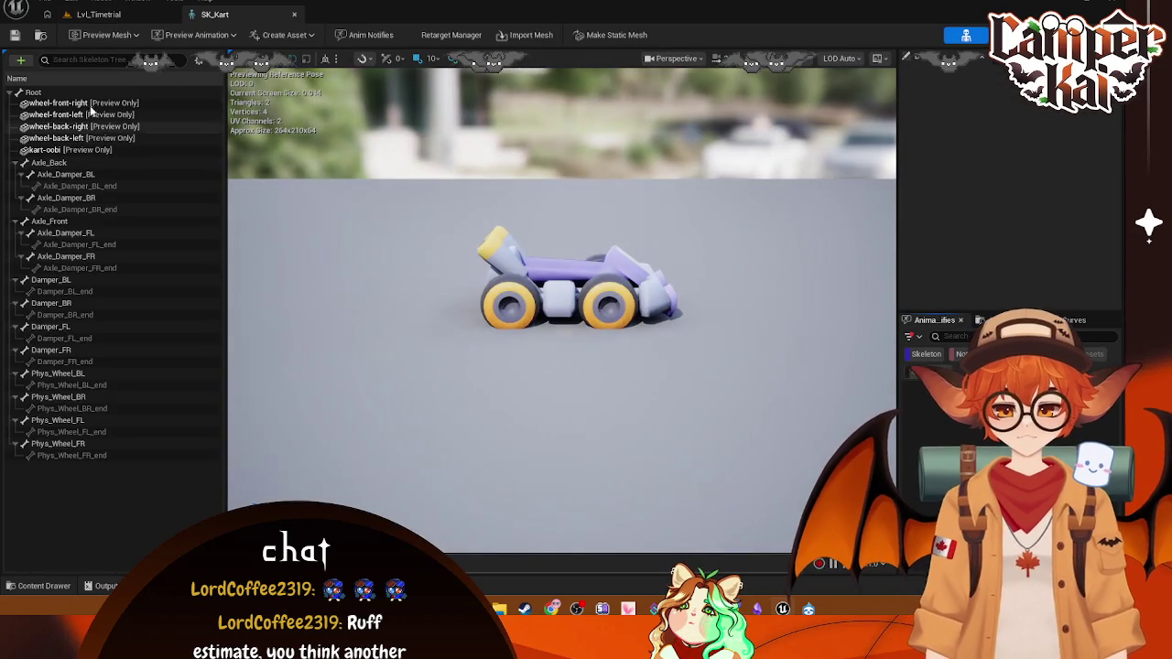
left_click(35, 93)
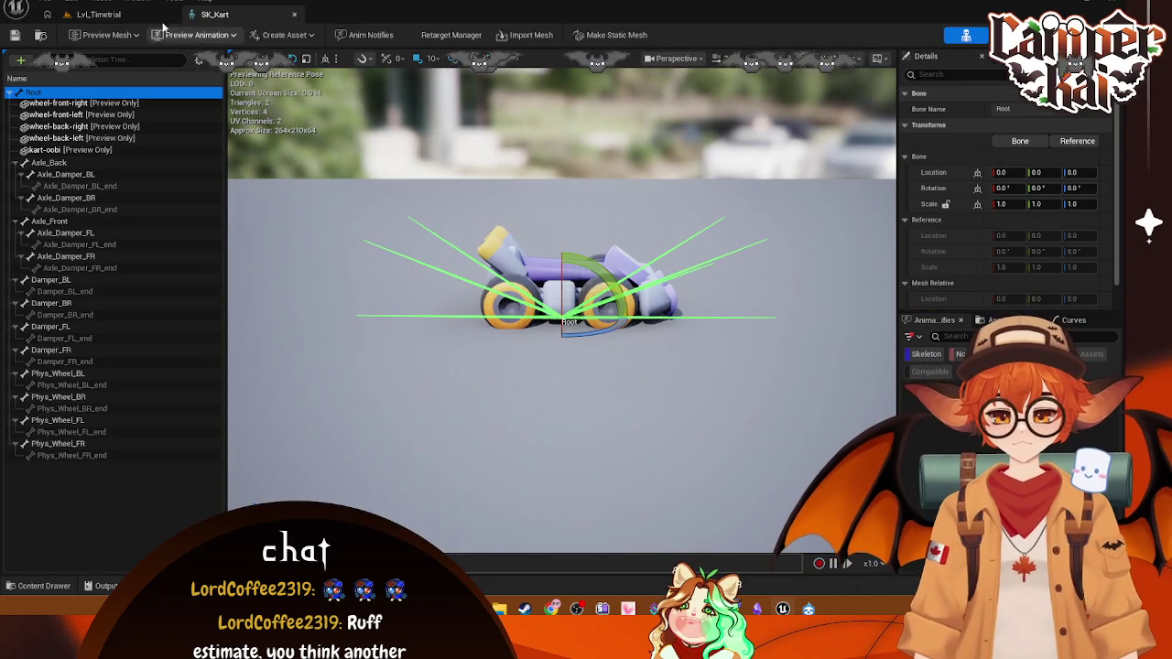
- Select Axle_Back to see location -129.2, -90.0, 26.4999 and rotation 90.0, 0.0, 90.0
left_click(50, 163)
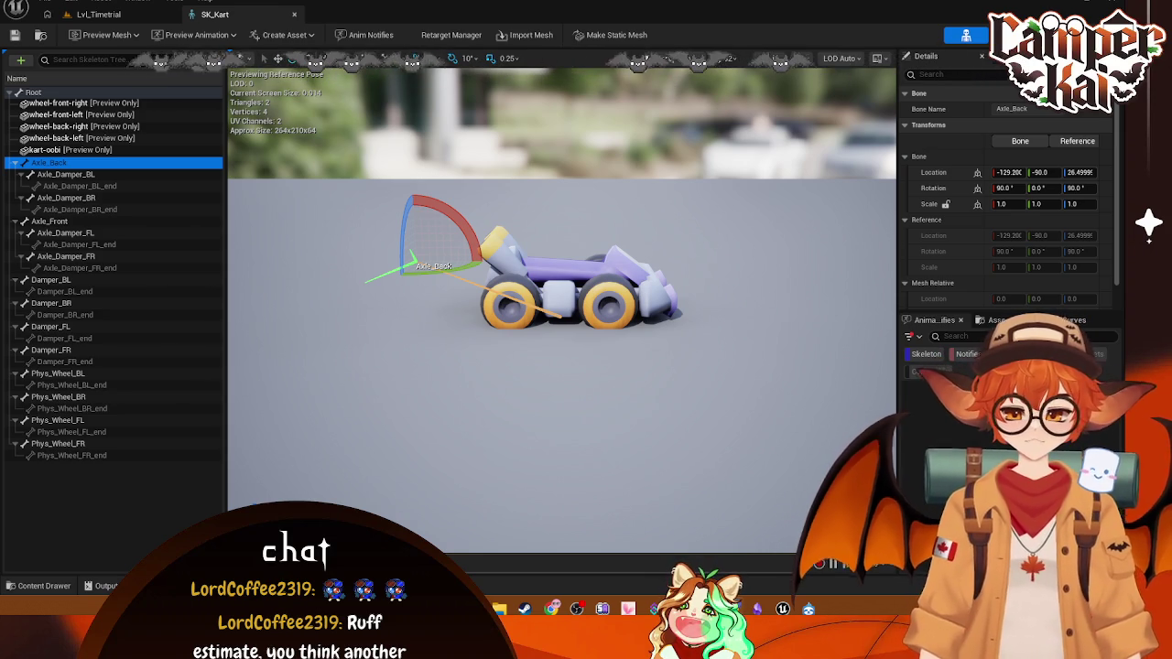
- Compare the Root and Axle_Back transforms and open Preview Scene Settings showing SKM_Kart as preview mesh
left_click(32, 92)
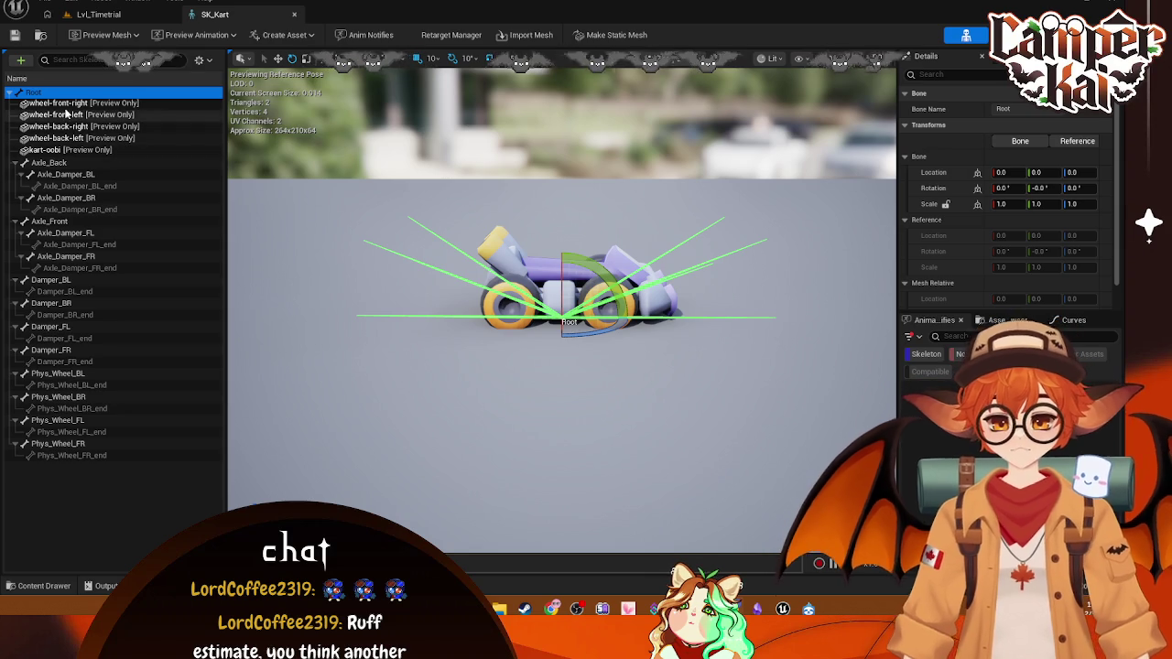
left_click(110, 162)
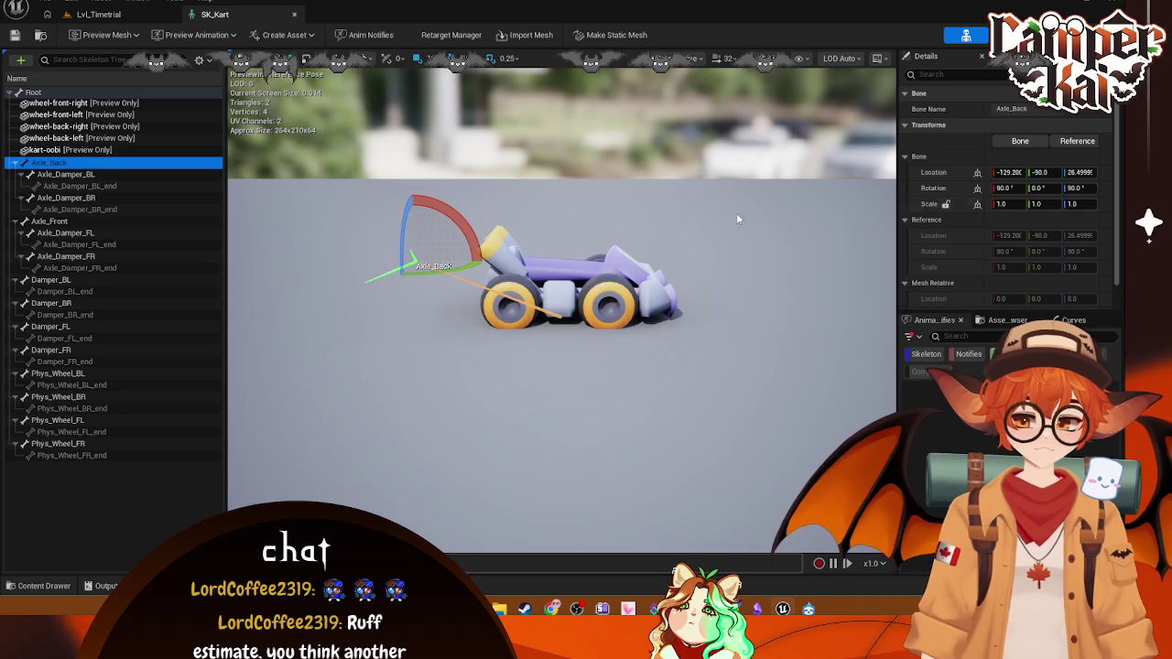
left_click(559, 123)
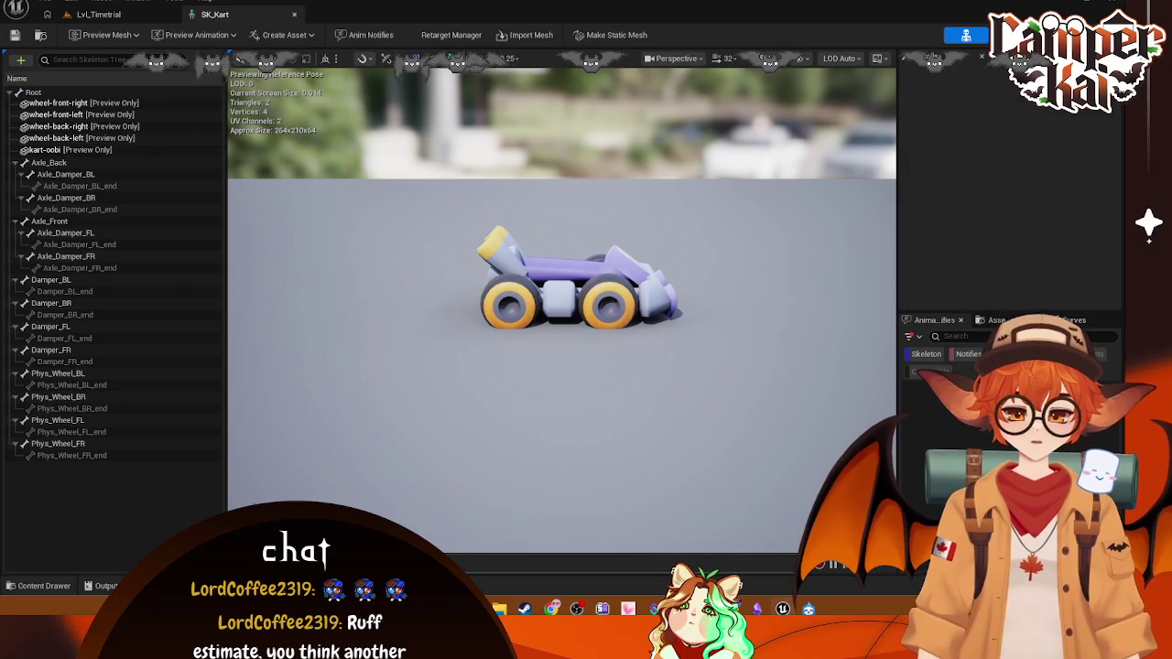
left_click(998, 320)
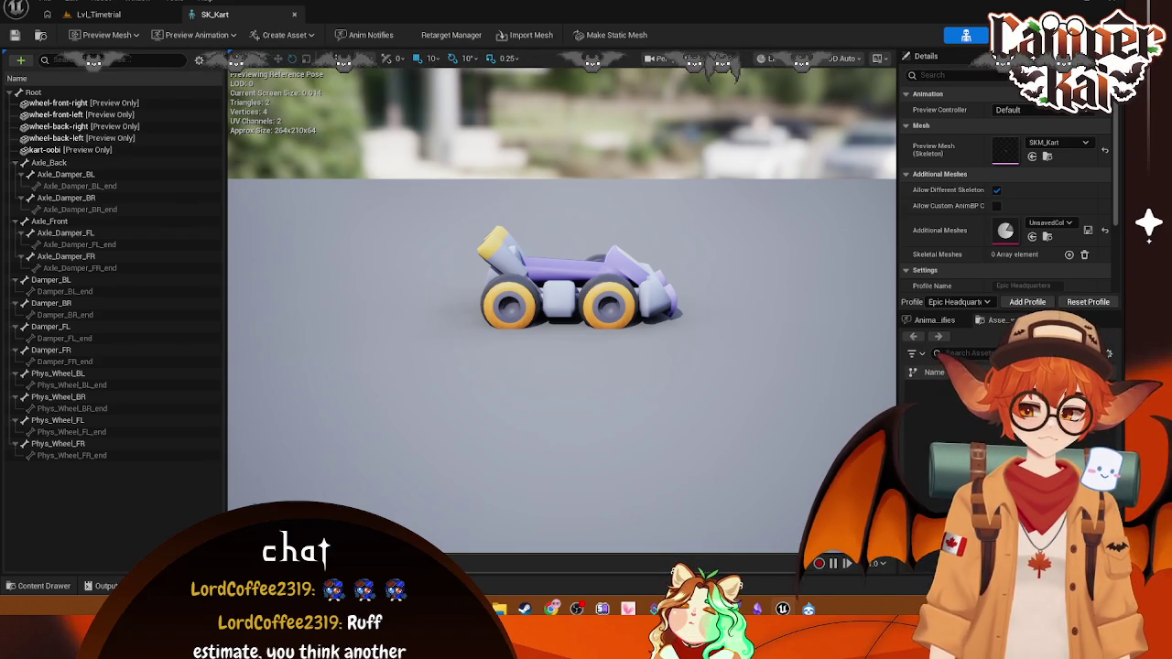
left_click(128, 93)
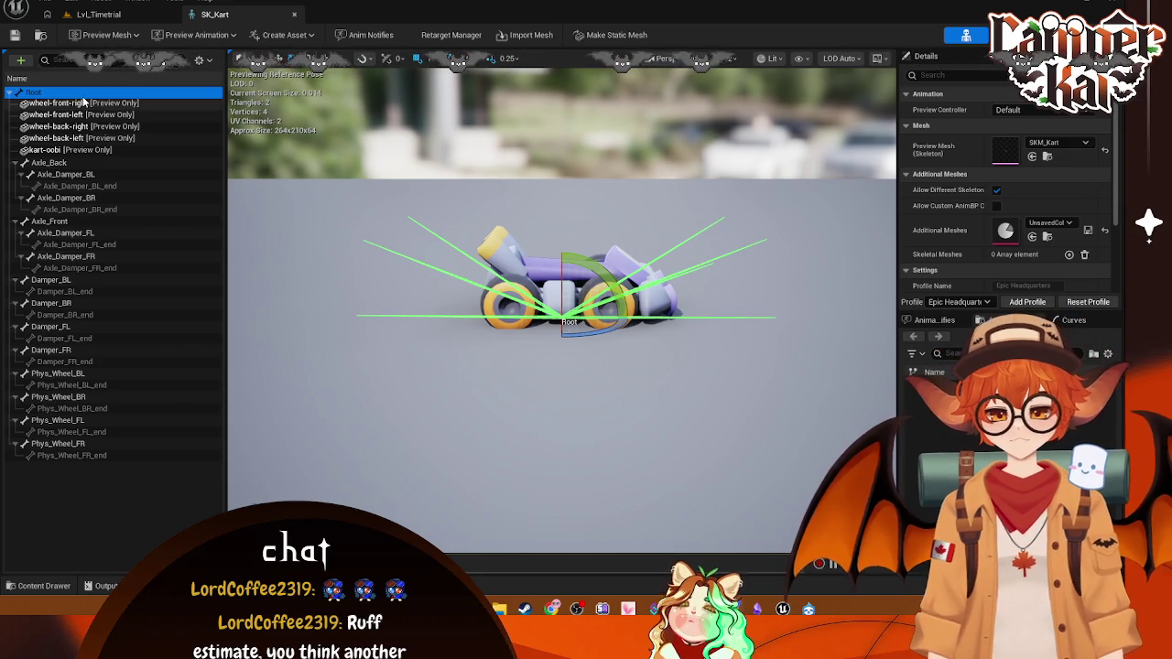
left_click(165, 162)
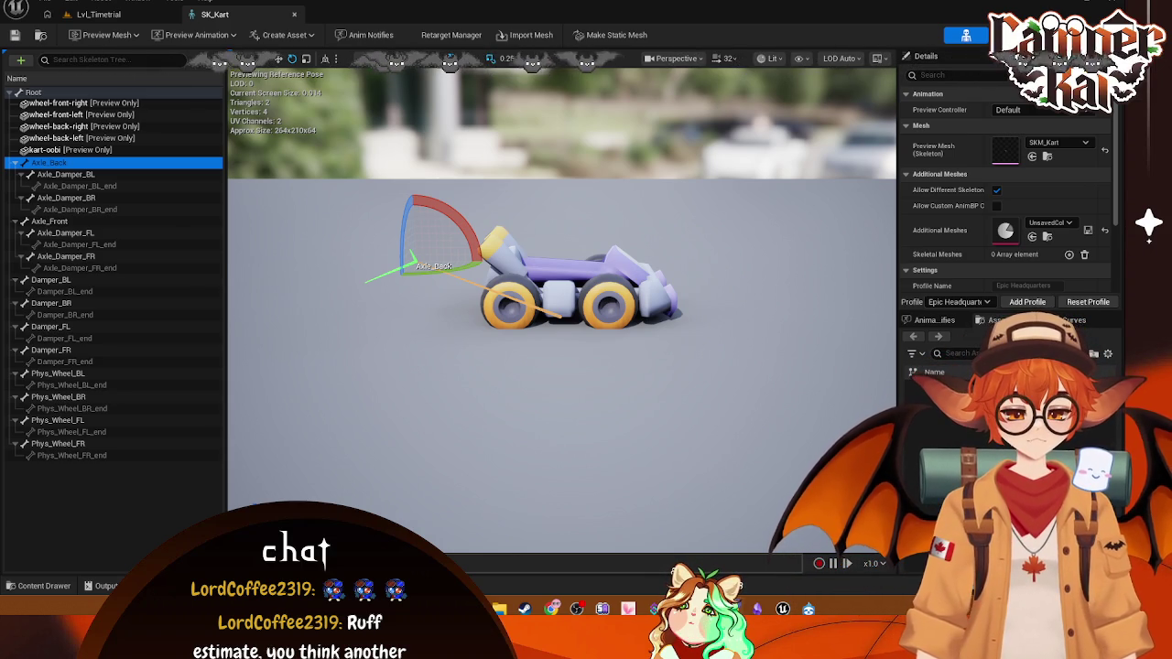
left_click(108, 5)
left_click(108, 4)
left_click(72, 3)
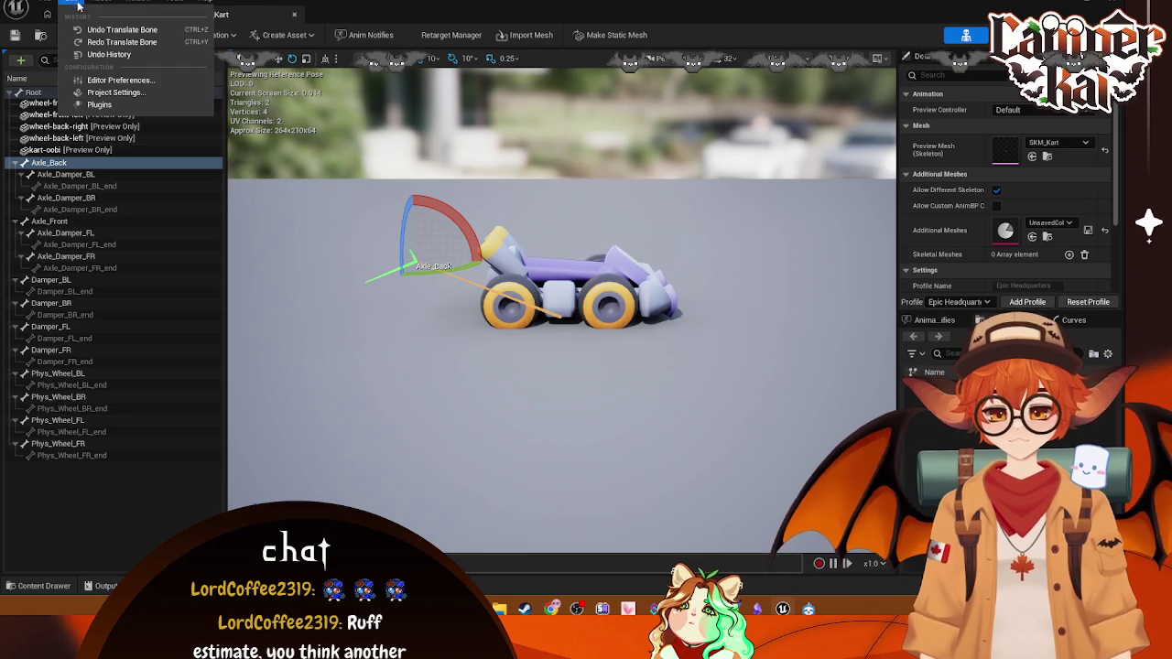
left_click(101, 104)
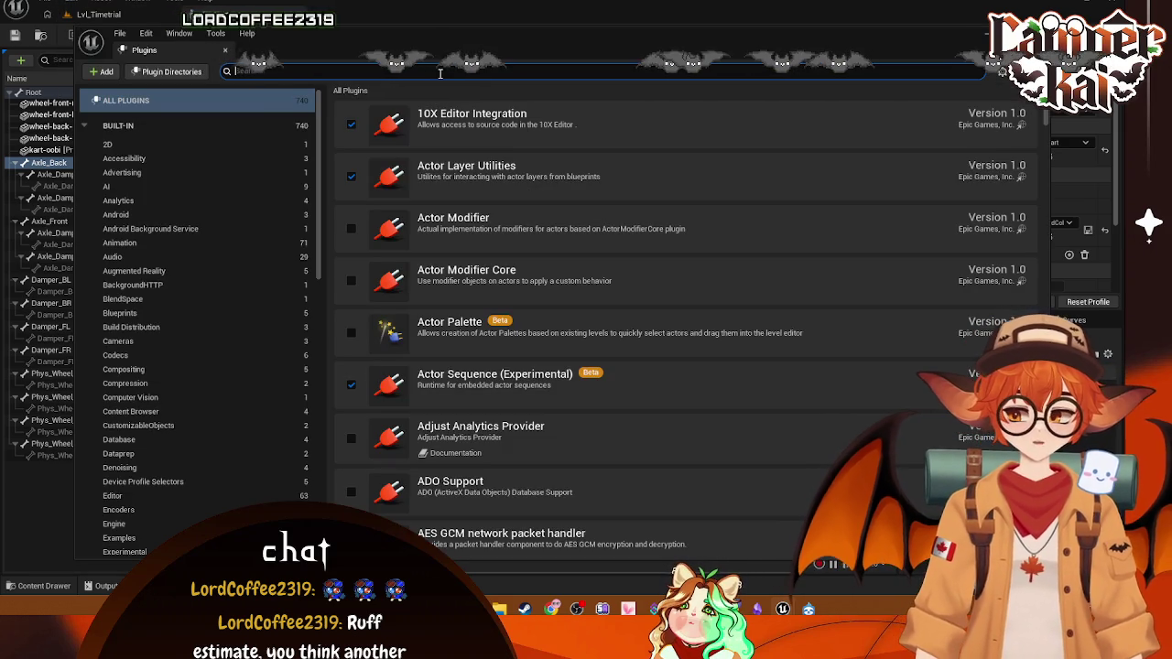
type("skele")
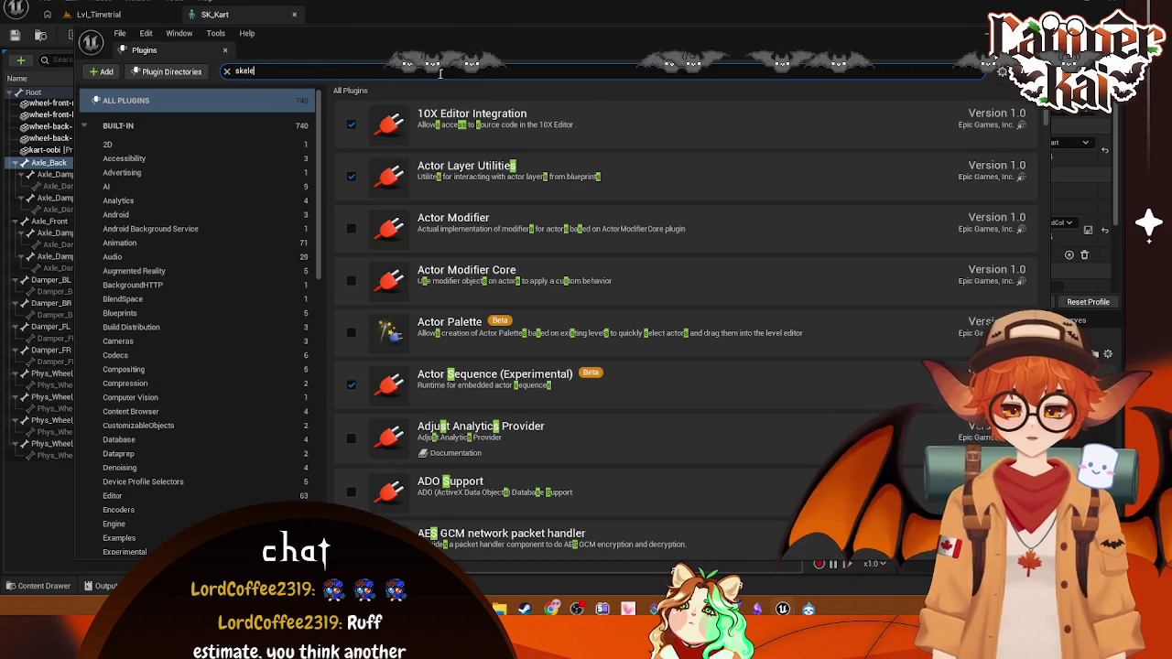
type("tal ed")
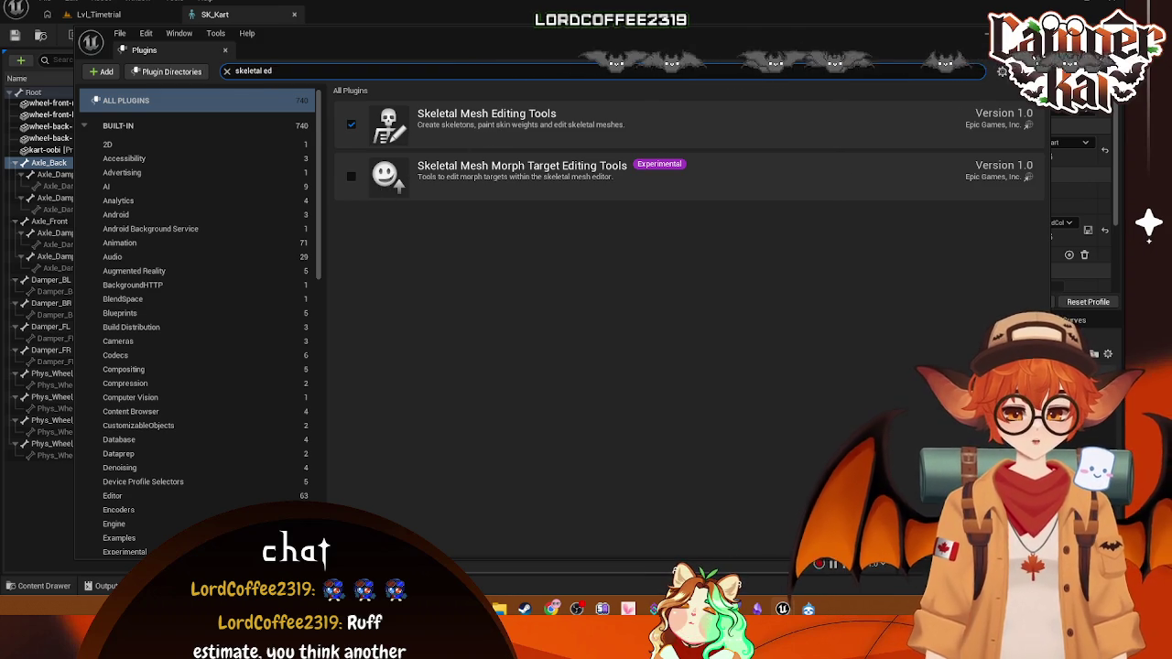
left_click(224, 49)
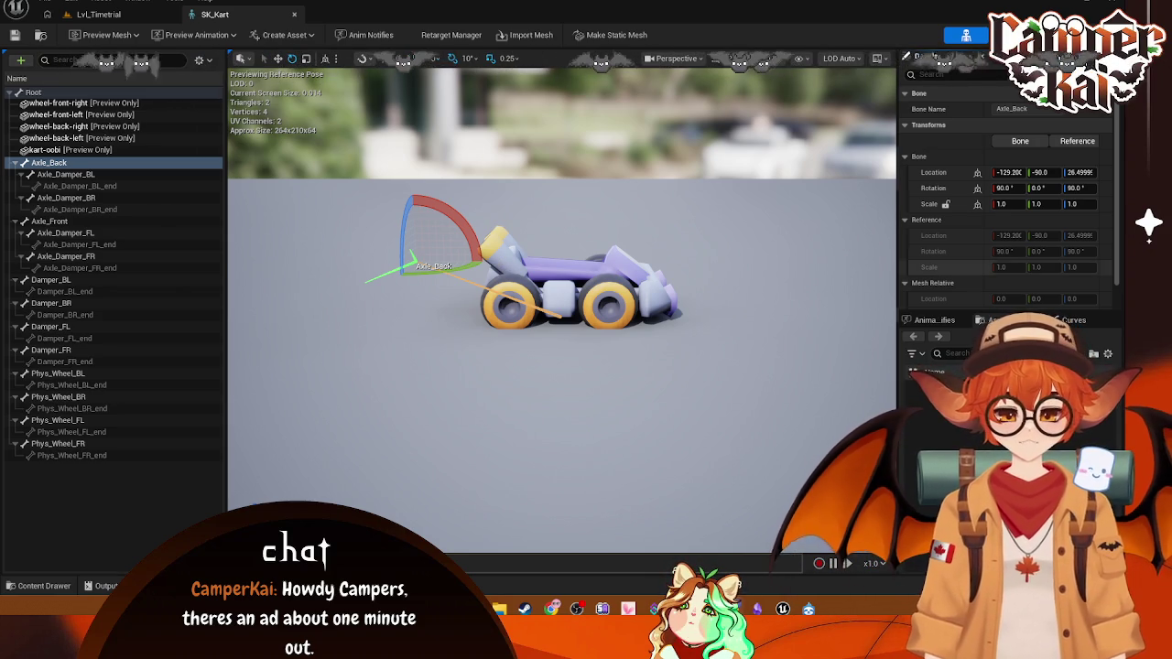
- In Lvl_Timetrial, open Kenney_Assets and start Convert to Skeletal Mesh on a kart mesh
left_click(98, 13)
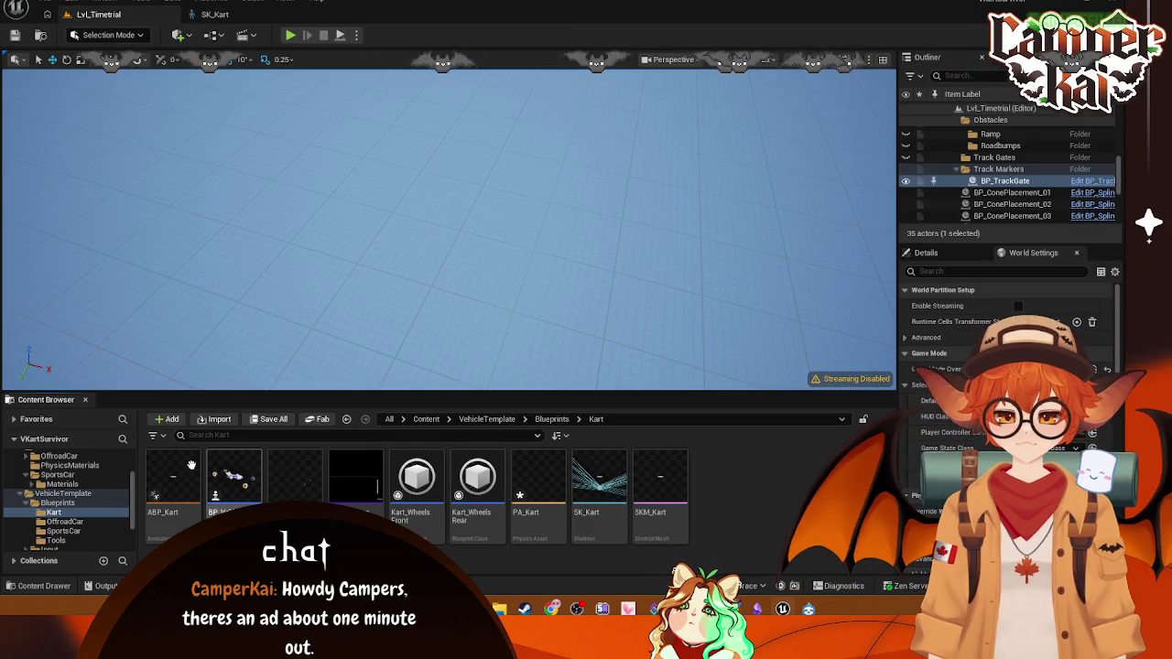
scroll(57, 475, "up", 2)
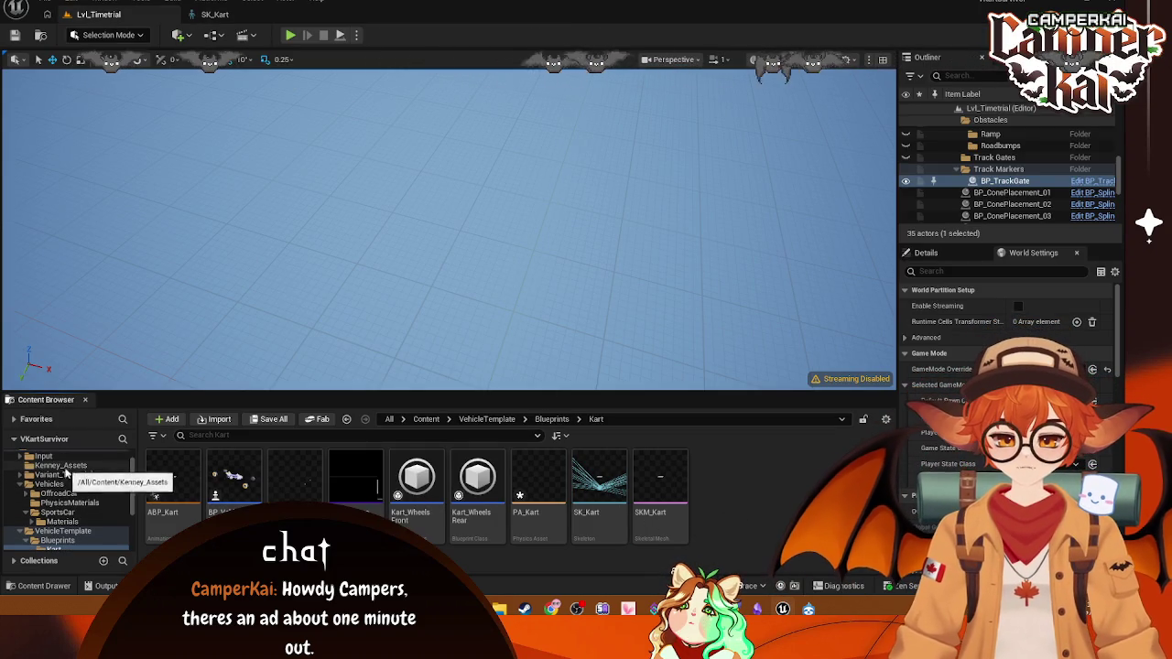
left_click(60, 465)
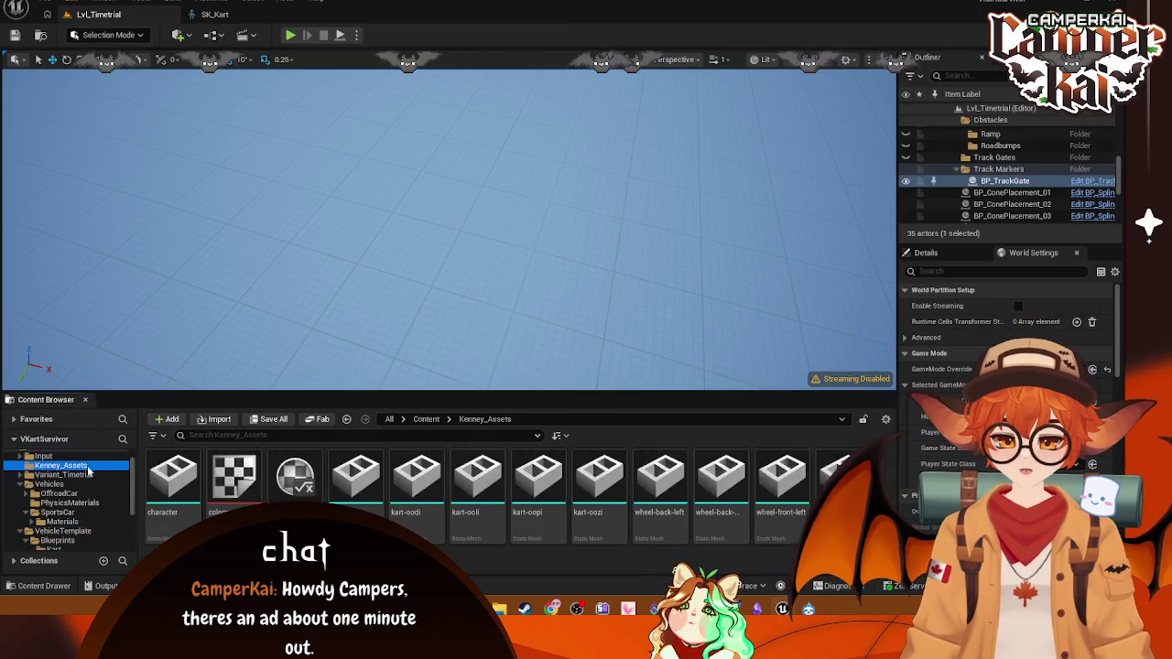
right_click(355, 499)
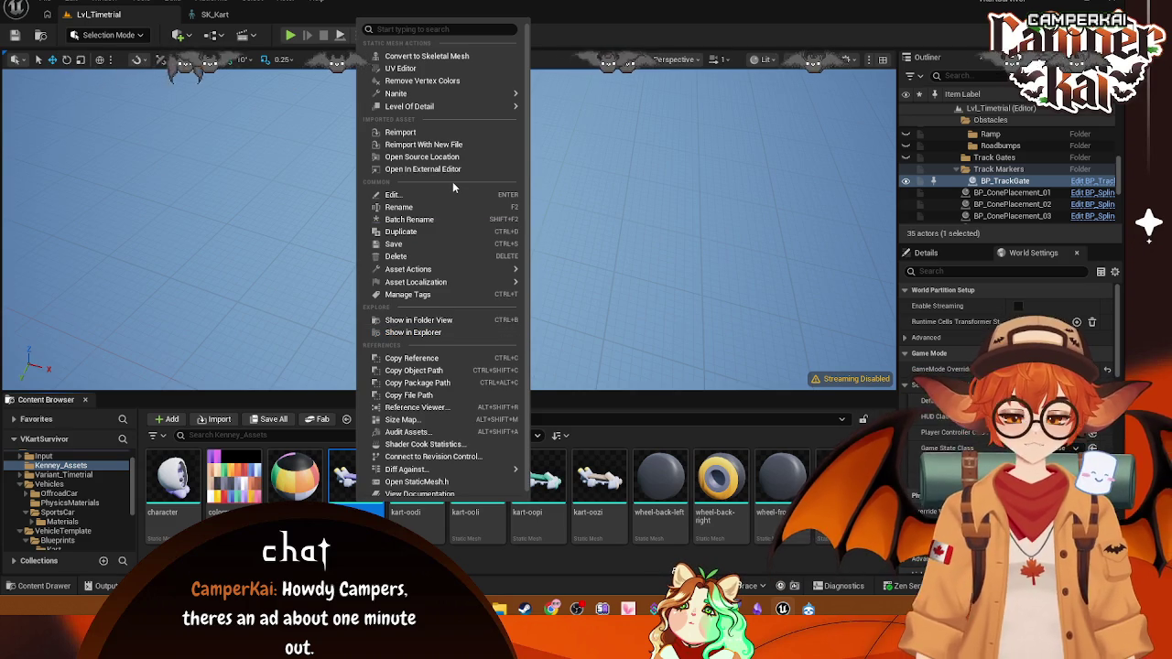
left_click(427, 56)
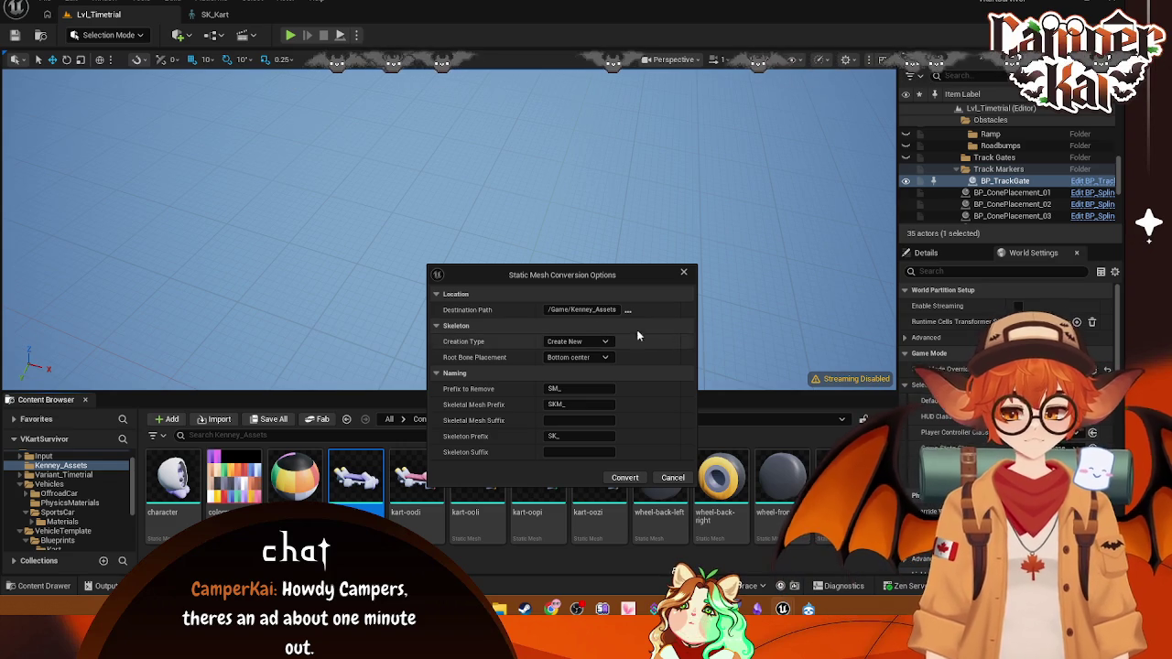
- Choose Use Existing Skeleton with SK_SportsCar, leave the bone binding at None, then cancel
left_click(577, 341)
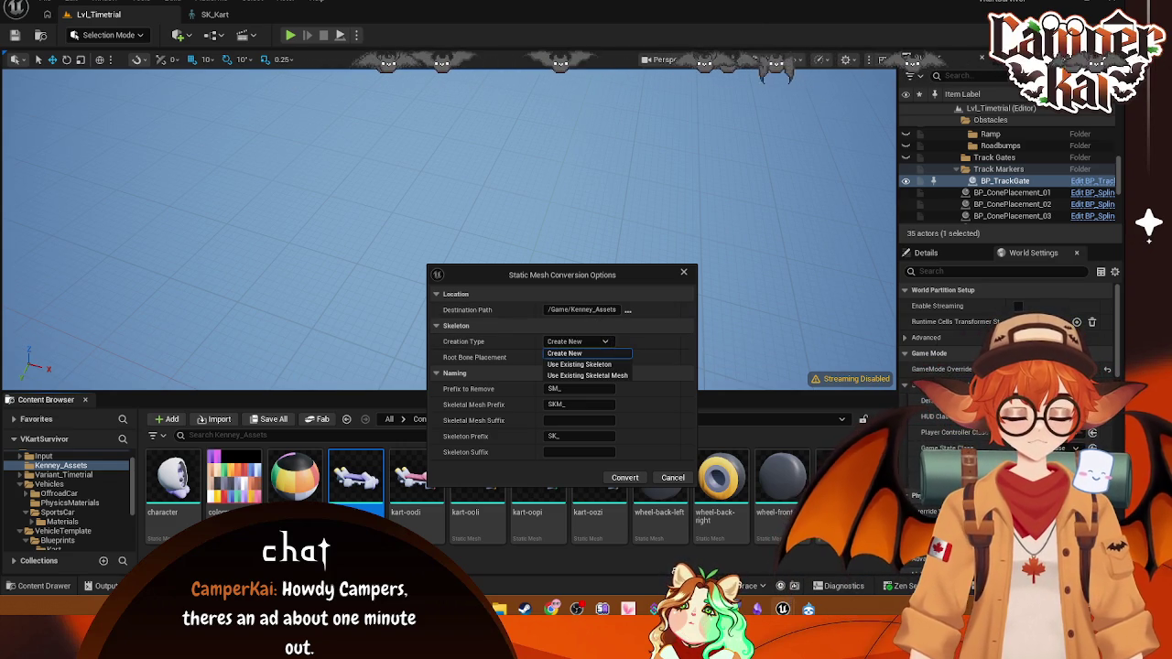
left_click(564, 353)
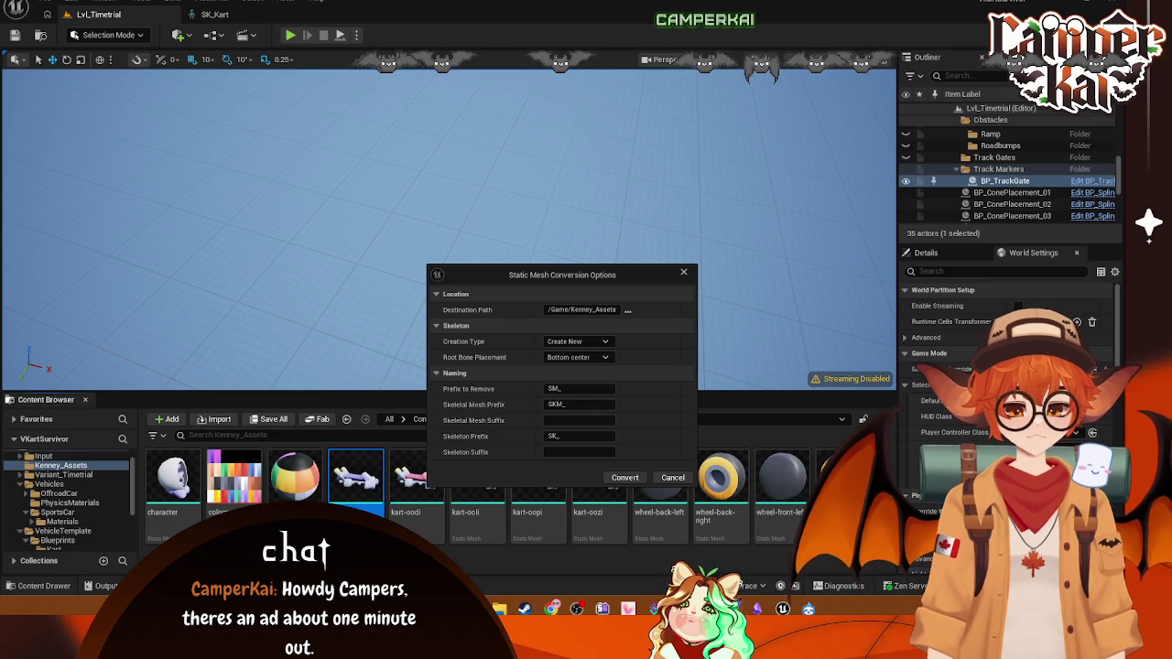
left_click(606, 342)
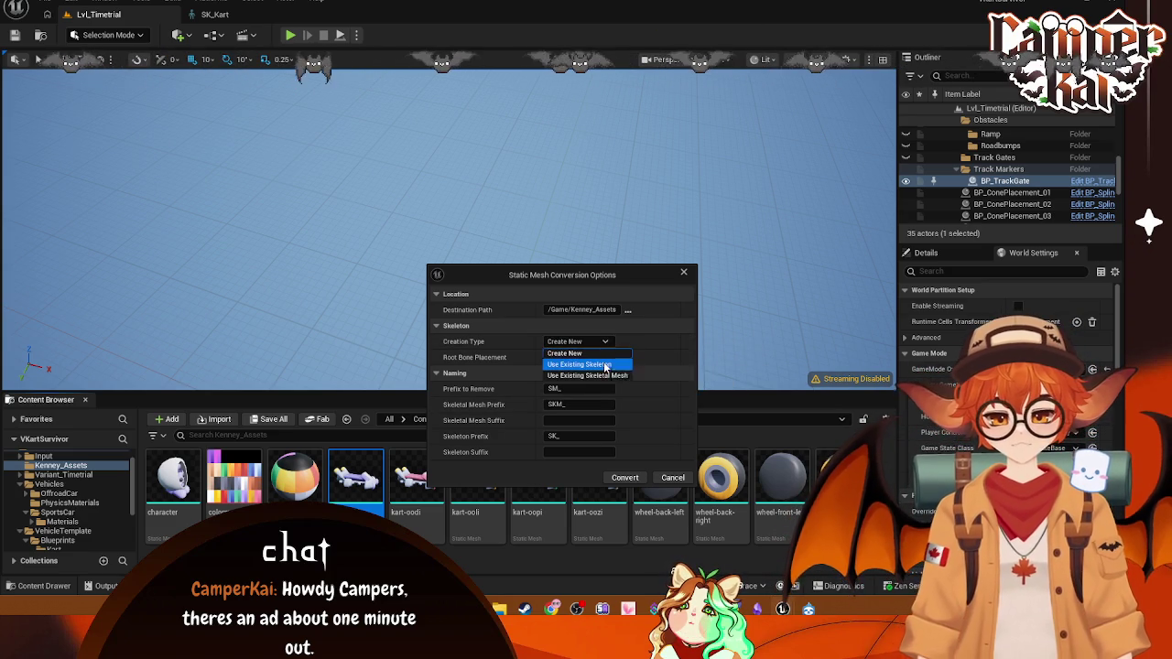
left_click(605, 364)
left_click(668, 362)
left_click(668, 362)
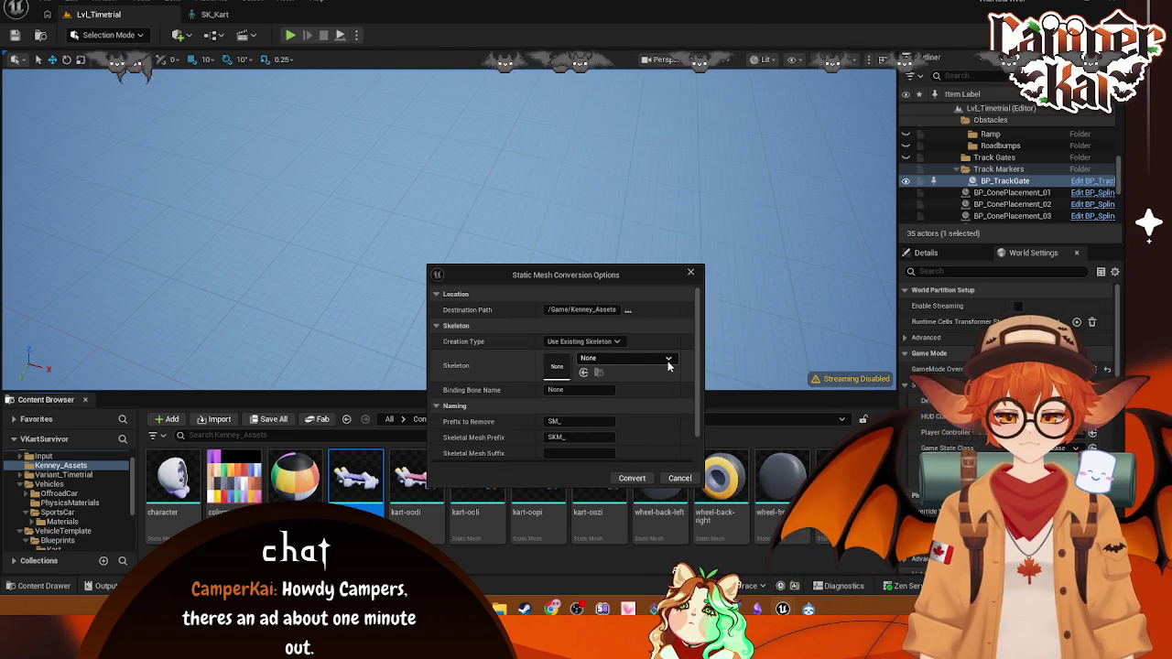
left_click(667, 360)
left_click(651, 238)
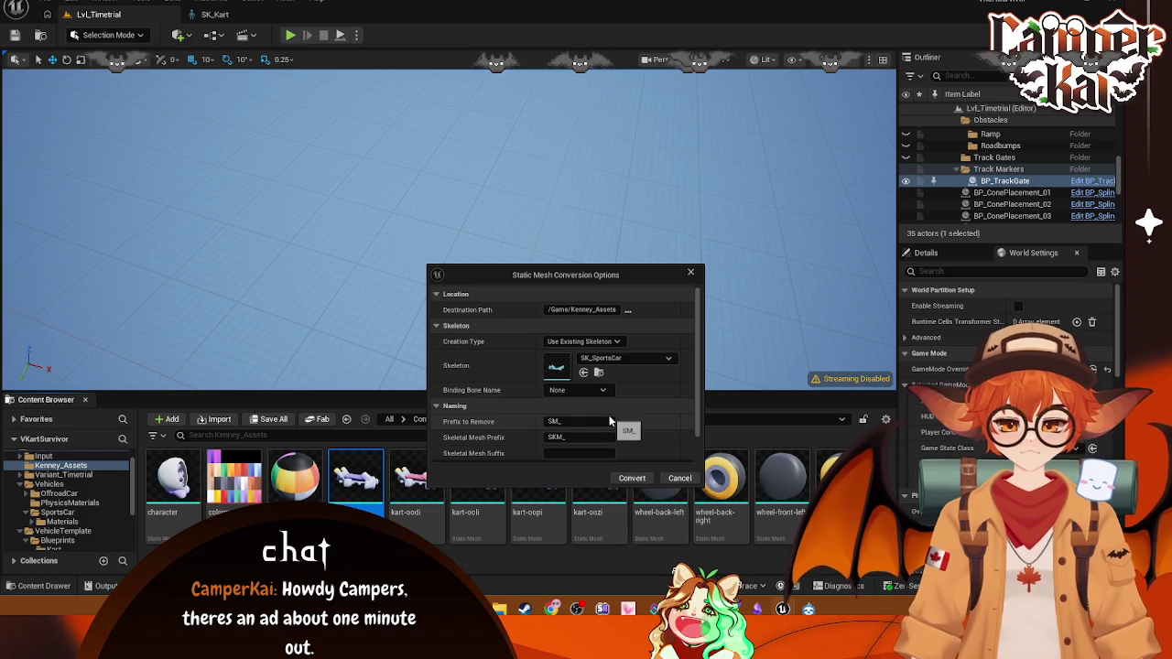
left_click(604, 391)
left_click(603, 388)
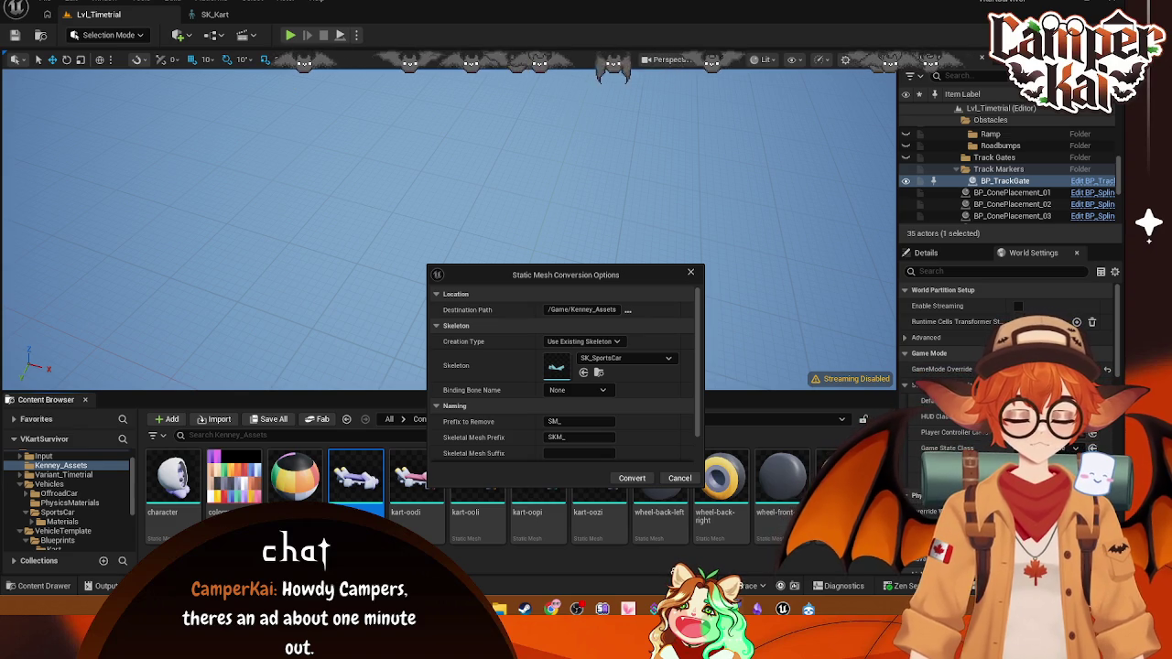
left_click(679, 479)
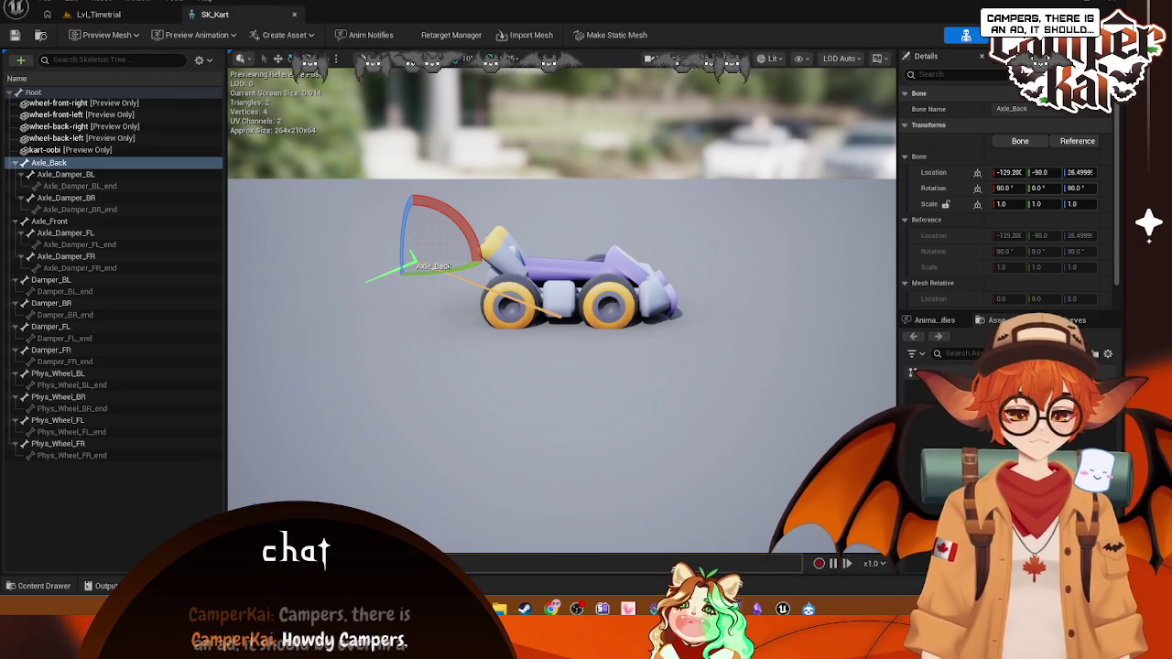
left_click(582, 314)
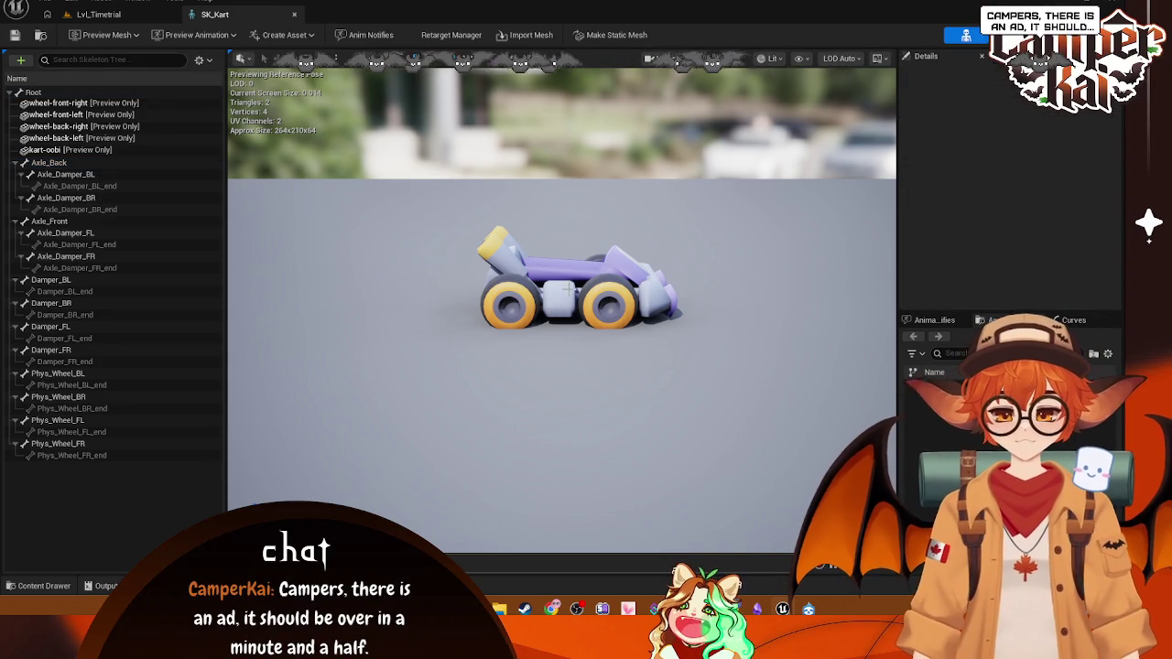
left_click(137, 16)
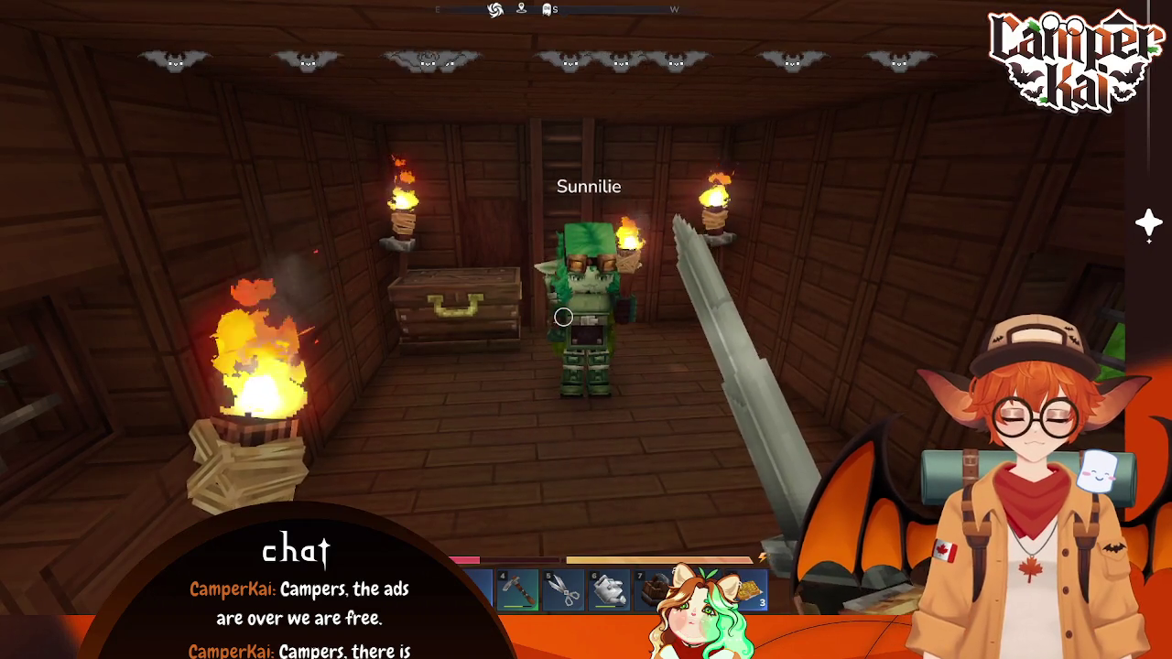
- Glance at the inventory, climb out to the farm, return down to the wooden bedroom, and pause
key("Tab")
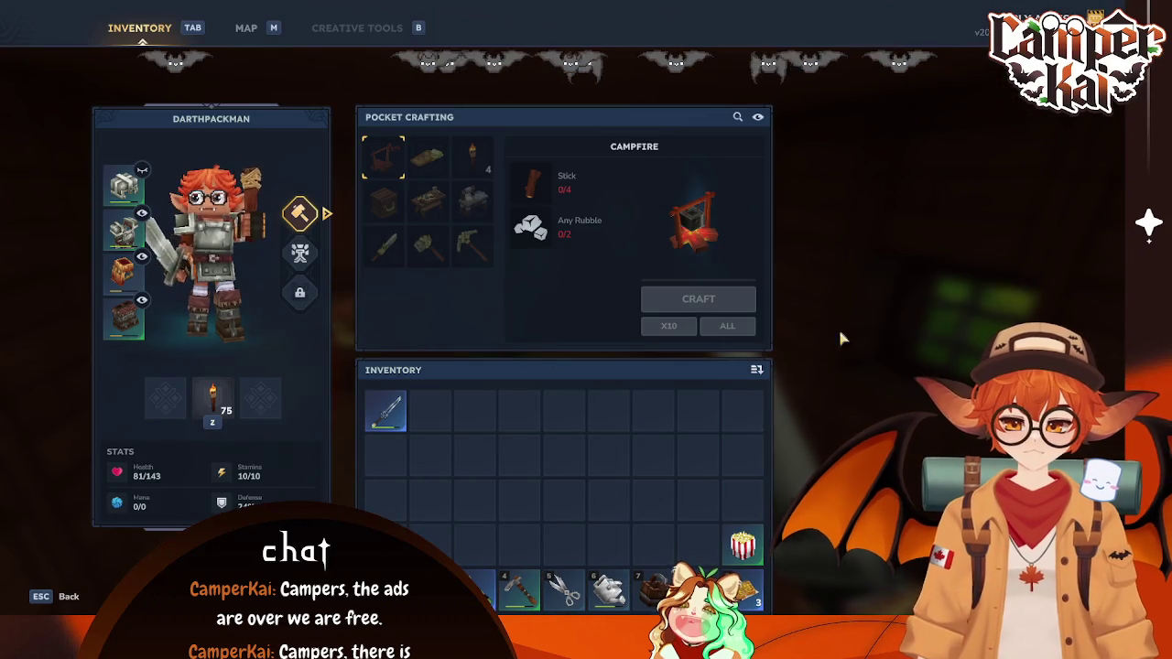
key("Tab")
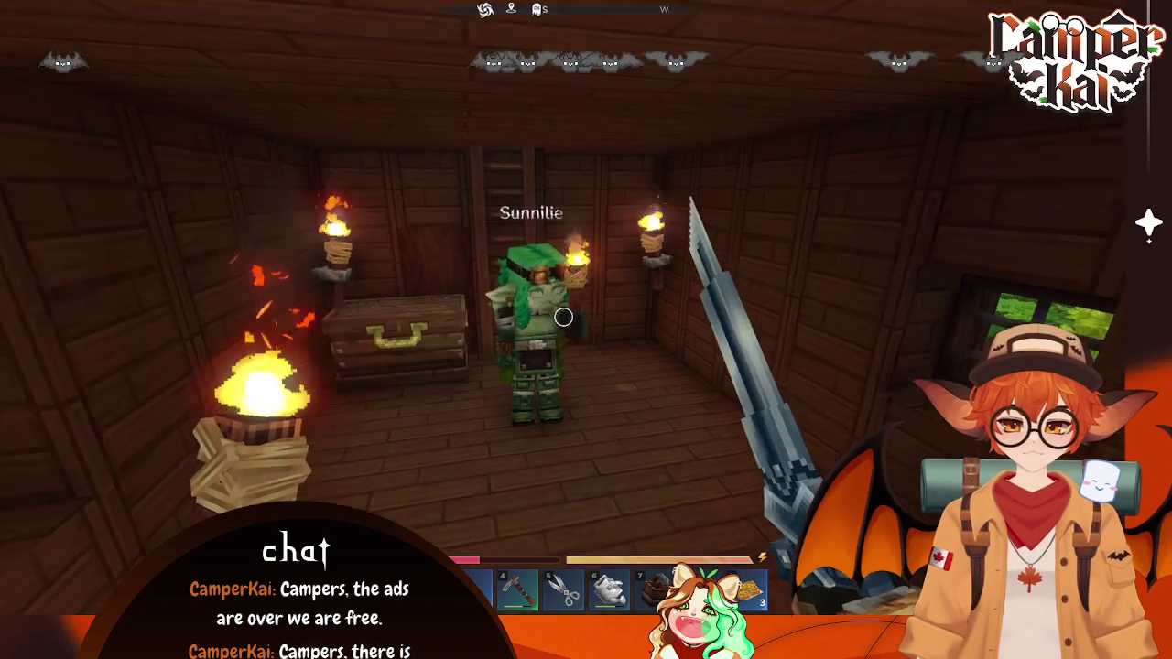
key("w")
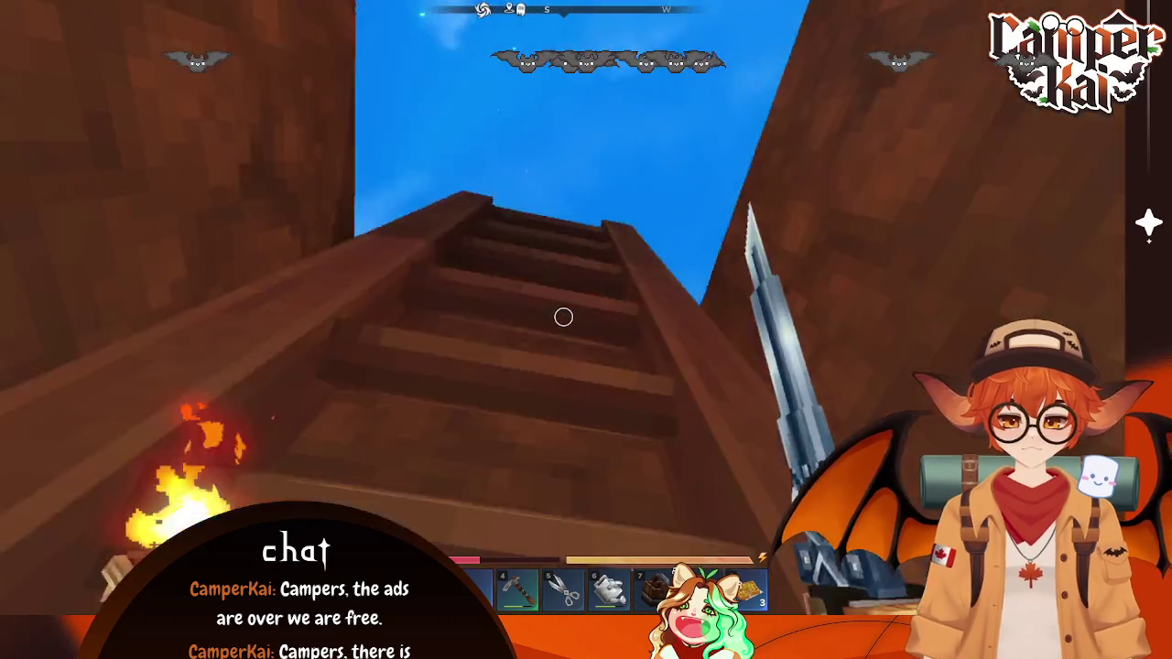
key("w")
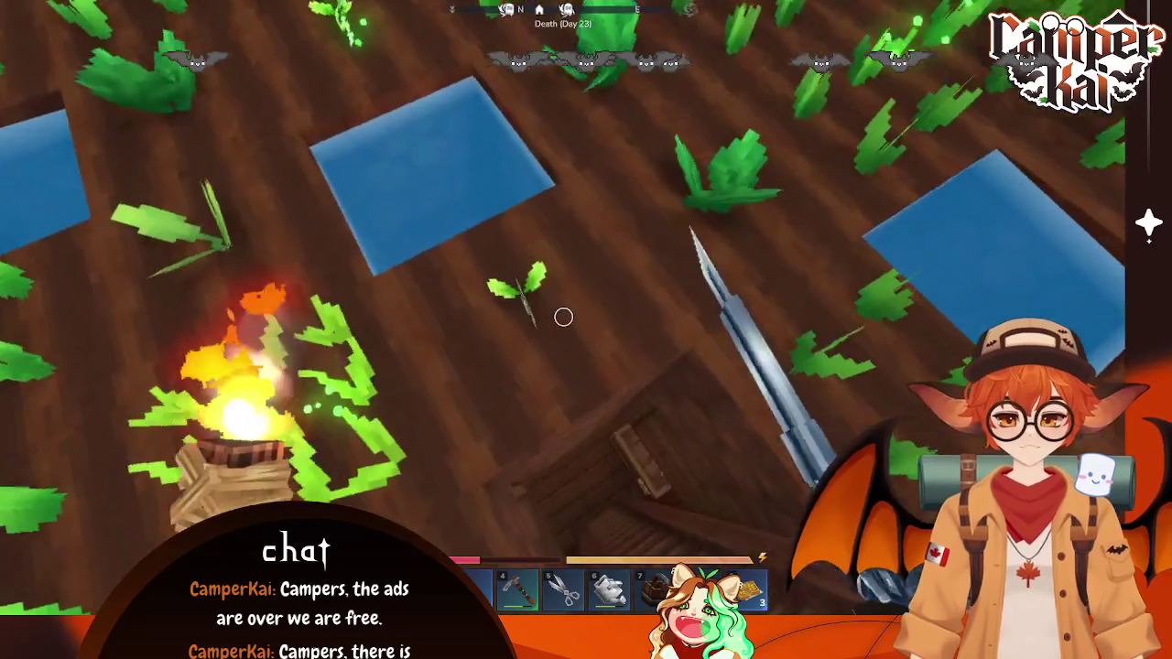
key("w")
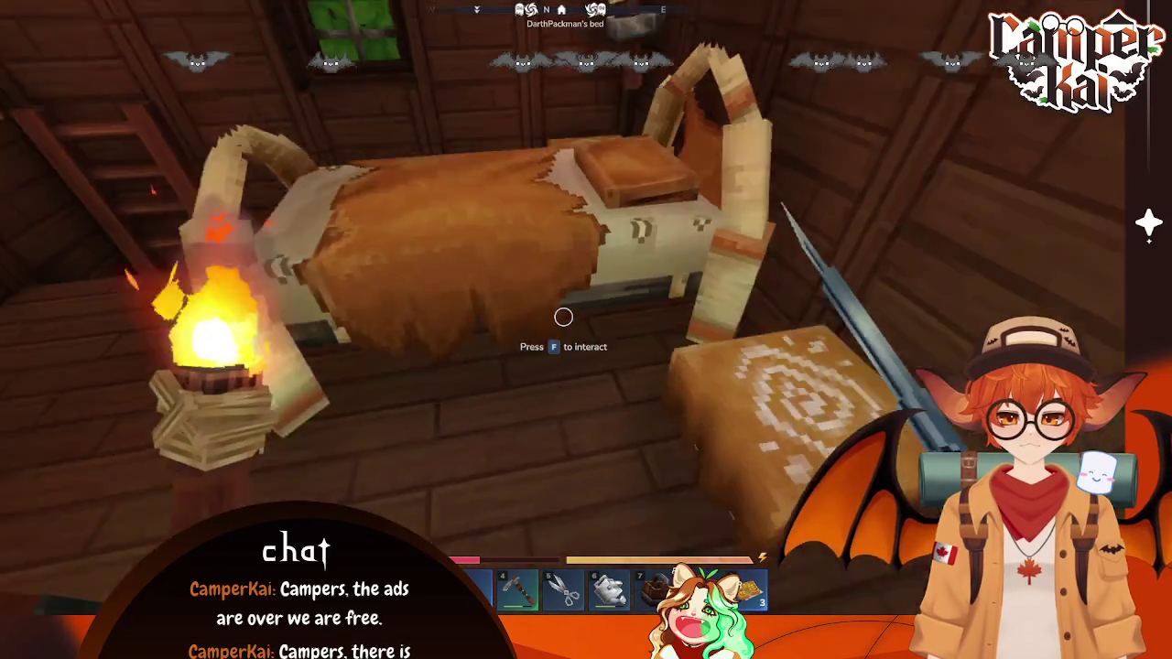
key("Escape")
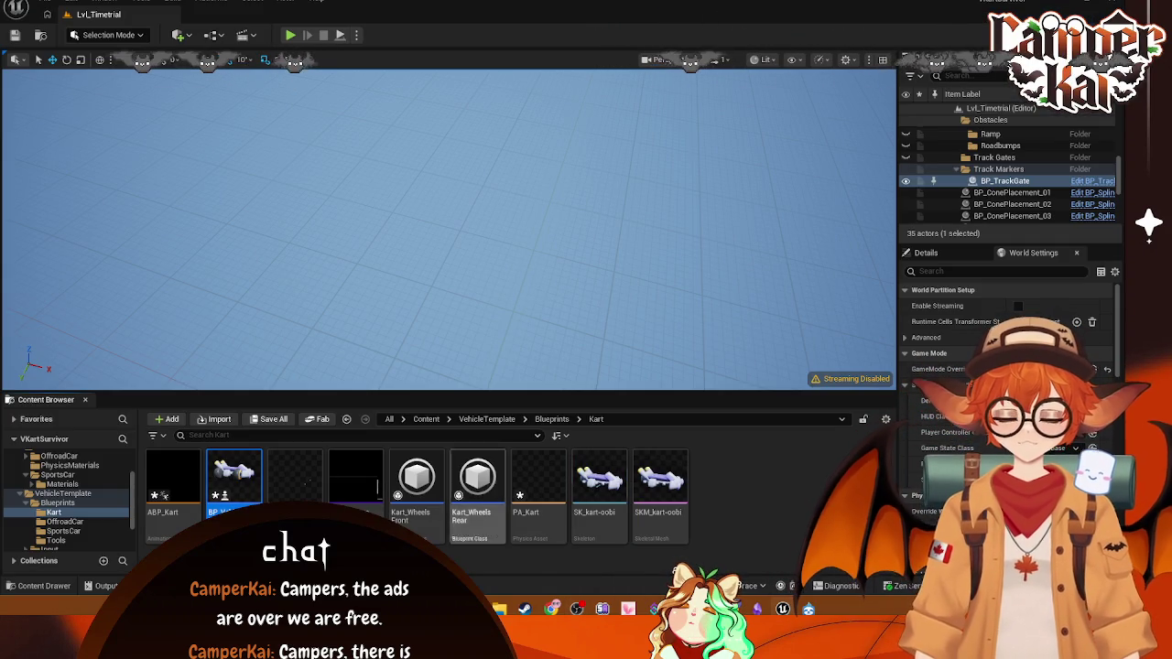
- Open BP_VehicleAdvKart, select its Chassis in the viewport, and compile it successfully
left_click(236, 503)
double_click(236, 504)
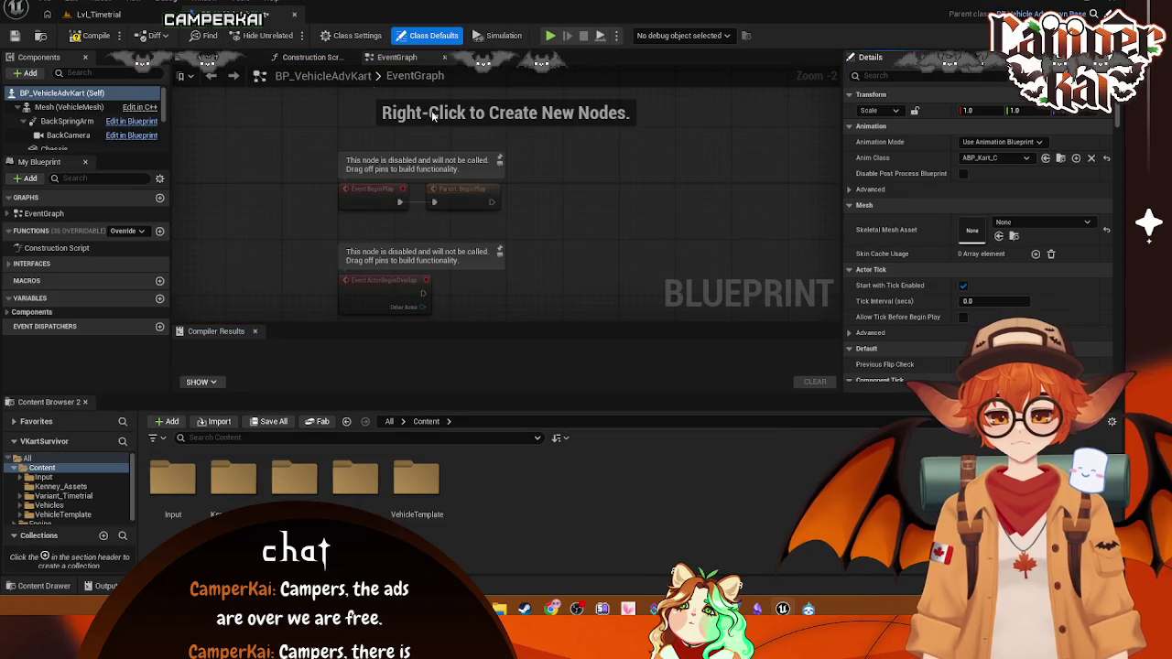
left_click(203, 57)
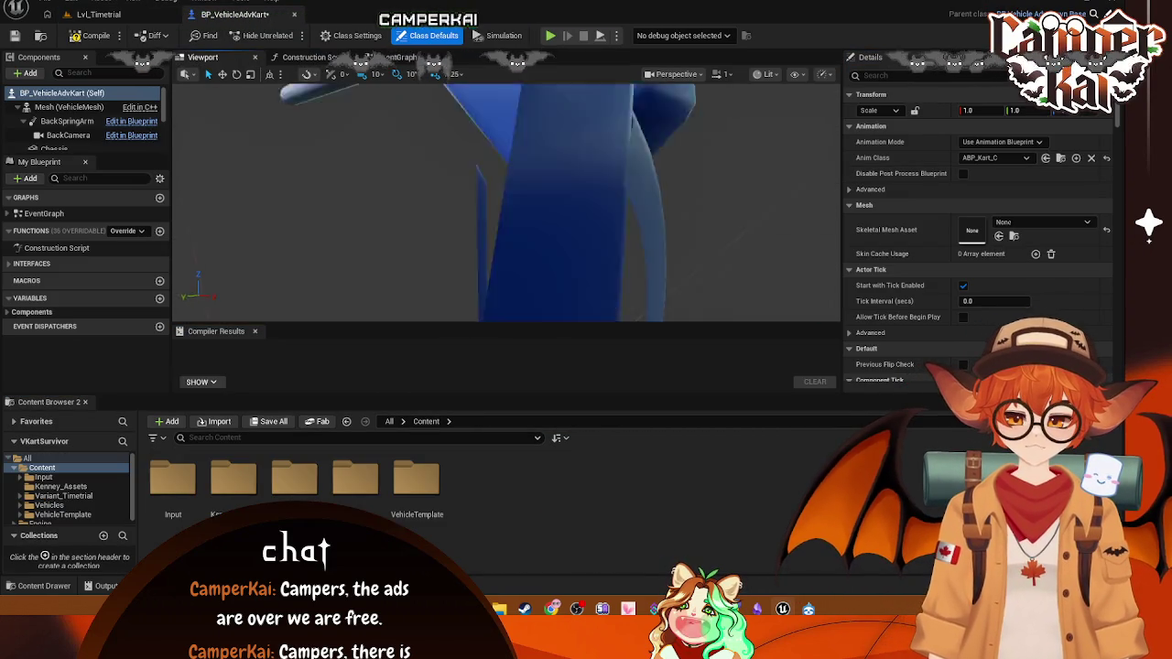
mouse_move(433, 242)
left_mouse_down()
mouse_move(449, 240)
mouse_move(433, 241)
left_mouse_up()
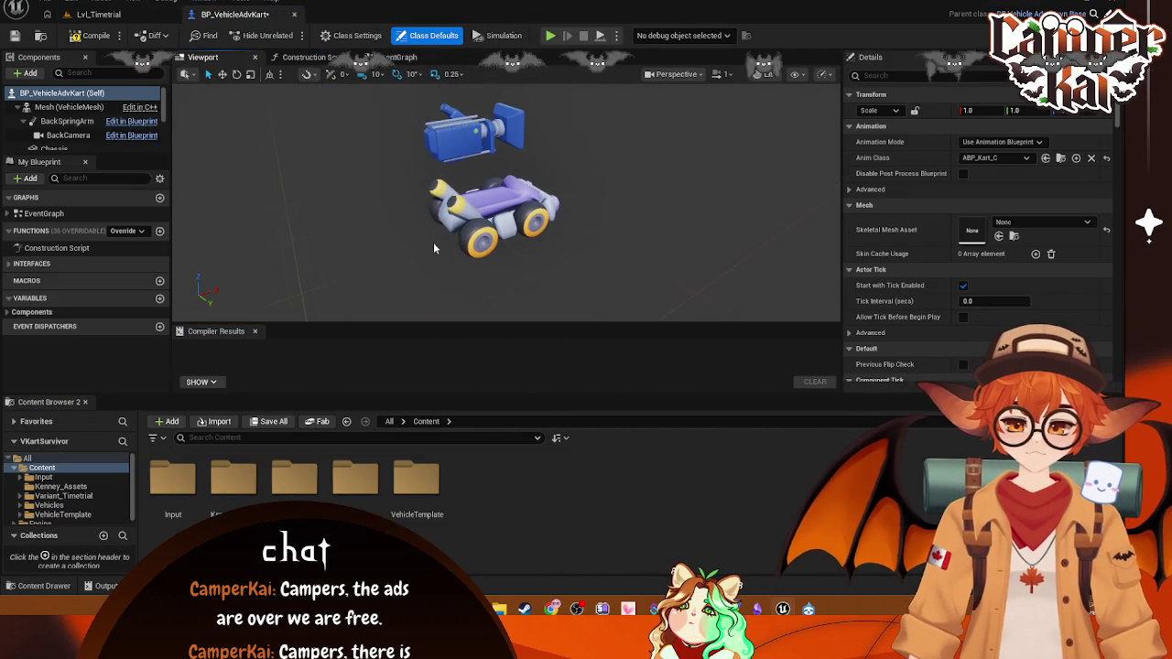
left_click(507, 196)
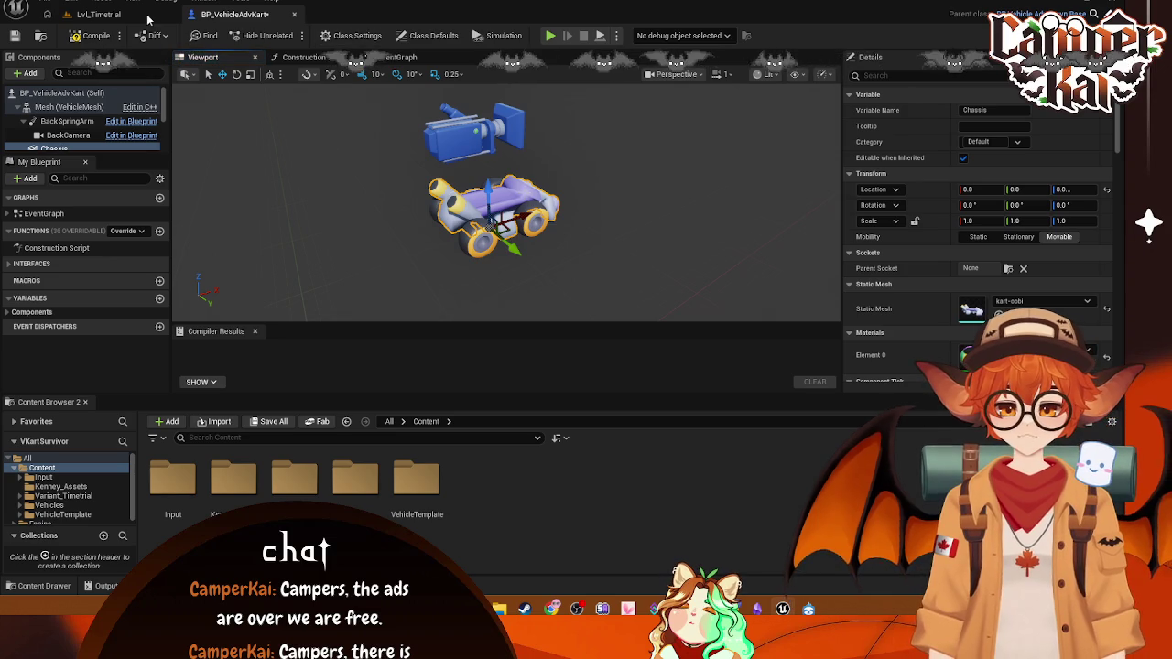
left_click(116, 37)
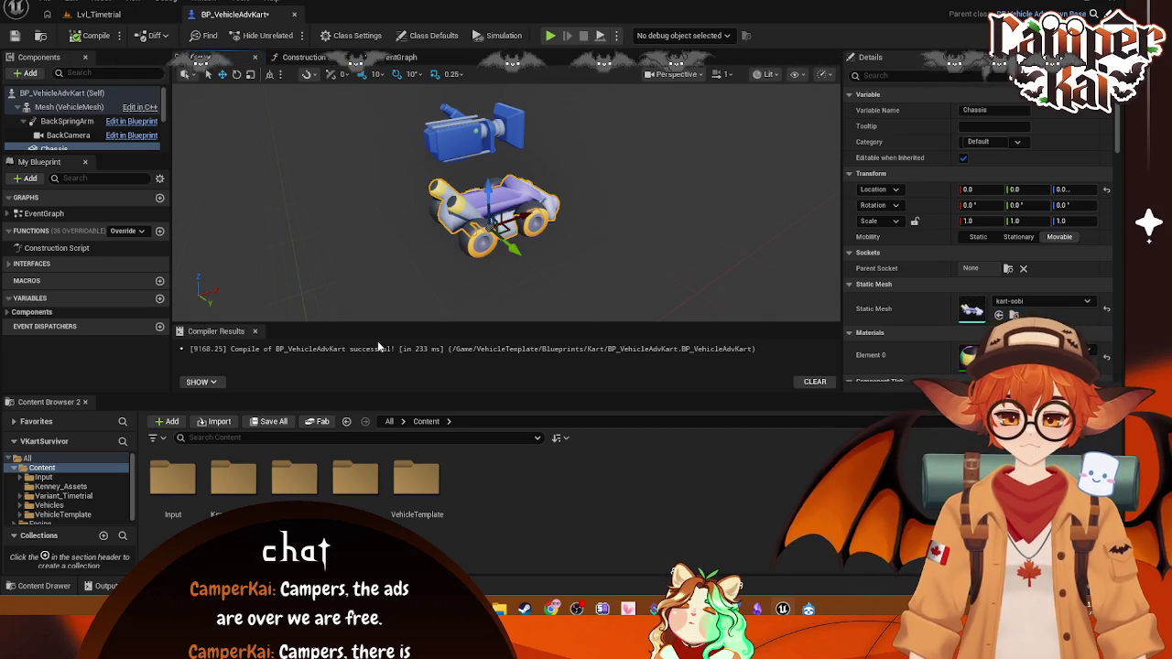
left_click(99, 16)
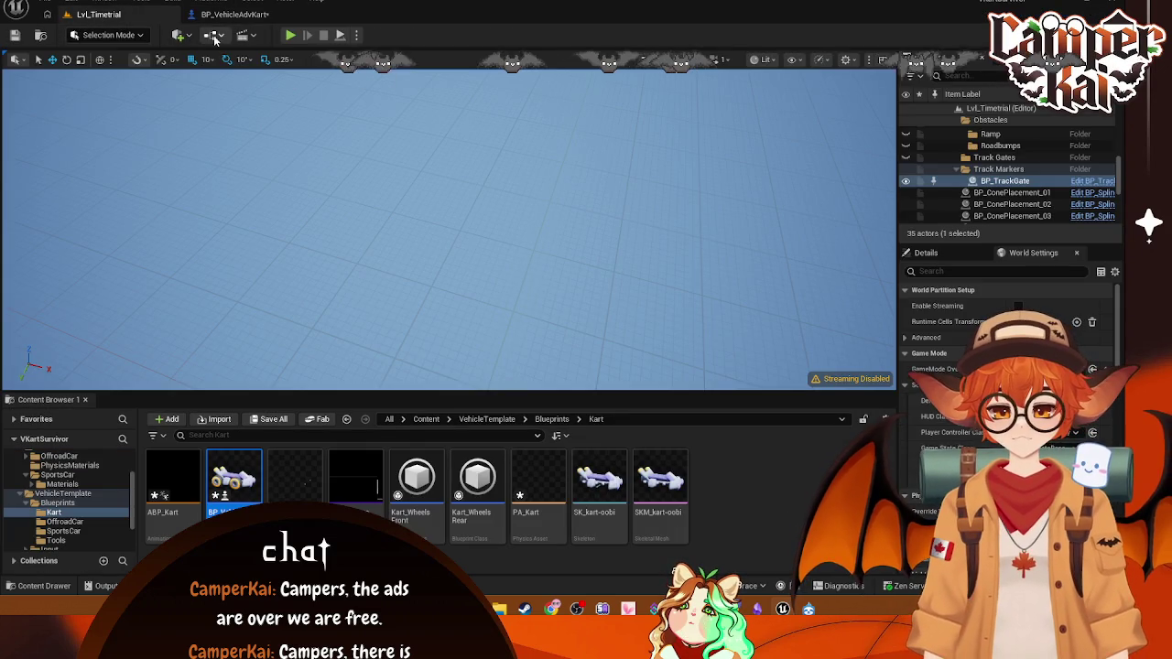
- Run a brief Play-in-Editor kart test with Alt+P, stop it, and reopen BP_VehicleAdvKart
left_click(417, 177)
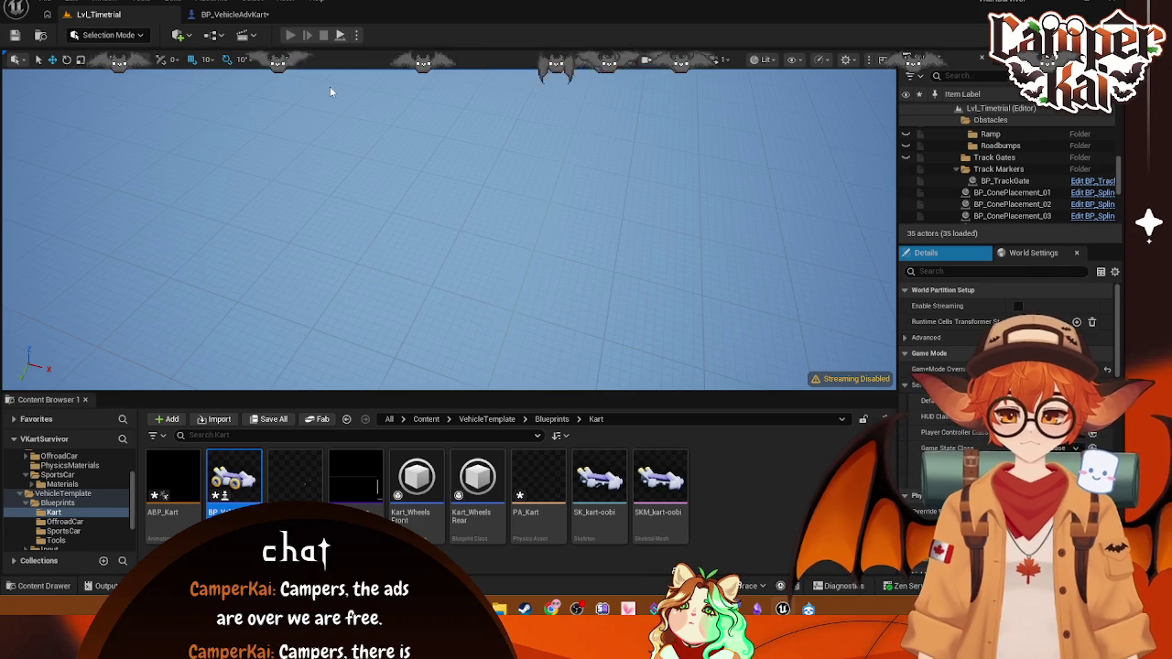
key("alt+p")
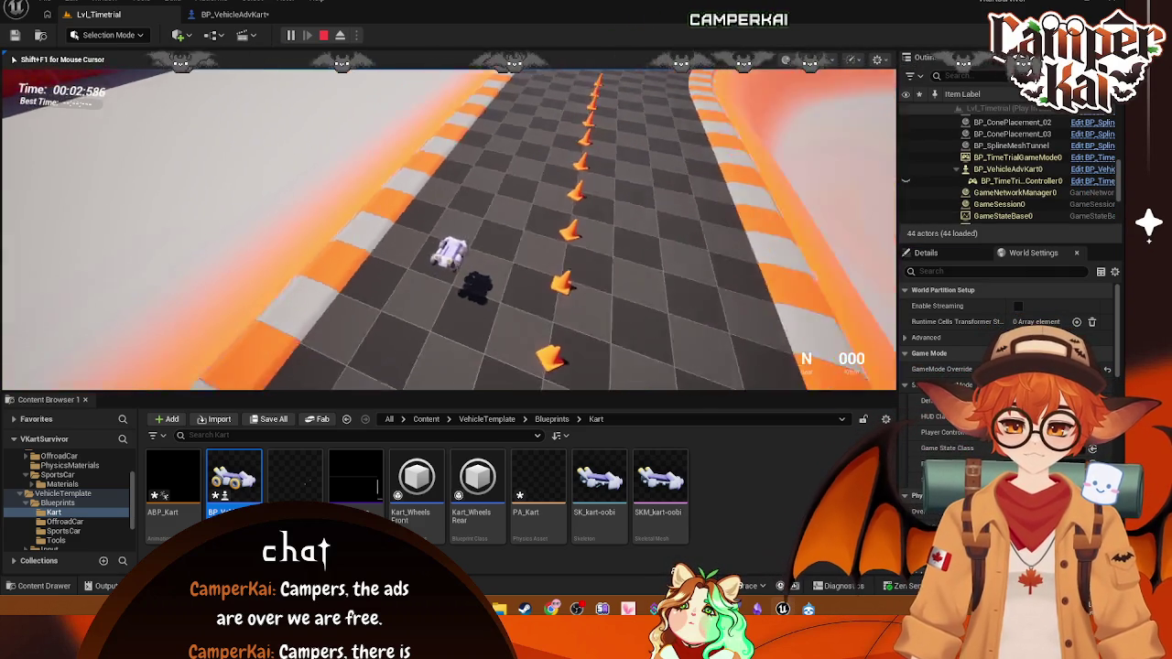
key("Escape")
left_click(234, 14)
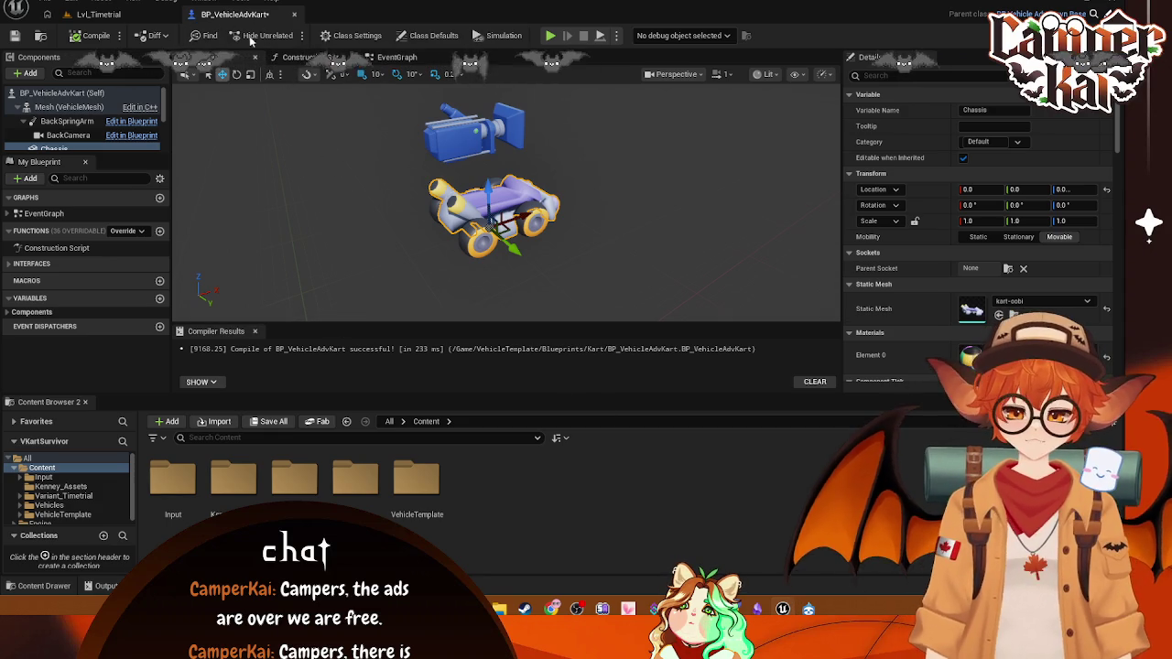
- Open ABP_Kart from the level editor, agree to replace its skeleton, and pick SK_kart-oobi
left_click(80, 15)
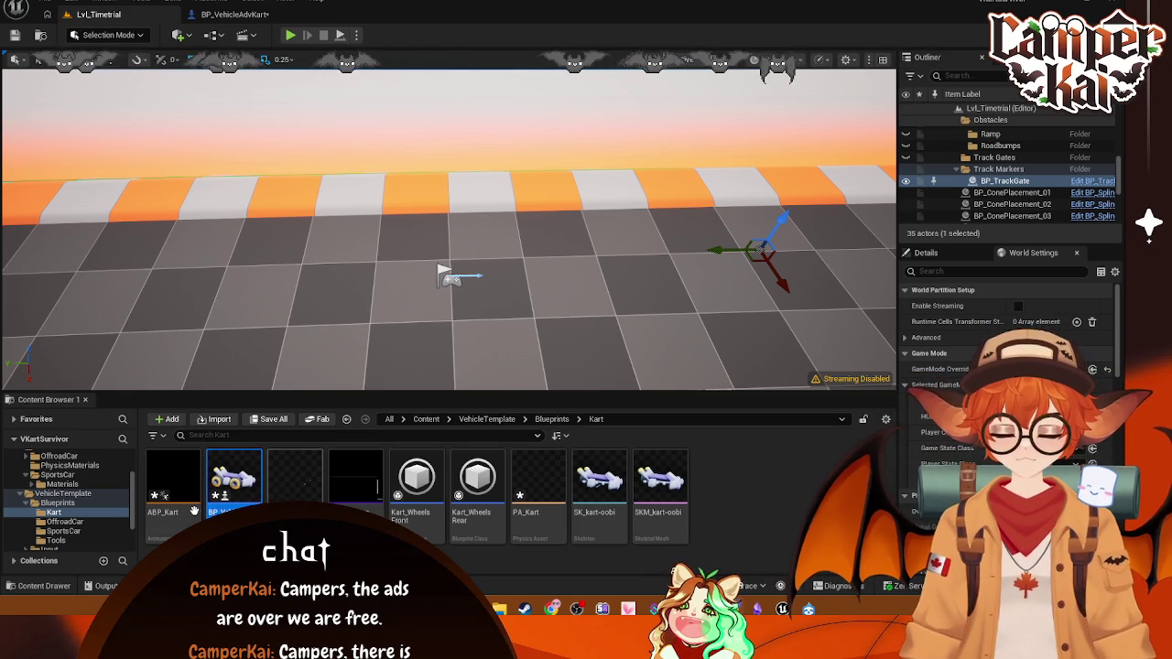
double_click(189, 512)
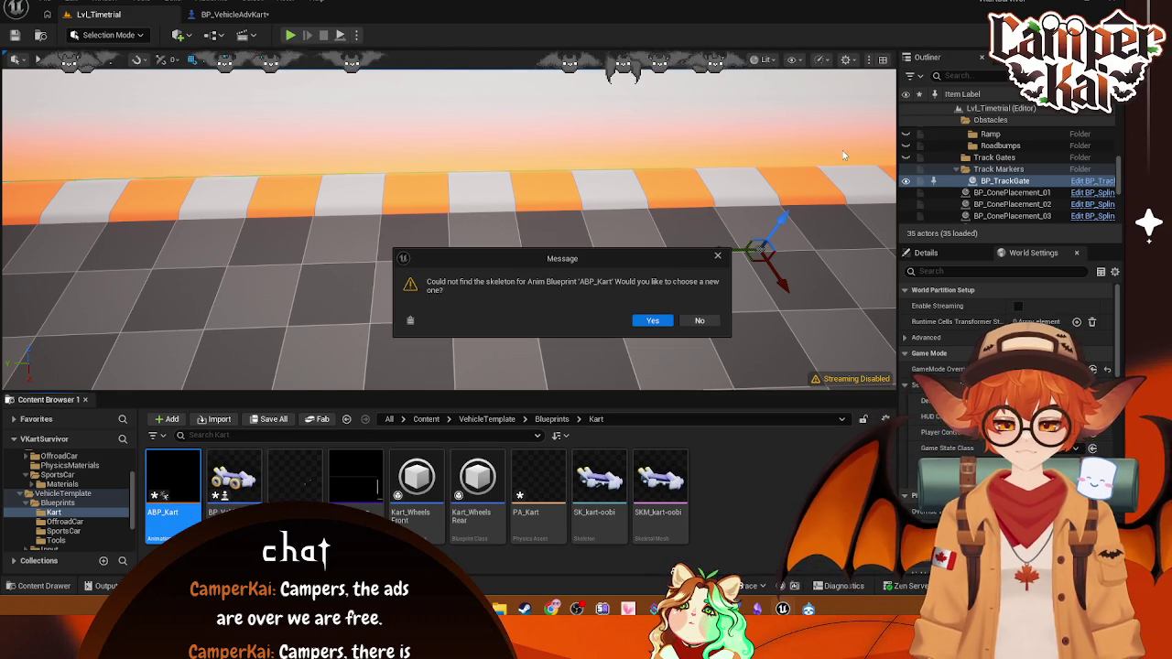
left_click(652, 321)
left_click(512, 220)
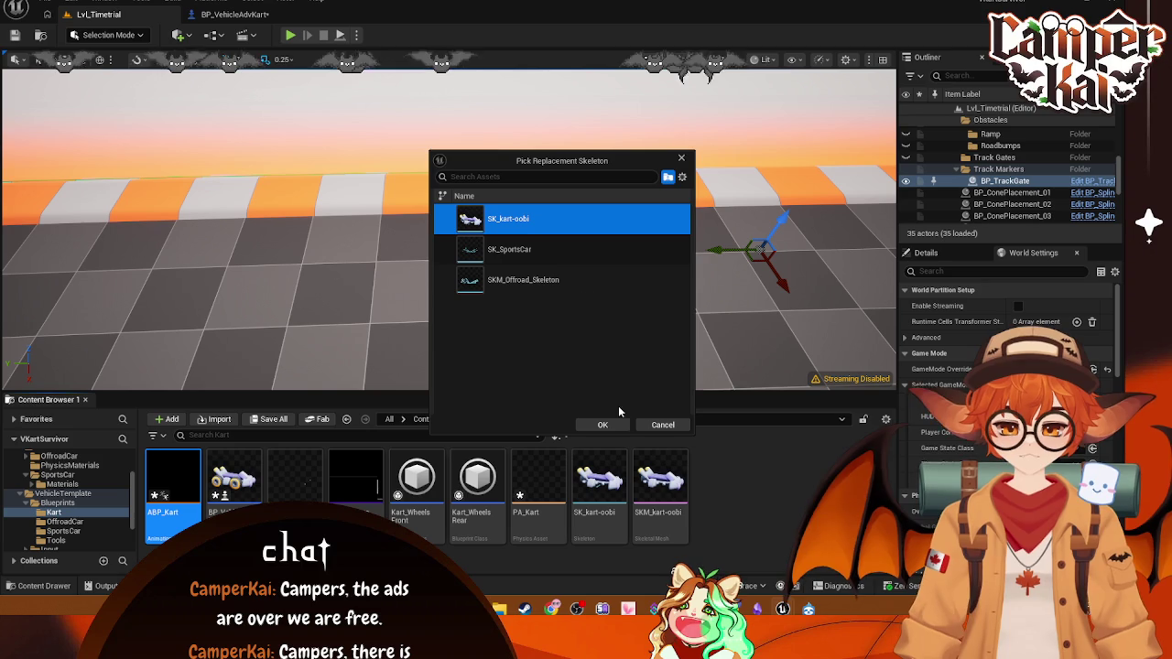
- Confirm the replacement skeleton, then rename the skeleton to SK_Kart and the mesh to SKM_Kart
left_click(605, 424)
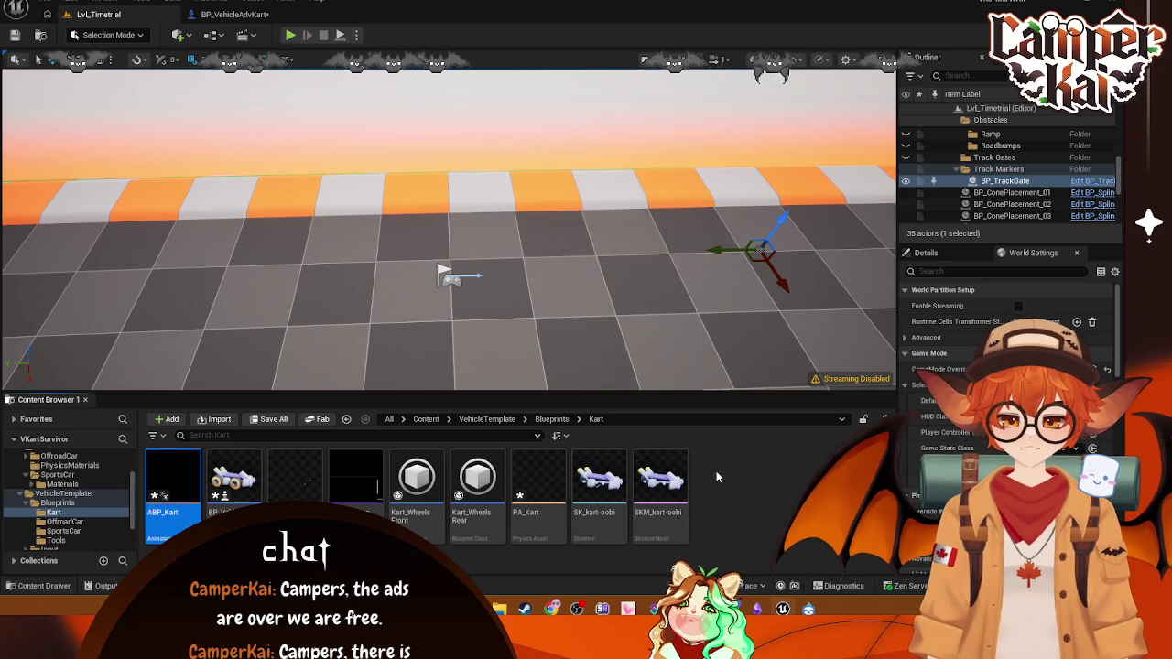
right_click(603, 486)
left_click(650, 217)
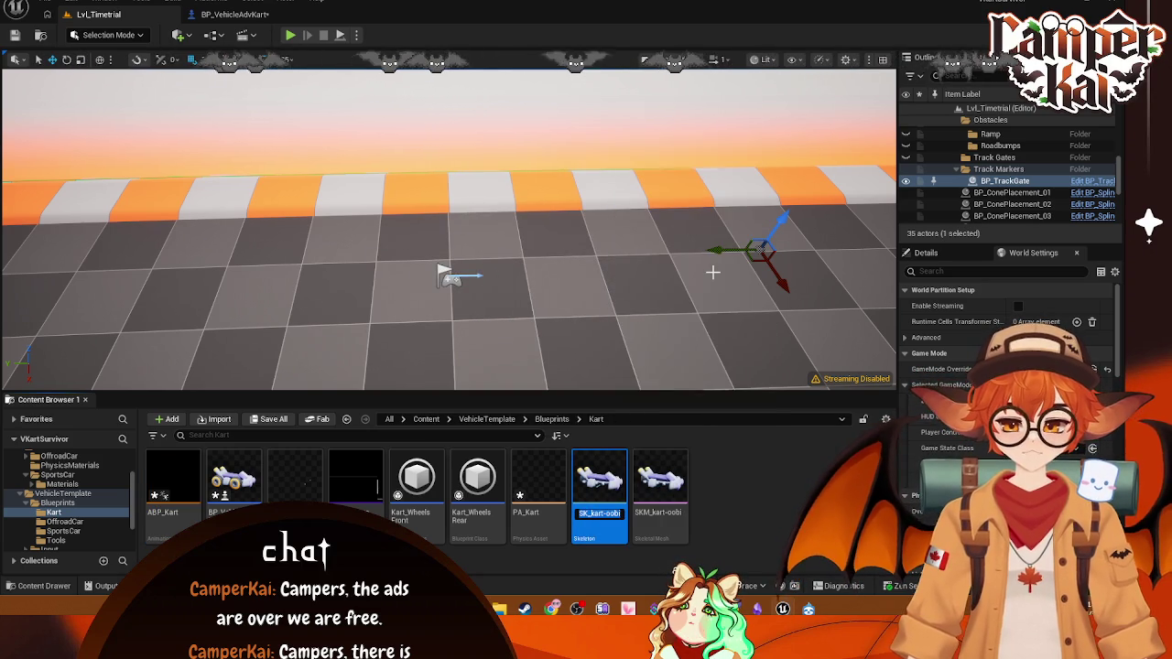
type("SK_Kart")
key("Return")
right_click(663, 490)
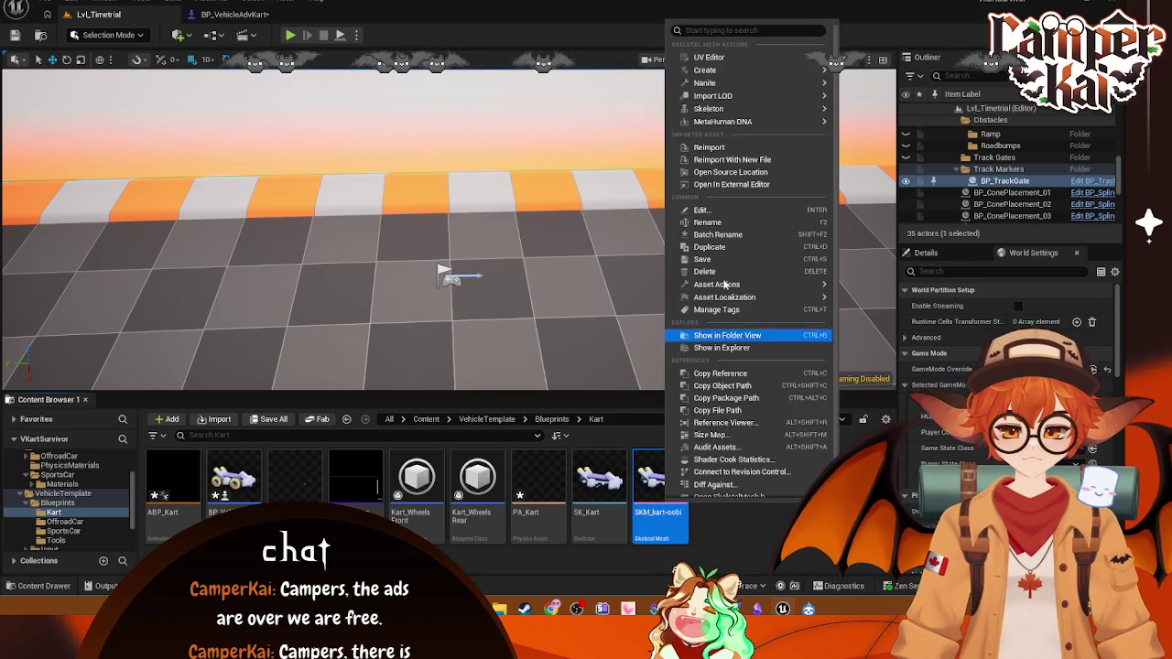
left_click(725, 223)
type("SKM_kart")
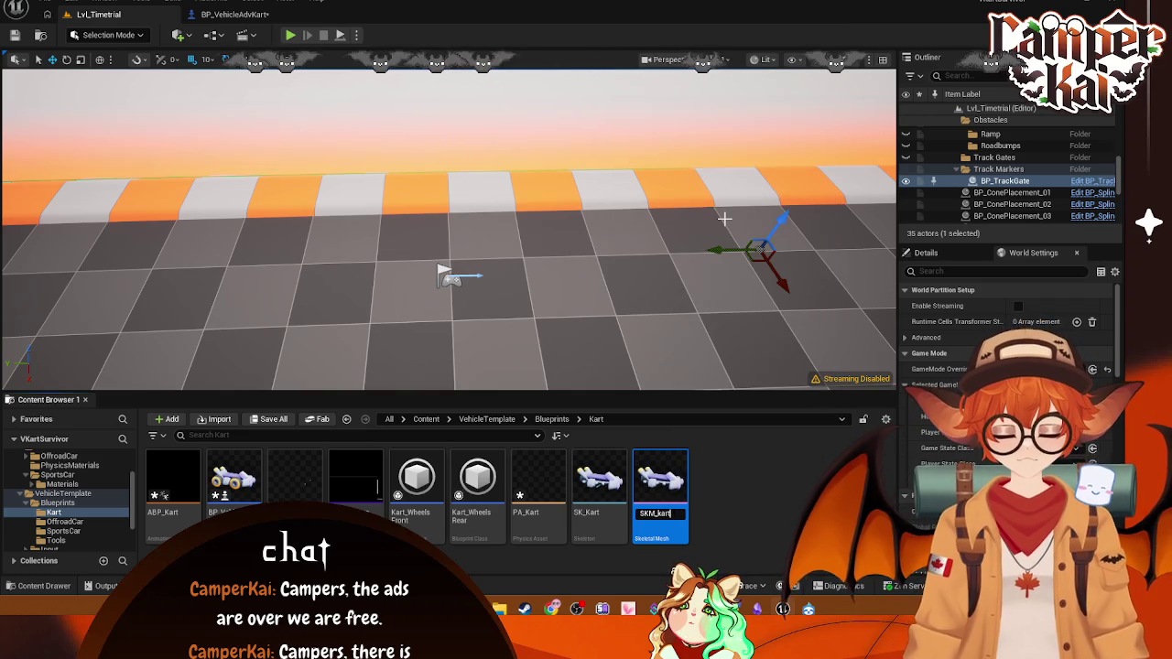
key("BackSpace")
key("BackSpace")
key("BackSpace")
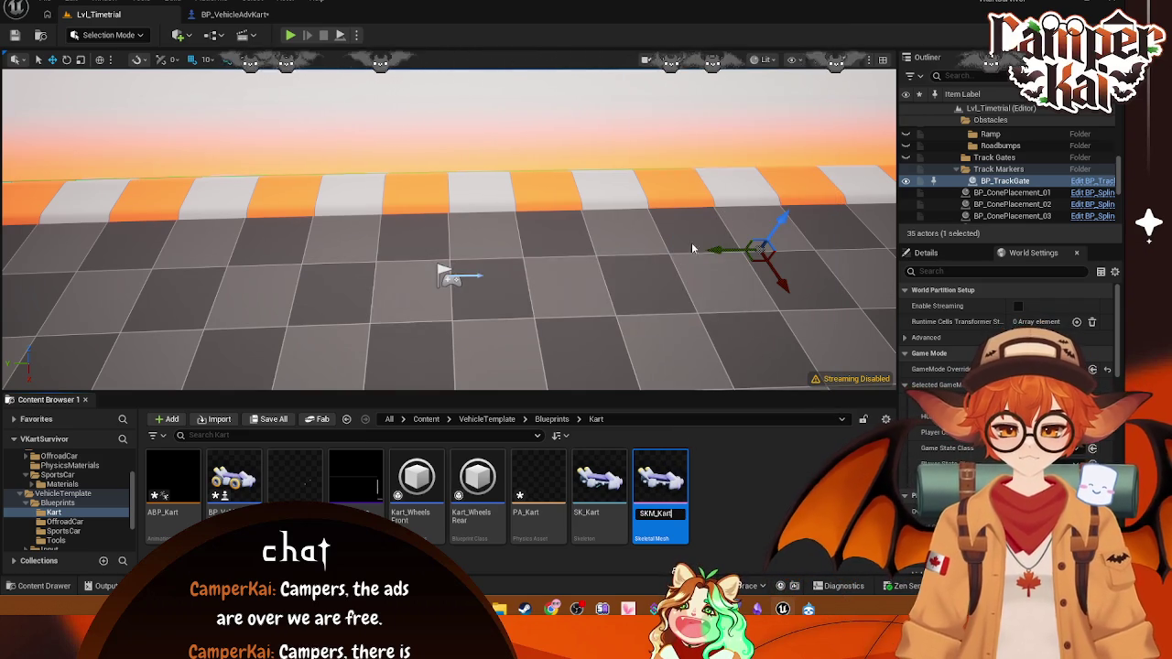
- Reopen ABP_Kart, assign SK_Kart as its replacement skeleton, and compile it successfully
double_click(173, 476)
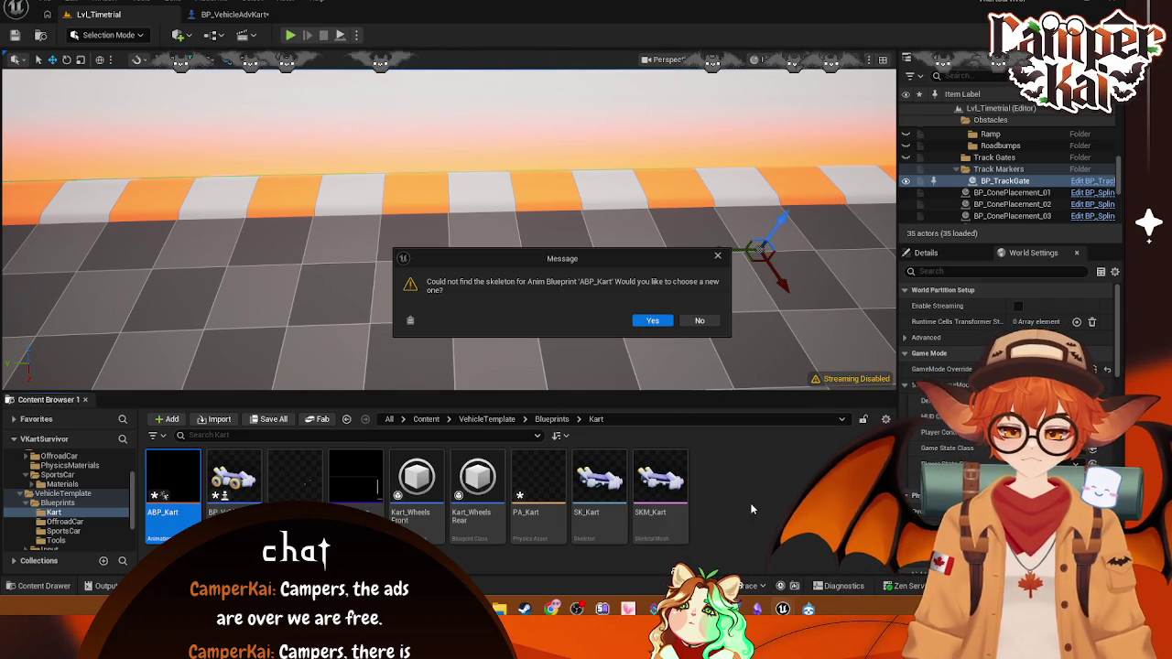
left_click(707, 322)
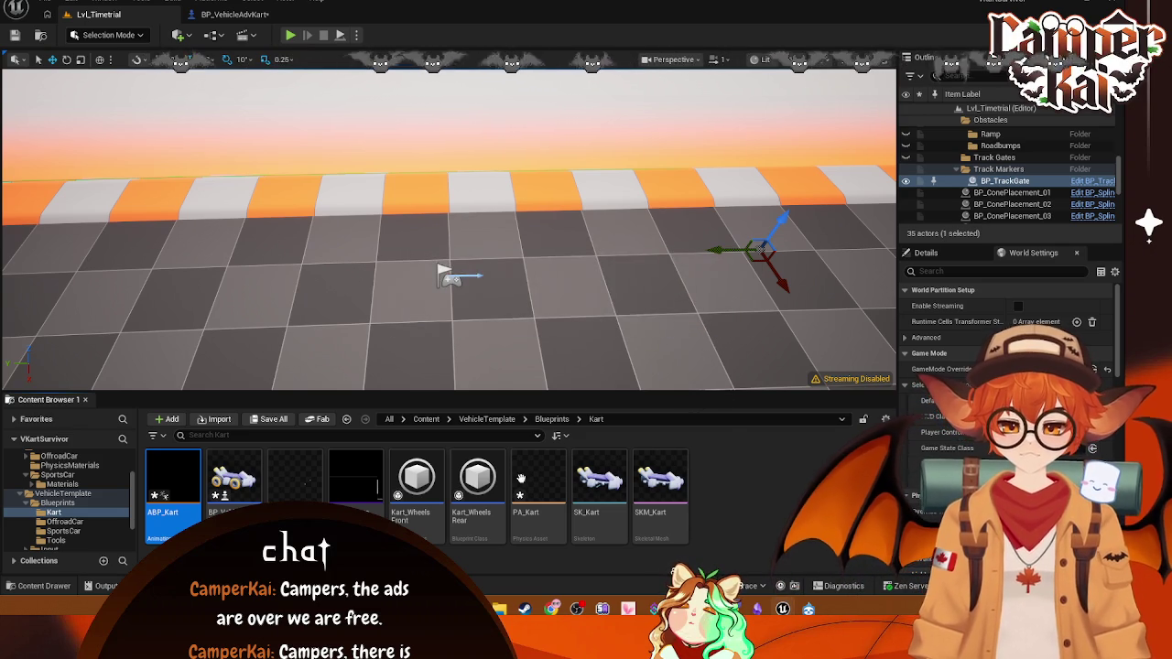
double_click(173, 476)
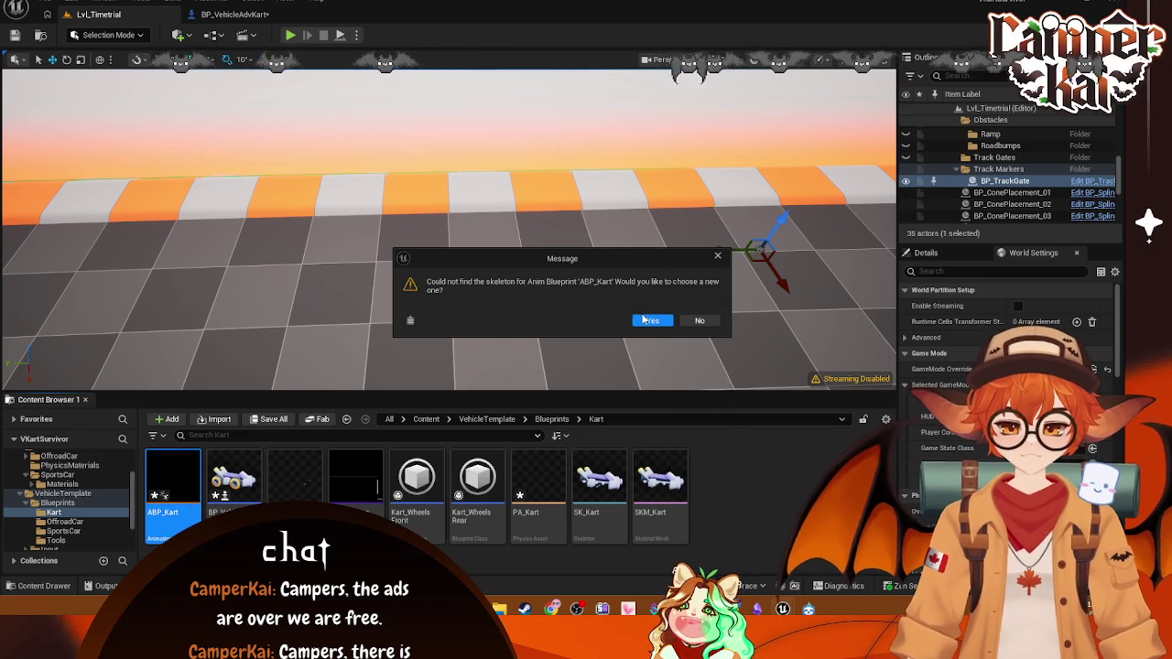
left_click(644, 320)
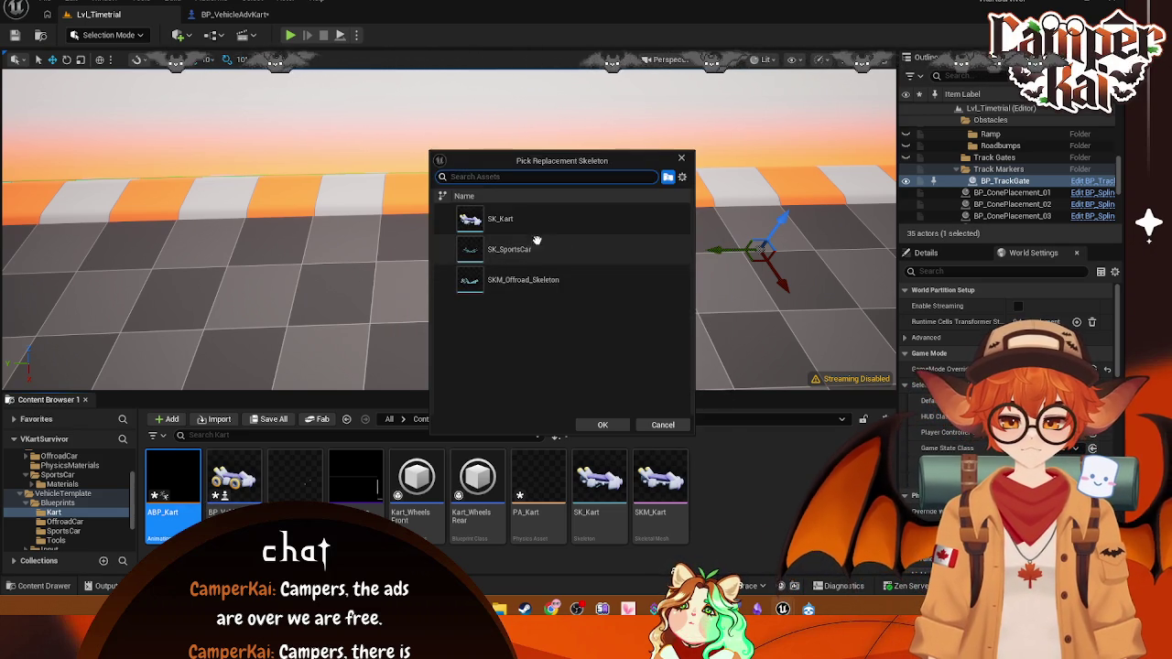
left_click(550, 217)
left_click(604, 421)
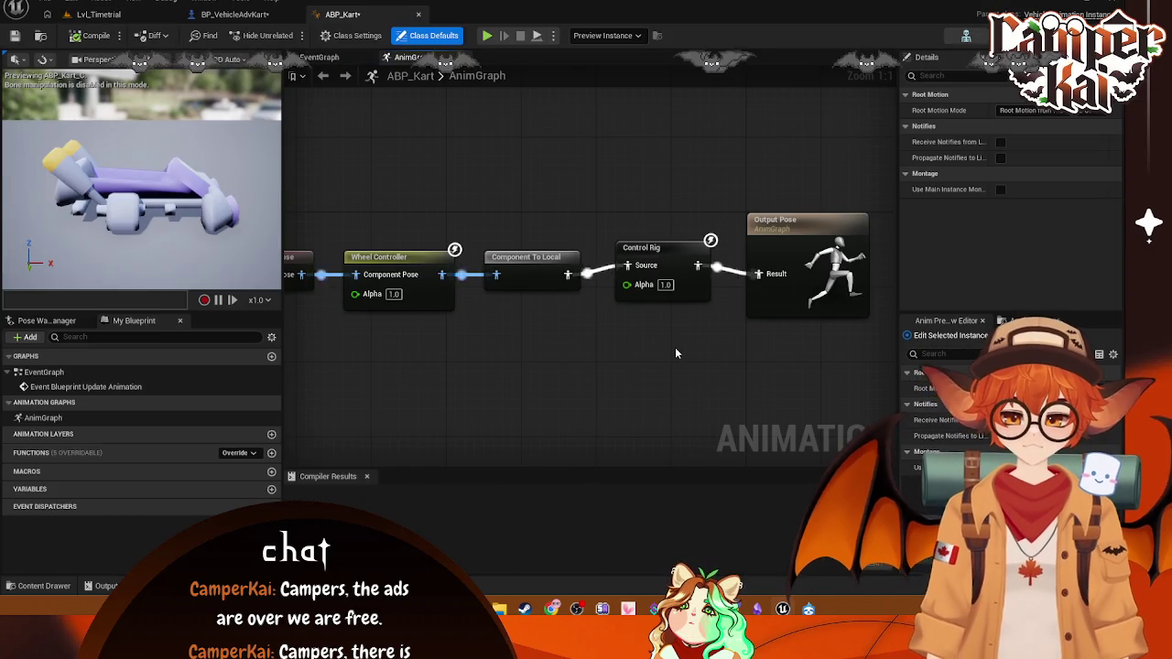
left_click(96, 35)
left_click(133, 16)
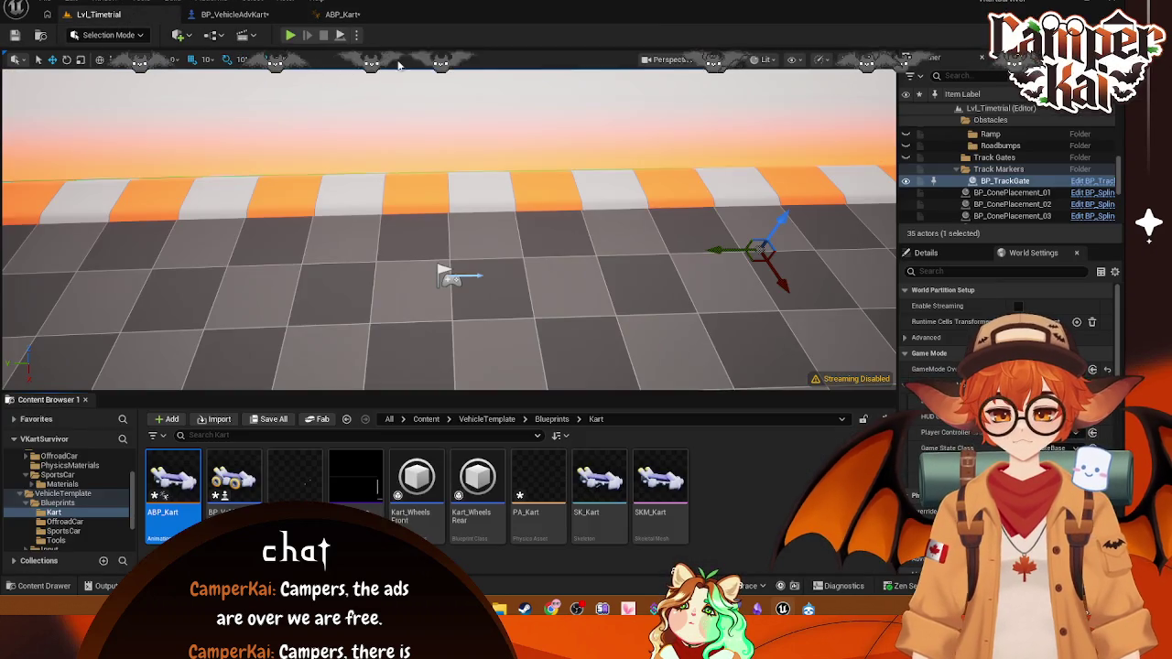
left_click(408, 17)
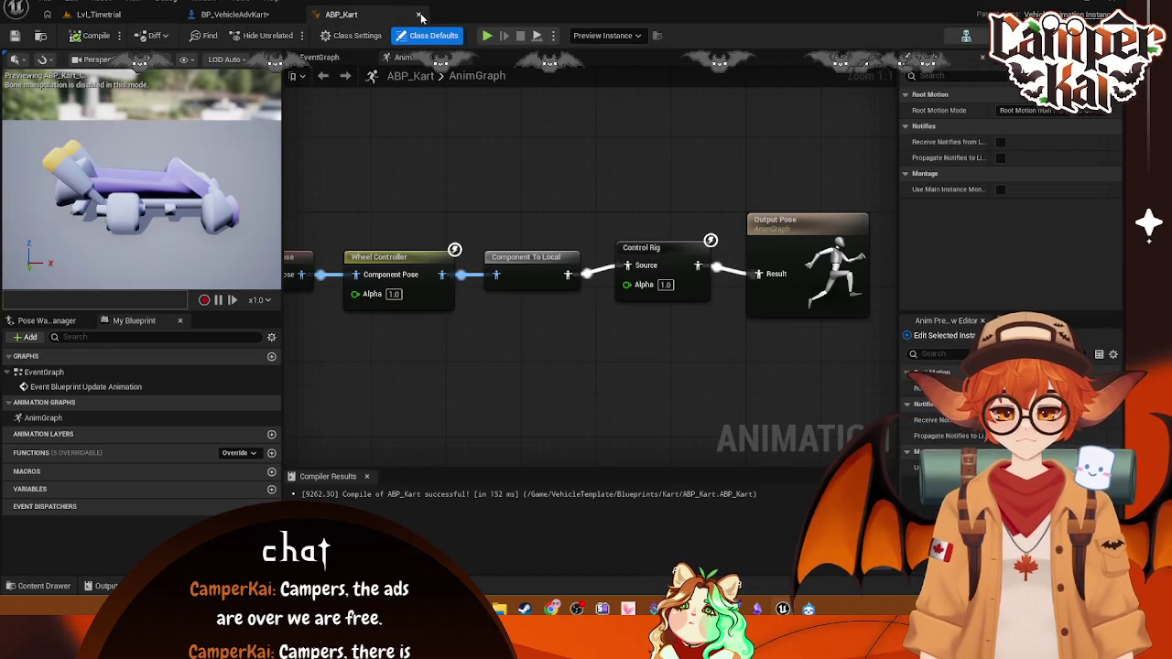
- Open the SK_Kart skeleton and inspect its Root bone transforms and preview scene settings
left_click(235, 15)
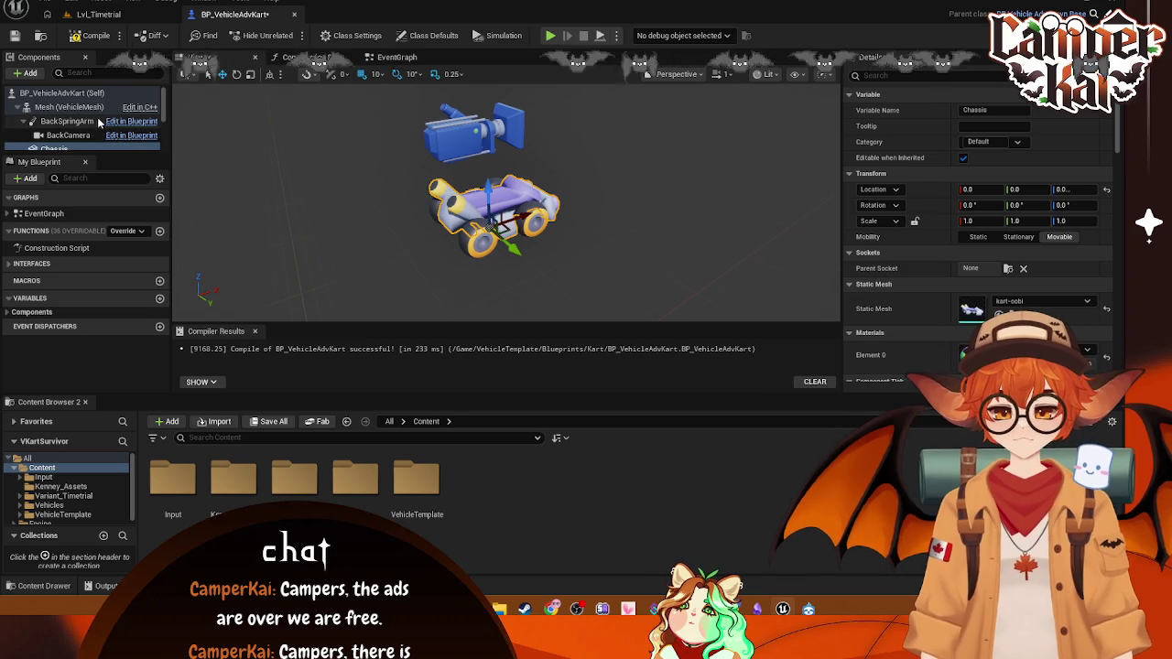
scroll(133, 140, "down", 2)
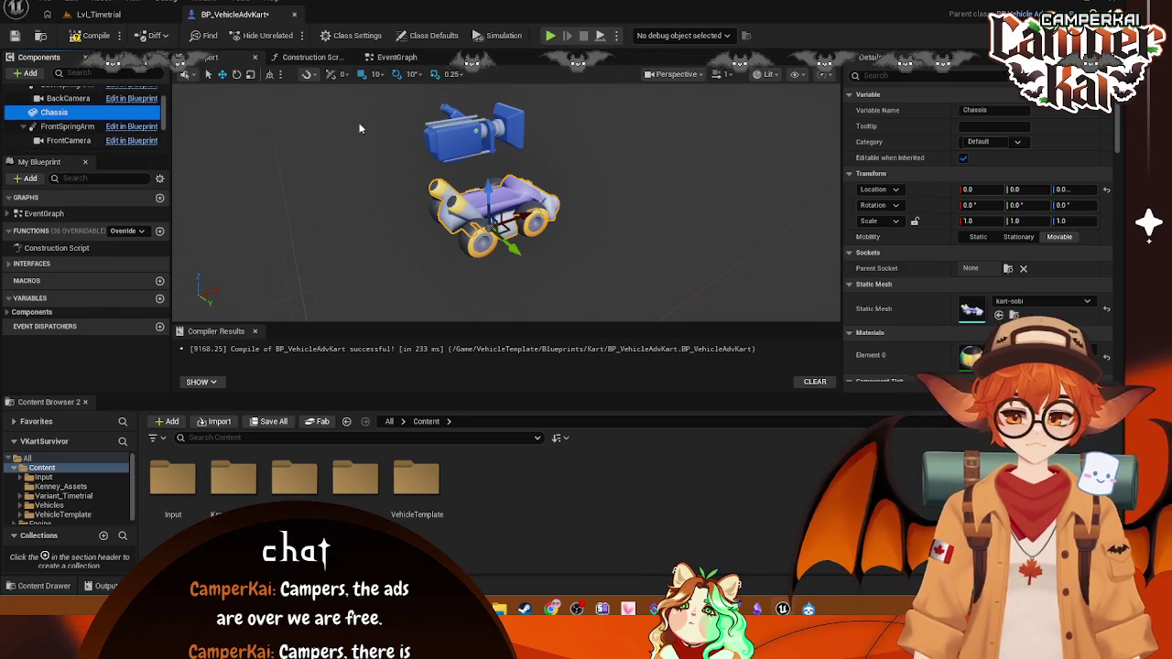
left_click(107, 17)
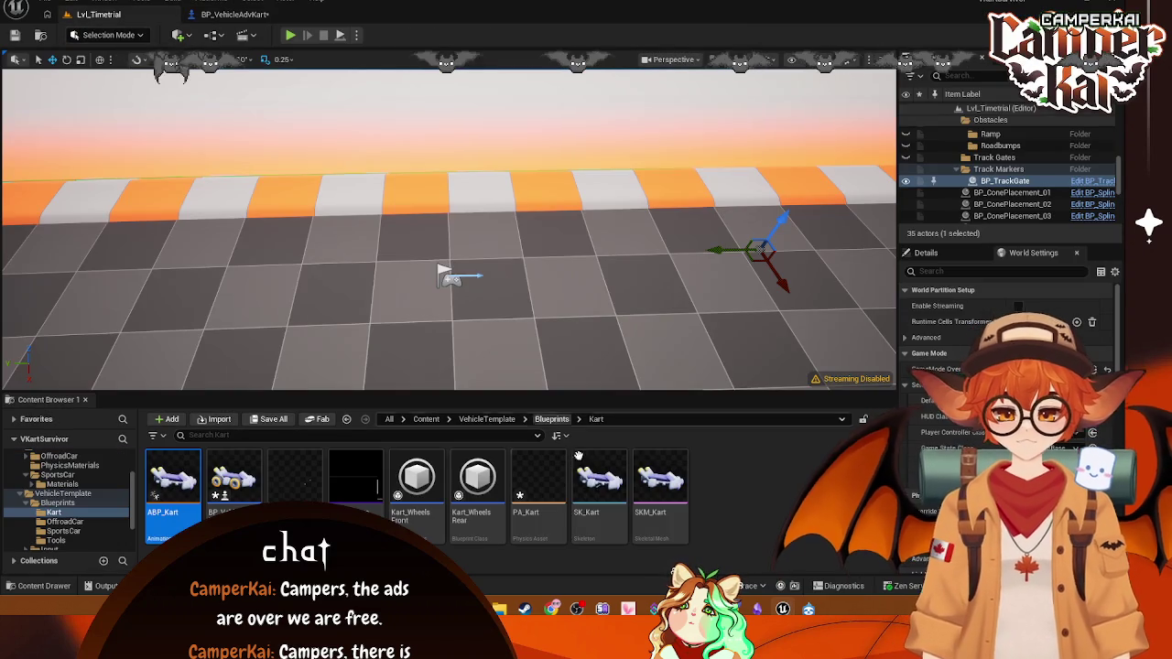
left_click(597, 483)
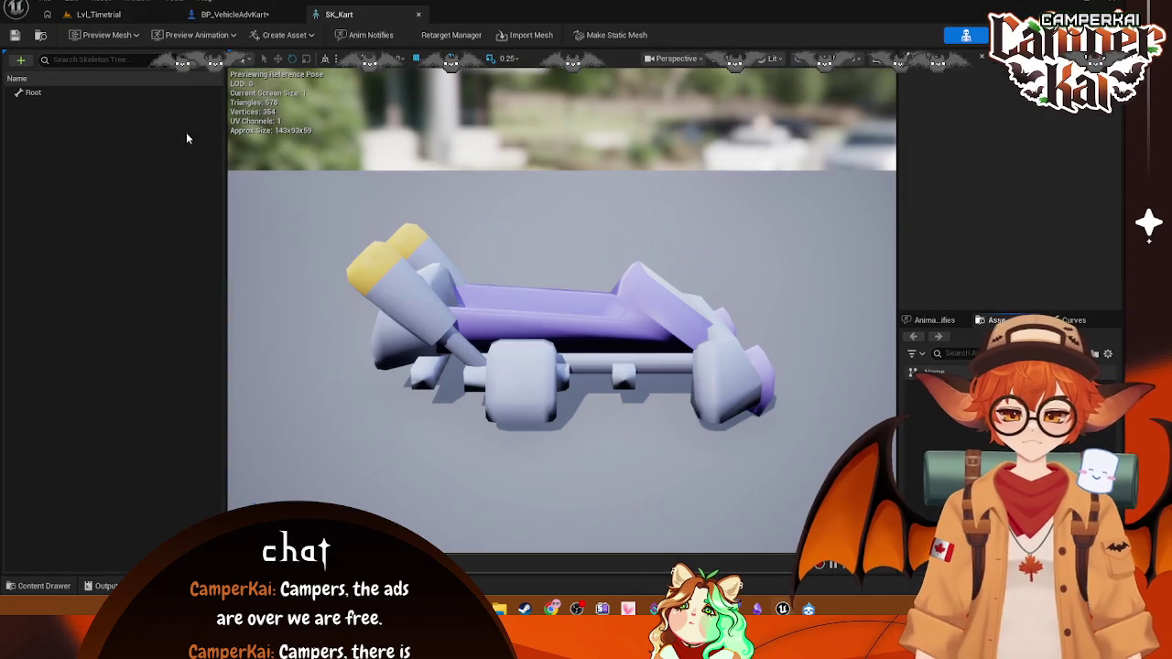
left_click(79, 94)
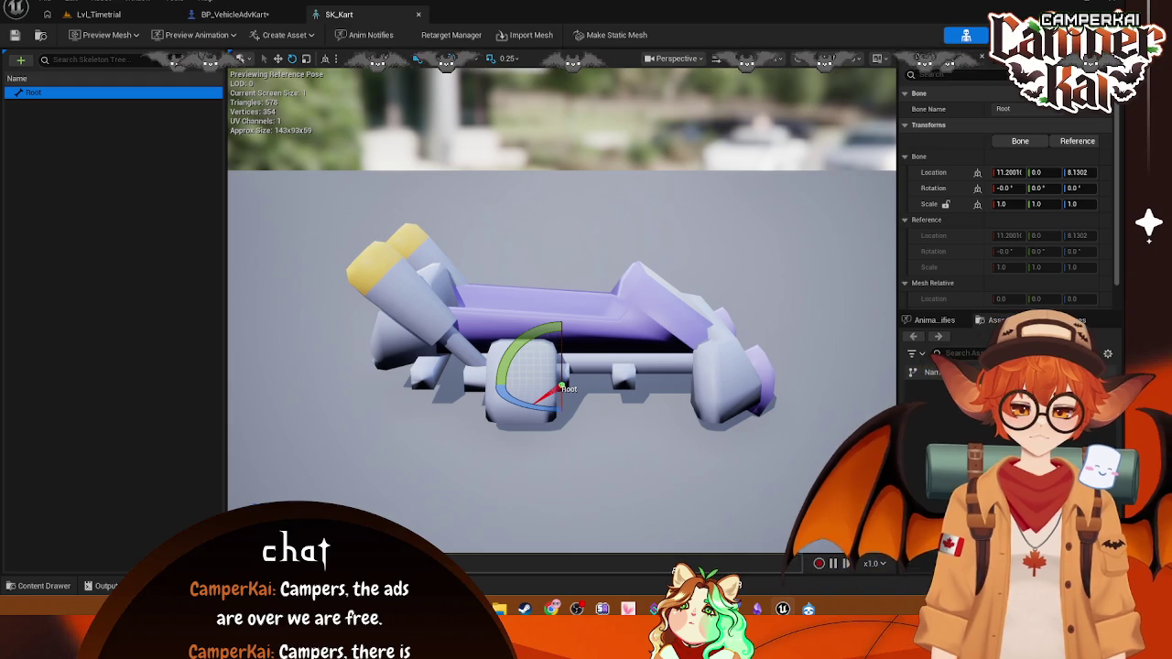
left_click(953, 64)
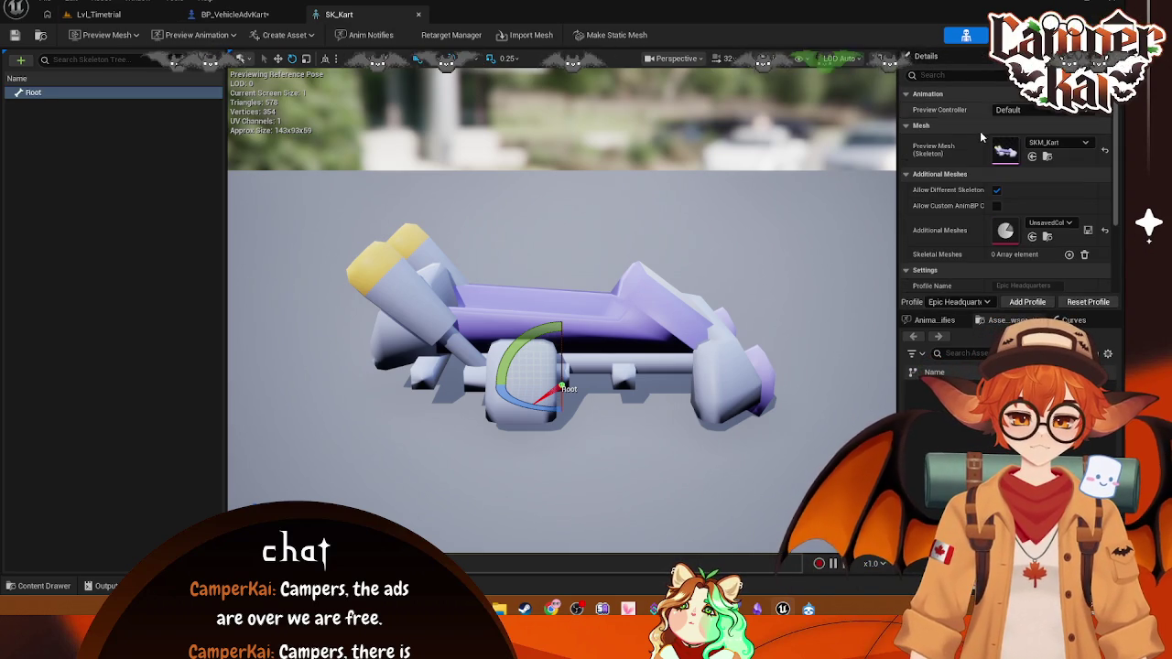
left_click(925, 56)
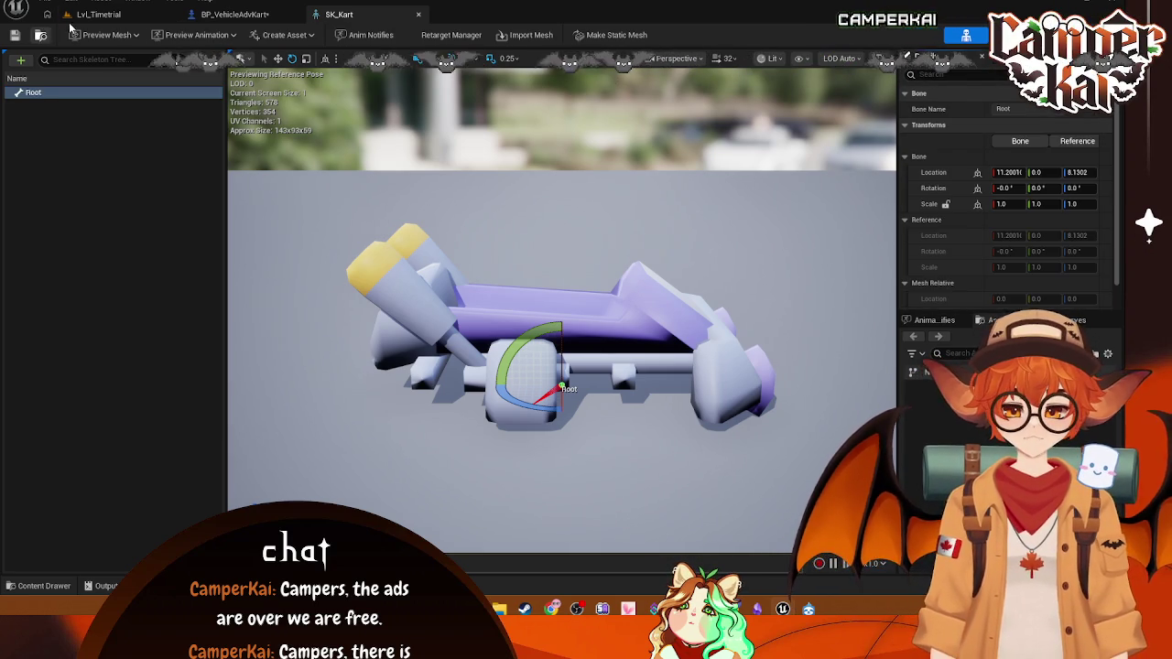
- Open SKM_Kart in its mesh editor, then select PA_Kart in the Content Browser
left_click(97, 13)
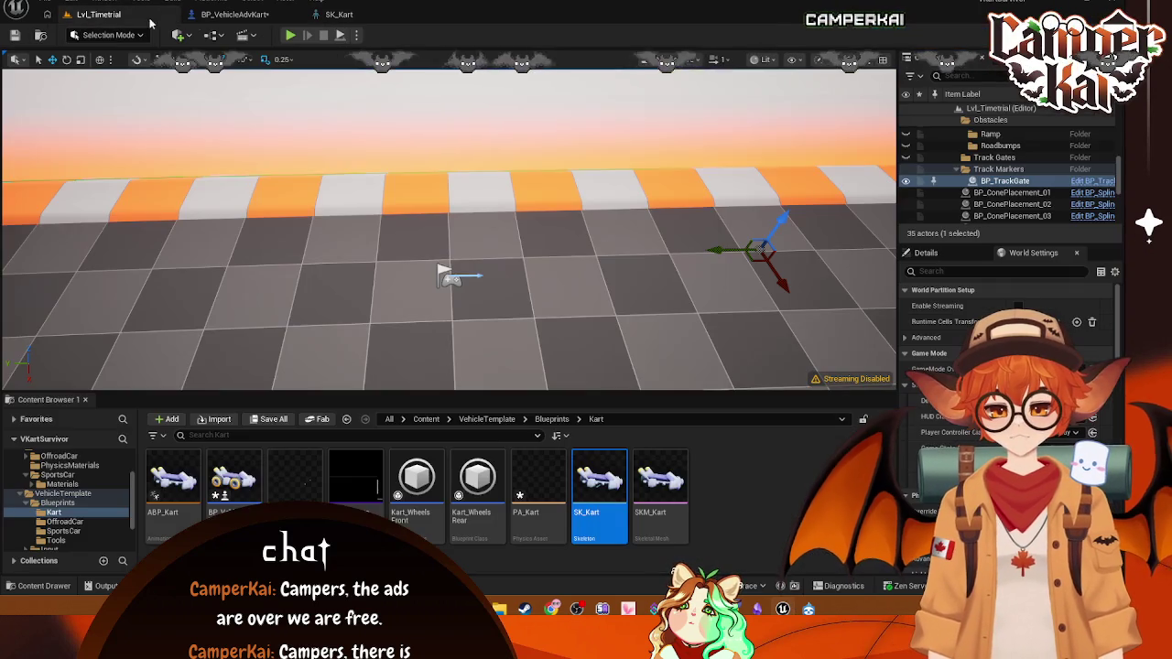
left_click(663, 489)
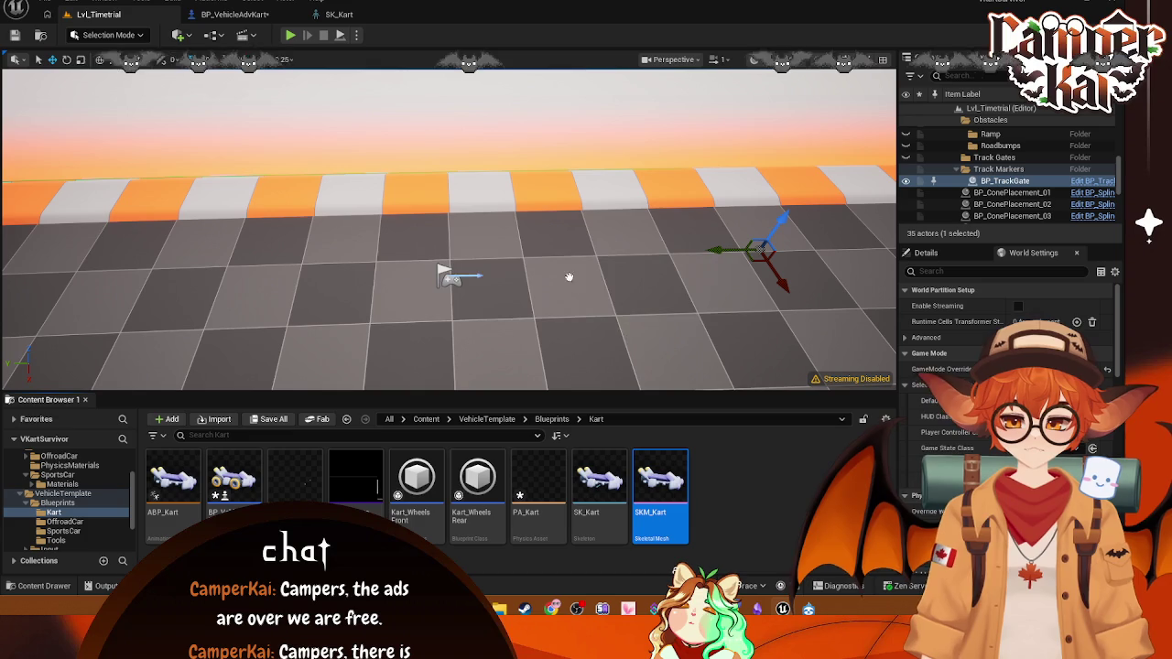
double_click(663, 480)
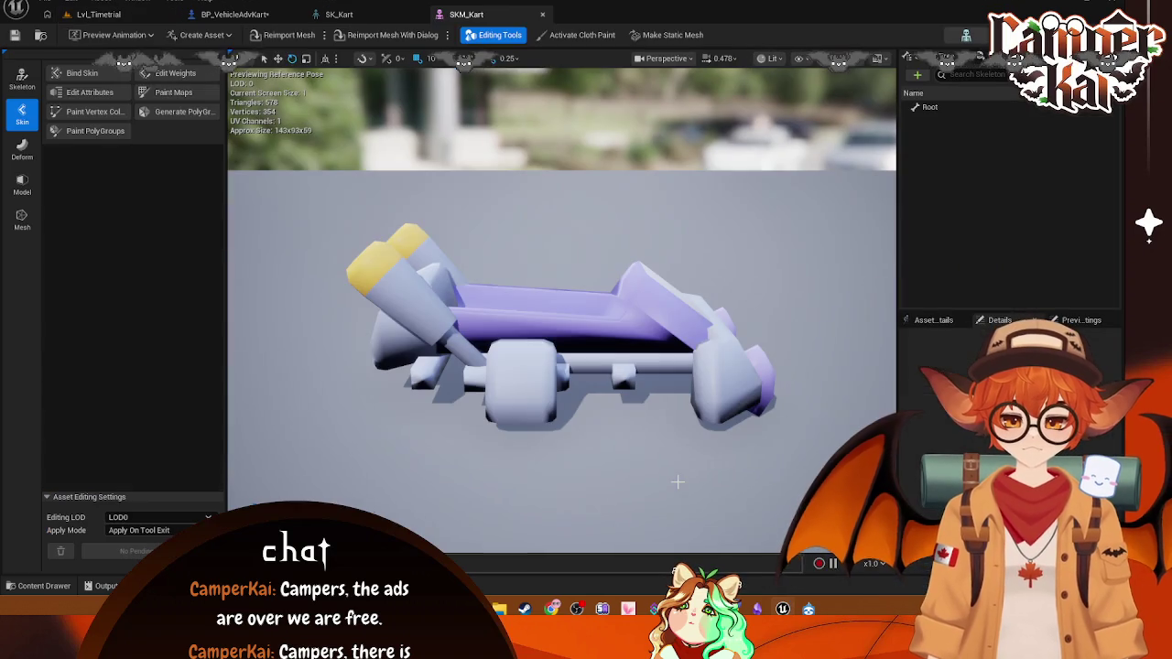
left_click(100, 14)
left_click(538, 485)
- Delete PA_Kart, then review the SK_Kart, SKM_Kart and BP_VehicleAdvKart editor tabs
key("Delete")
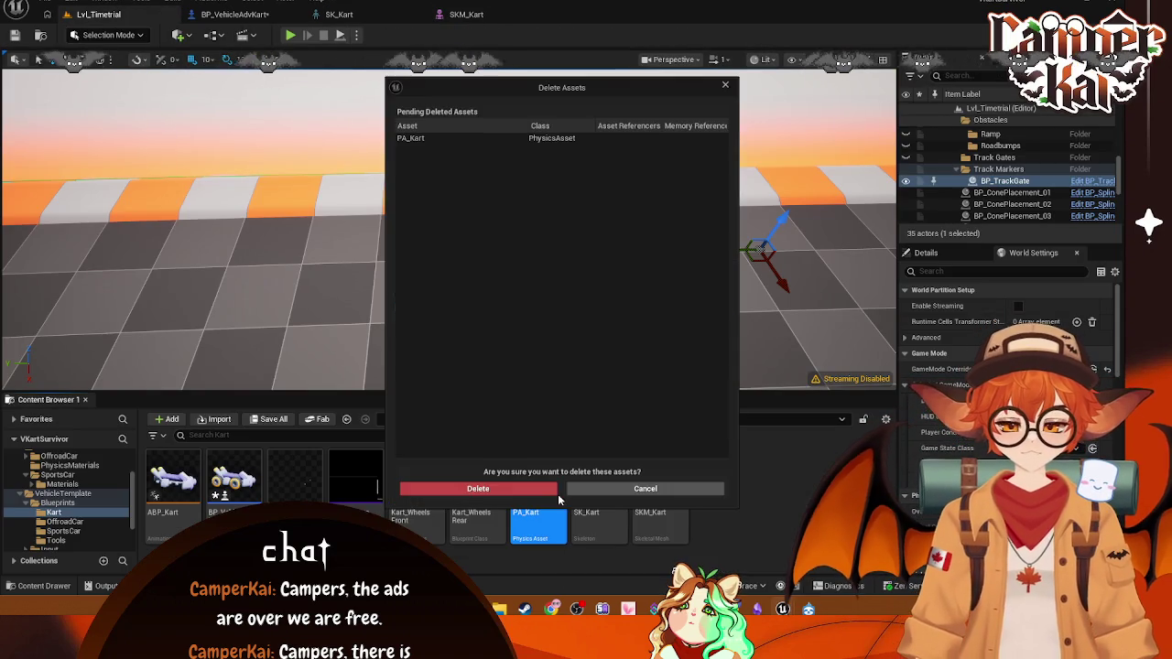
left_click(531, 488)
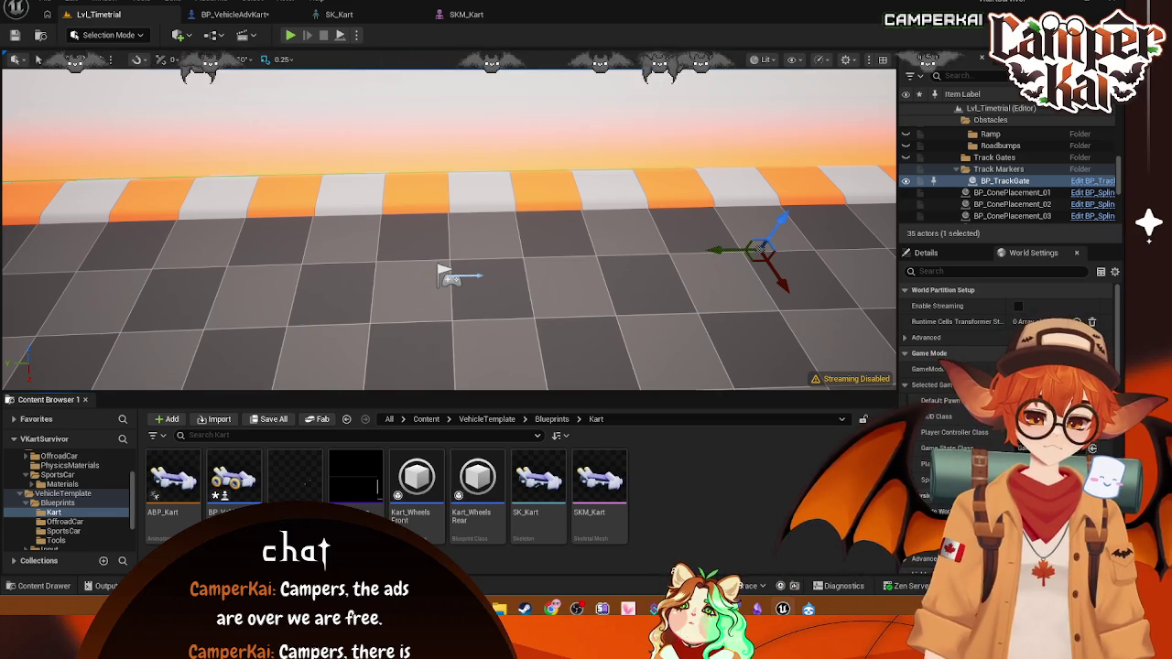
double_click(542, 483)
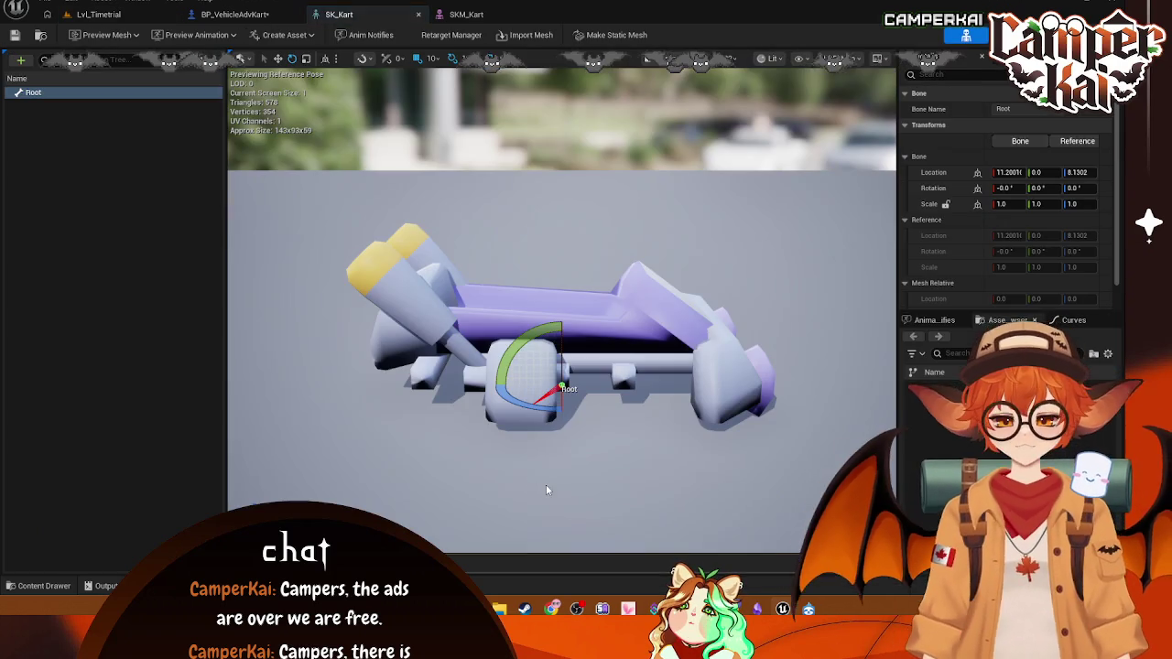
left_click(466, 14)
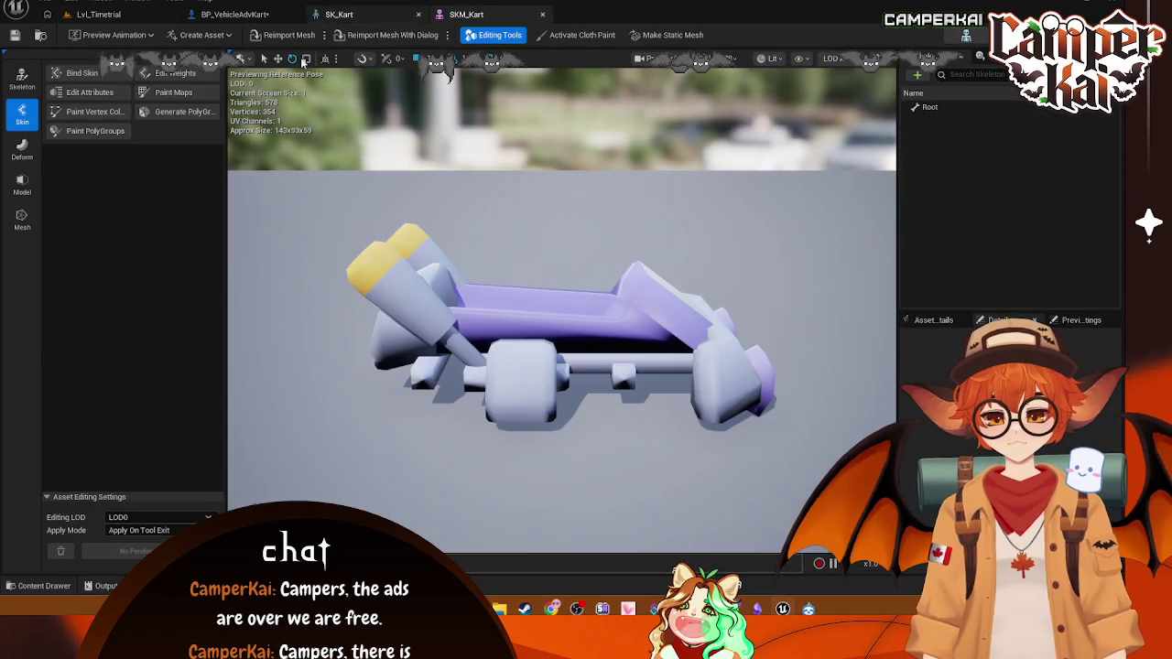
left_click(339, 14)
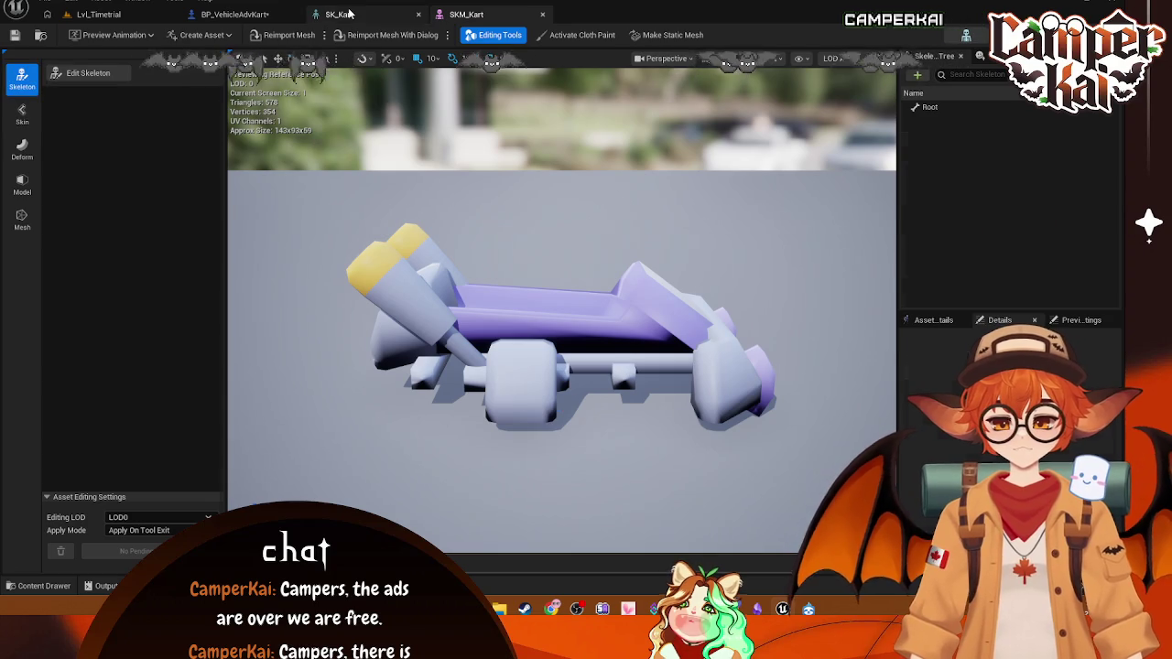
left_click(268, 16)
left_click(98, 14)
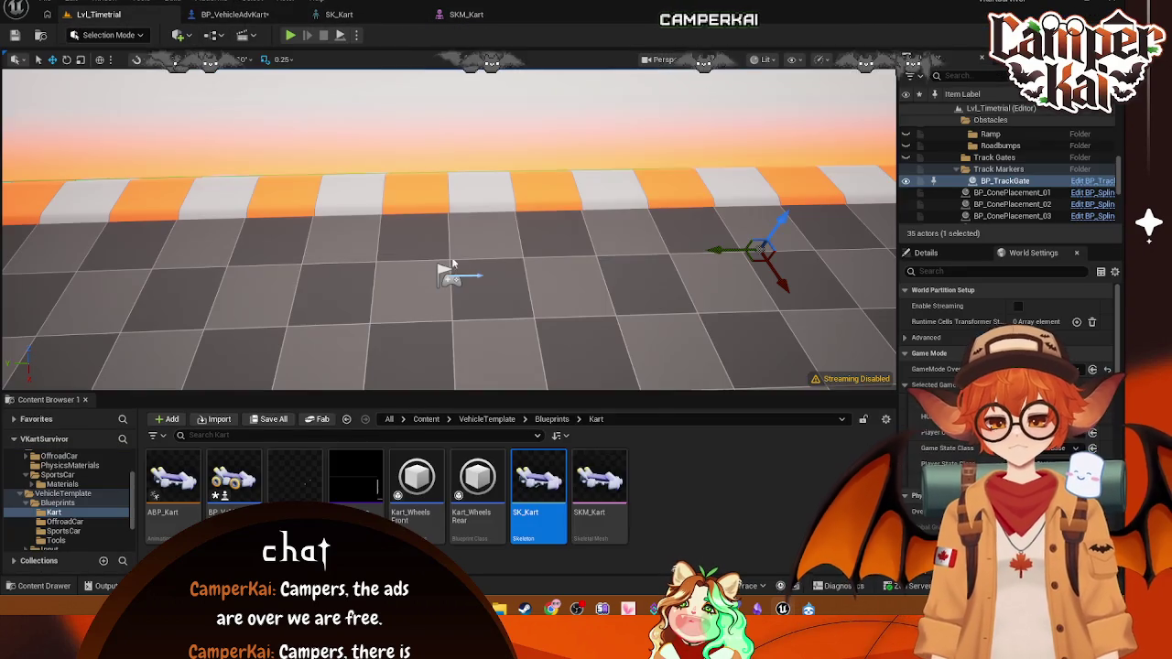
- Look through the asset action menus for SK_Kart and SKM_Kart without choosing anything
right_click(552, 477)
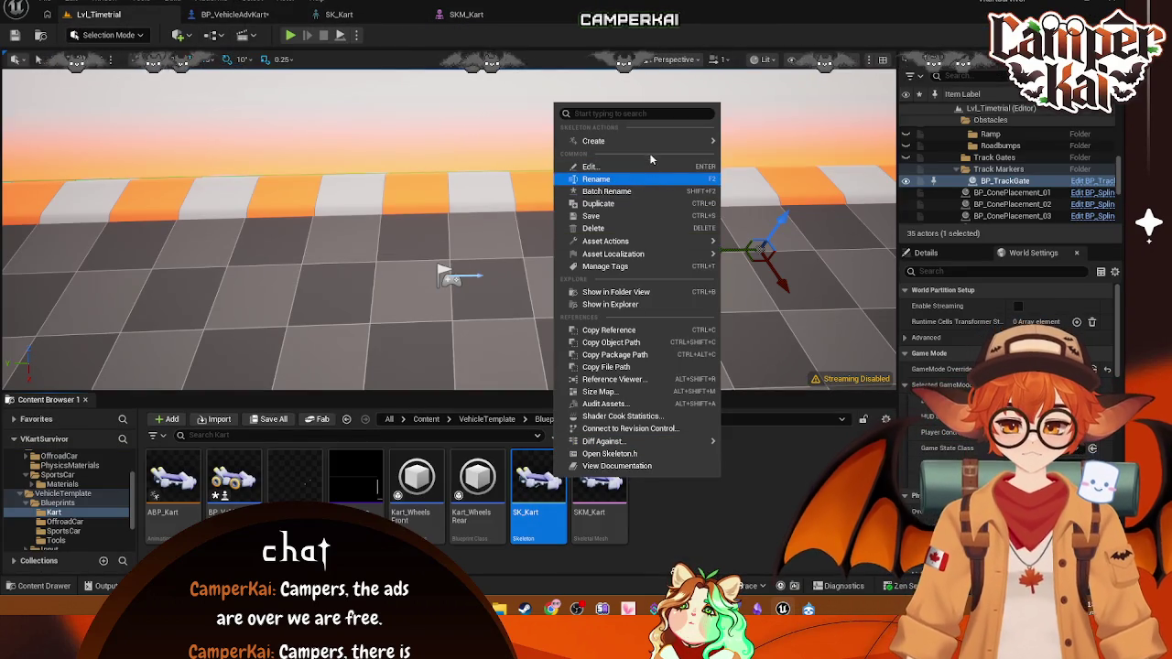
mouse_move(651, 145)
right_click(600, 486)
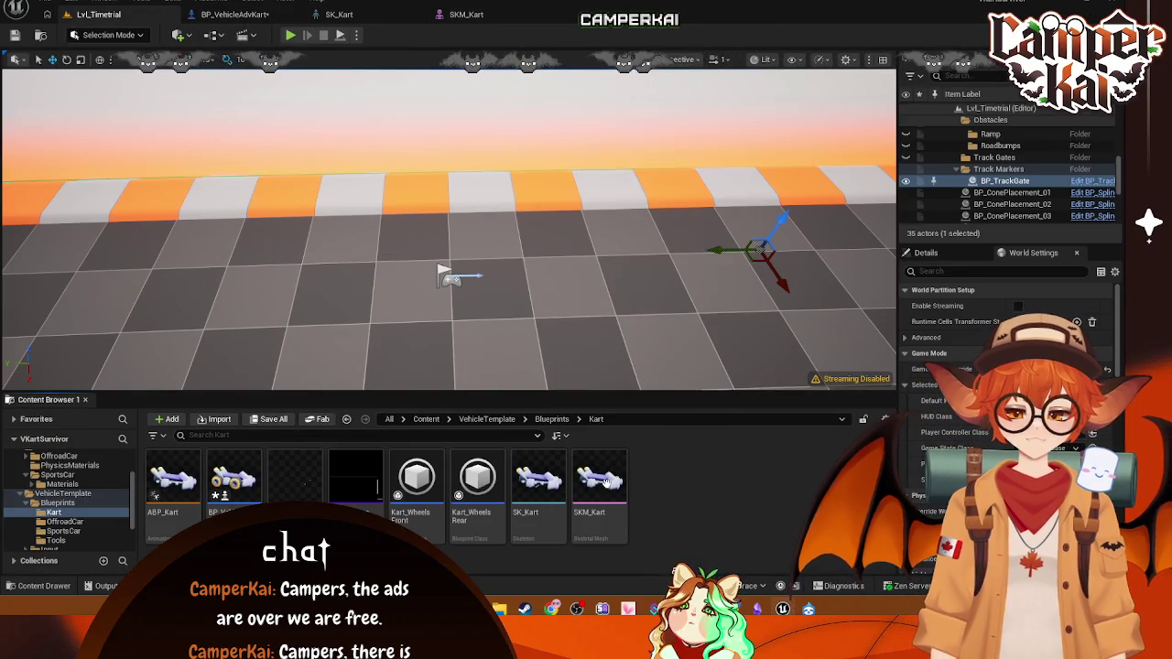
mouse_move(695, 52)
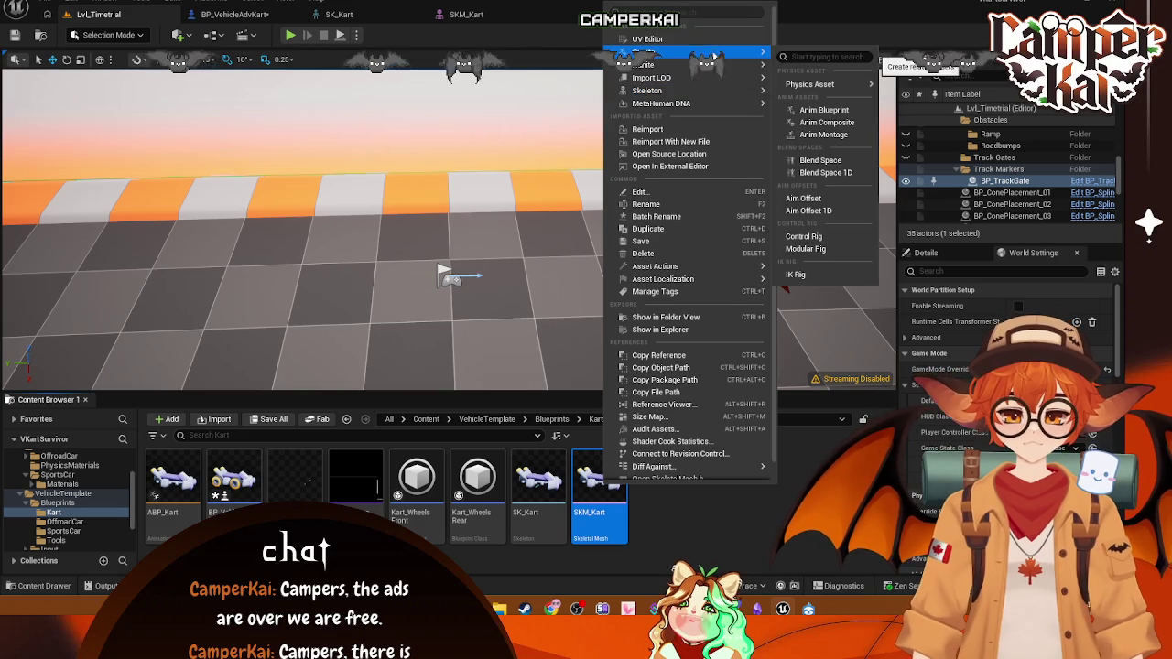
mouse_move(821, 84)
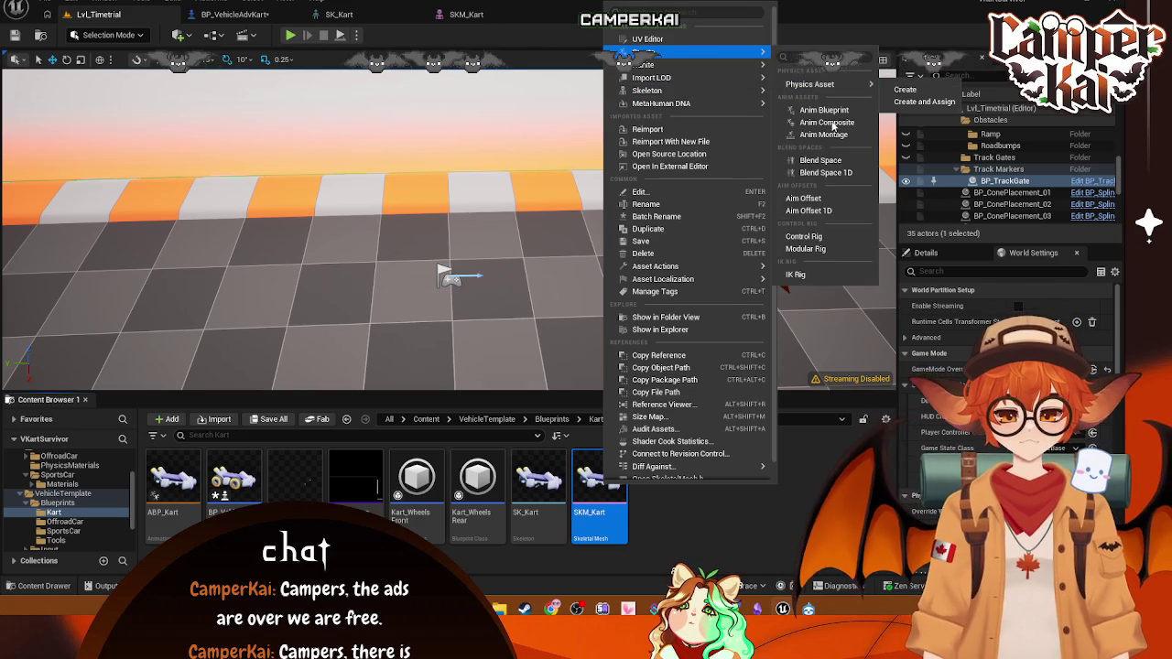
key("Escape")
right_click(549, 503)
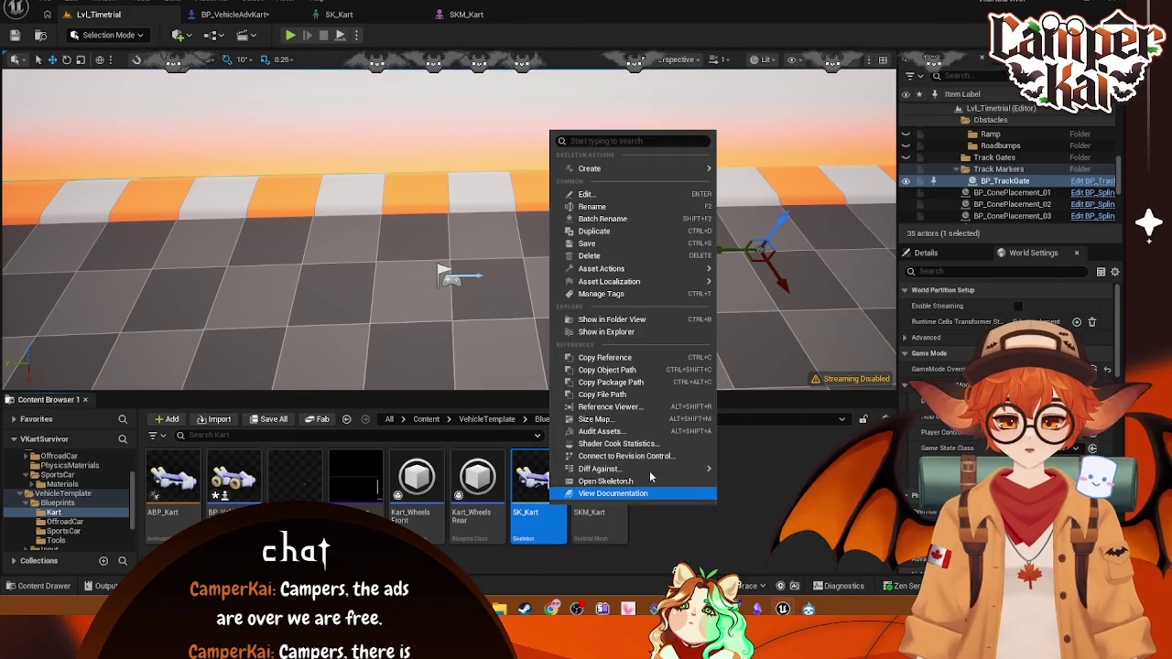
left_click(768, 477)
- In Kenney_Assets, start Convert to Skeletal Mesh on the first kart static mesh
scroll(68, 471, "up", 3)
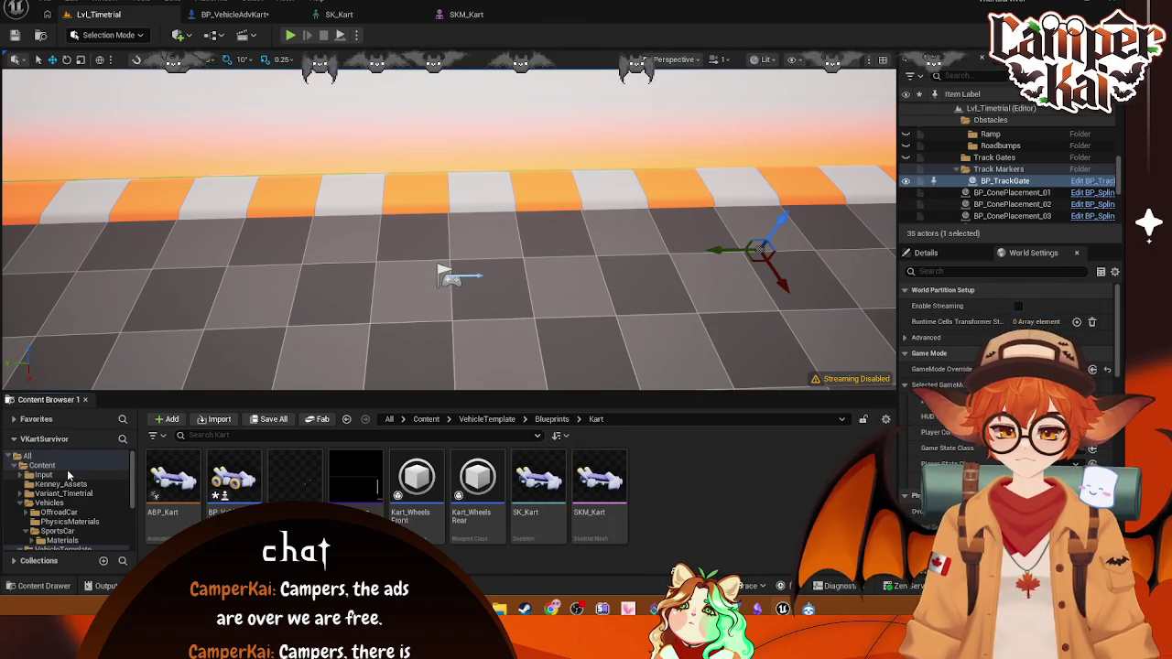
left_click(62, 484)
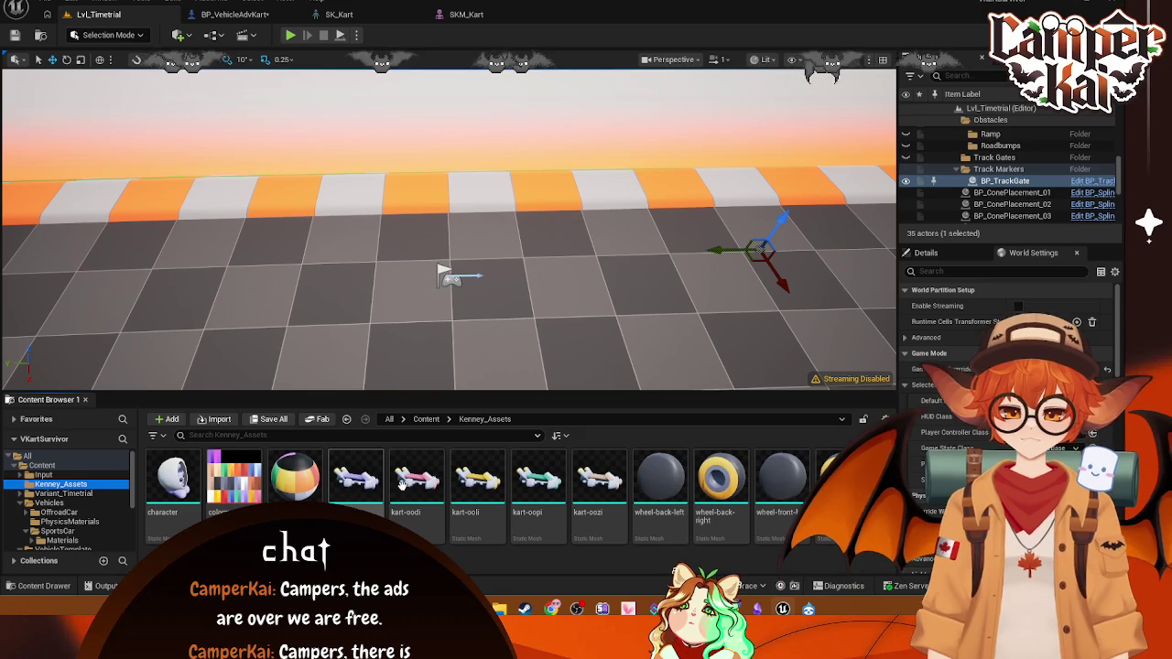
right_click(373, 488)
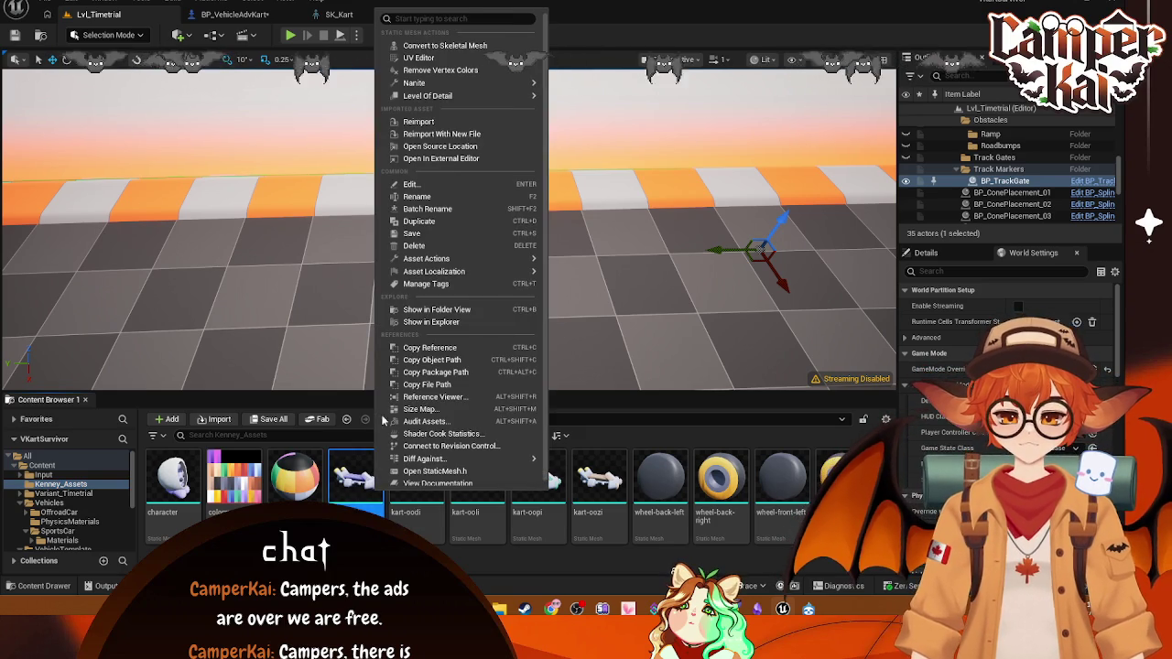
left_click(340, 506)
right_click(341, 504)
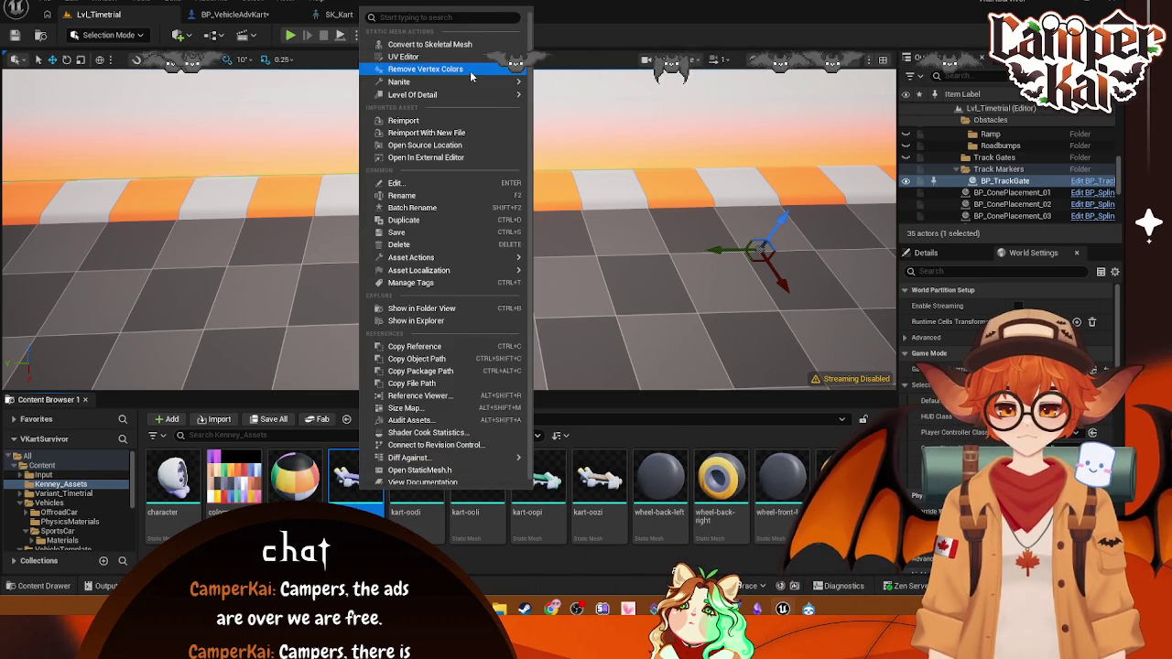
left_click(470, 45)
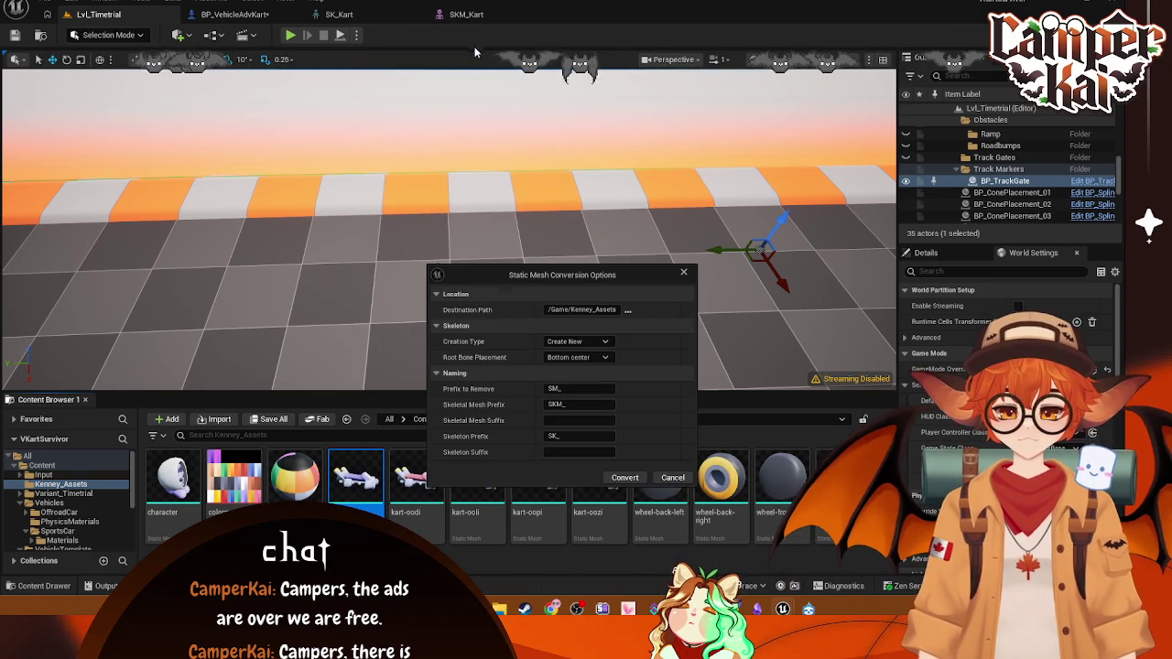
- Set Creation Type to Use Existing Skeleton with SK_SportsCar and convert to SKM_kart-oobi
left_click(606, 341)
left_click(606, 341)
left_click(604, 343)
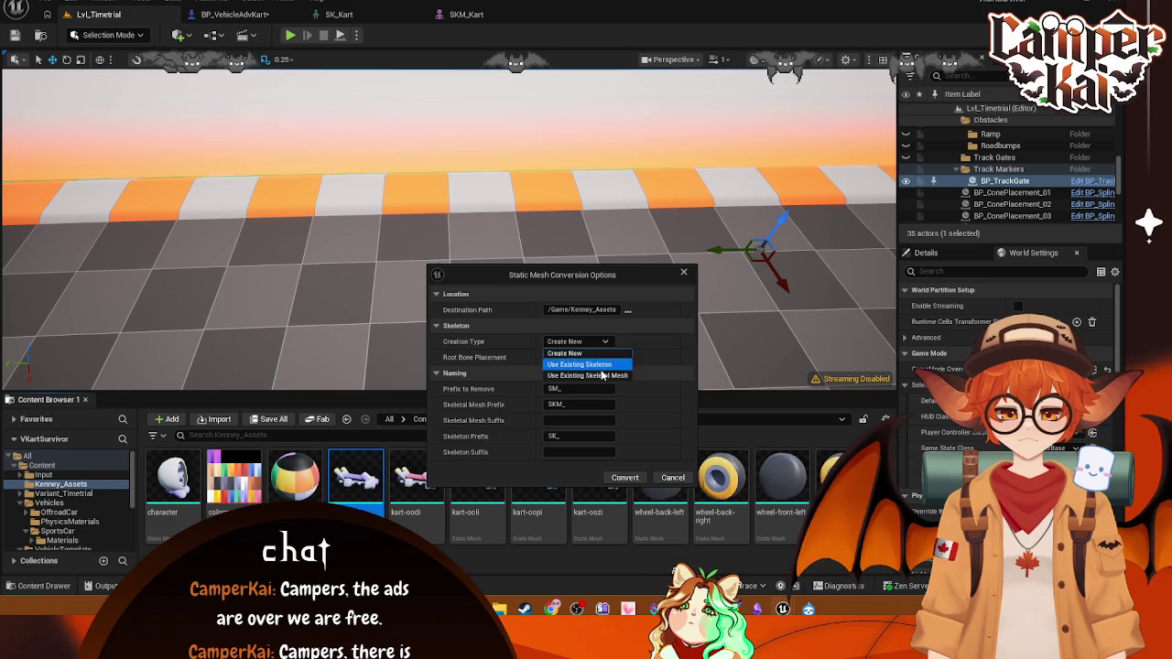
left_click(585, 365)
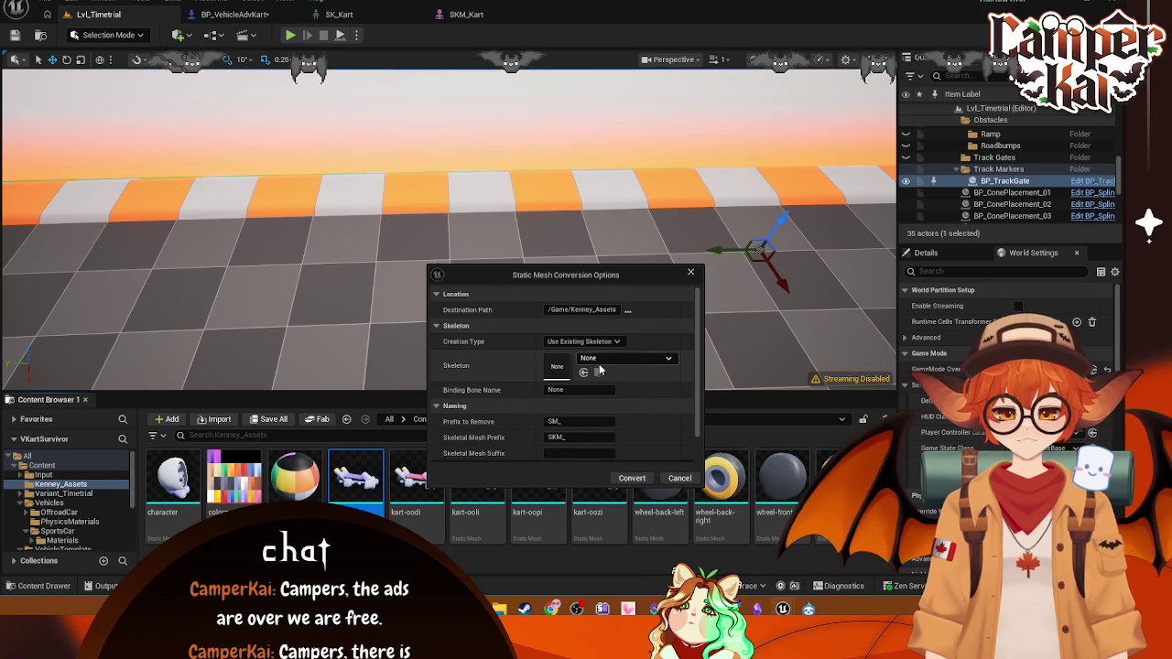
left_click(656, 358)
left_click(641, 235)
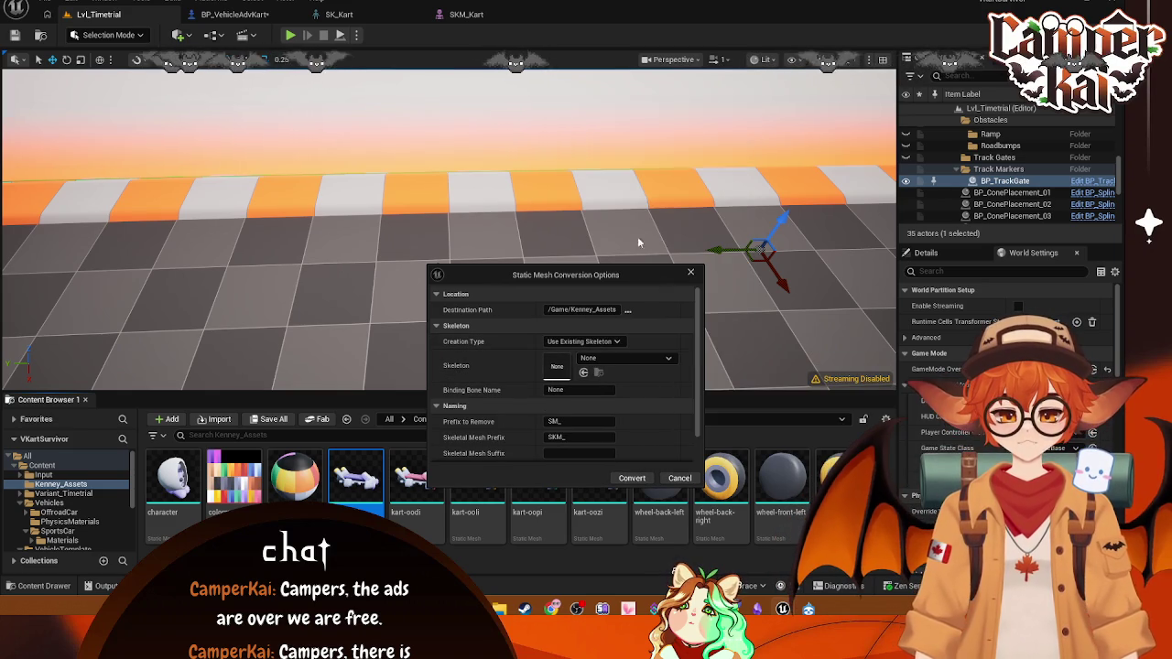
left_click(632, 478)
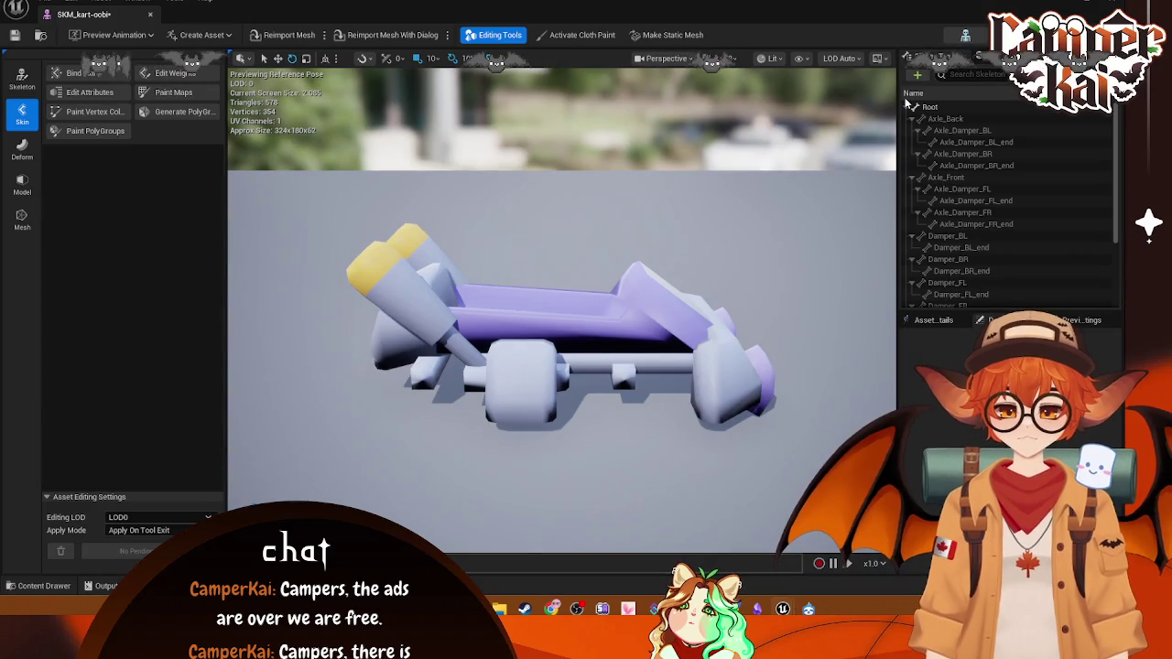
- Inspect the Axle_Back bone and the skeleton in Edit Skeleton mode, then close SKM_kart-oobi
left_click(937, 119)
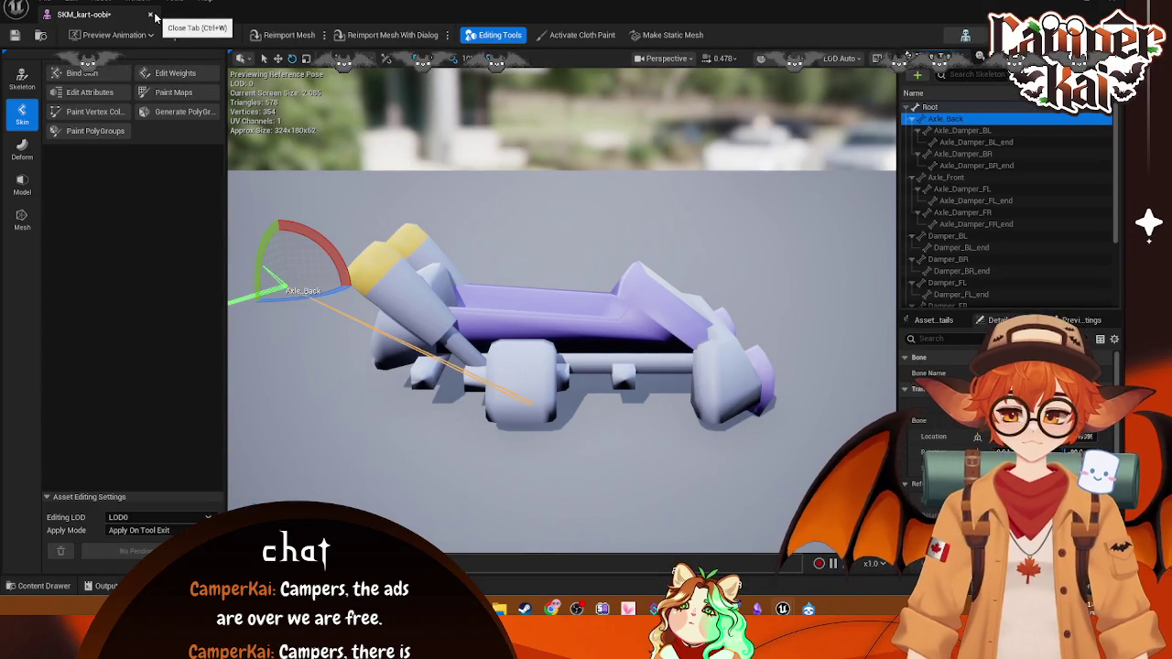
left_click(22, 78)
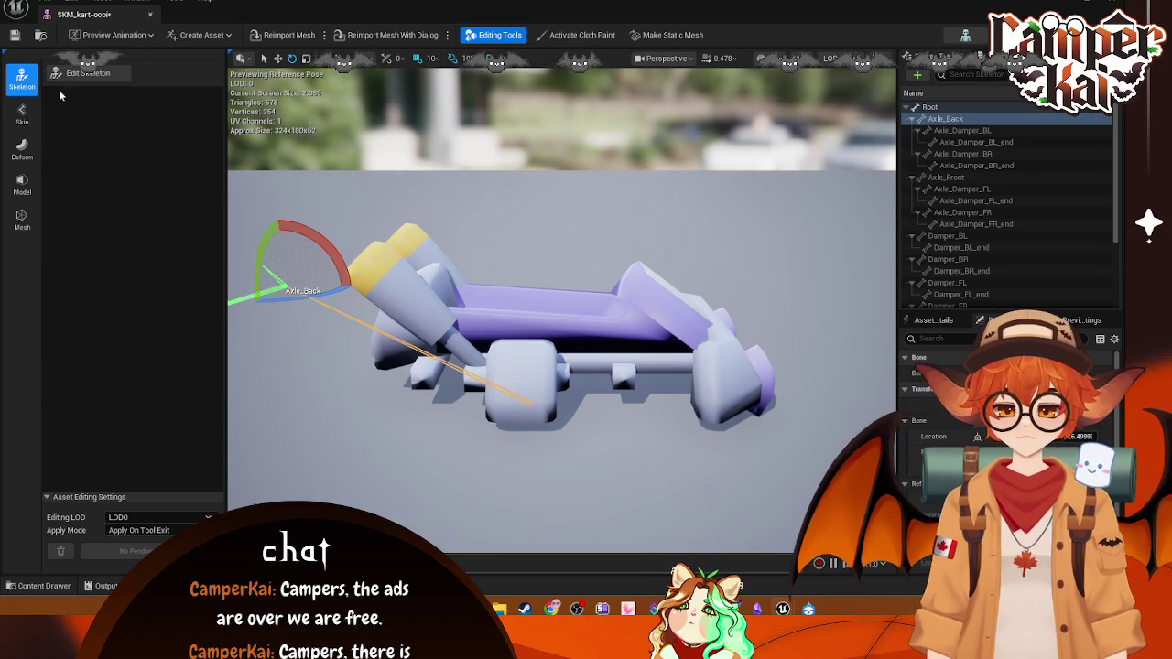
left_click(84, 74)
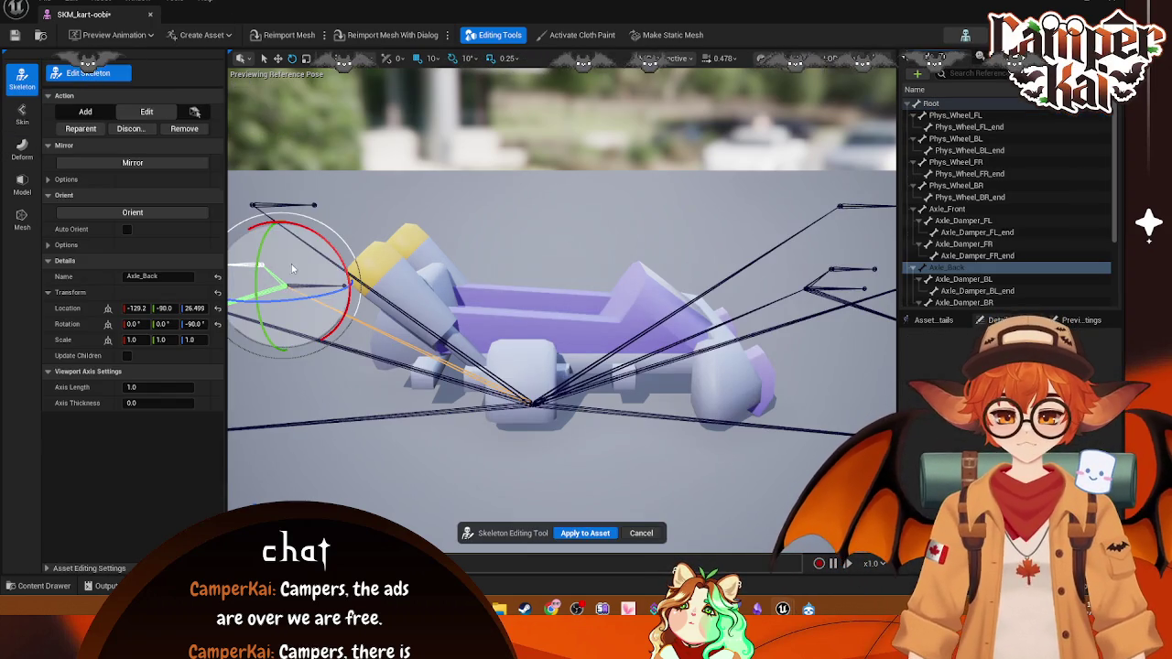
mouse_move(525, 291)
left_mouse_down()
mouse_move(430, 286)
mouse_move(366, 229)
mouse_move(286, 77)
left_mouse_up()
left_click(150, 14)
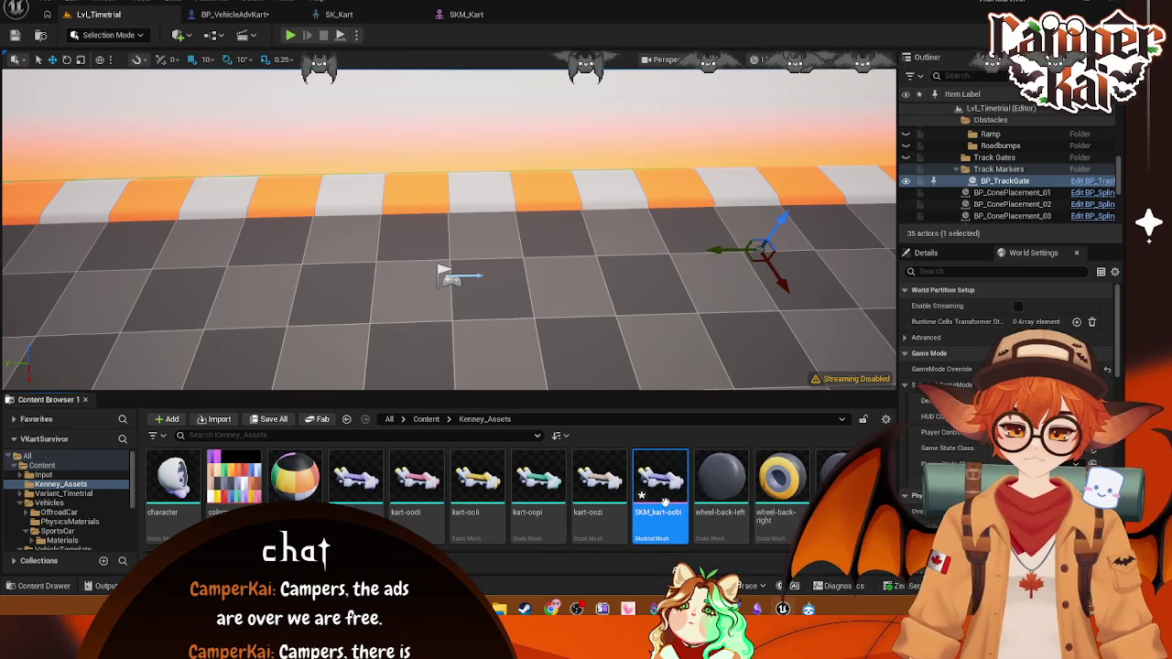
- Move SKM_kart-oobi into the Kart blueprint folder and check its skeleton info there
left_click_drag(665, 502, 73, 535)
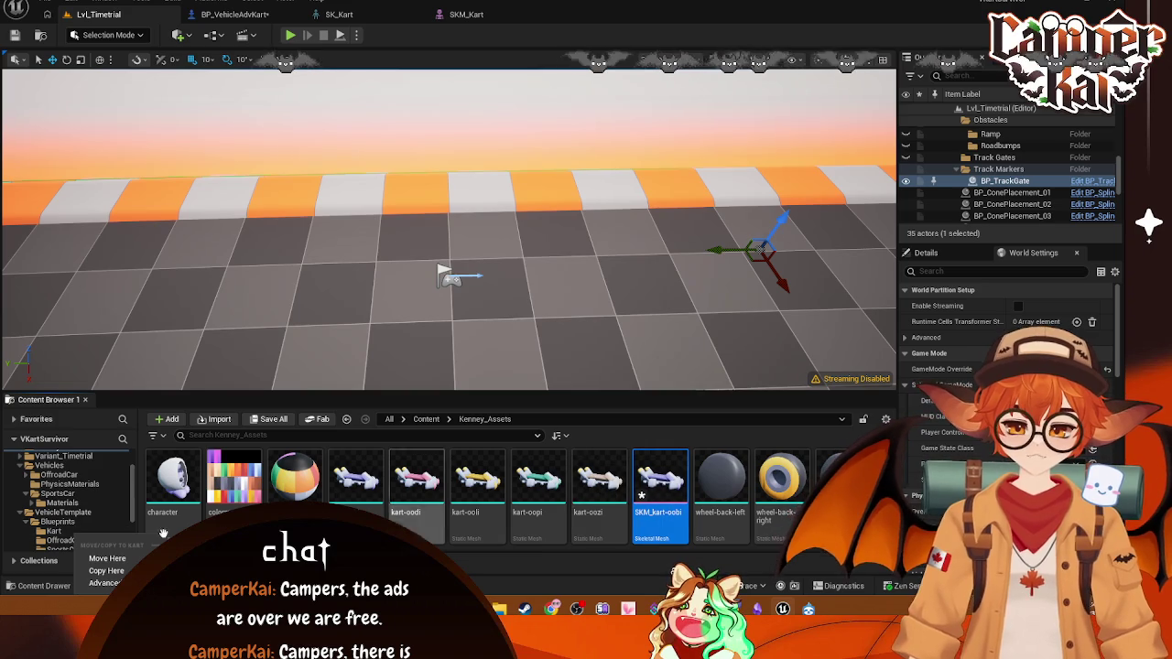
left_click(107, 558)
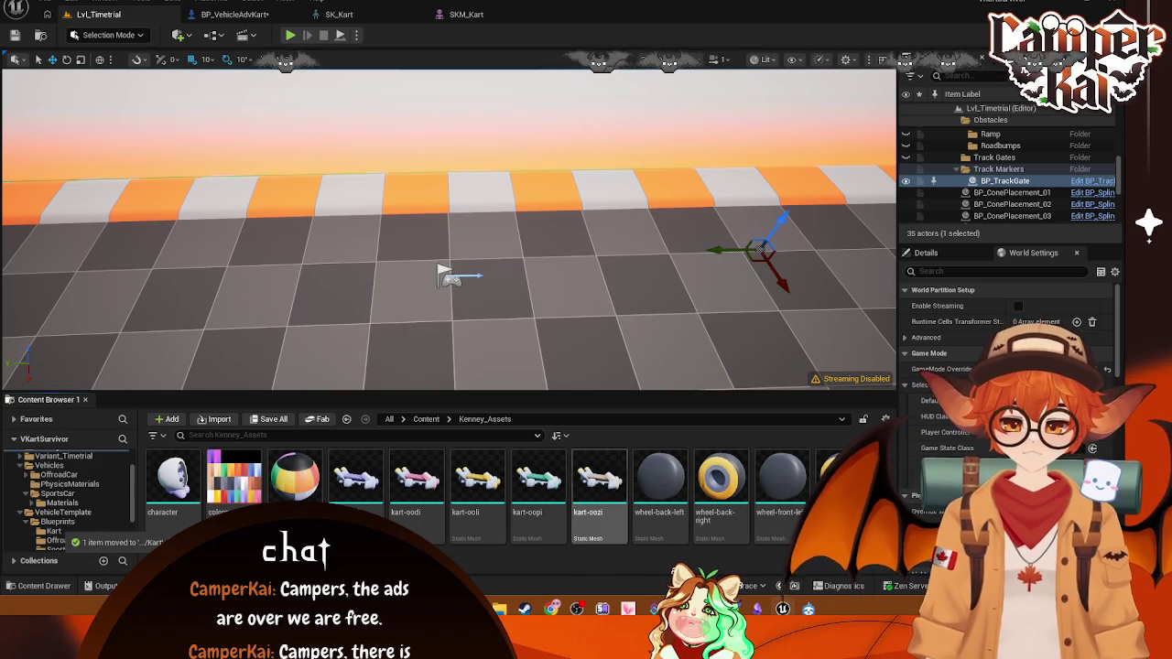
left_click(53, 531)
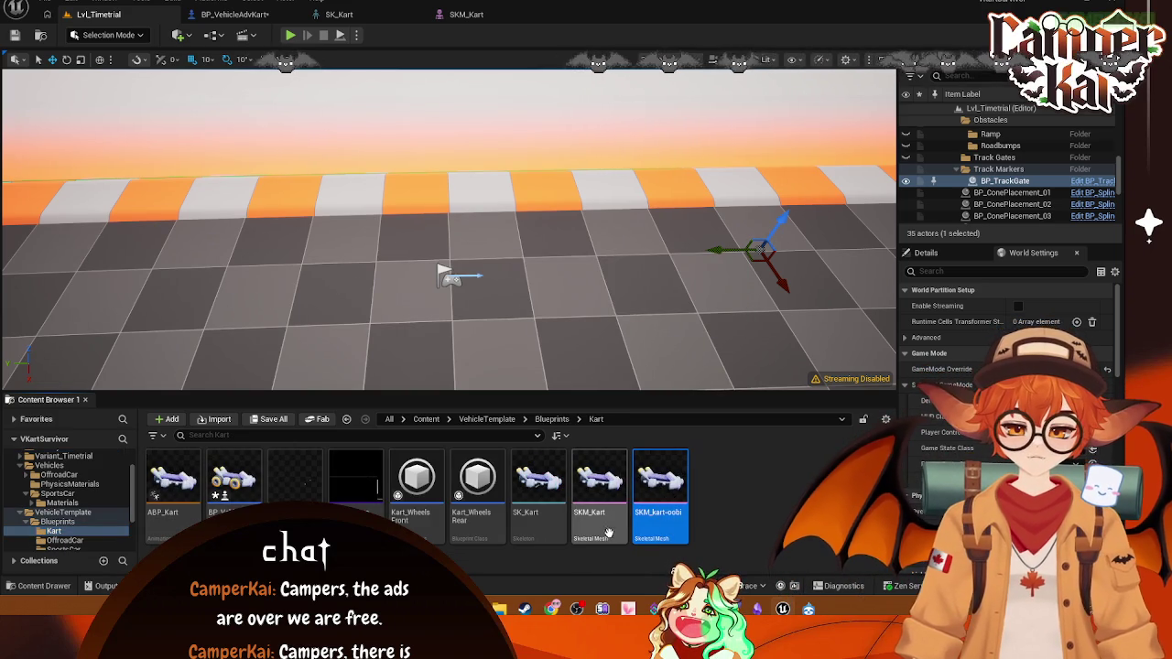
mouse_move(651, 502)
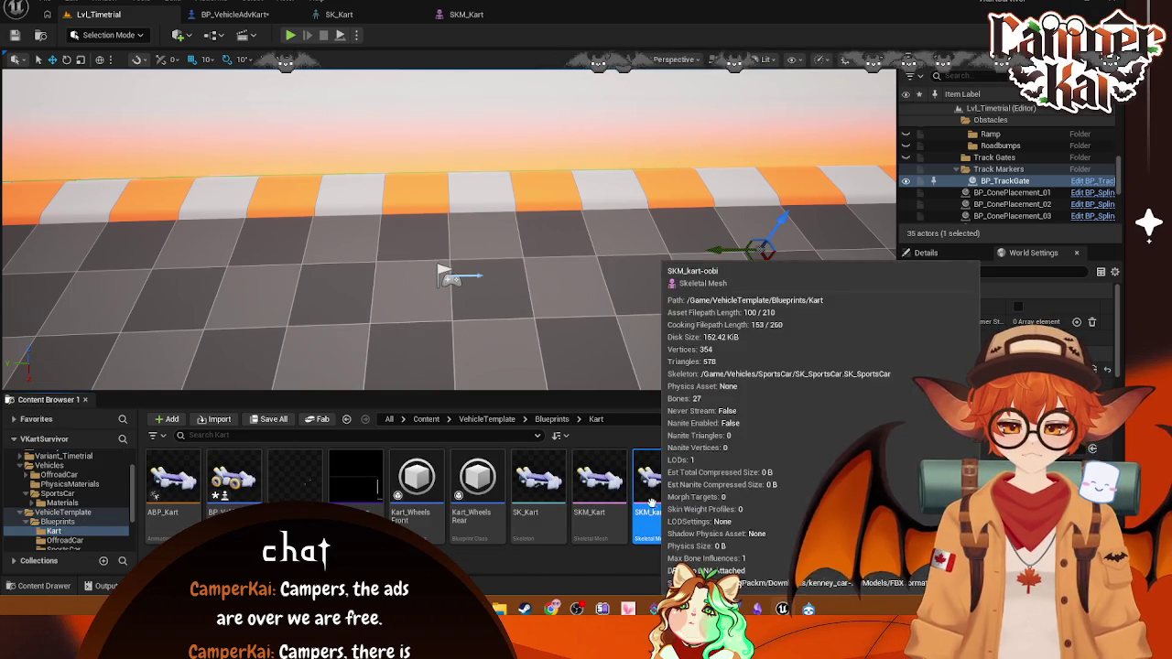
- Browse from Content through Vehicles back to the Kenney_Assets kart meshes
scroll(64, 494, "up", 5)
left_click(41, 465)
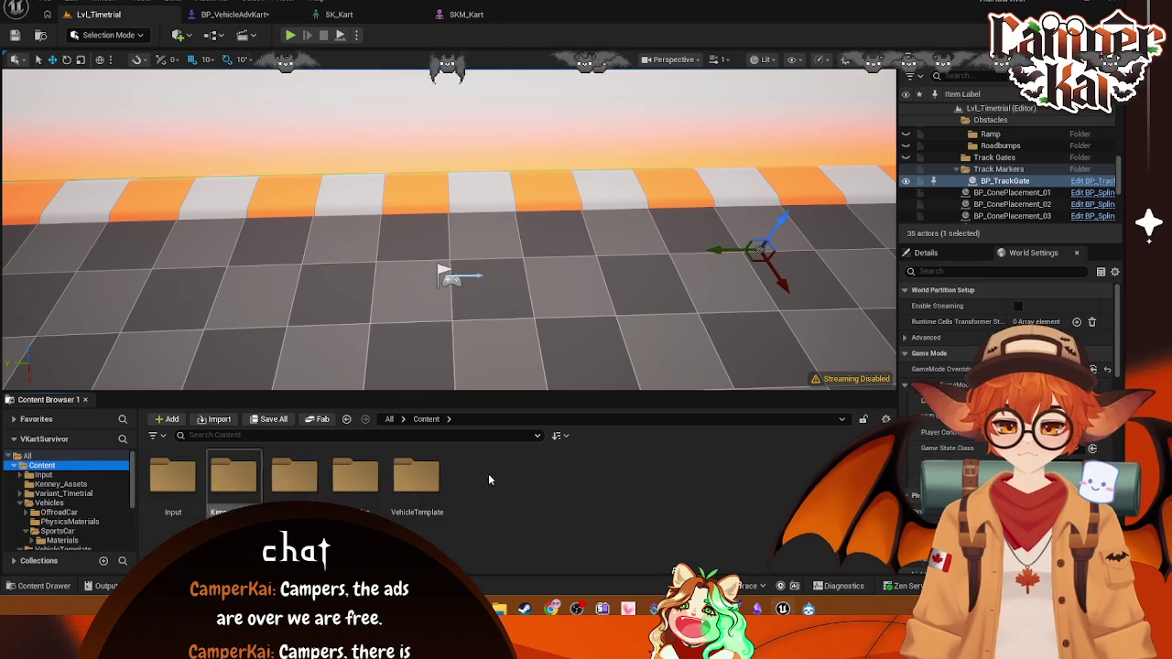
left_click(49, 503)
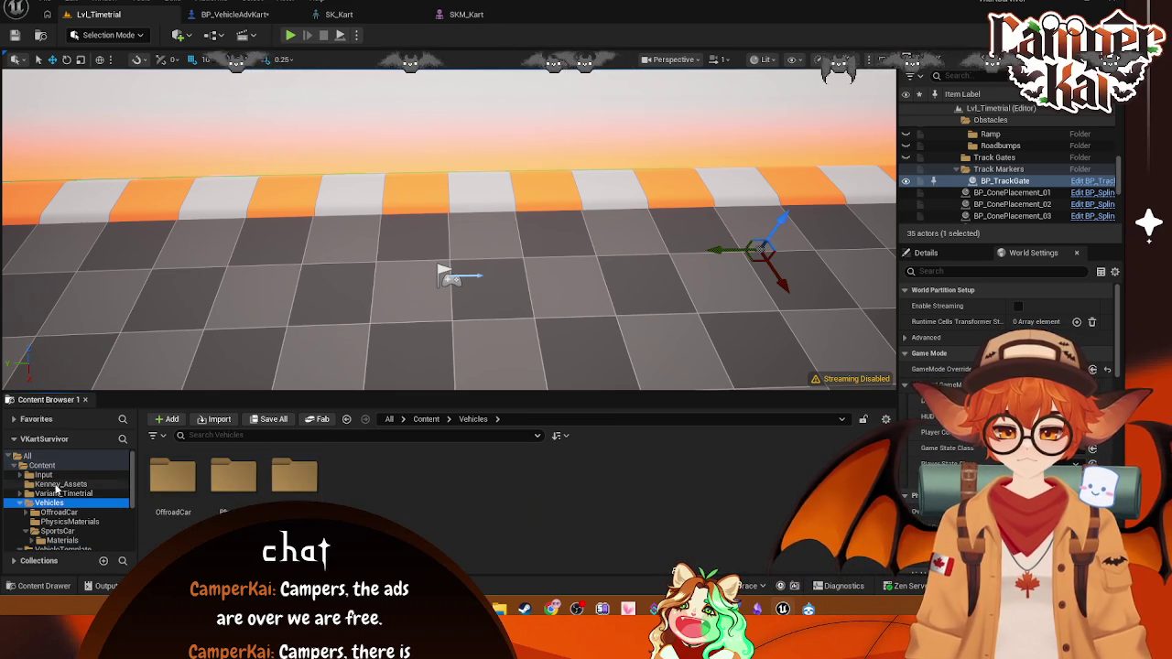
left_click(57, 485)
mouse_move(591, 490)
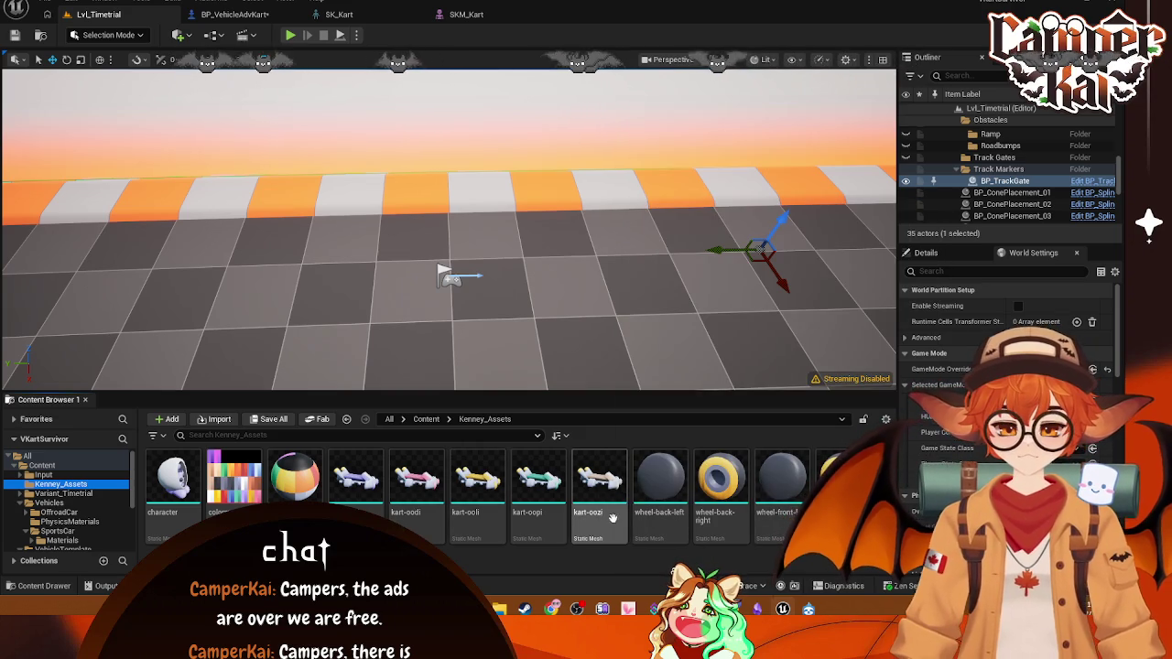
- Convert the kart mesh to a skeletal mesh using SKM_Offroad as the existing skeletal mesh
right_click(366, 507)
left_click(449, 52)
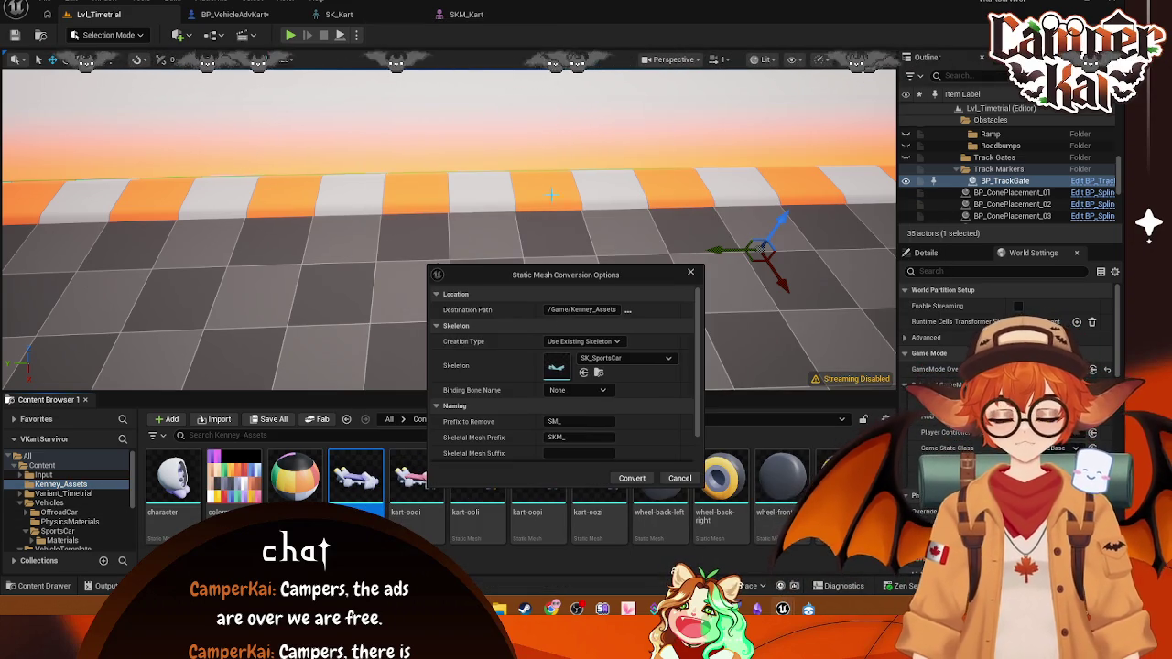
left_click(616, 344)
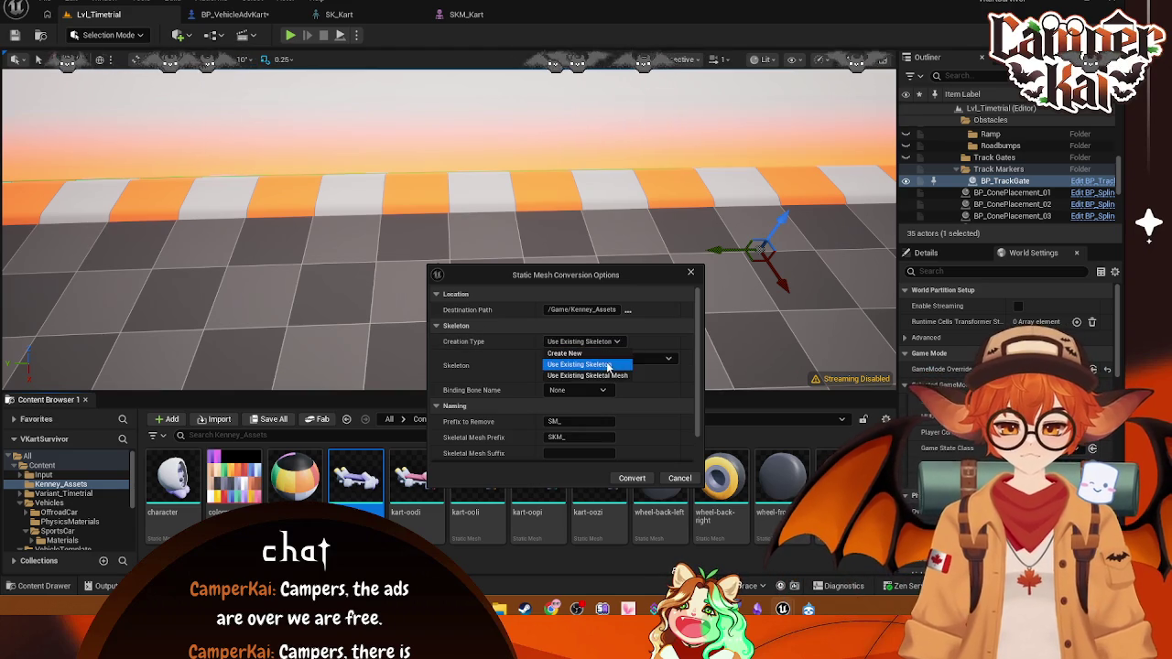
left_click(602, 376)
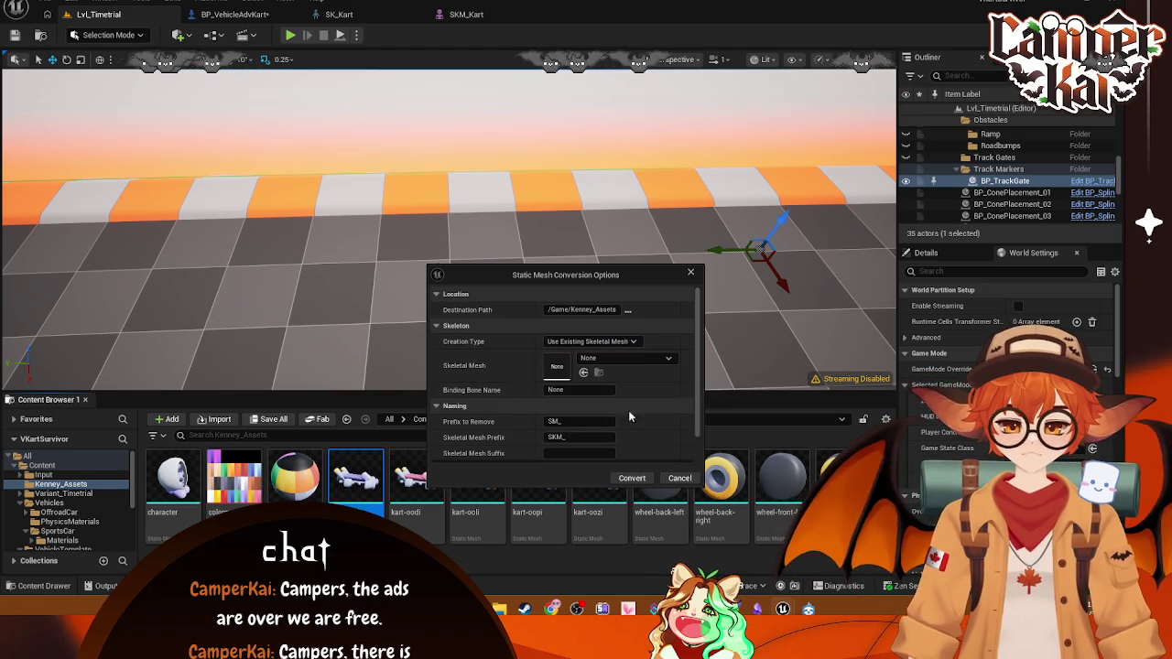
left_click(667, 359)
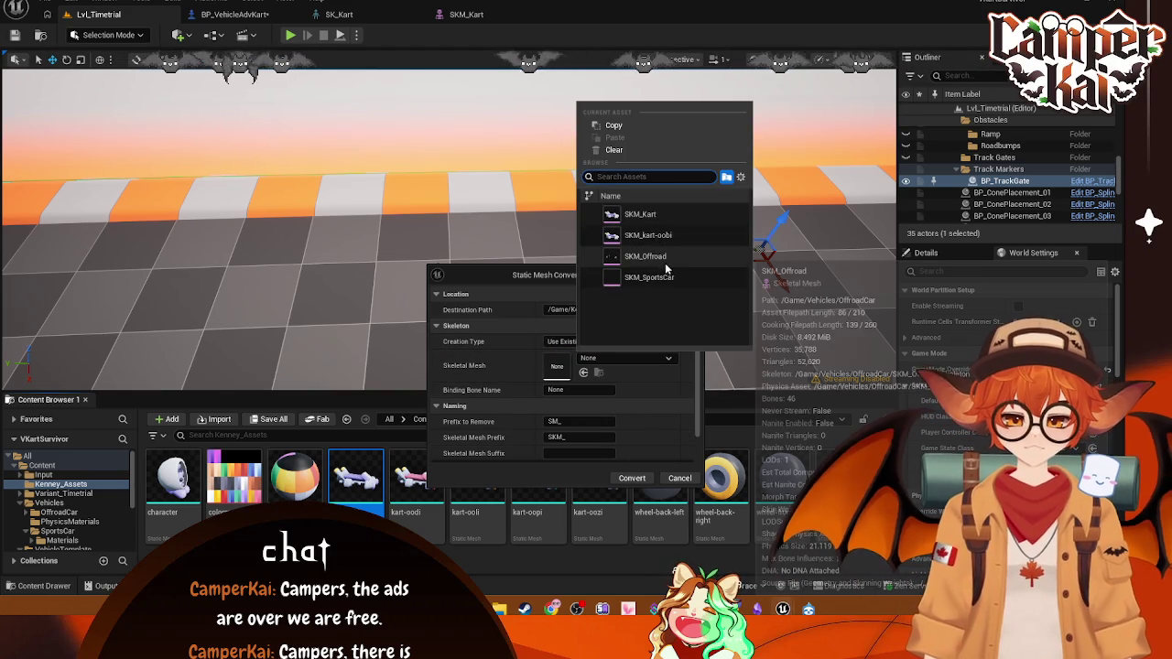
left_click(665, 262)
left_click(632, 478)
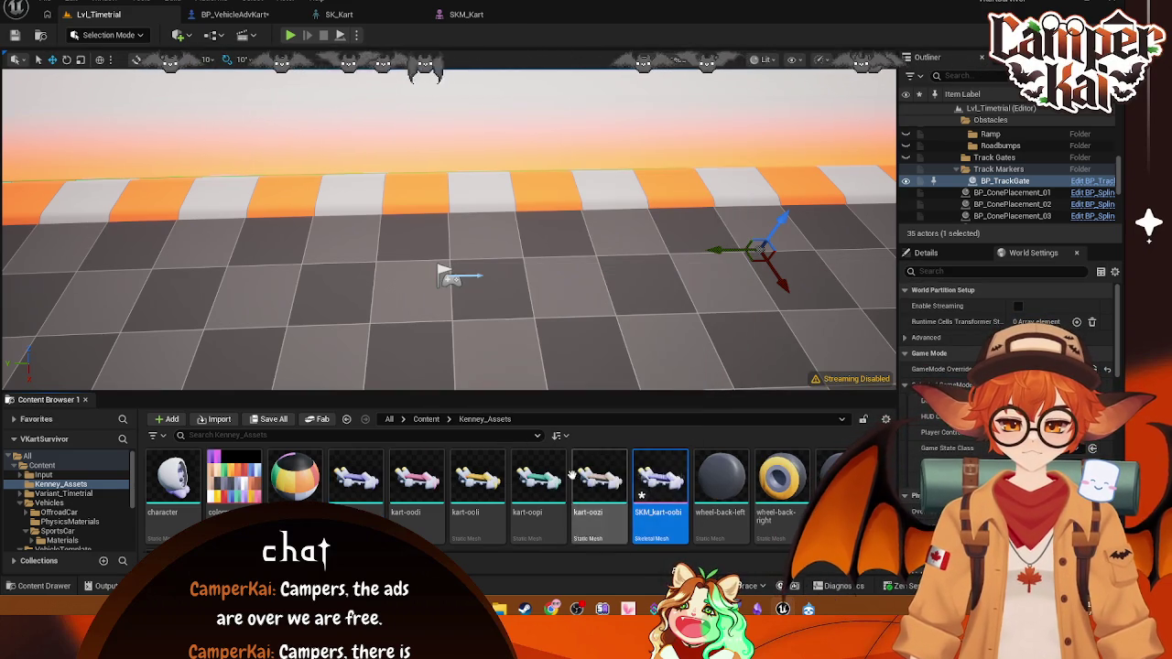
mouse_move(659, 480)
left_mouse_down()
mouse_move(632, 529)
mouse_move(64, 511)
mouse_move(660, 499)
left_mouse_up()
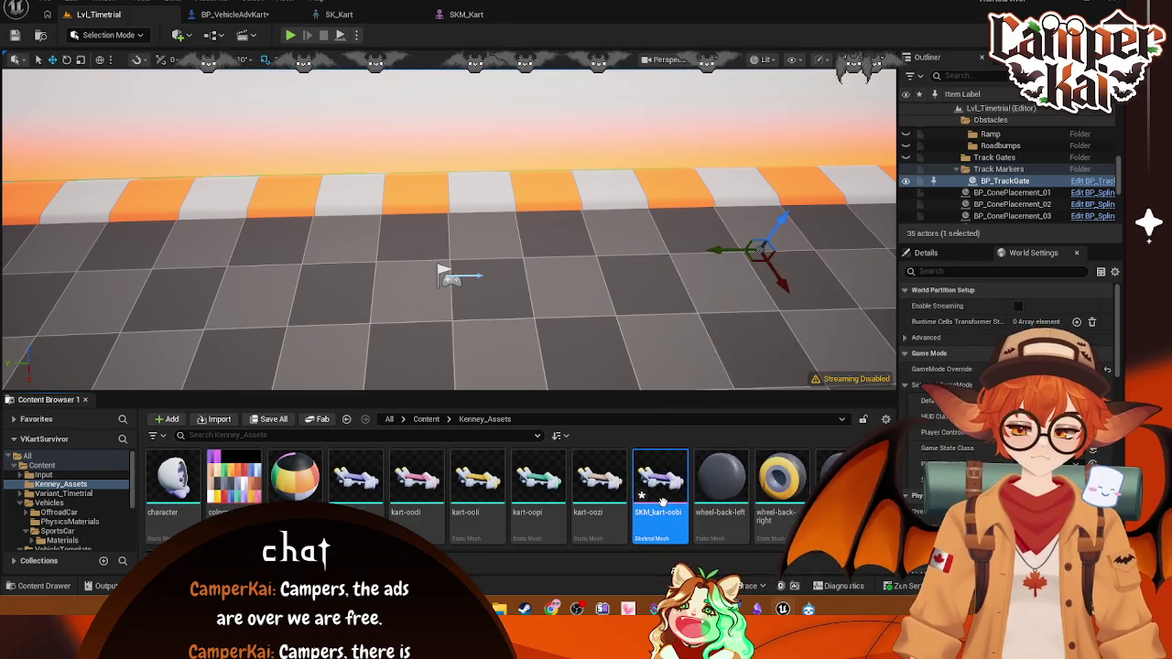
- Cancel the first deletion attempt and go to the VehicleTemplate/Blueprints/Kart folder
key("Delete")
left_click(444, 492)
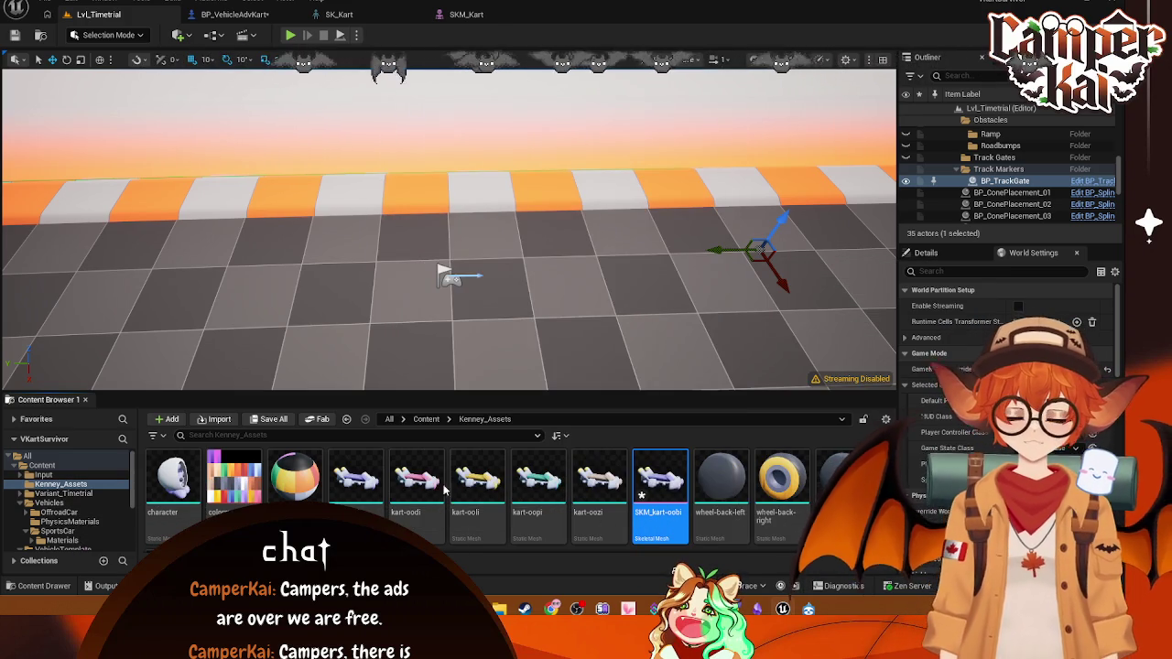
scroll(73, 508, "down", 2)
left_click(62, 483)
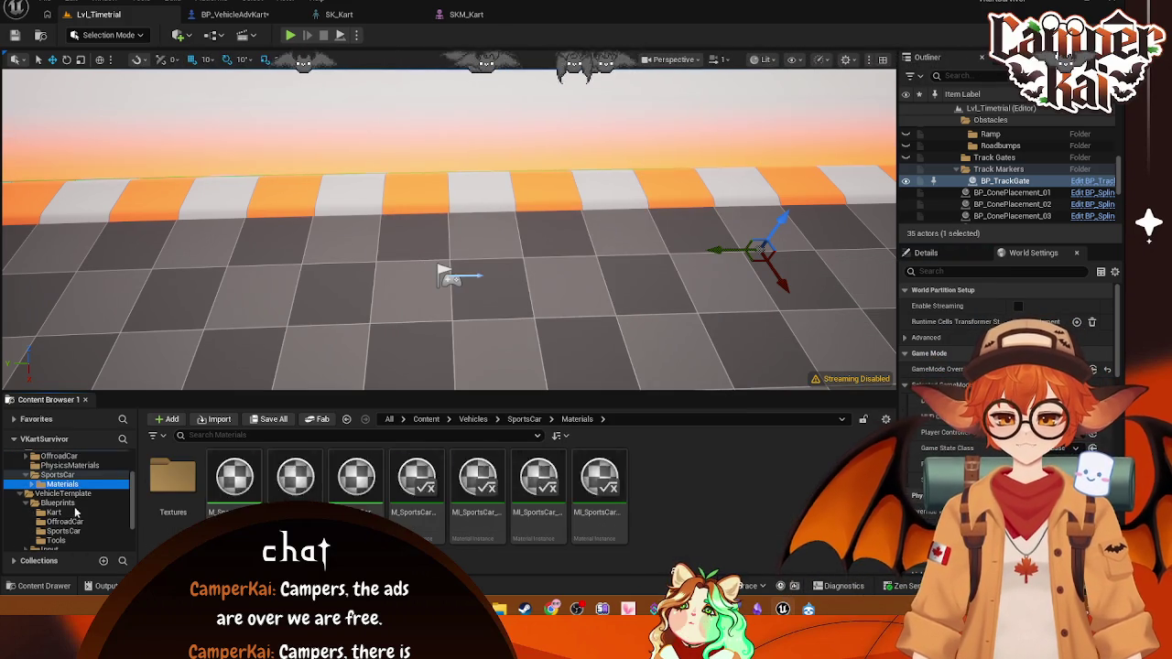
left_click(55, 512)
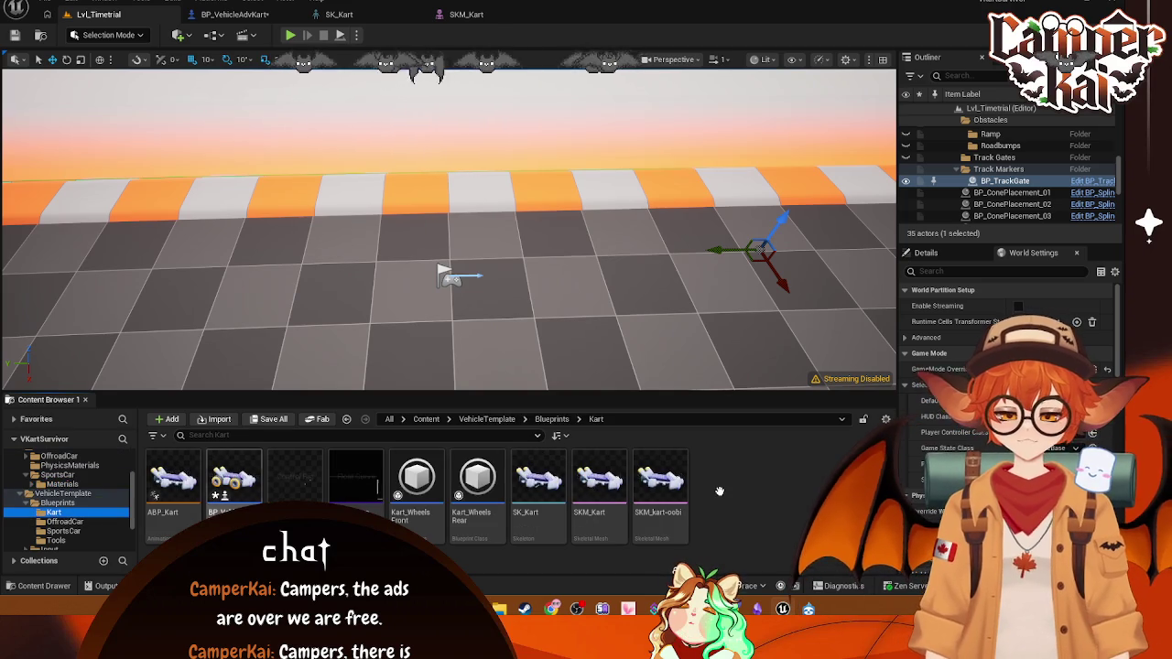
- Force-delete SKM_kart-oobi and SKM_Kart, then start deleting the SK_Kart skeleton
left_click(663, 502)
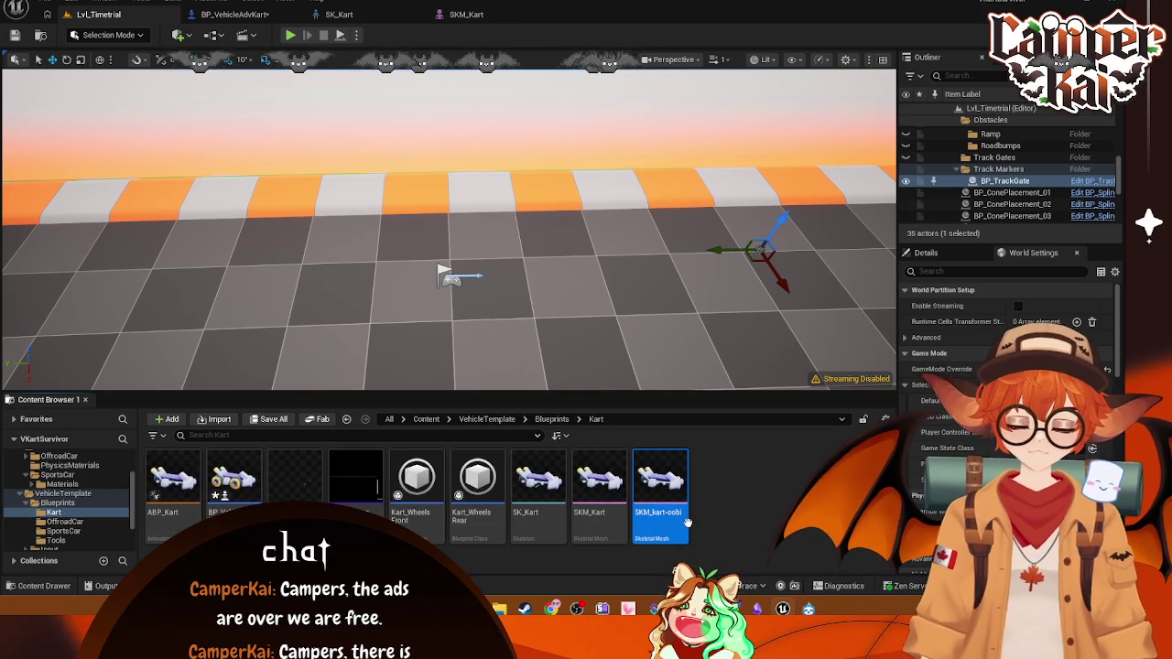
key("Delete")
left_click(542, 491)
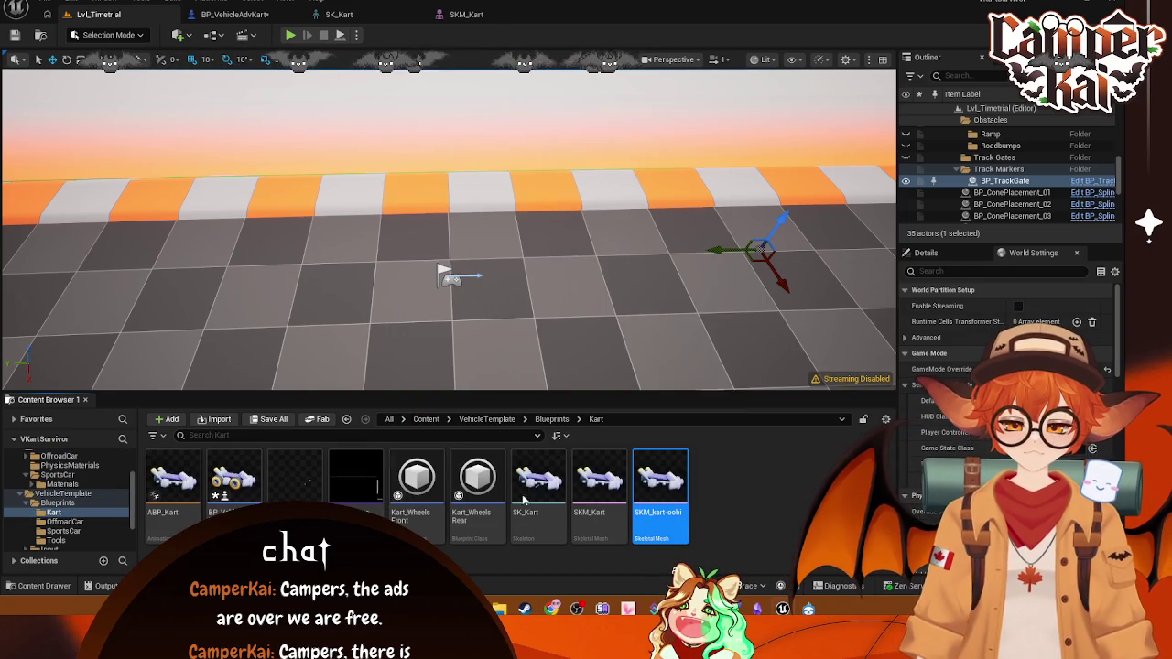
left_click(597, 508)
key("Delete")
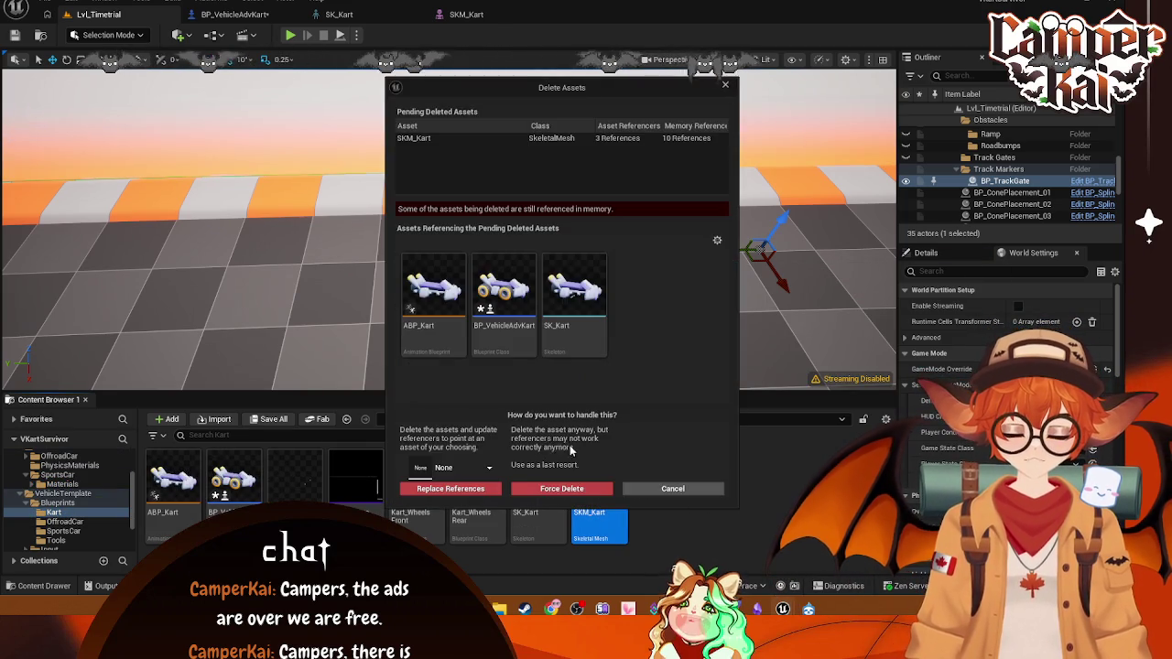
left_click(579, 489)
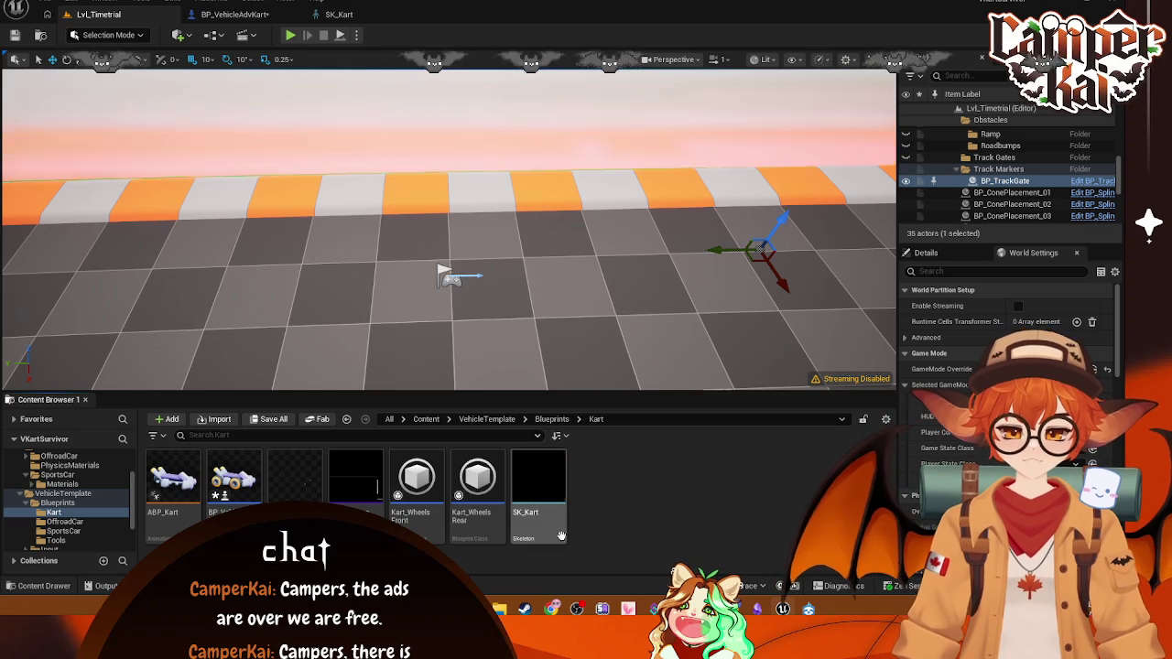
left_click(547, 506)
key("Delete")
- Dismiss the SK_Kart delete prompt and return to the Kenney_Assets folder
left_click(578, 487)
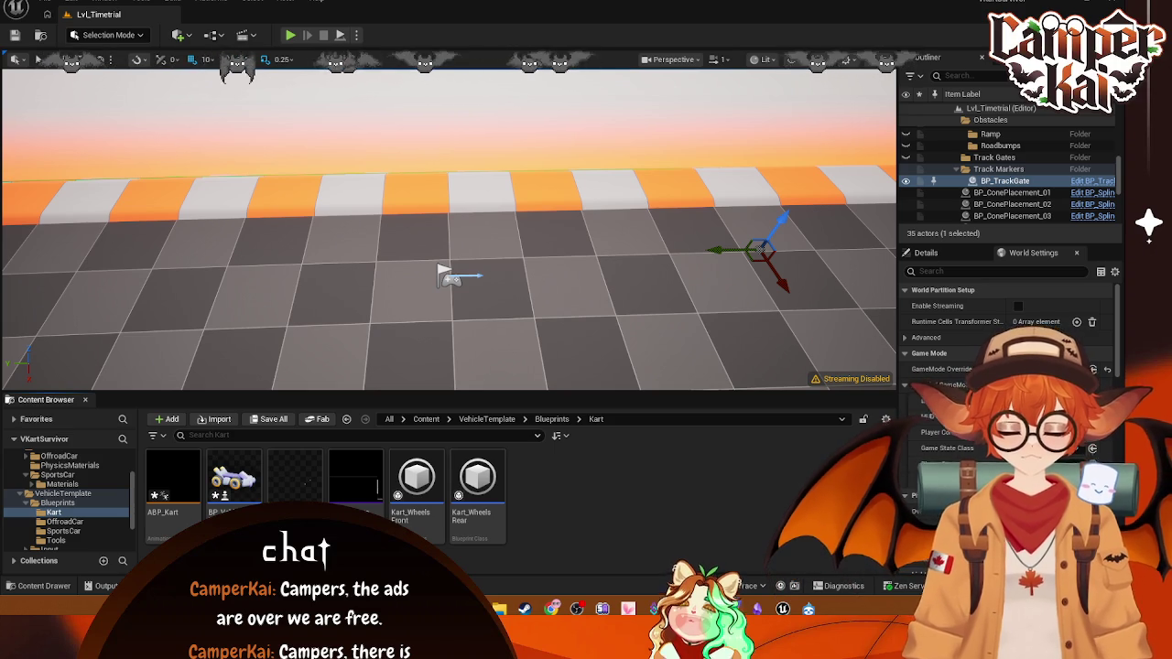
left_click(179, 495)
scroll(73, 499, "up", 3)
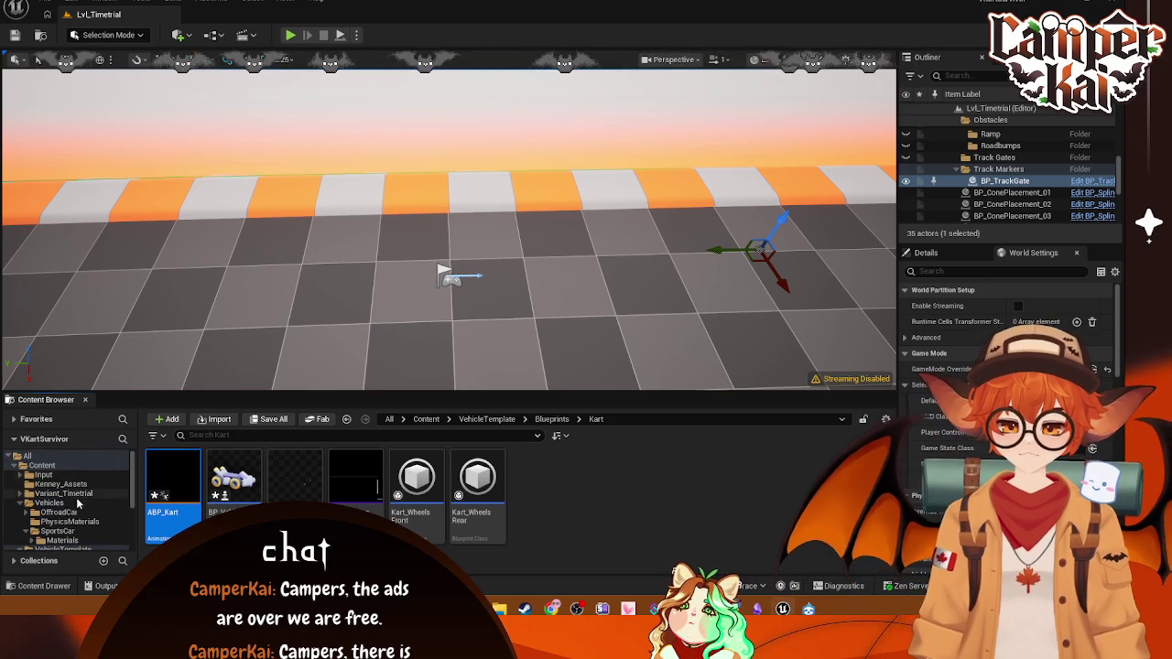
left_click(60, 483)
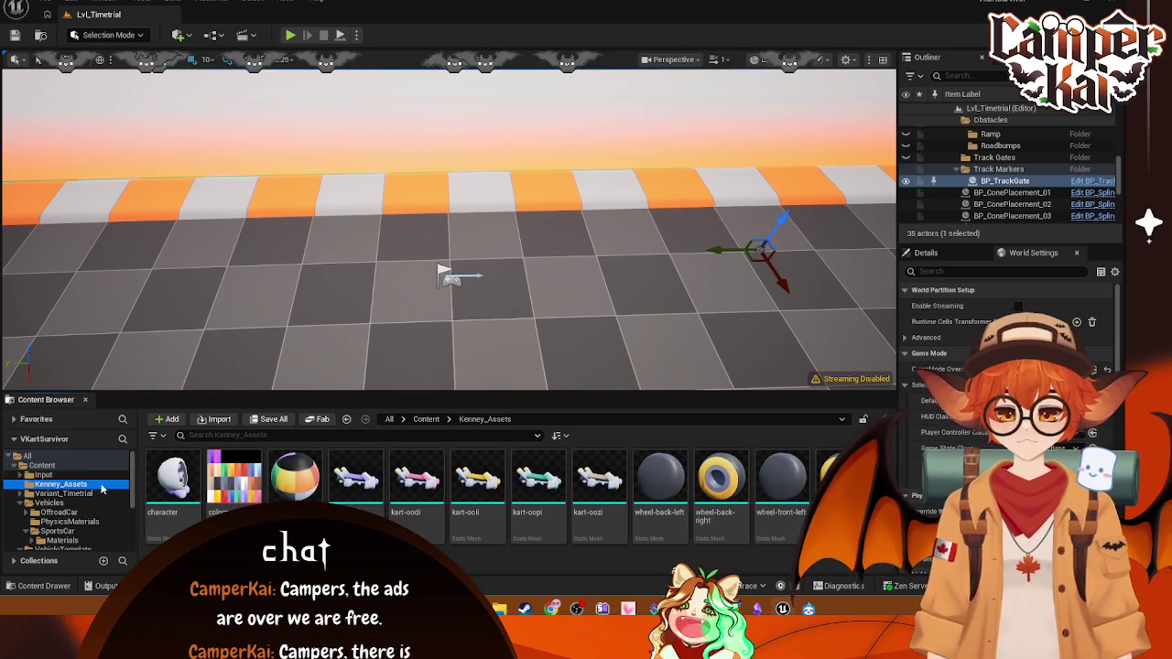
- Convert kart-oobi to a skeletal mesh using Use Existing Skeletal Mesh with SKM_SportsCar
right_click(363, 503)
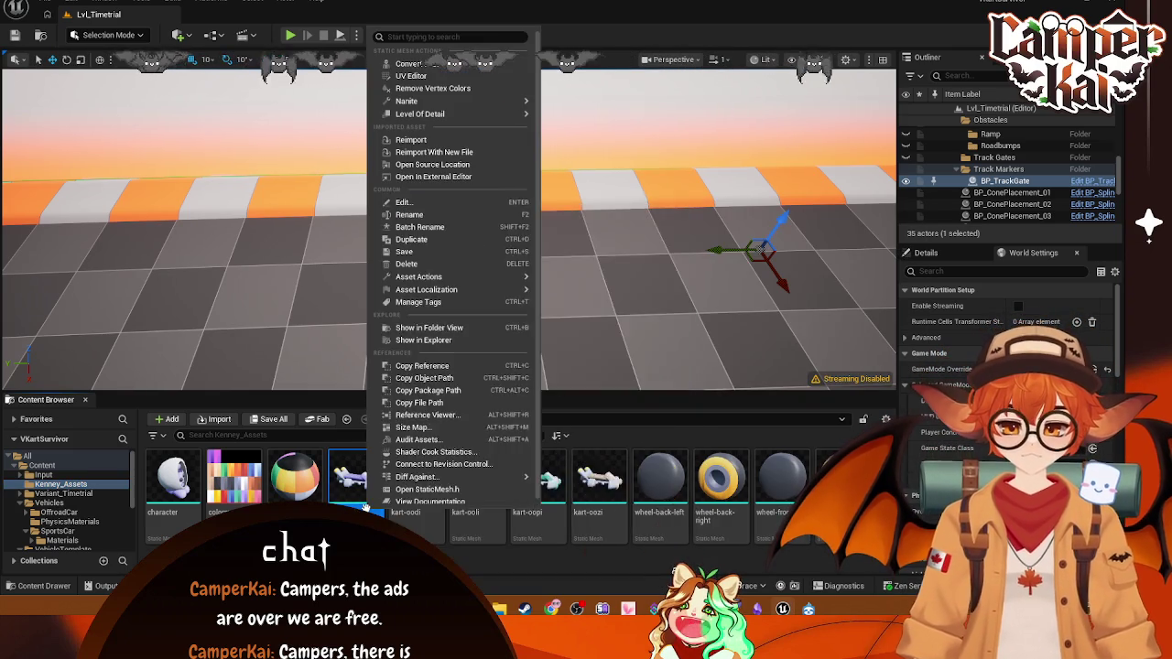
mouse_move(364, 506)
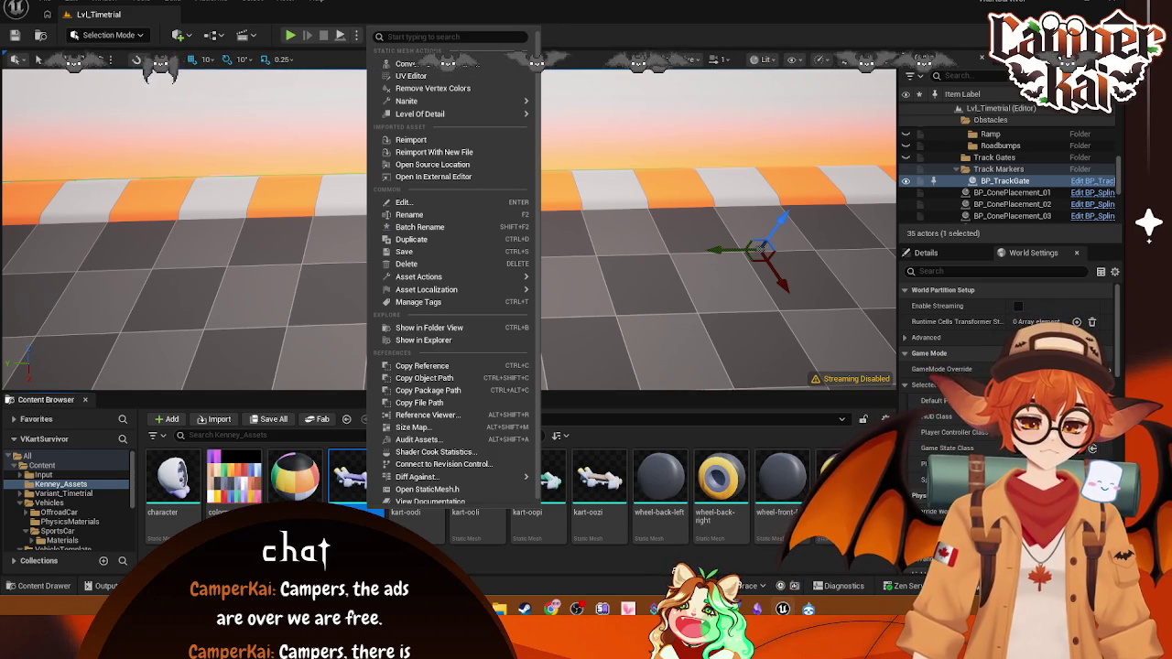
left_click(473, 68)
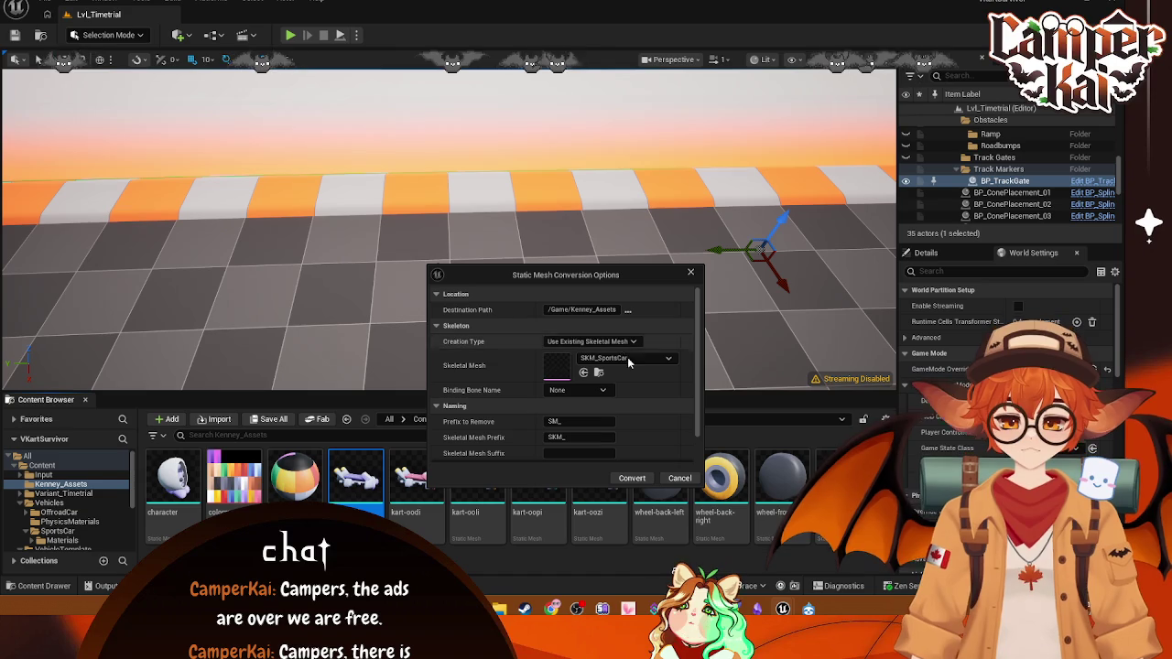
left_click(604, 342)
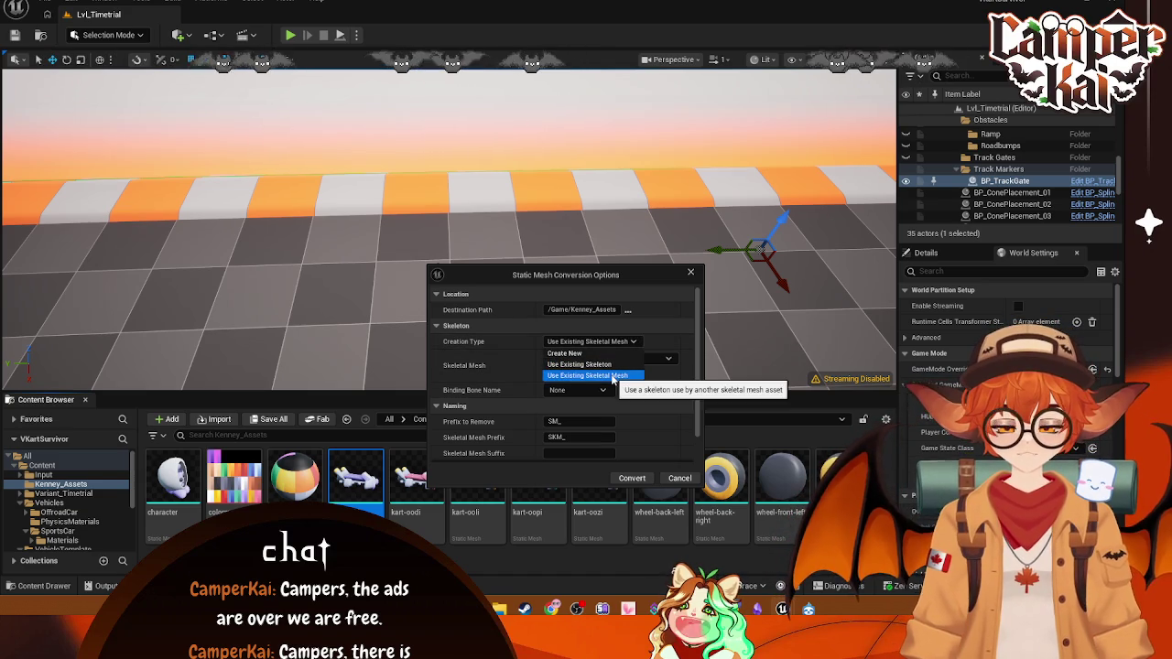
left_click(612, 375)
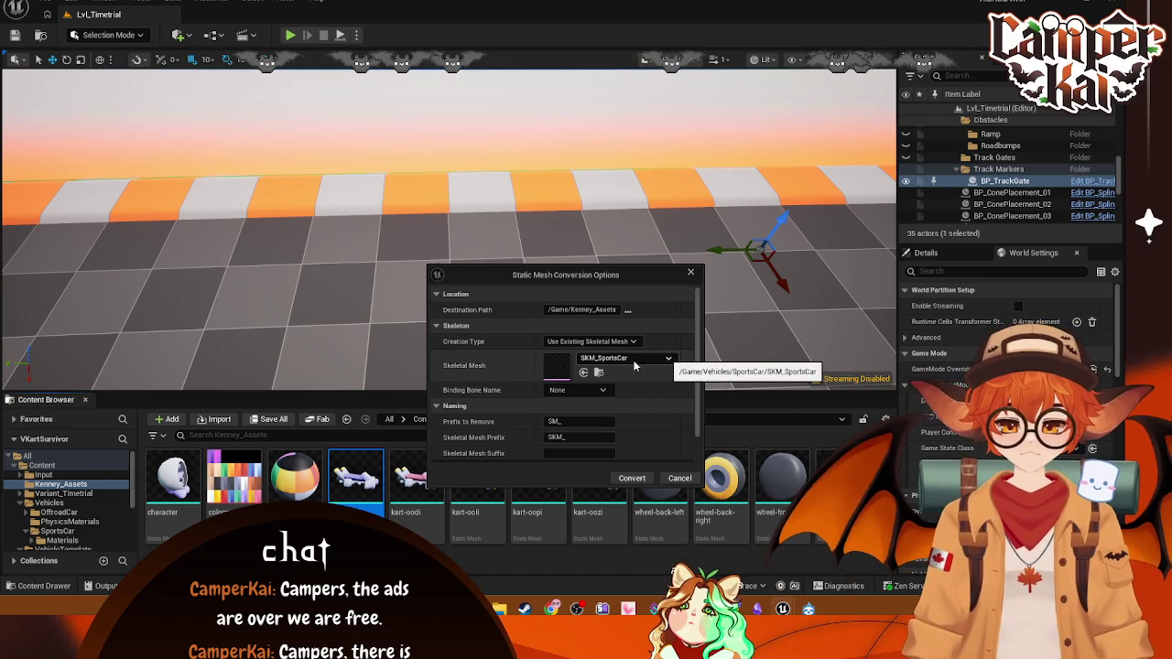
left_click_drag(587, 276, 569, 154)
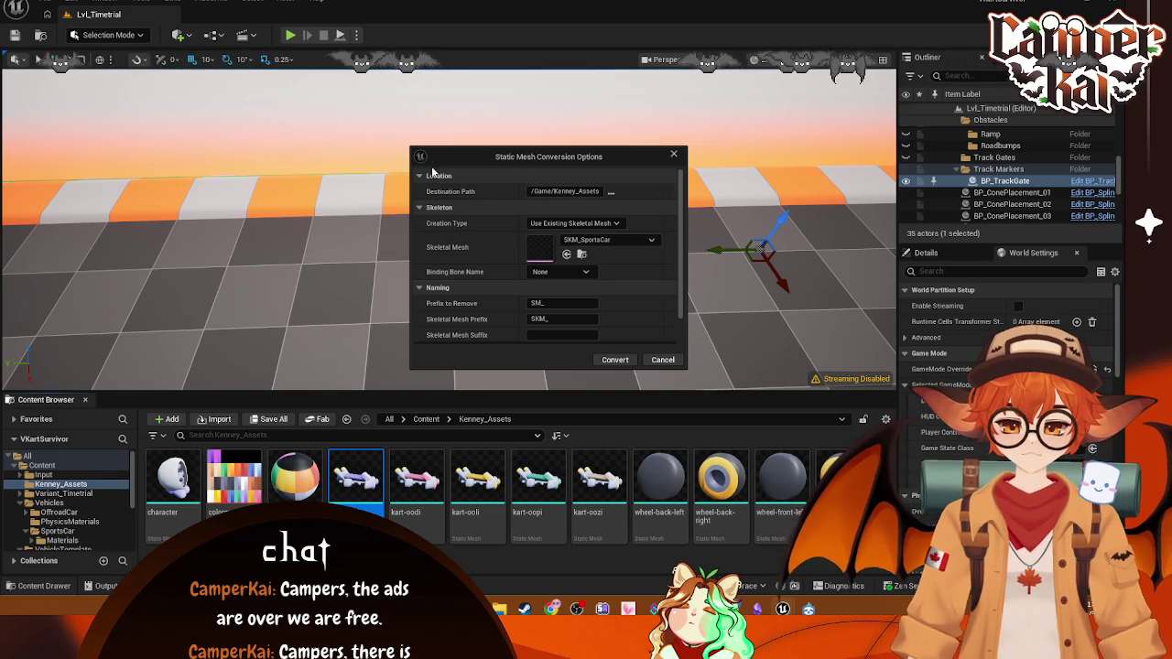
- Capture a screenshot of the Static Mesh Conversion Options dialog
key("super+shift+s")
left_click_drag(408, 144, 692, 374)
left_click(416, 393)
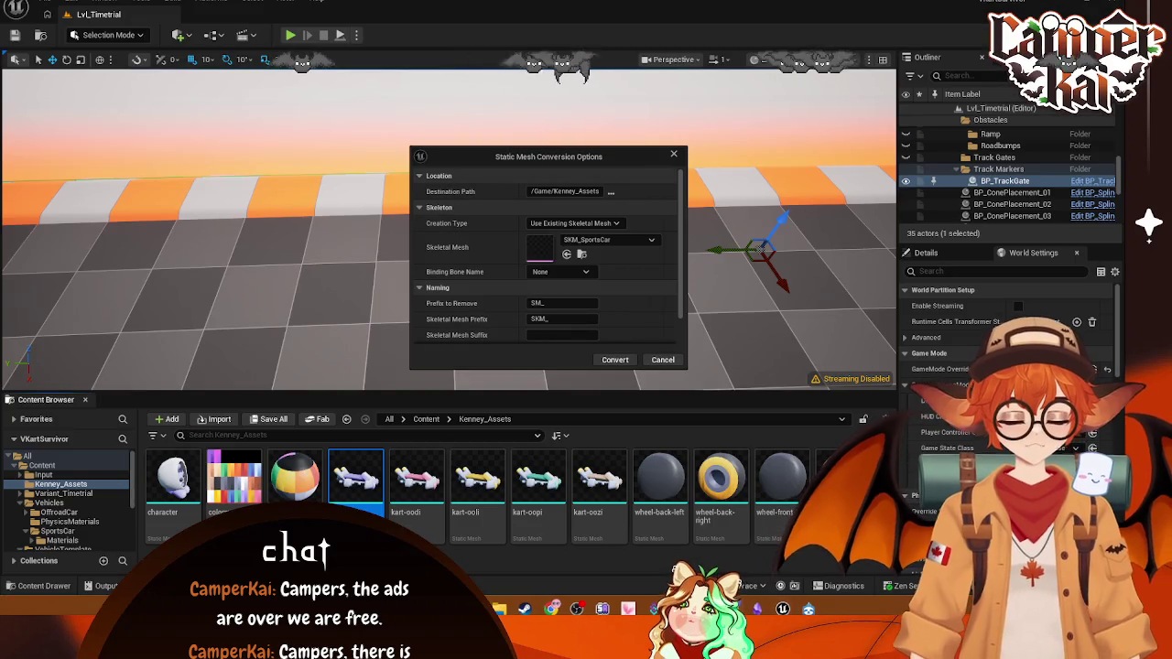
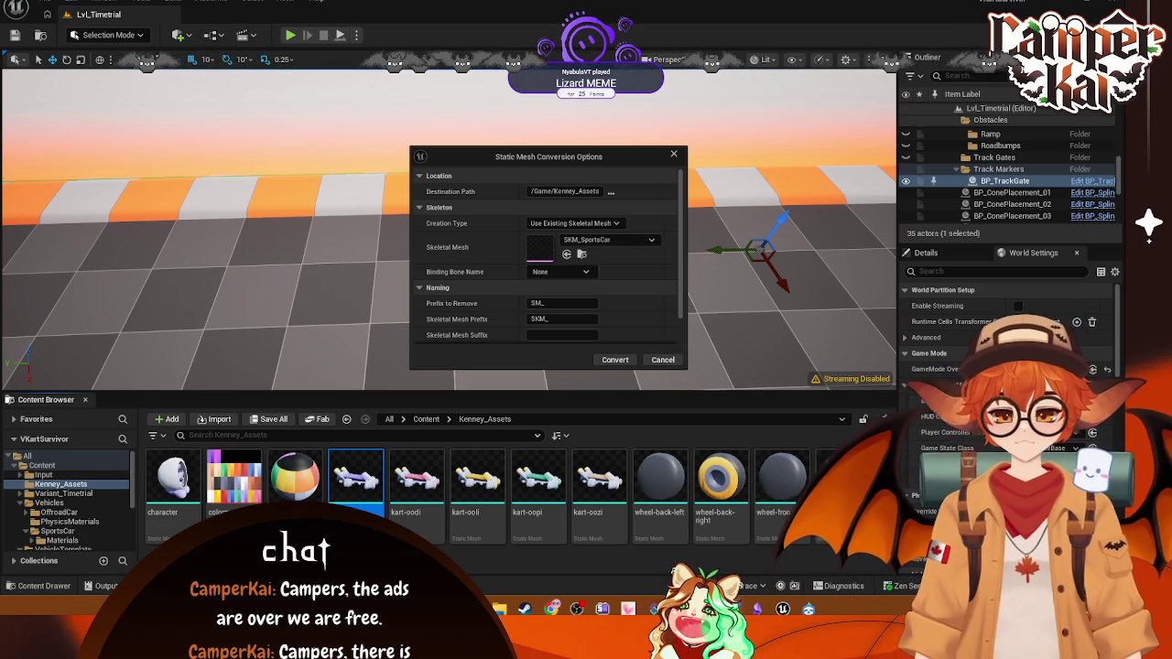
- Dismiss the mesh conversion options and open BP_VehicleAdvSportsCar from VehicleTemplate > Blueprints > SportsCar
scroll(77, 527, "down", 3)
key("Escape")
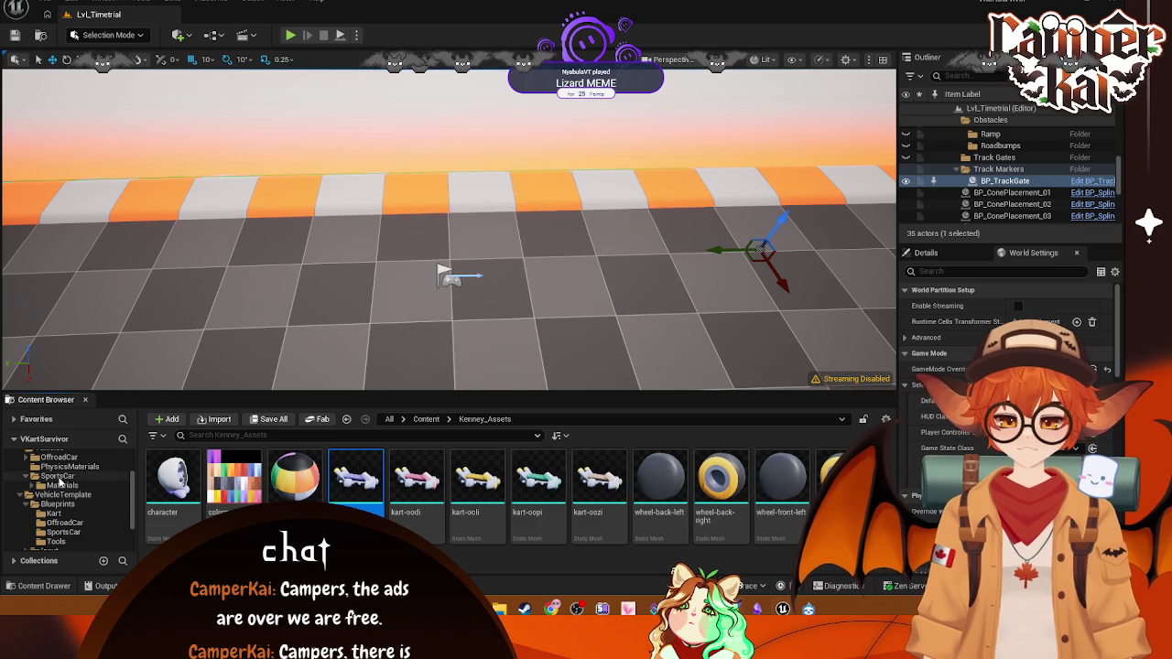
left_click(57, 476)
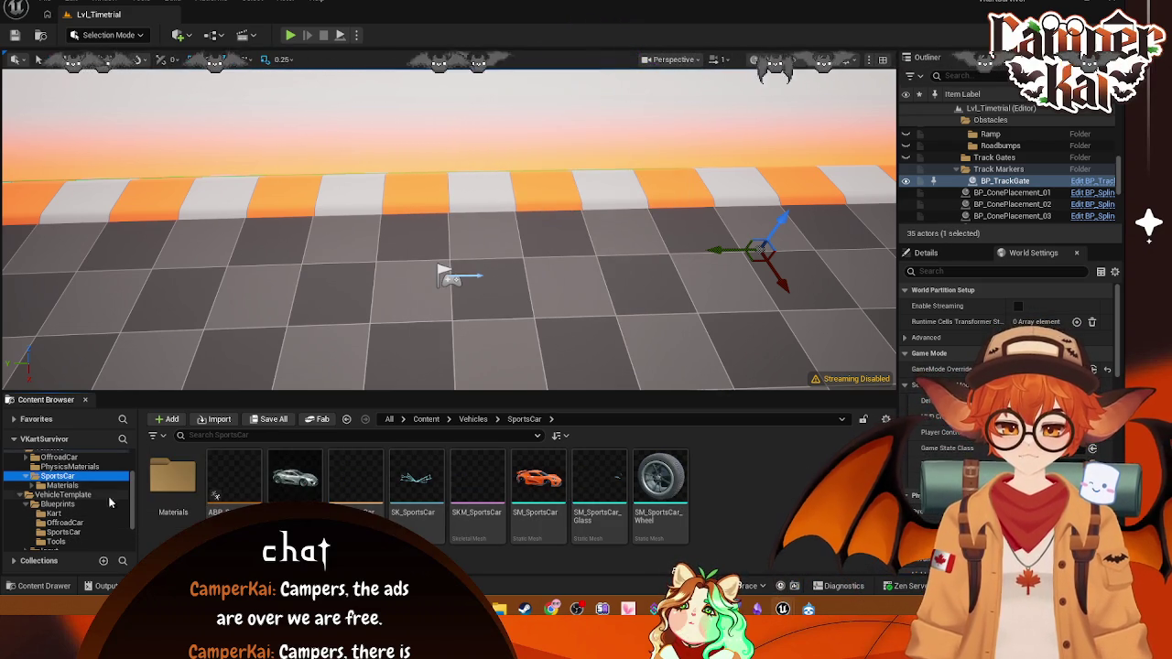
scroll(59, 495, "up", 2)
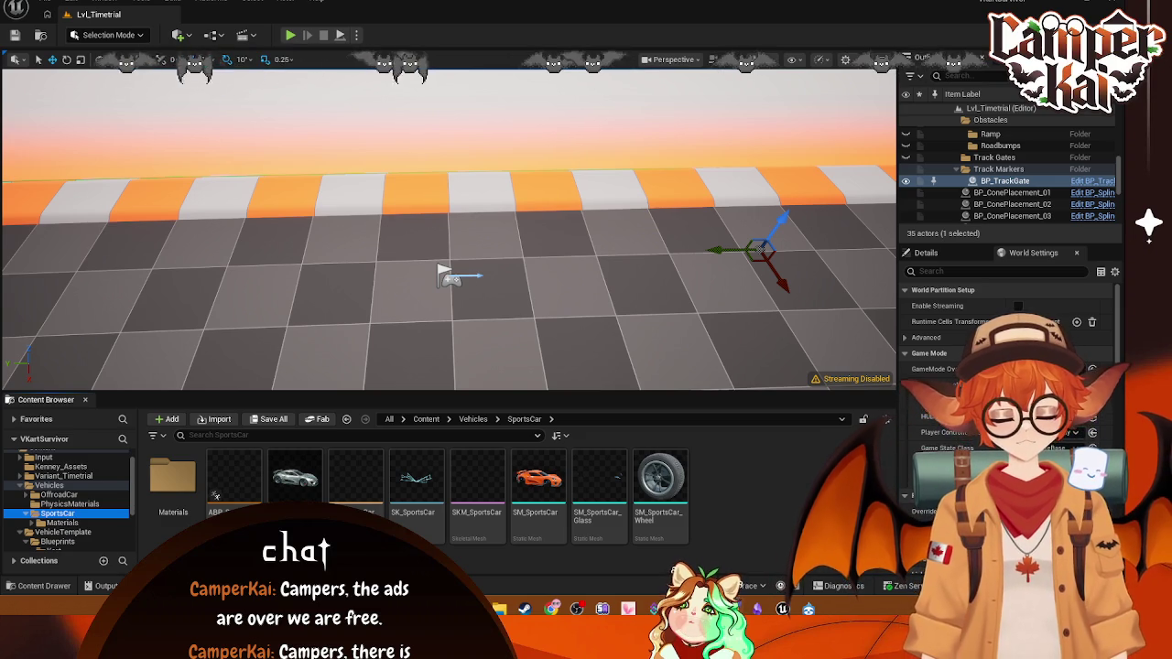
left_click(57, 541)
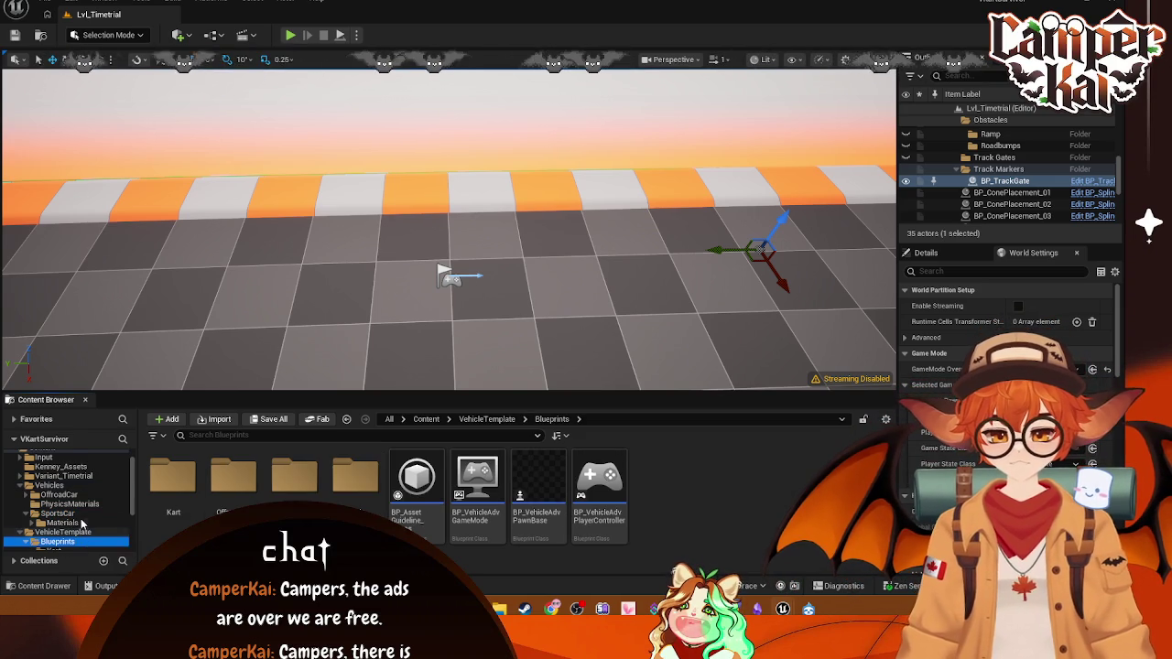
left_click(62, 532)
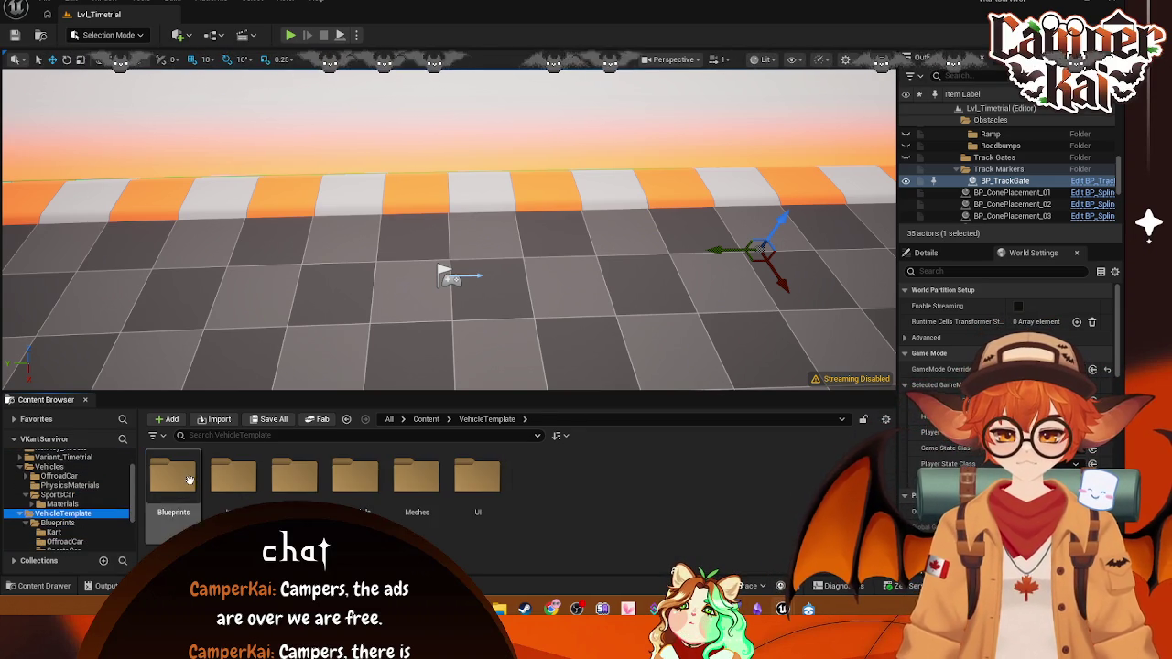
double_click(173, 476)
double_click(284, 478)
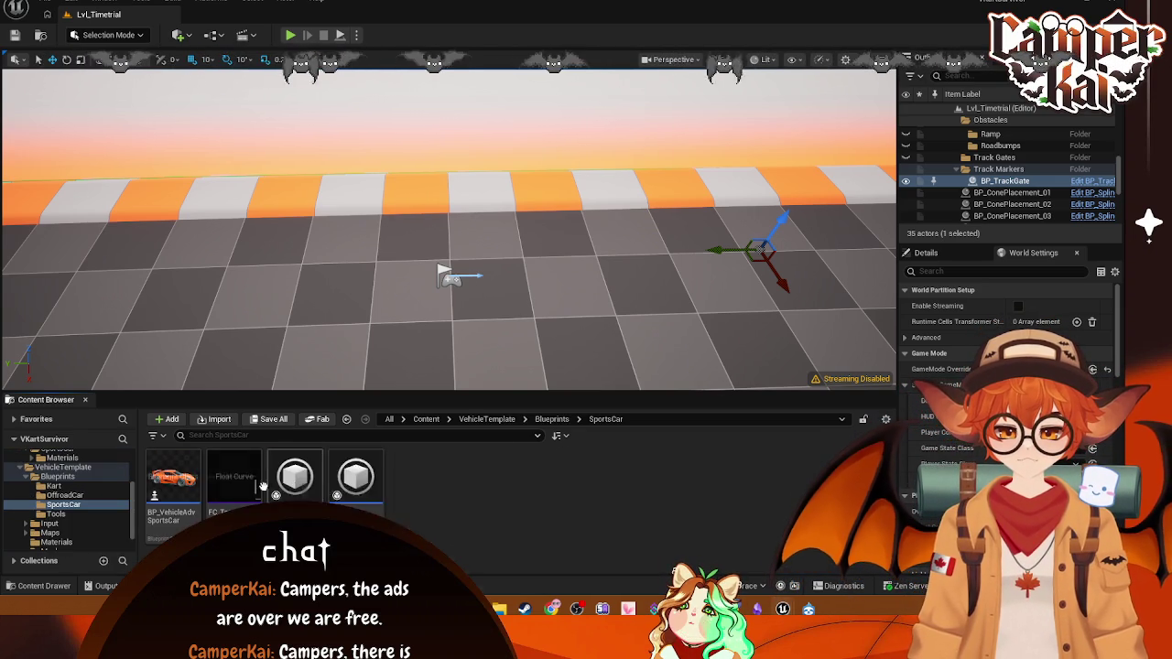
double_click(173, 476)
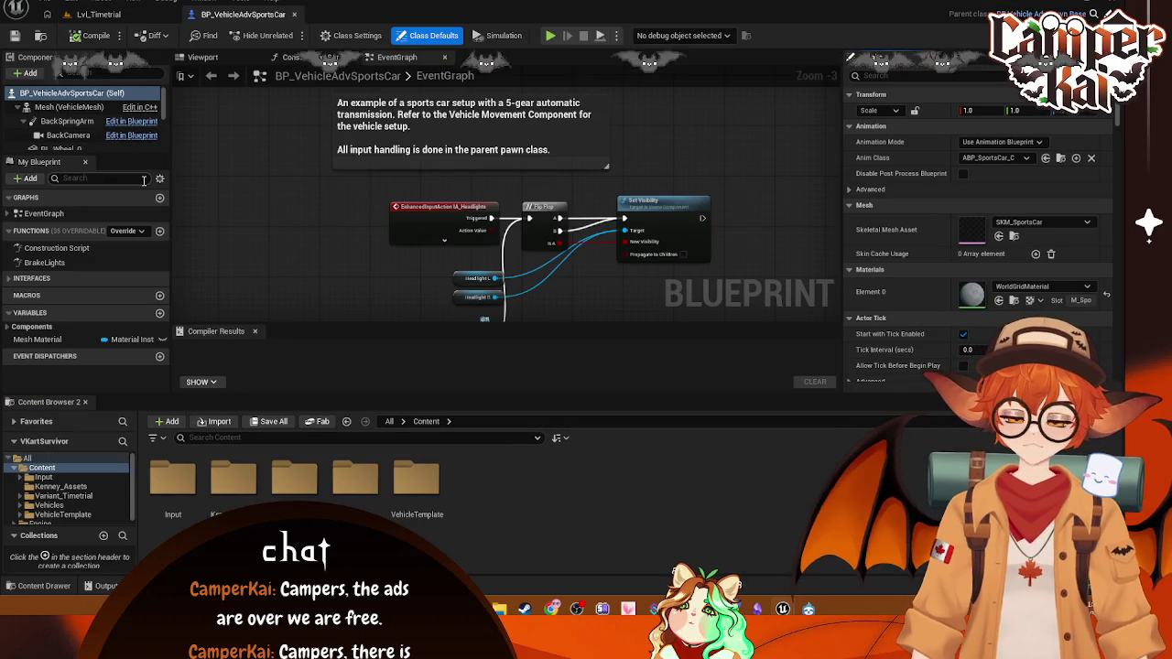
- Enlarge the Components panel, screenshot the sports car's component list, and return to Lvl_Timetrial
scroll(137, 128, "down", 2)
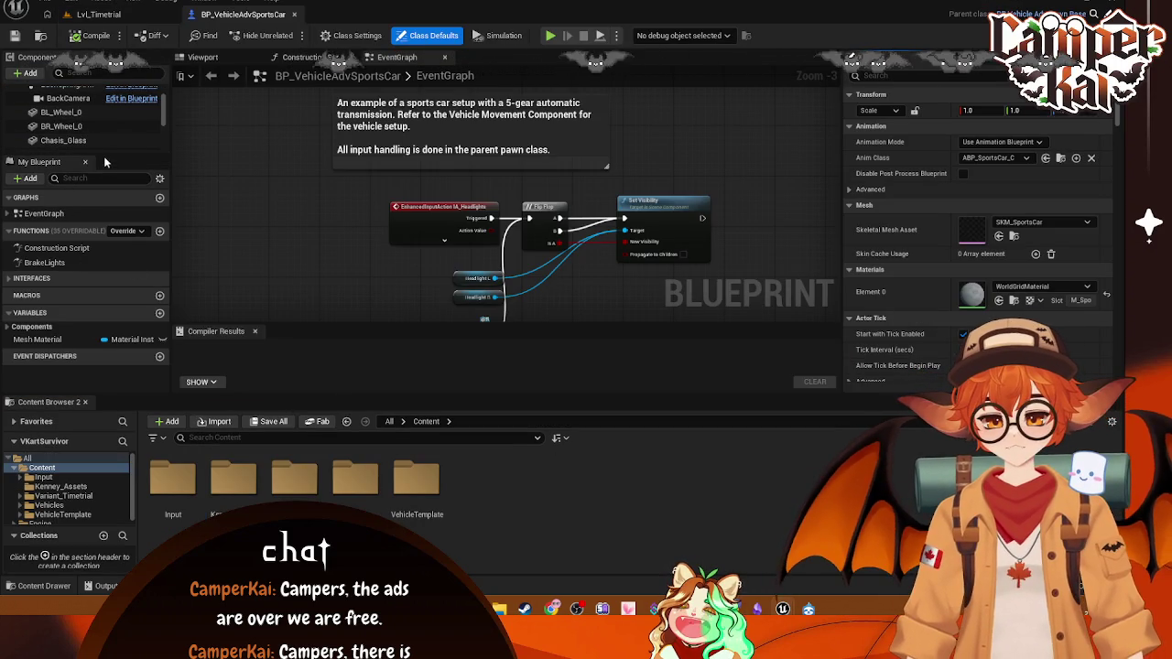
left_click_drag(106, 153, 110, 318)
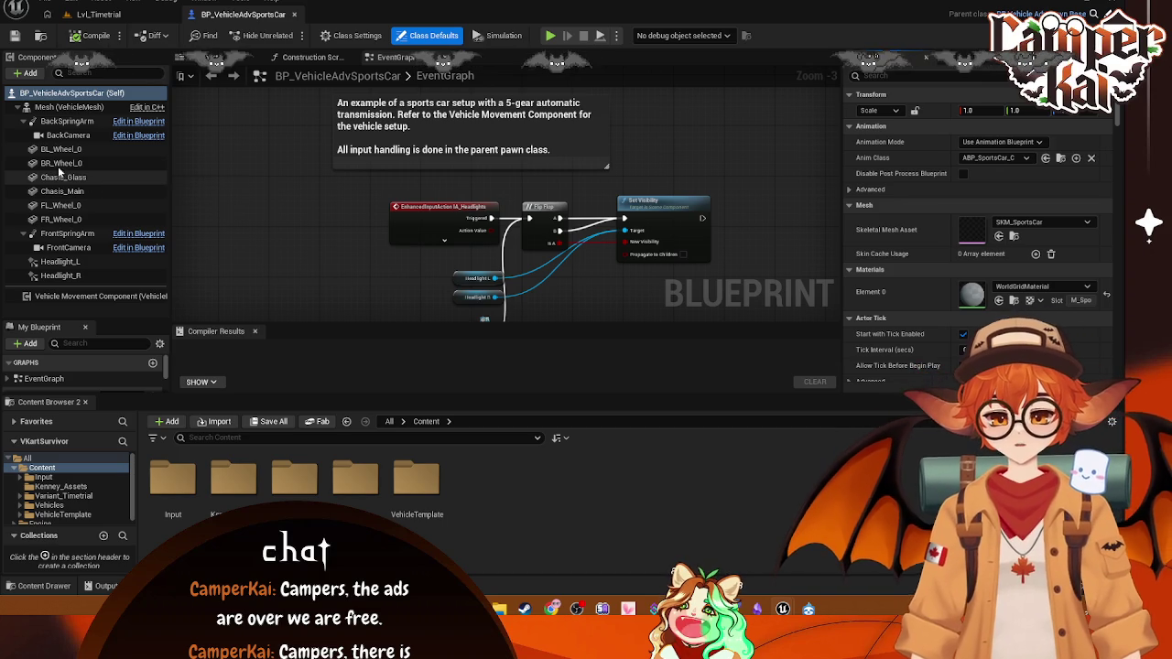
key("super+shift+s")
mouse_move(4, 79)
left_mouse_down()
mouse_move(195, 277)
mouse_move(177, 289)
mouse_move(177, 311)
left_mouse_up()
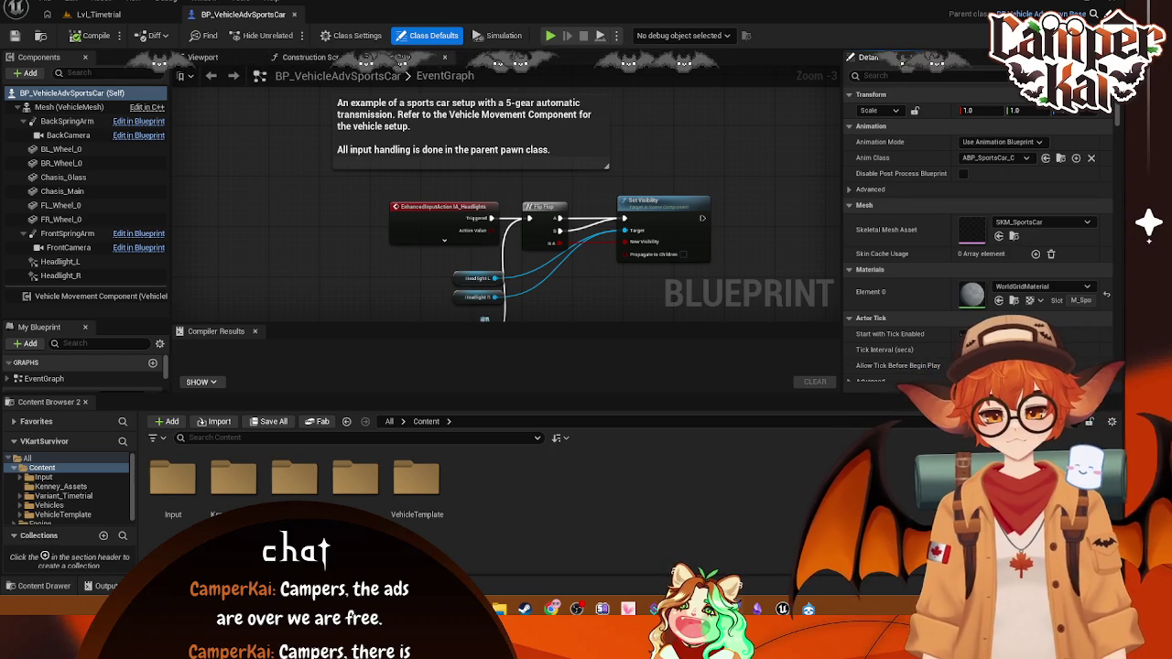
left_click(142, 18)
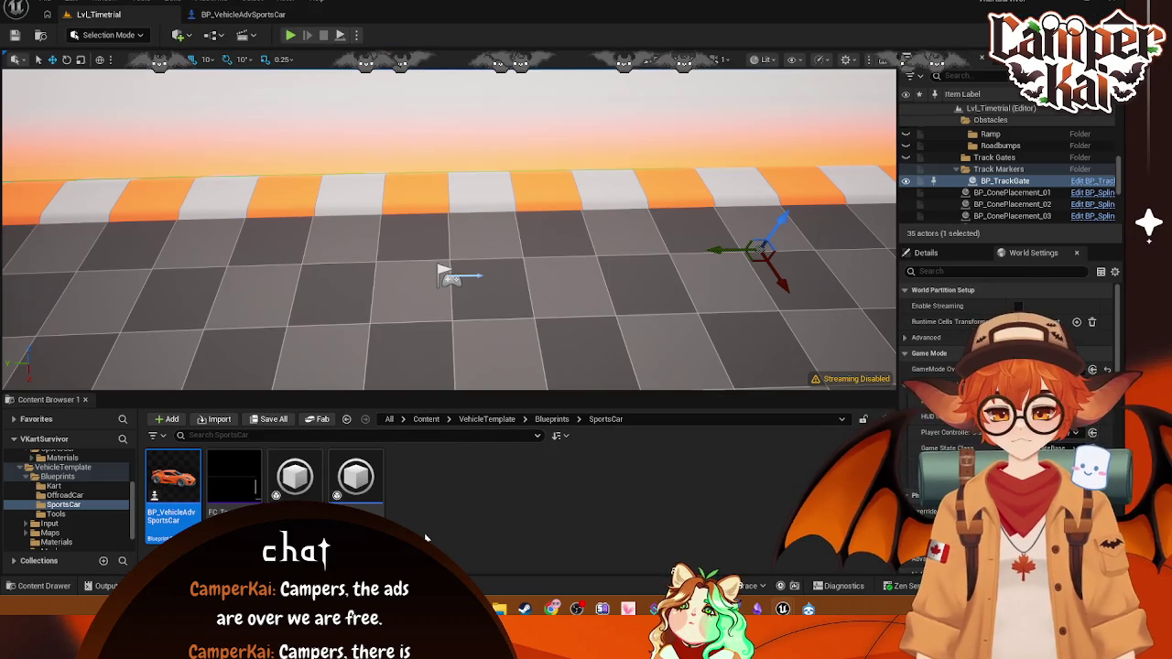
- Convert Kenney_Assets' kart-oobi to a skeletal mesh on the SKM_SportsCar skeleton and open SKM_kart-oobi
left_click(83, 486)
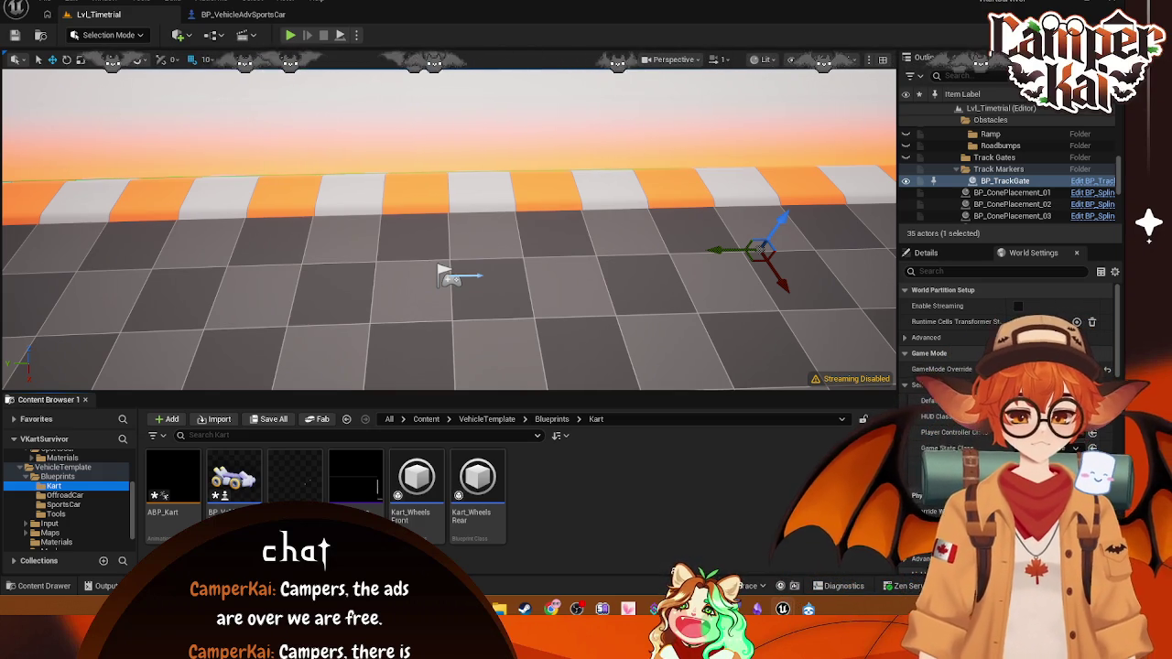
scroll(69, 498, "up", 2)
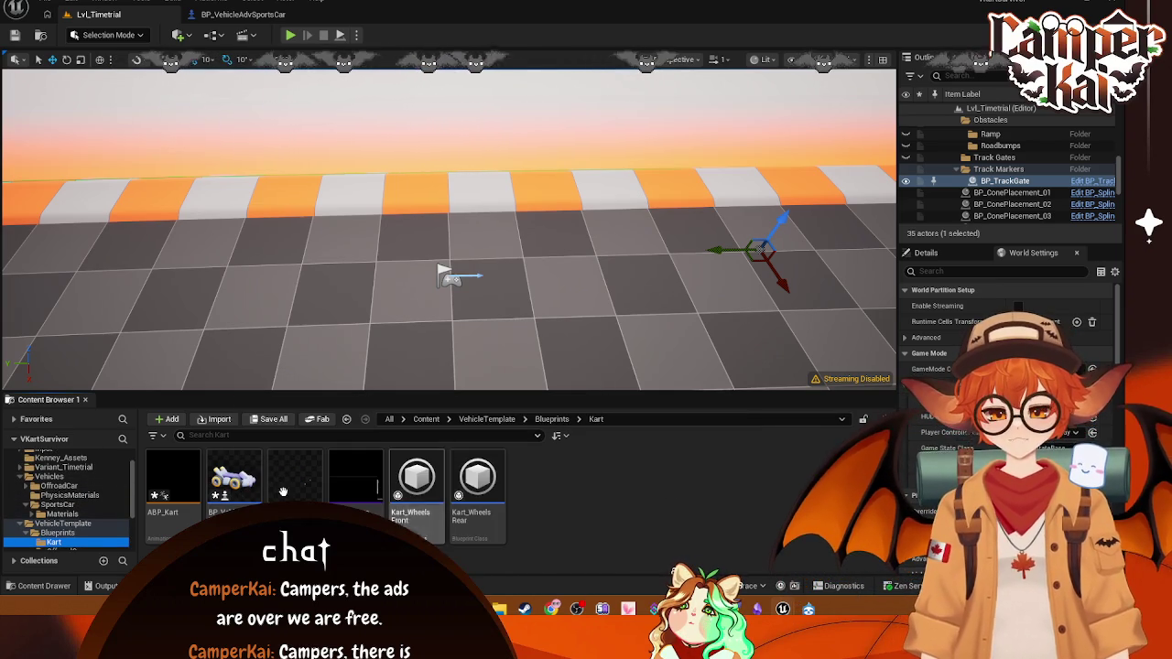
mouse_move(261, 483)
left_mouse_down()
mouse_move(64, 489)
mouse_move(62, 476)
left_mouse_up()
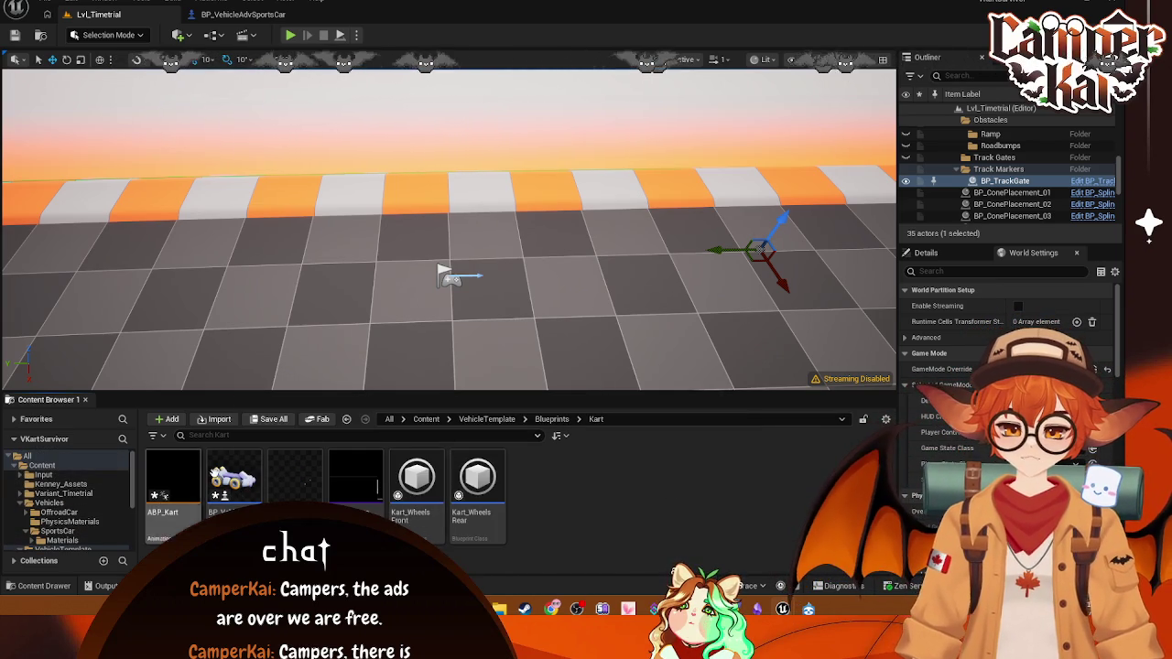
left_click(62, 484)
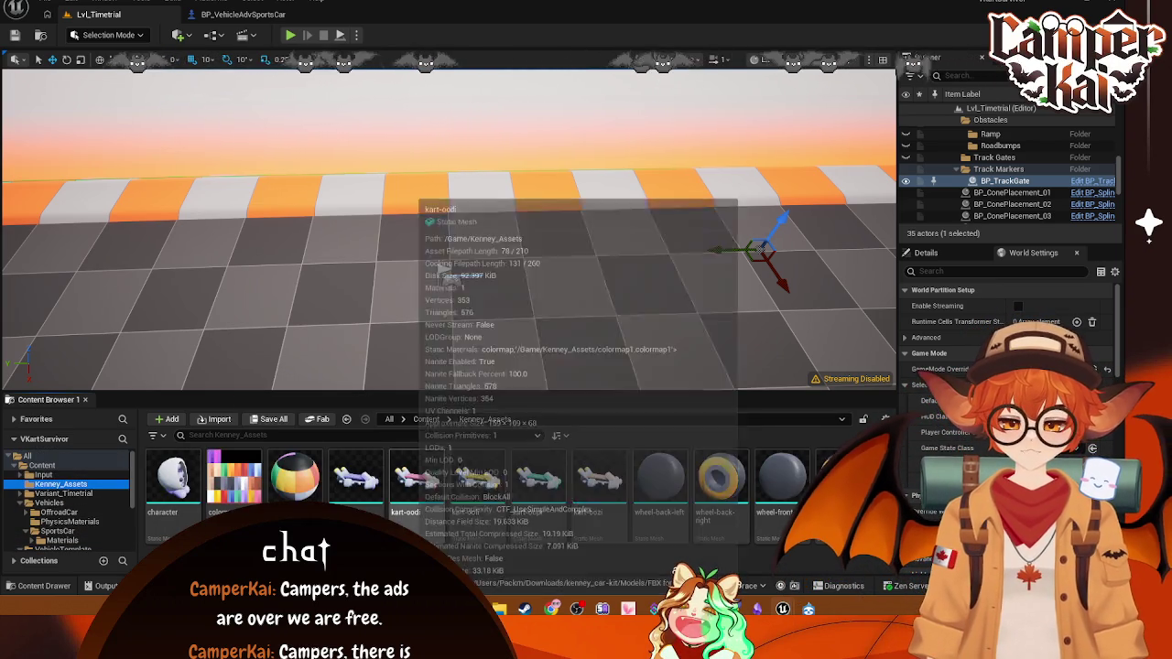
right_click(351, 502)
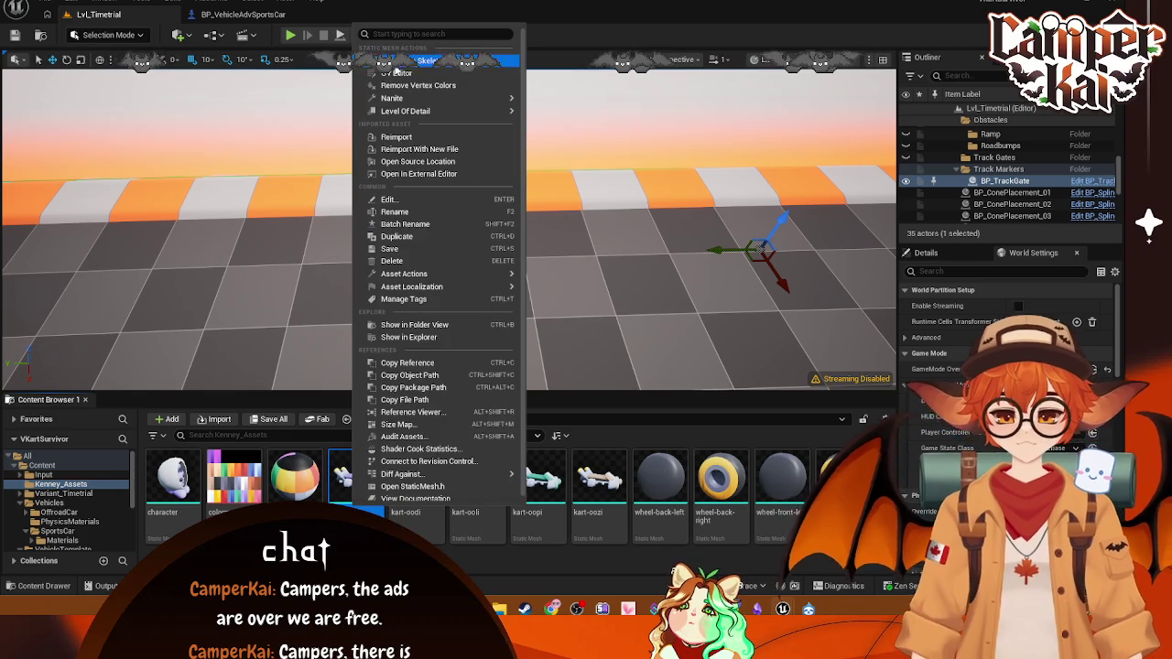
left_click(431, 60)
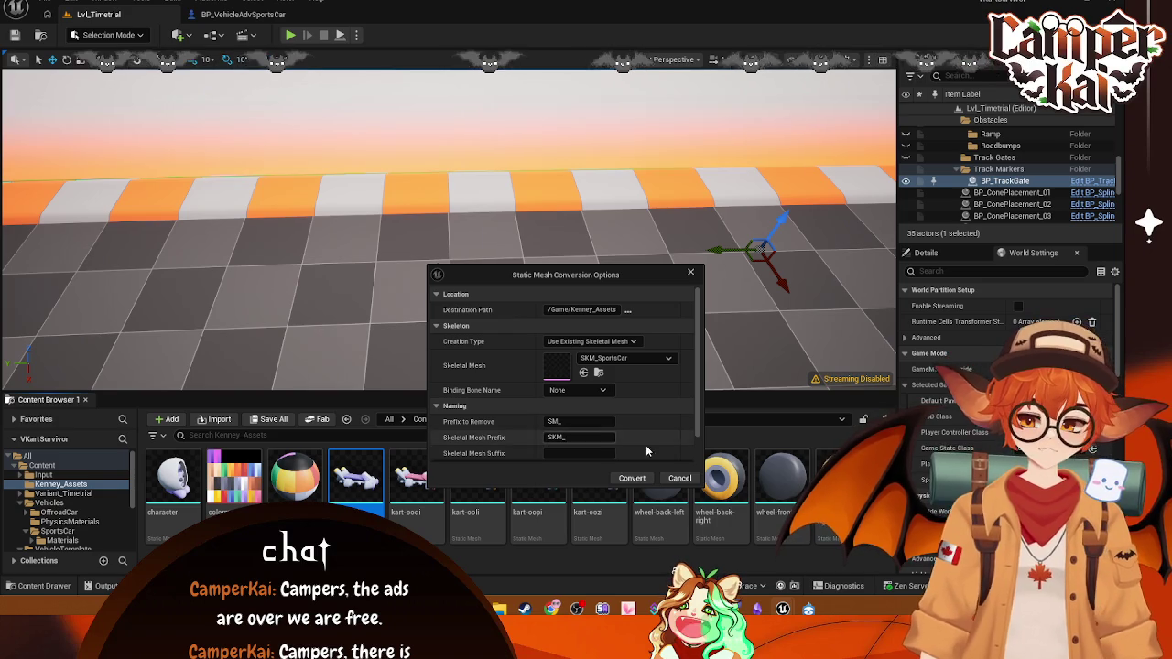
left_click(632, 478)
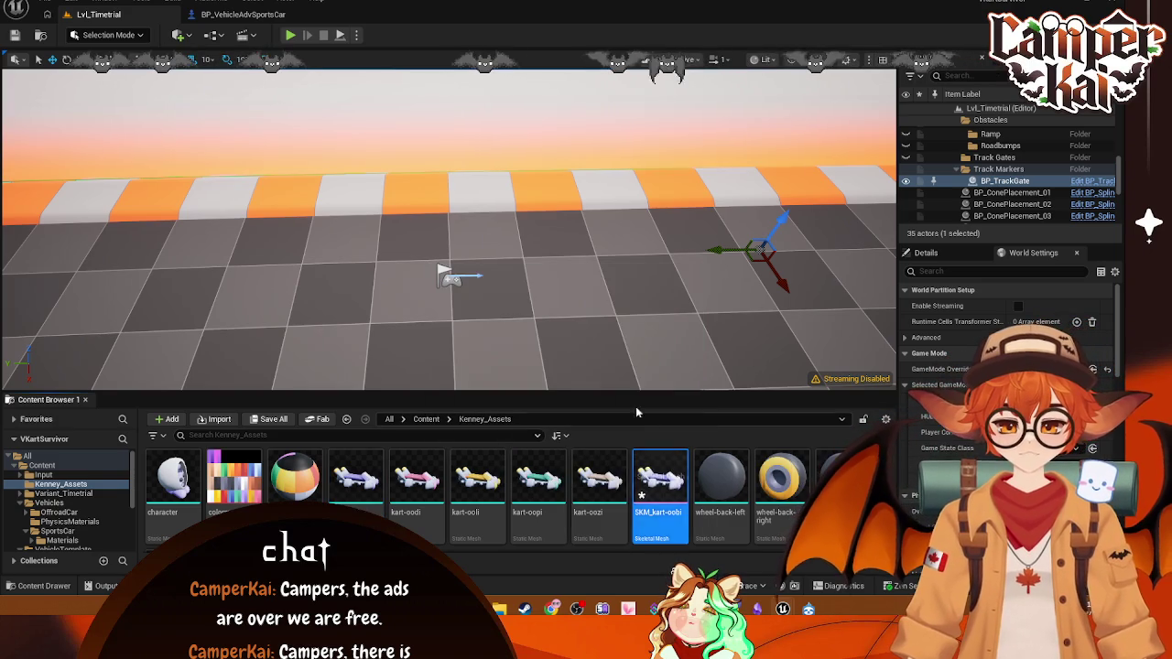
double_click(675, 483)
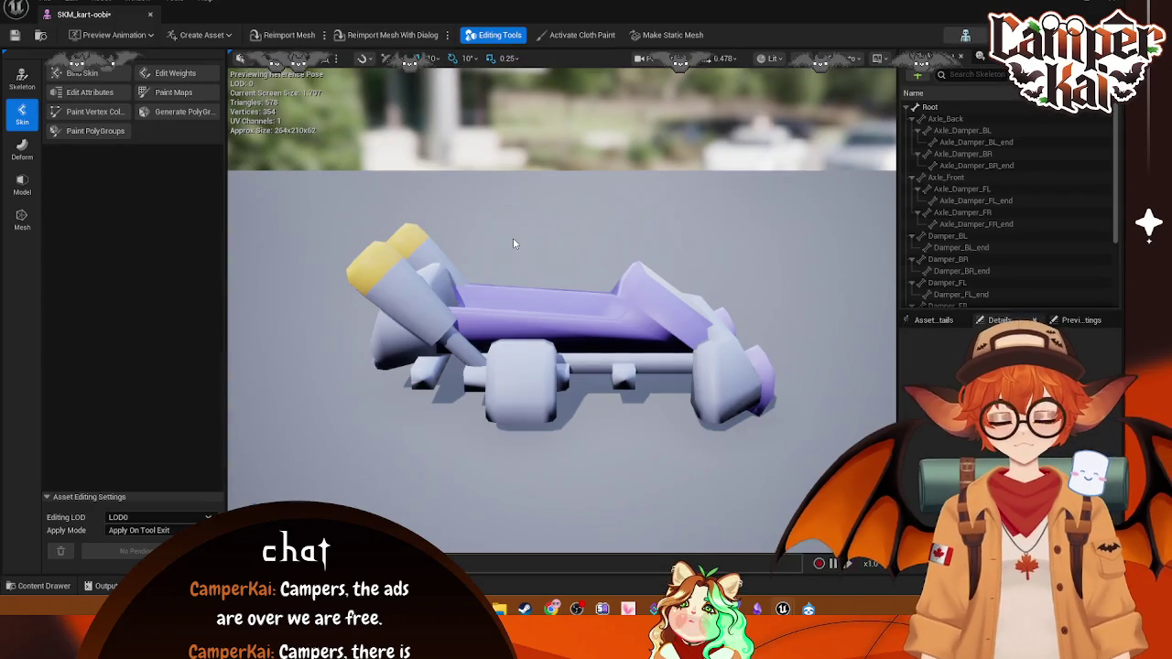
- In Edit Skeleton, inspect Phys_Wheel_FR and Phys_Wheel_BL, undoing a trial X move to 121.54
left_click(22, 80)
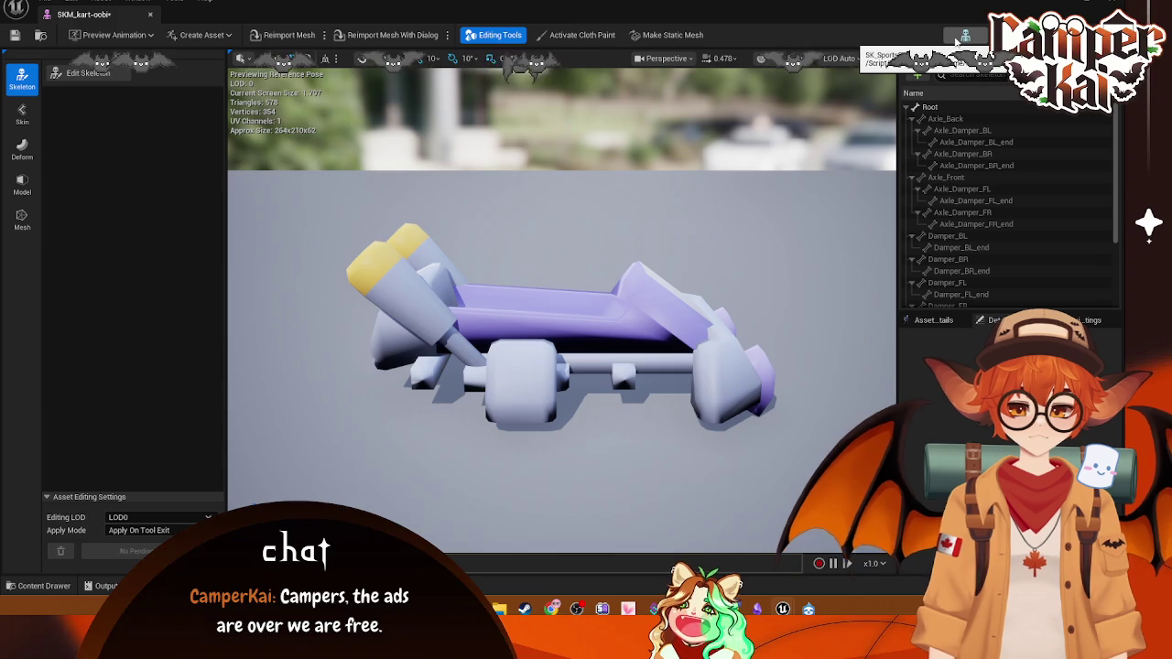
left_click(89, 78)
left_click(789, 381)
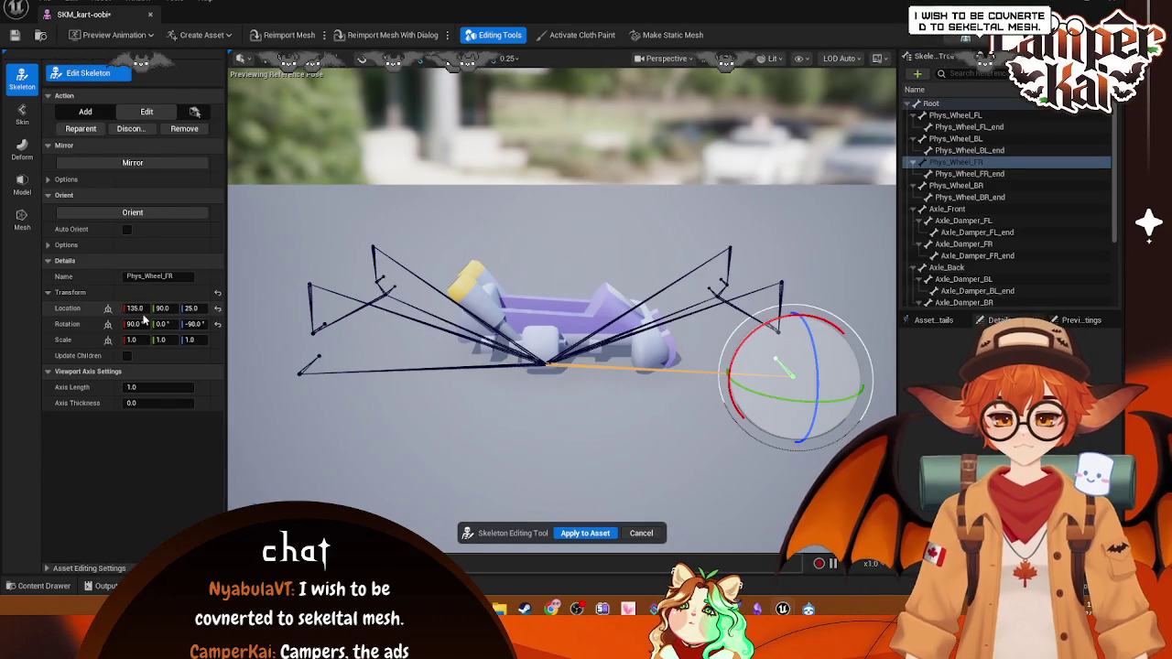
left_click_drag(136, 309, 117, 308)
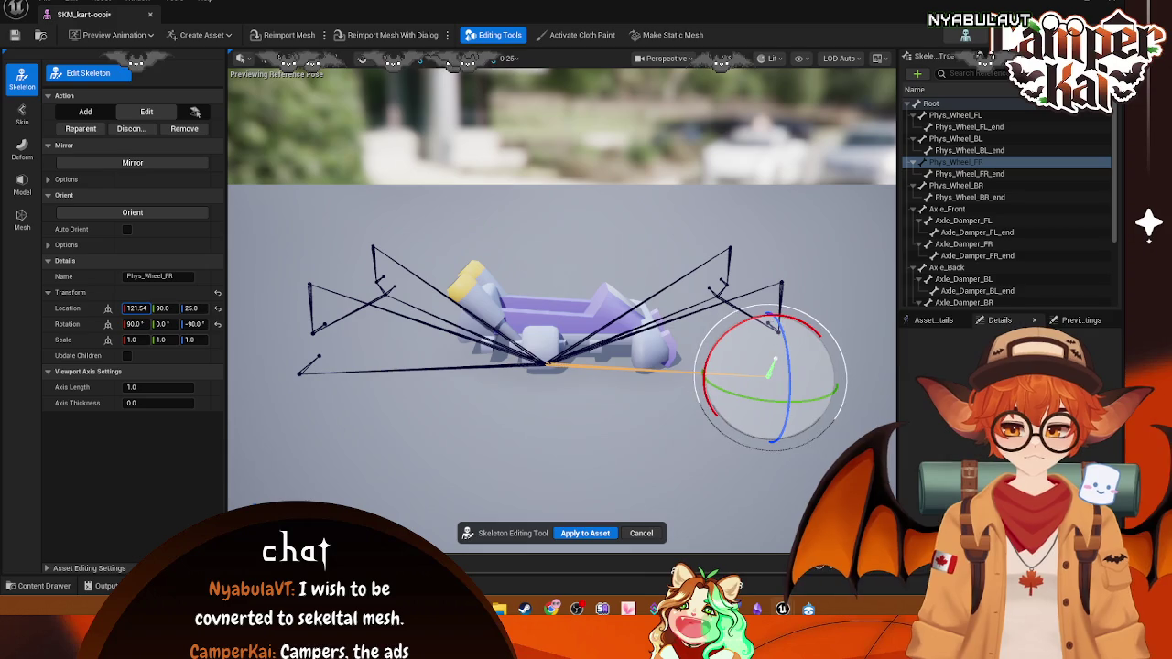
key("ctrl+z")
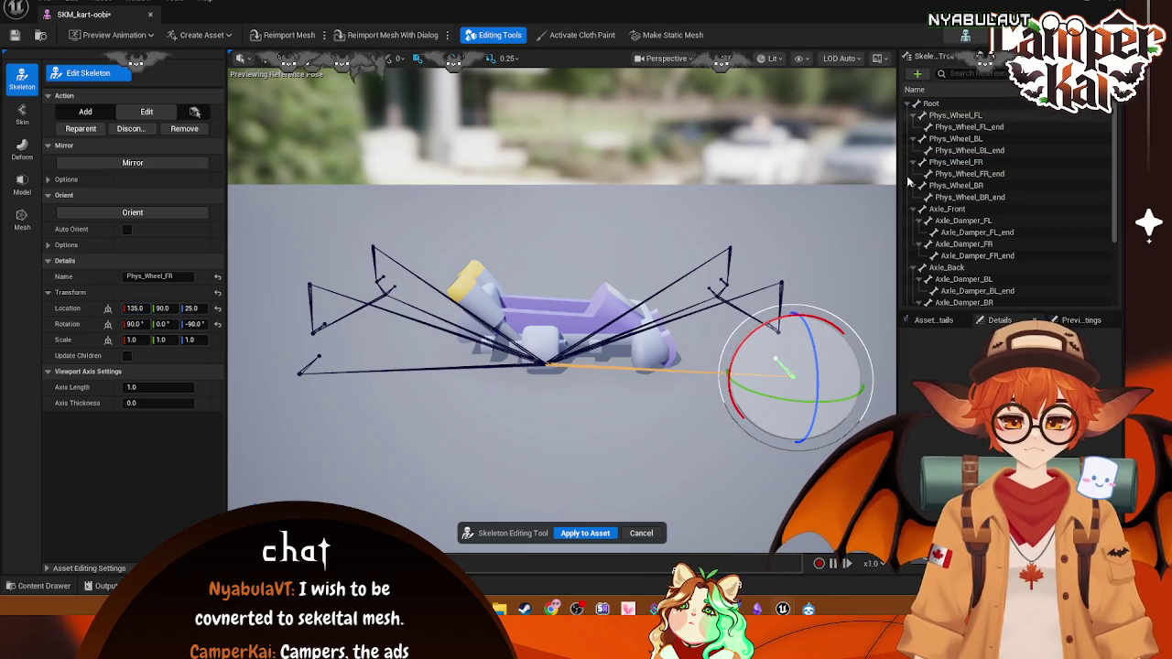
left_click(956, 139)
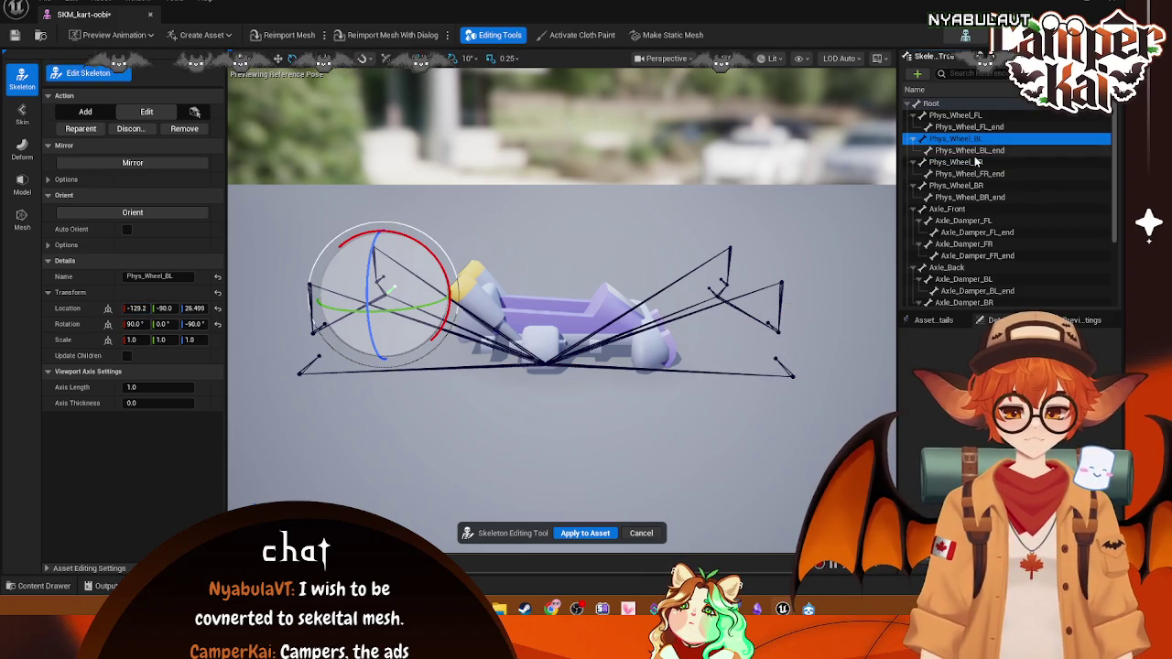
scroll(977, 158, "down", 3)
scroll(992, 95, "up", 3)
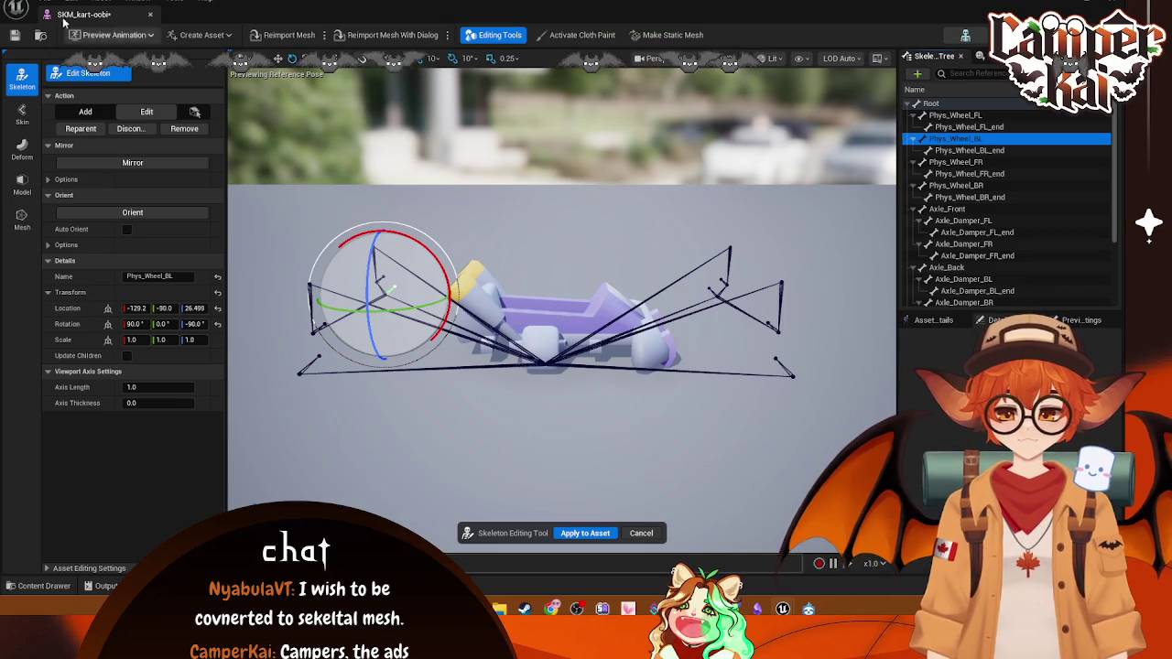
- Move SKM_kart-oobi into the Kart blueprints folder and rename it SKM_Kart
left_click(152, 16)
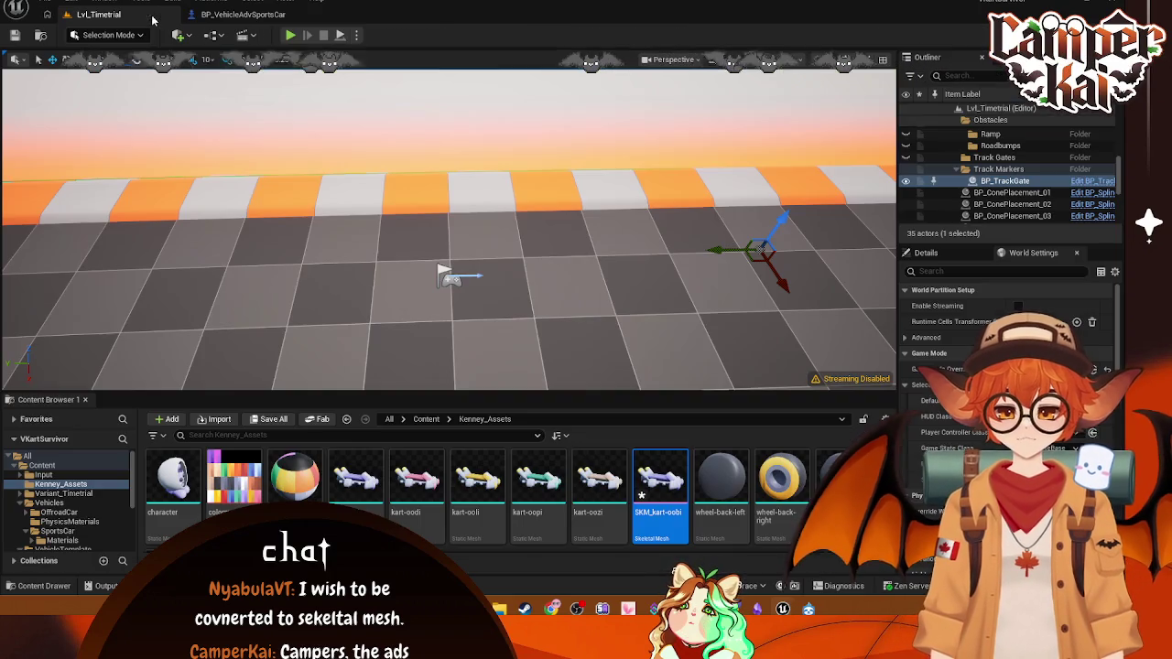
mouse_move(661, 499)
left_mouse_down()
mouse_move(92, 527)
mouse_move(57, 514)
left_mouse_up()
left_click(99, 540)
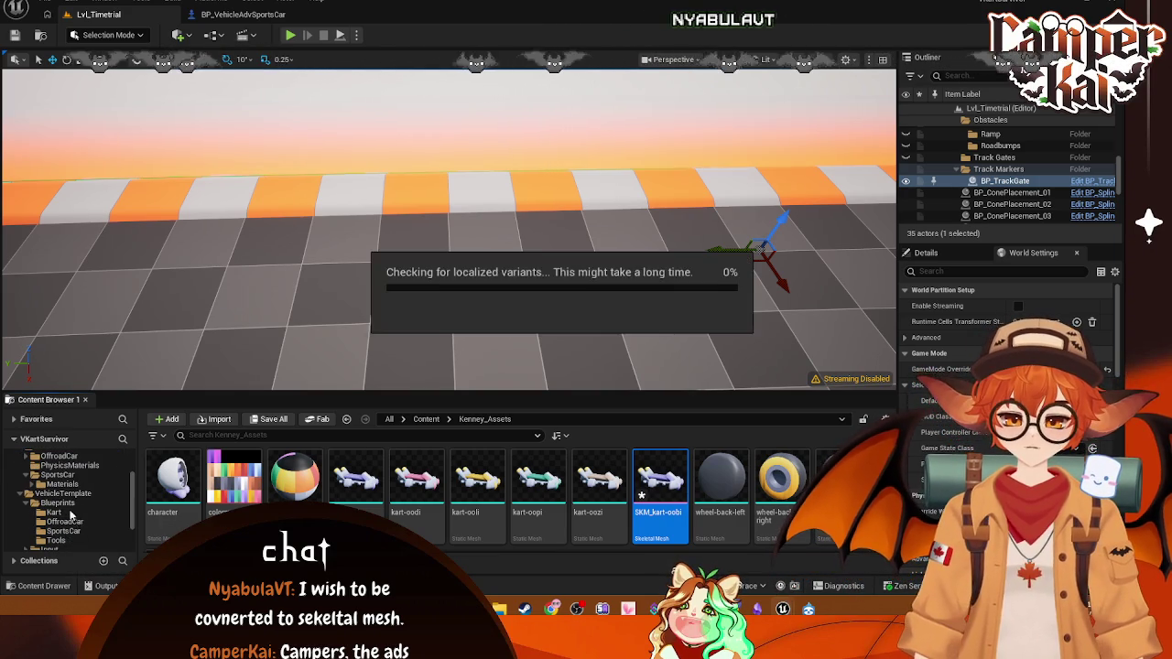
left_click(54, 512)
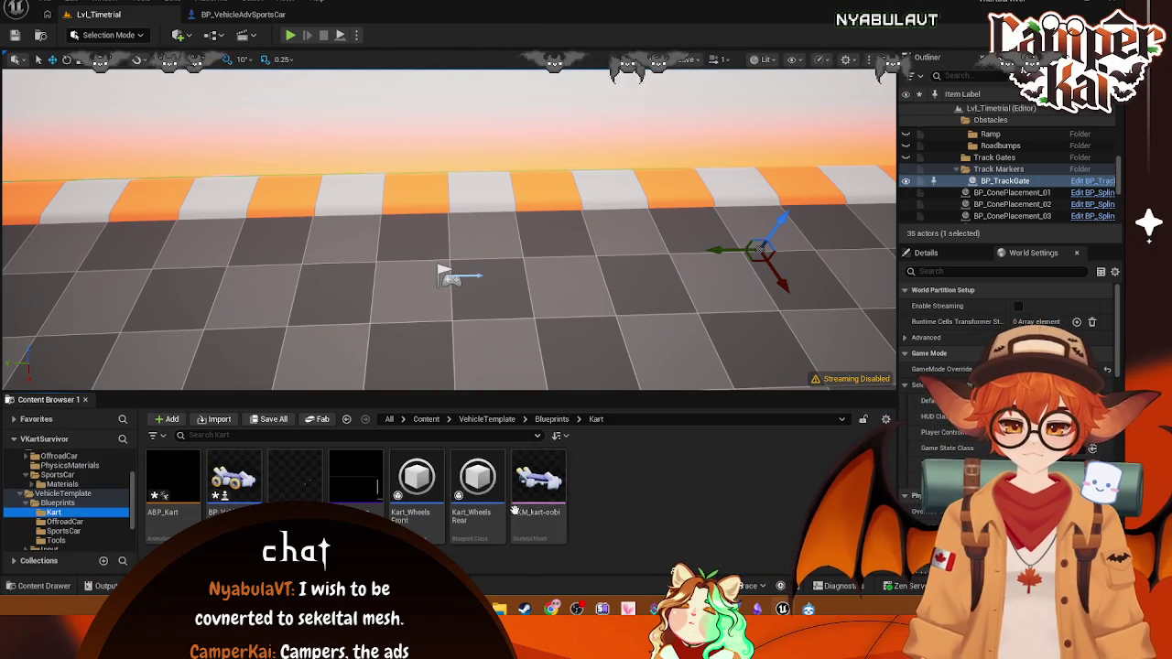
right_click(538, 485)
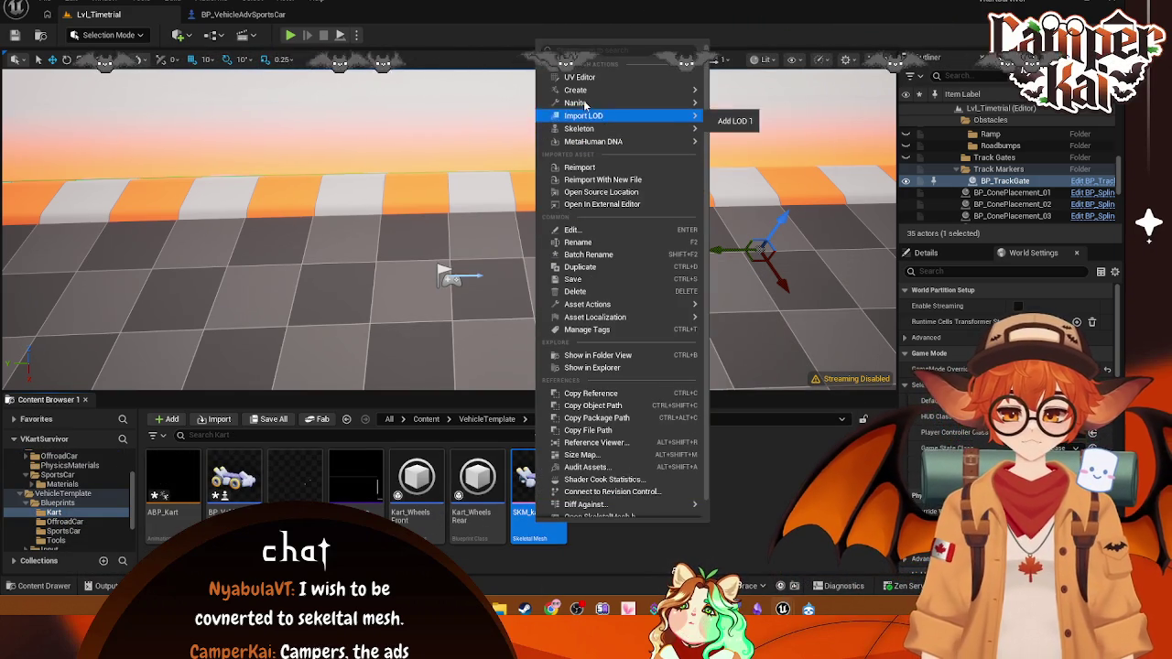
left_click(587, 244)
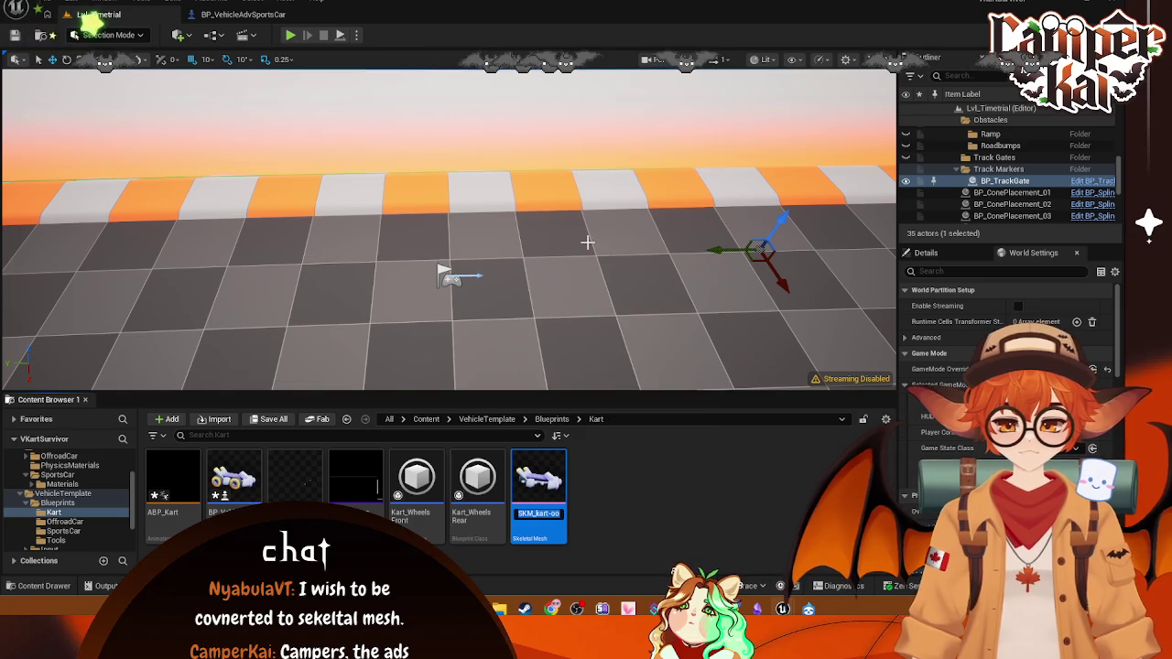
key("BackSpace")
key("BackSpace")
key("BackSpace")
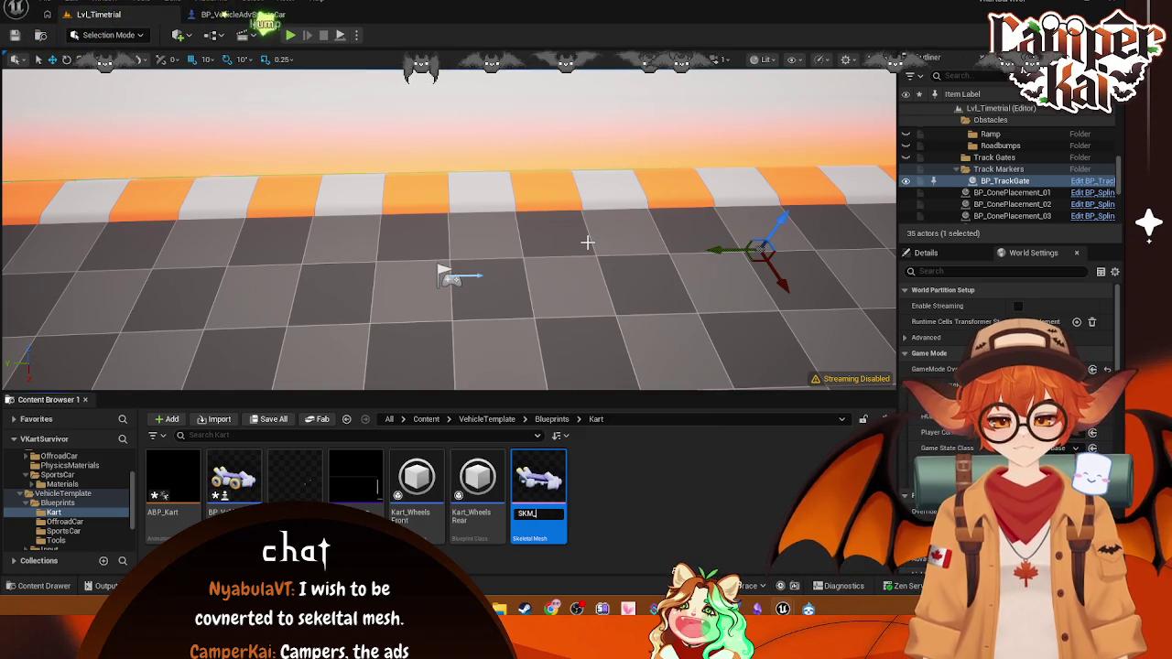
type("Kart")
key("Return")
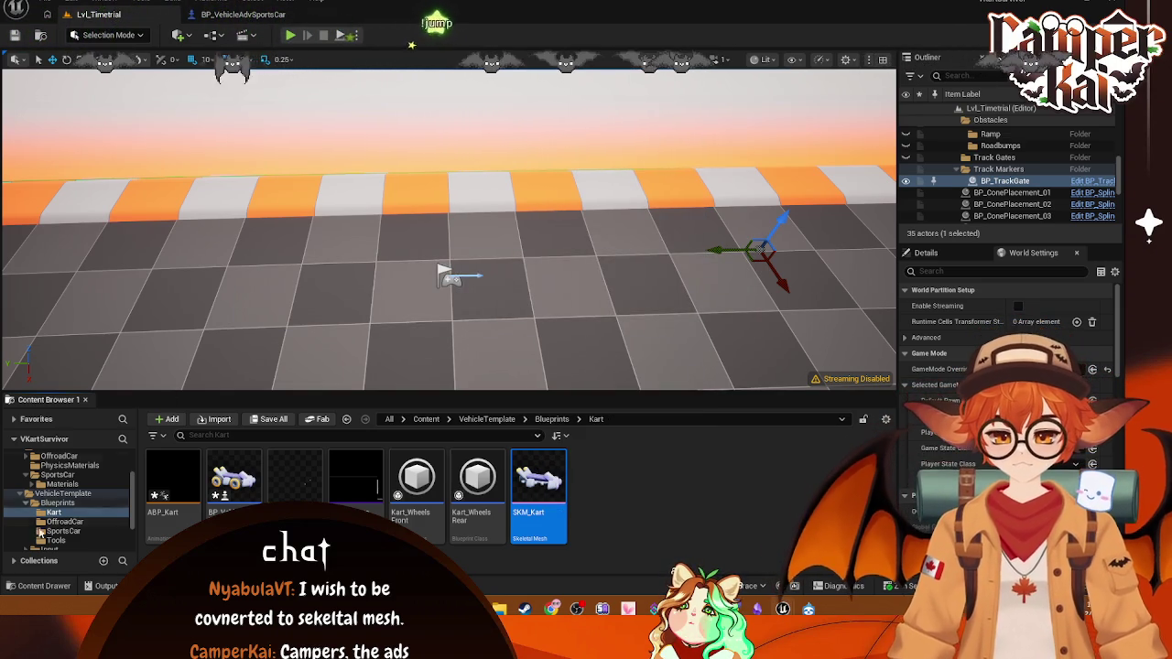
- Copy the SK_SportsCar skeleton from Vehicles > SportsCar into the Kart blueprints folder
left_click(63, 531)
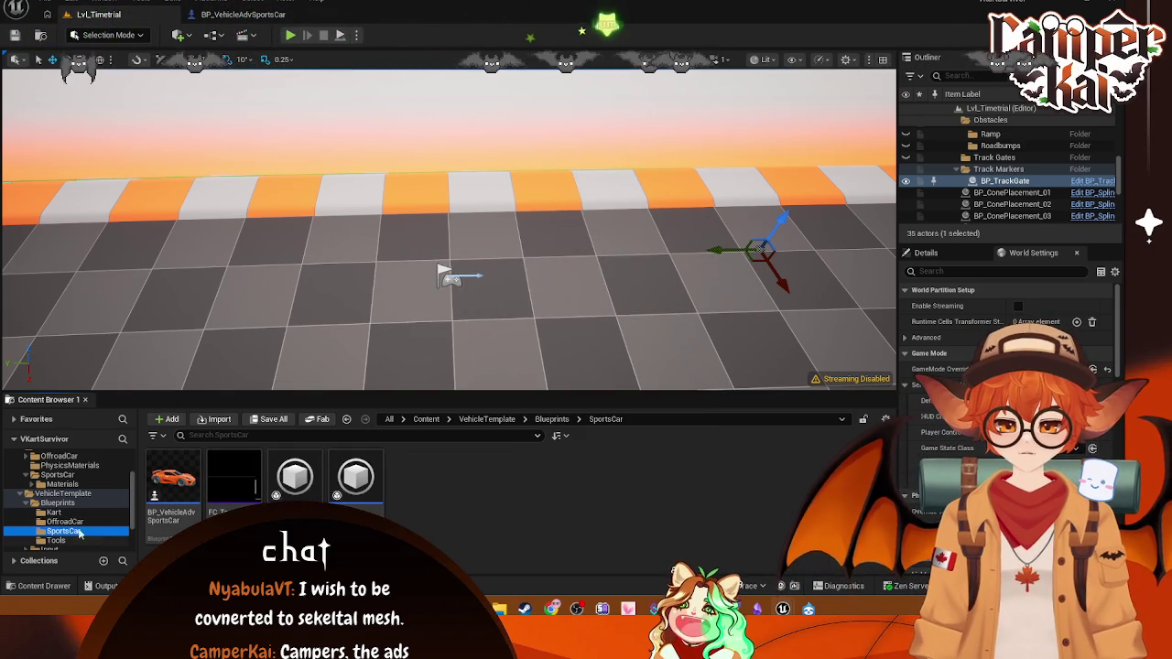
left_click(57, 455)
left_click(81, 475)
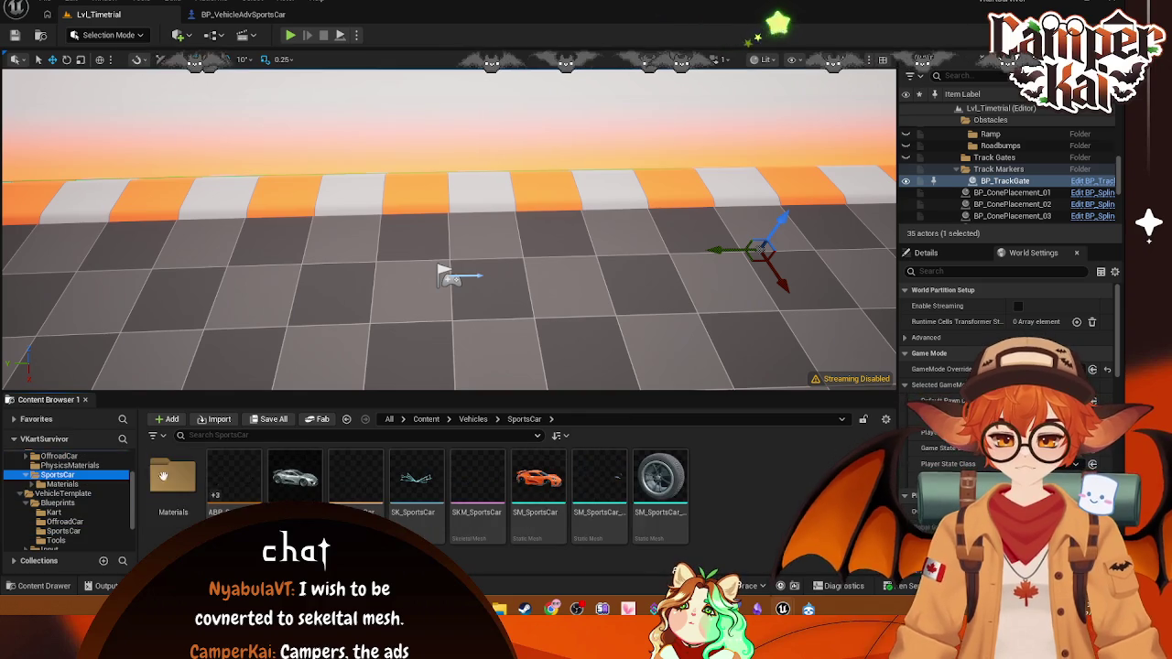
left_click(426, 508)
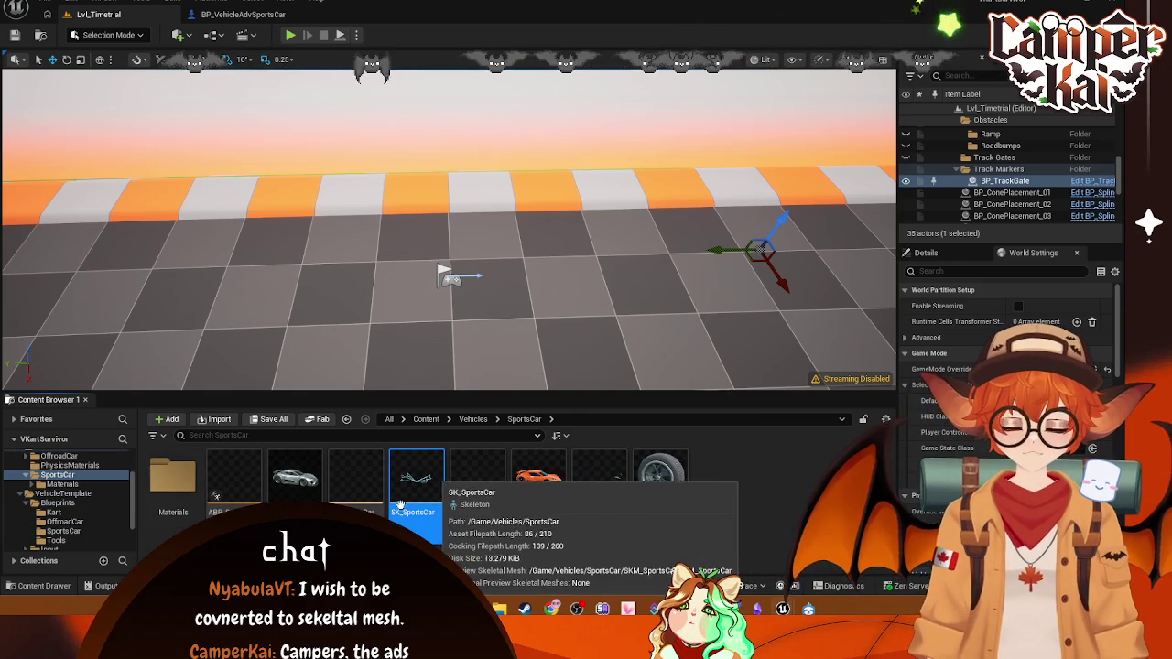
left_click(56, 503)
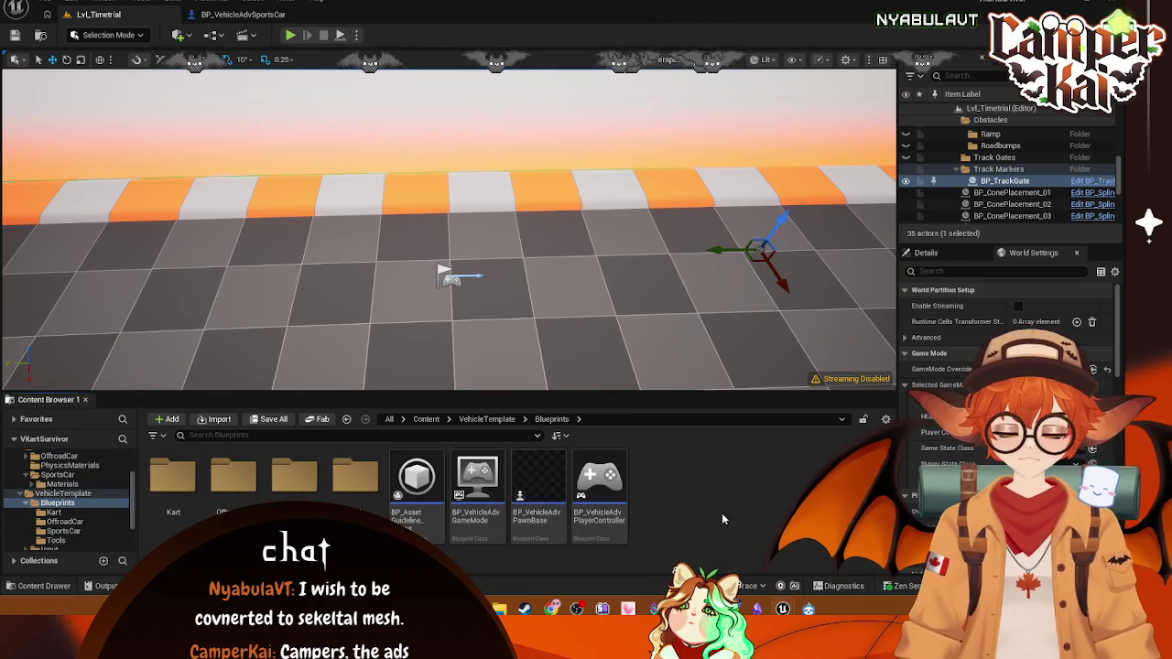
double_click(173, 476)
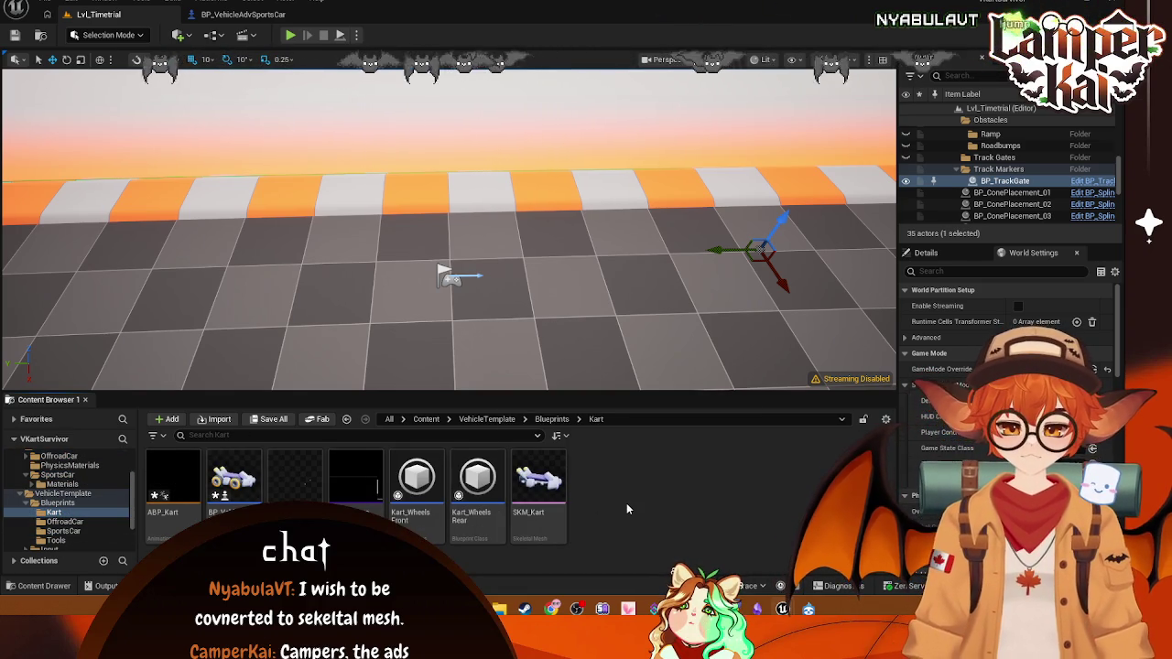
key("ctrl+v")
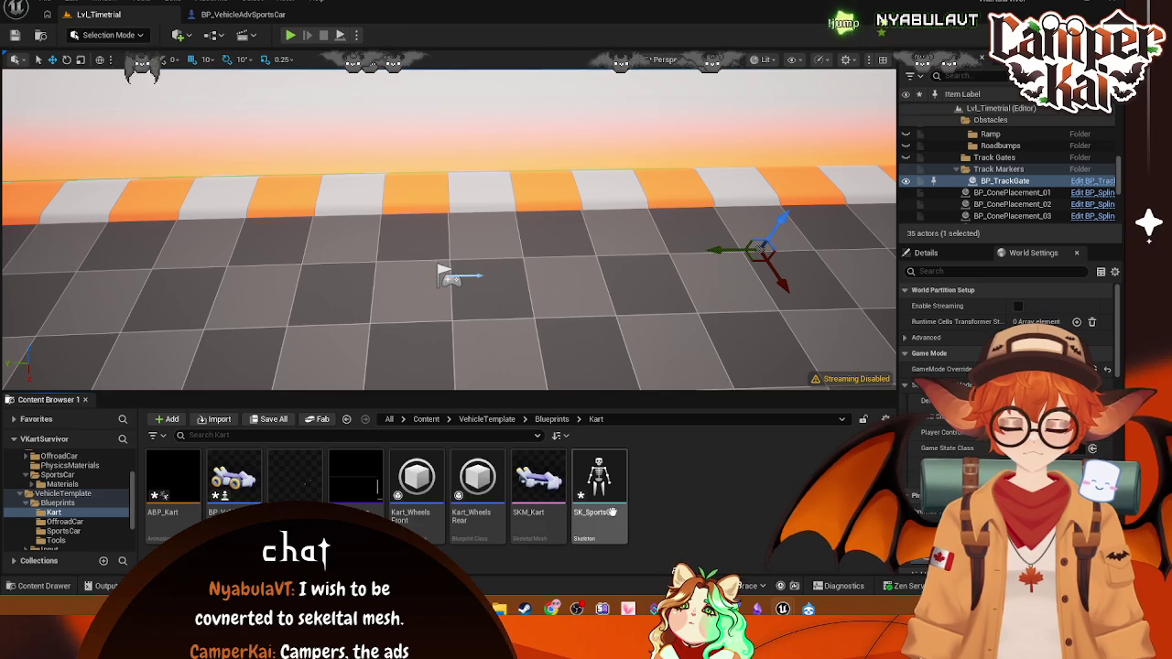
- Open SKM_Kart and its skeleton for a look, then return to the level editor
left_click(549, 508)
double_click(549, 497)
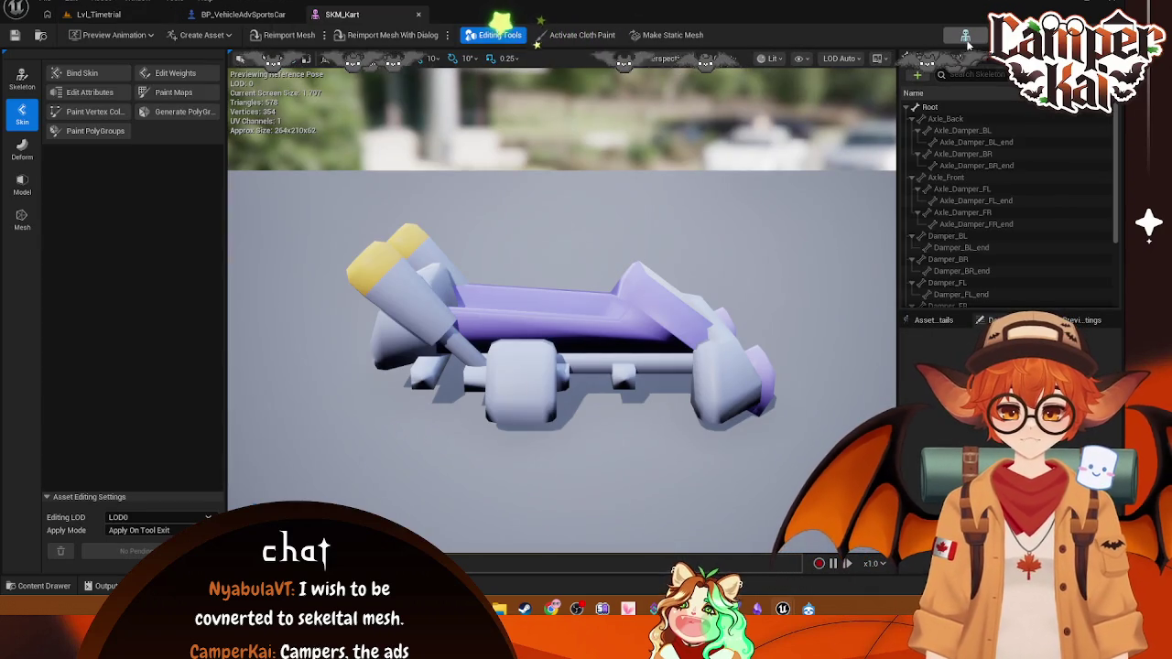
left_click(967, 36)
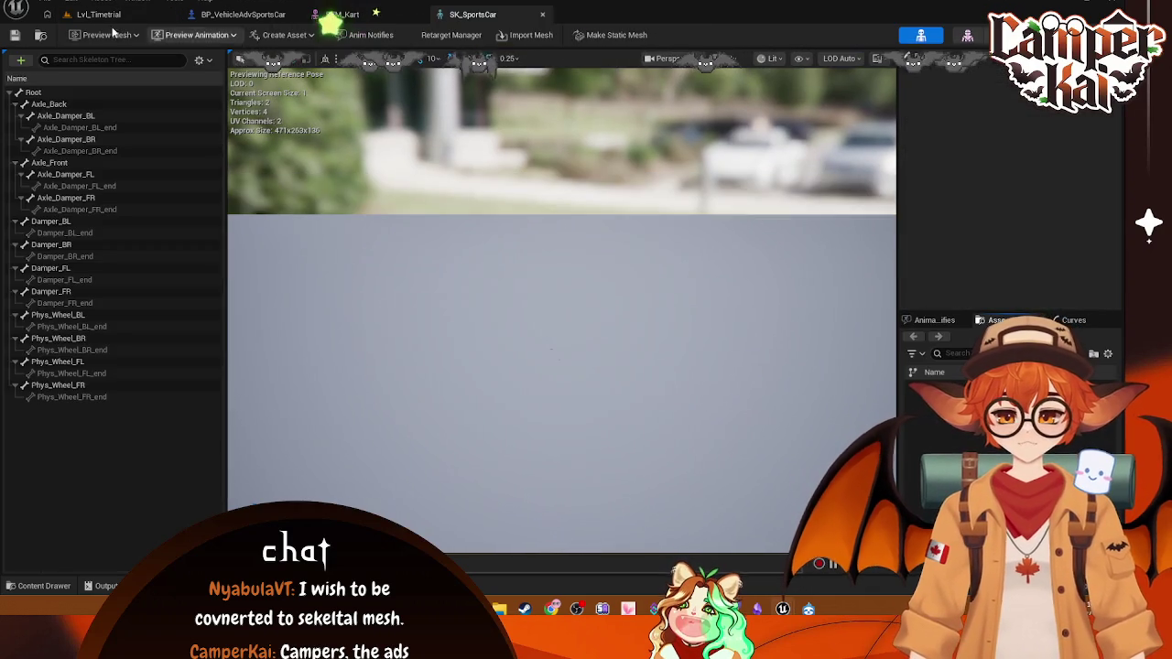
left_click(98, 14)
right_click(558, 533)
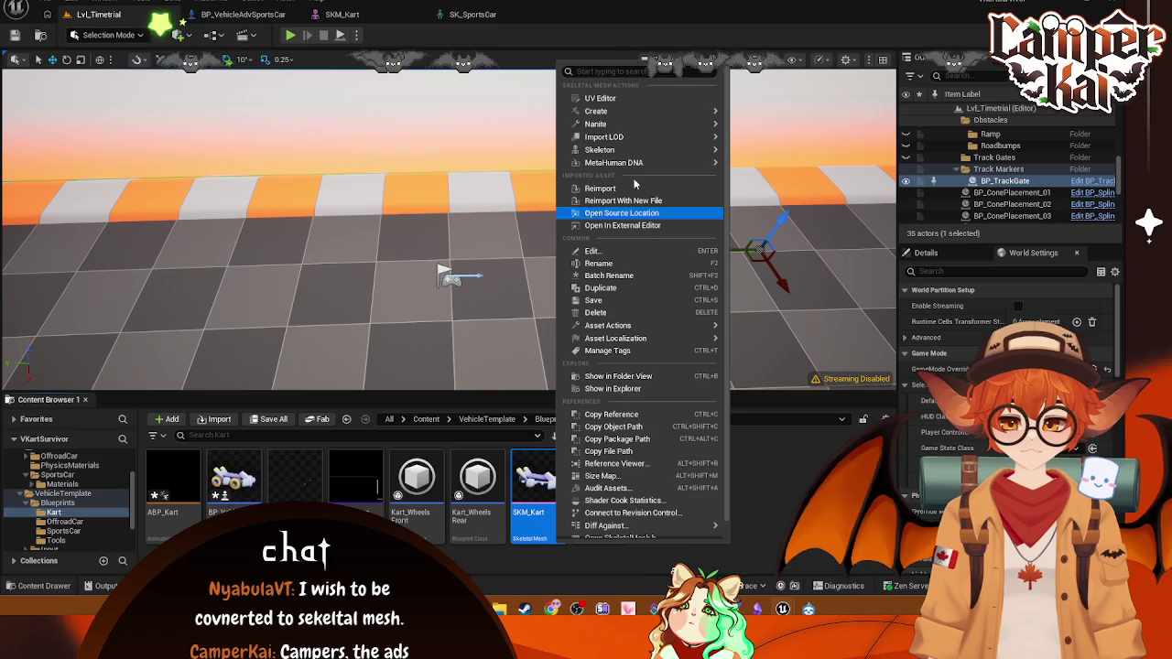
- Start choosing a different skeleton for SKM_Kart, then cancel
mouse_move(643, 135)
mouse_move(605, 149)
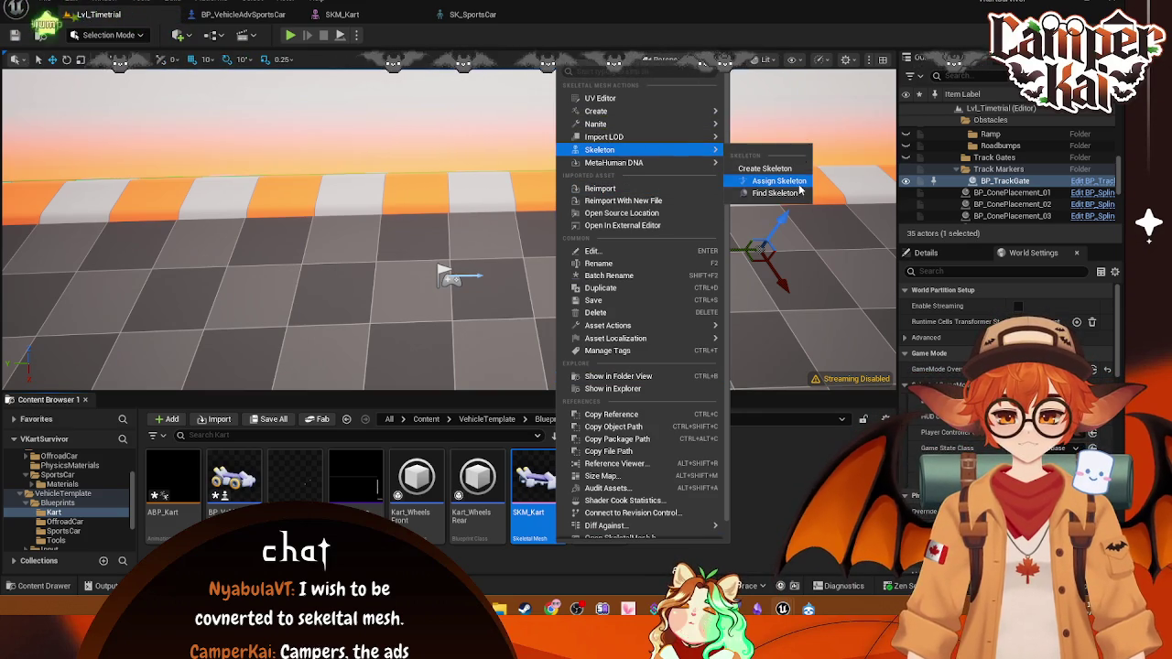
left_click(767, 183)
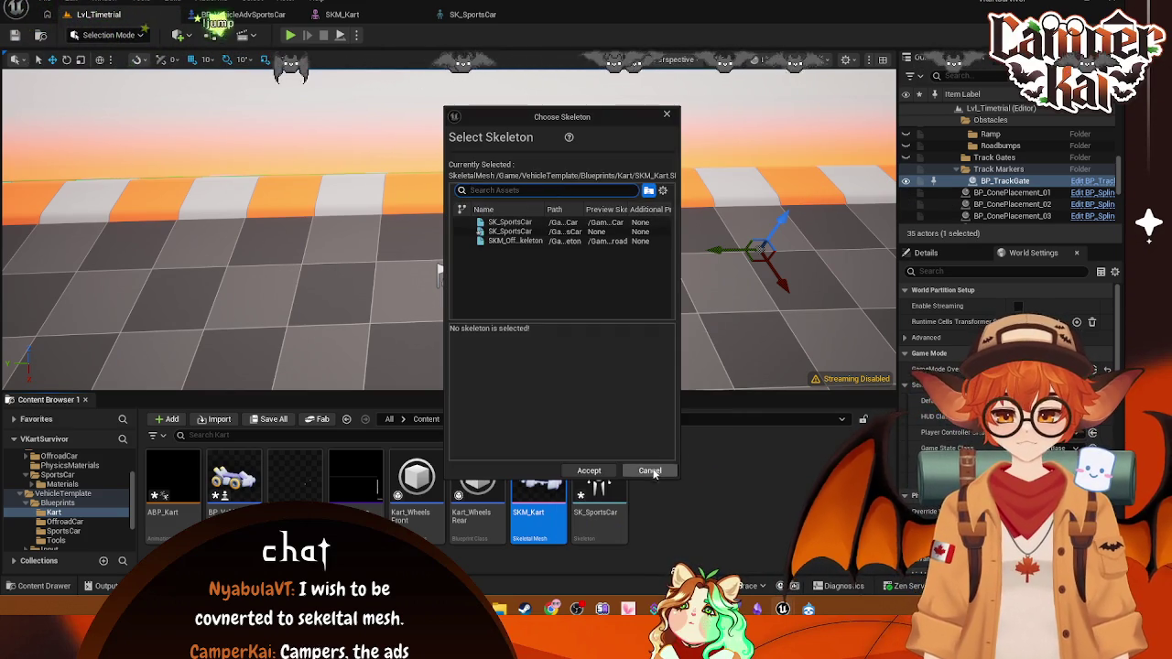
left_click(649, 471)
- Rename the copied SK_SportsCar skeleton to SK_Kart
right_click(597, 499)
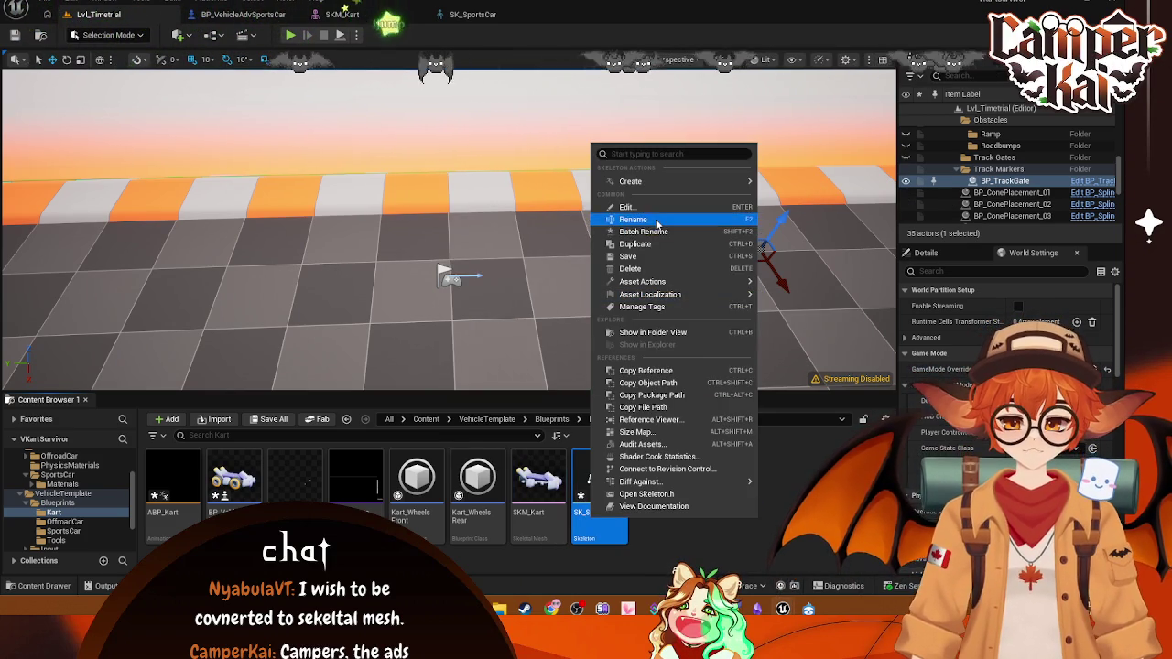
left_click(655, 220)
type("SK_Sport")
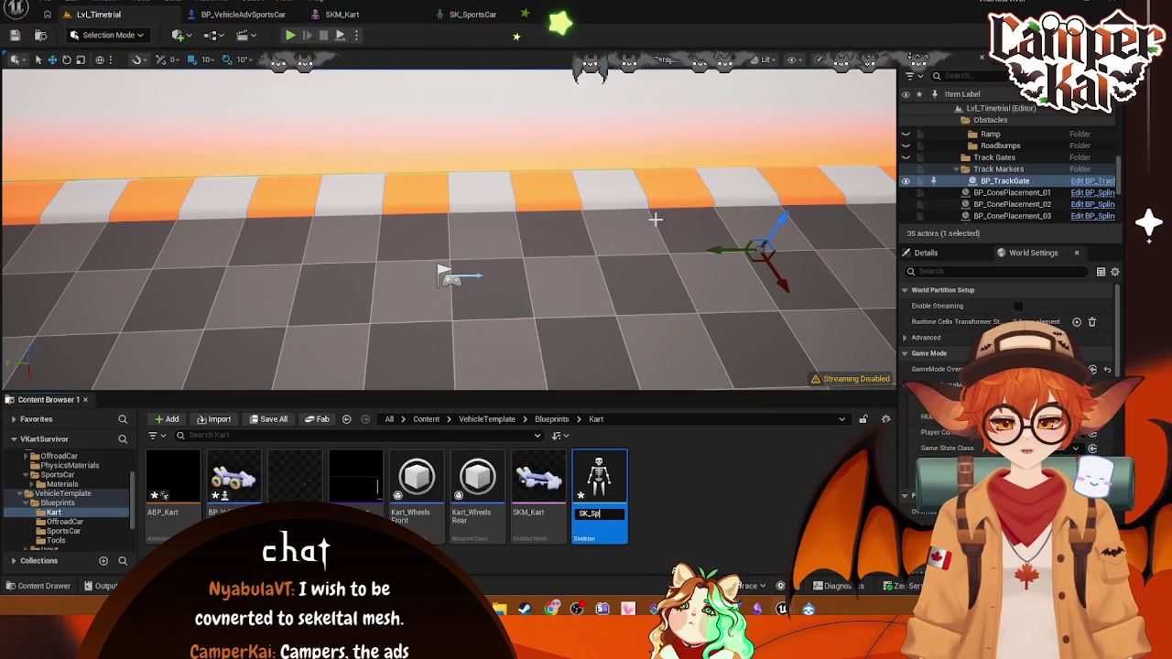
key("BackSpace")
key("BackSpace")
type("Kar")
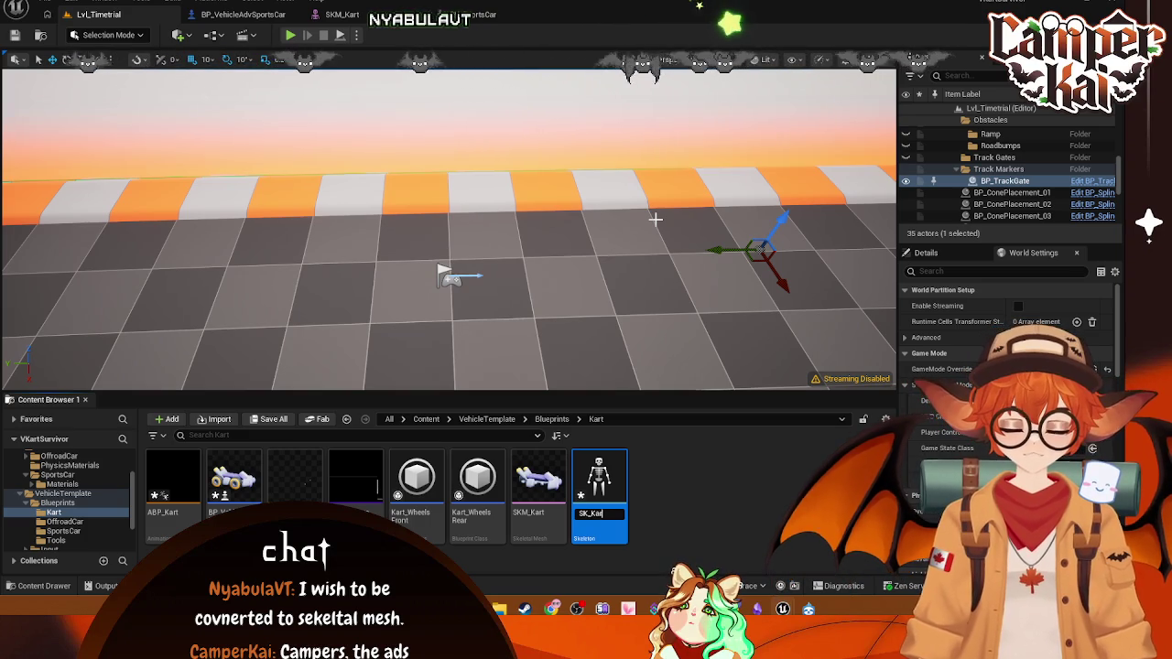
type("t")
key("Return")
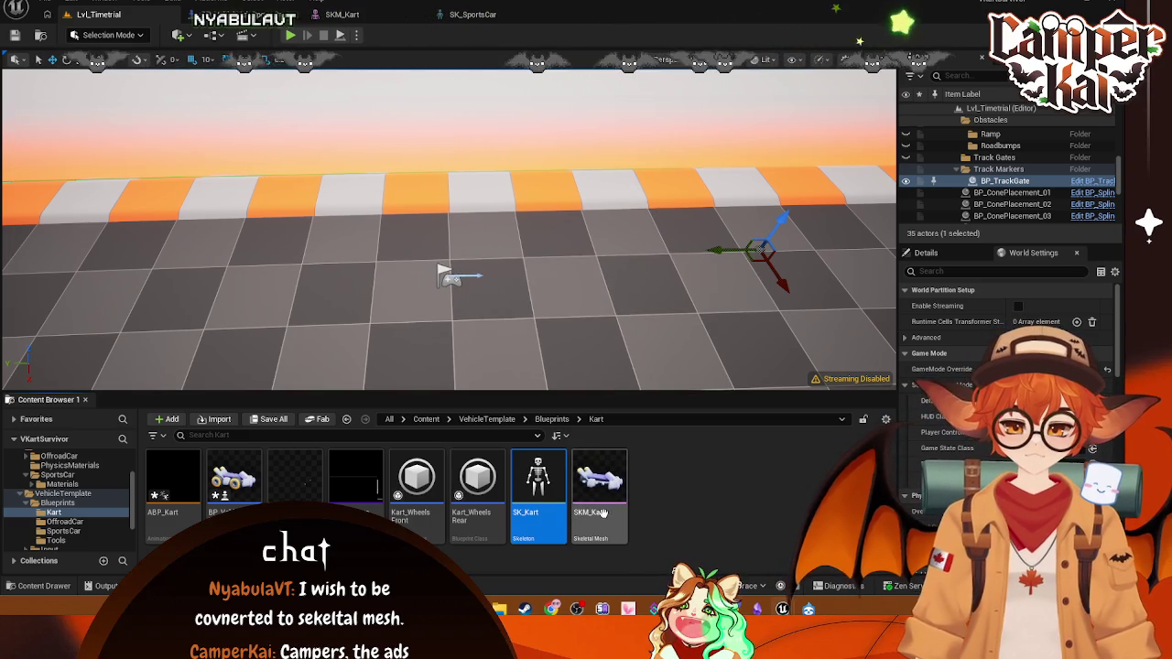
- Open SKM_Kart in Skeleton mode, then go back to the level editor
double_click(601, 513)
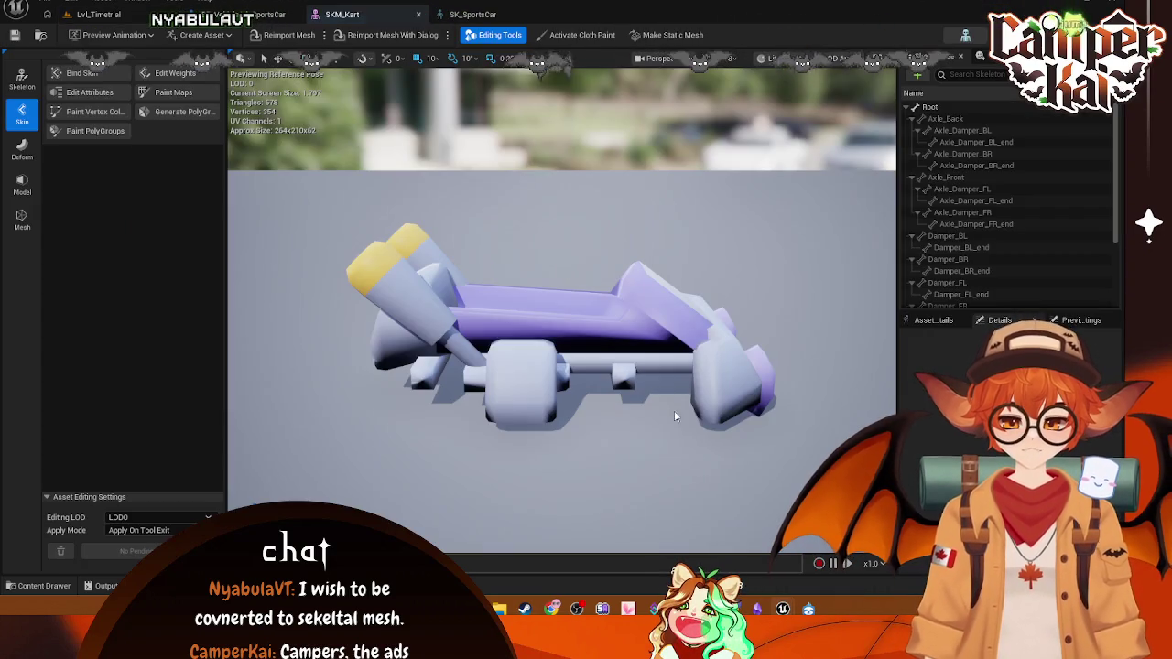
left_click(22, 77)
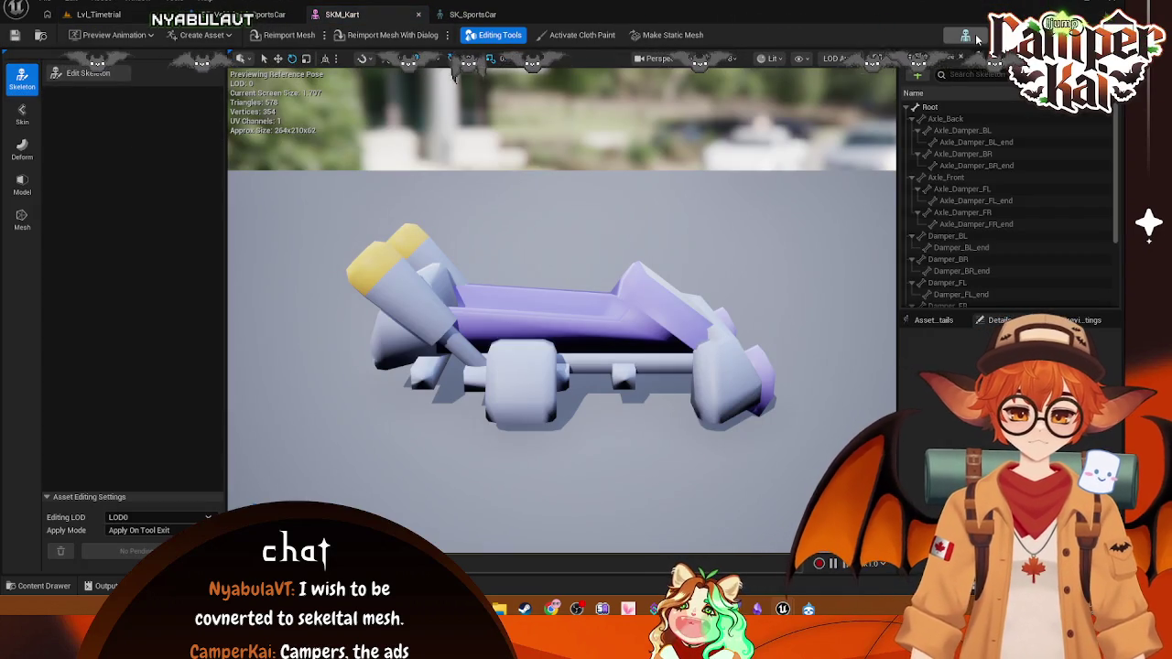
left_click(73, 16)
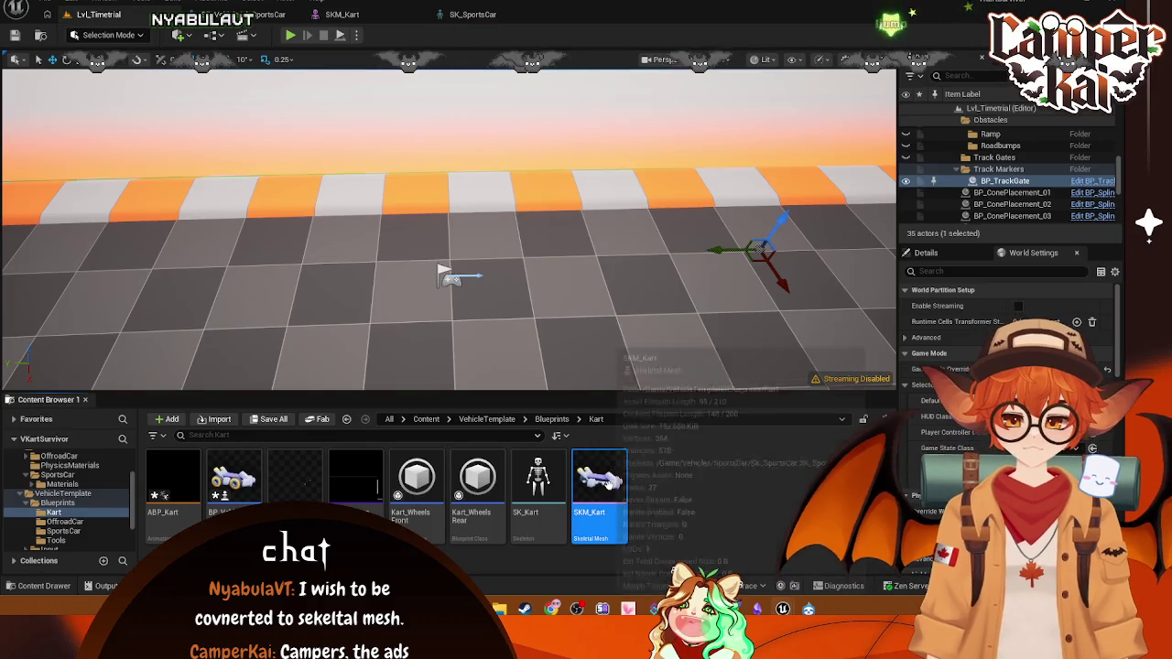
- Assign the SK_Kart skeleton to SKM_Kart
right_click(607, 485)
mouse_move(723, 93)
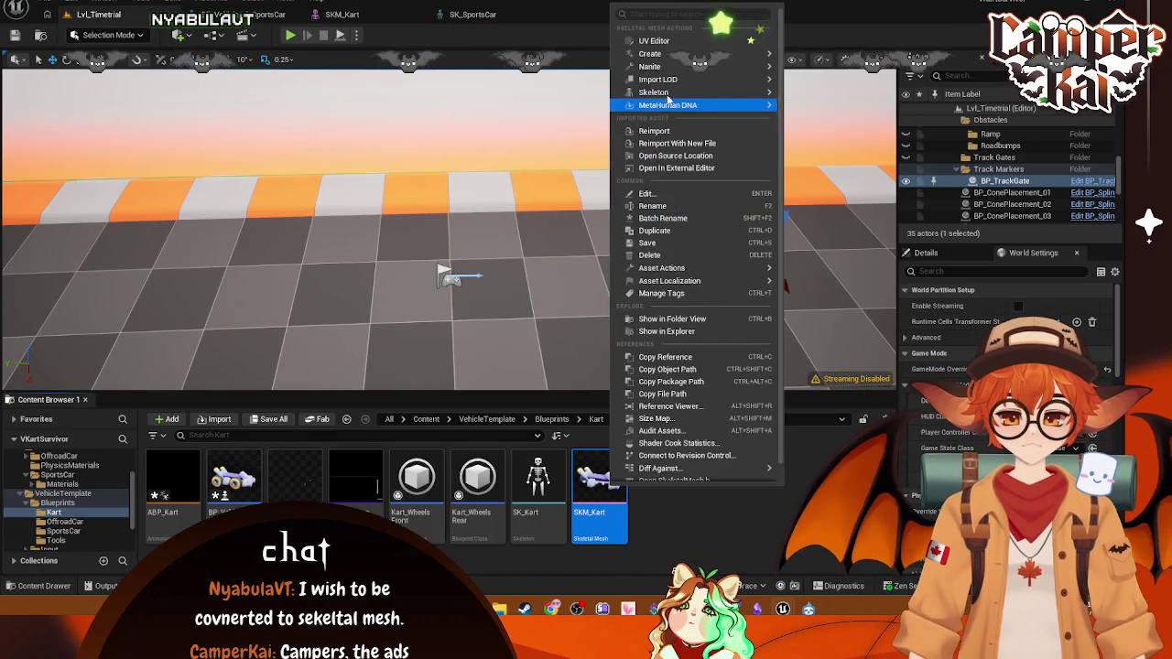
left_click(849, 126)
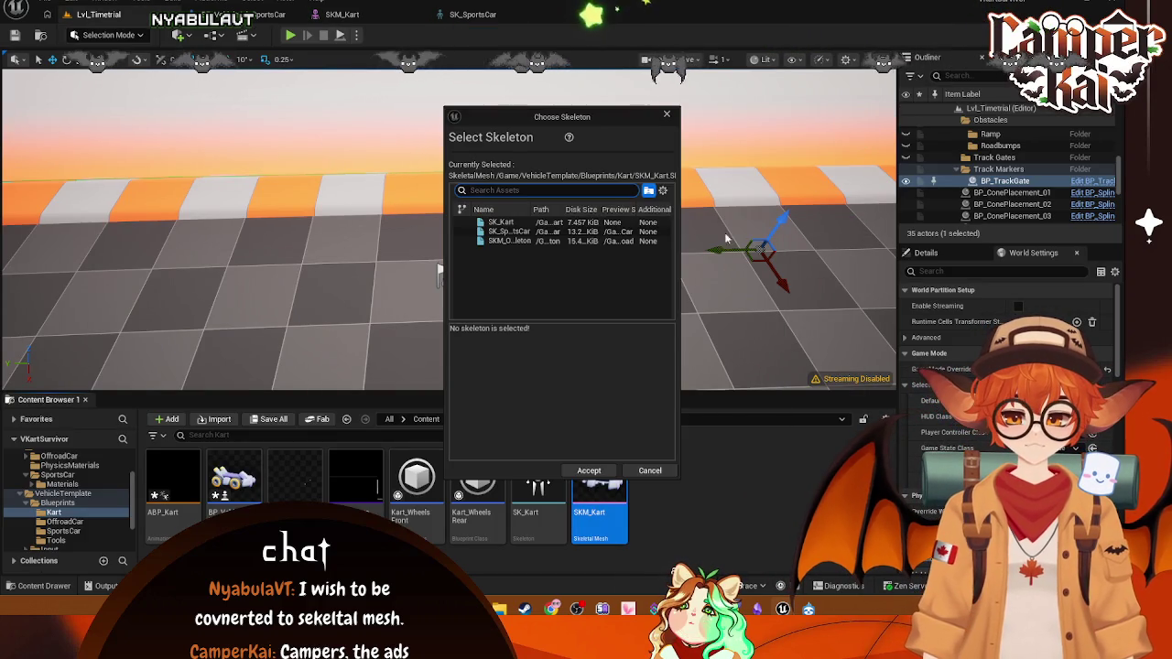
left_click(549, 223)
left_click(591, 471)
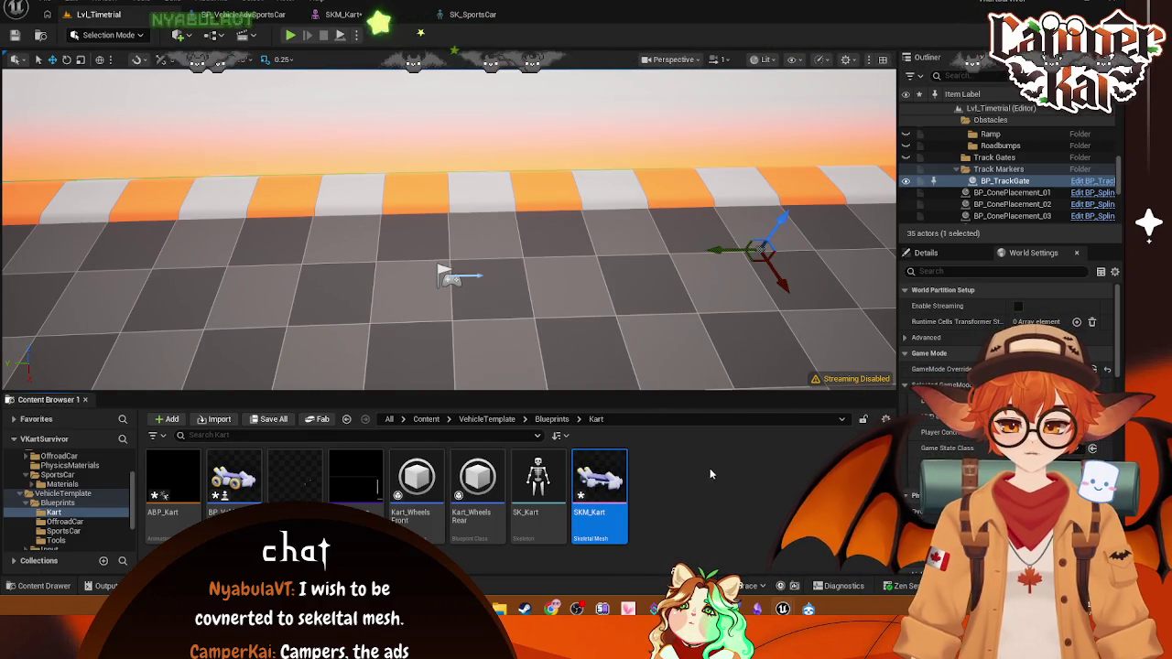
- Compare the Root bones of SK_Kart and SK_SportsCar, then close the skeleton and mesh editors
left_click(523, 476)
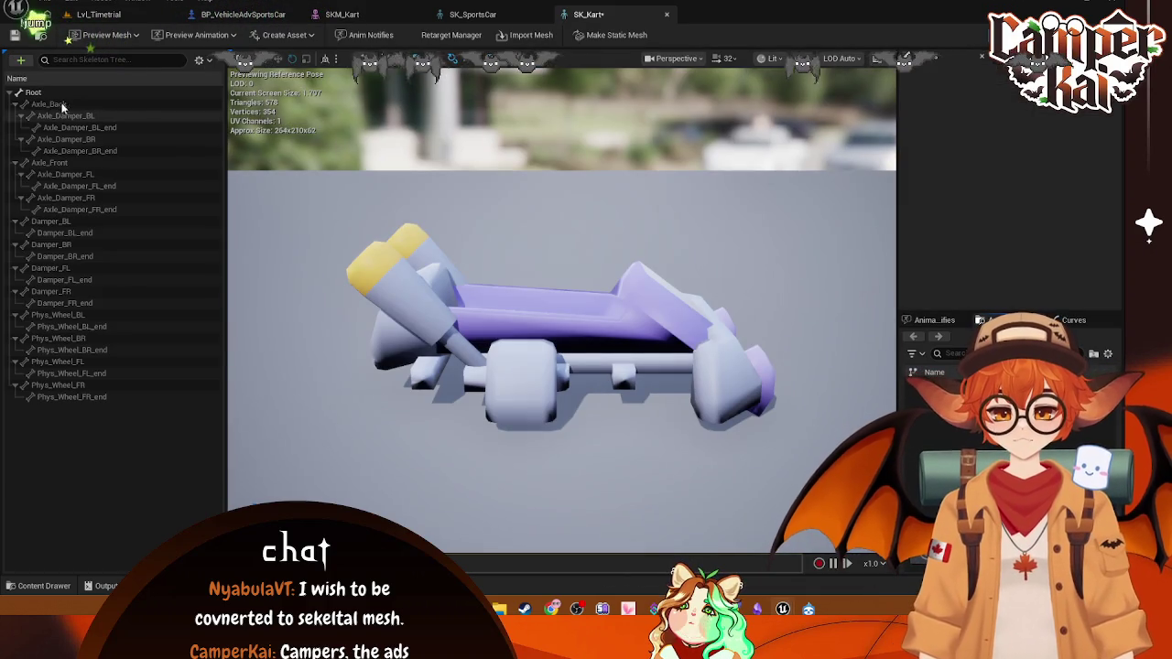
left_click(34, 93)
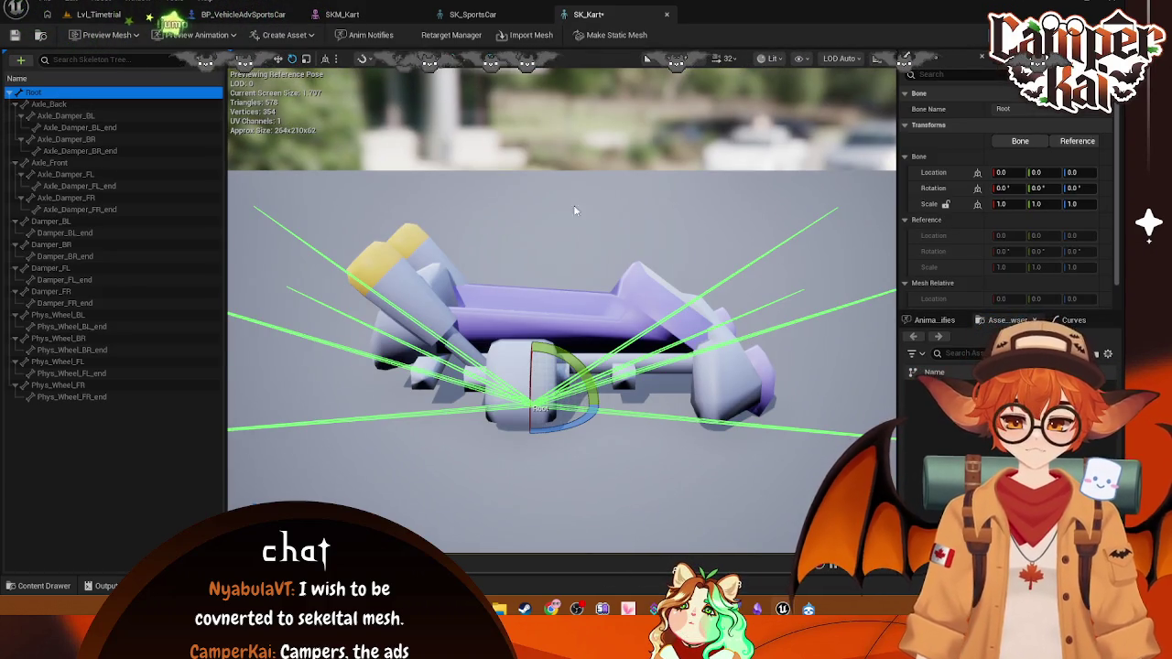
left_click(472, 14)
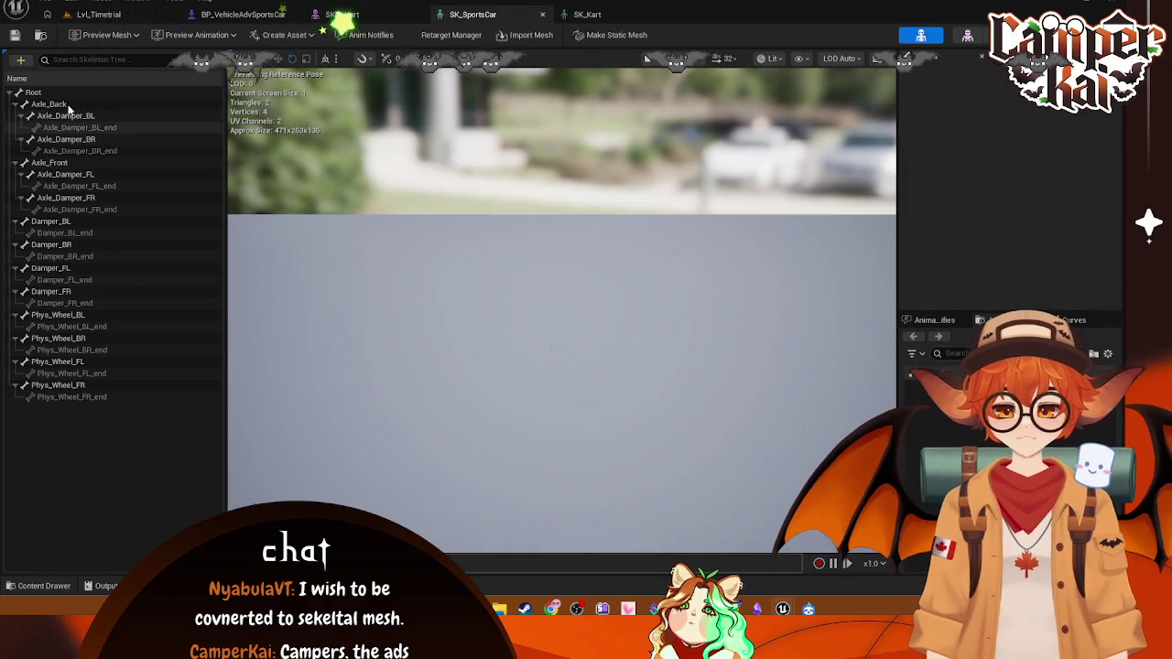
left_click(37, 92)
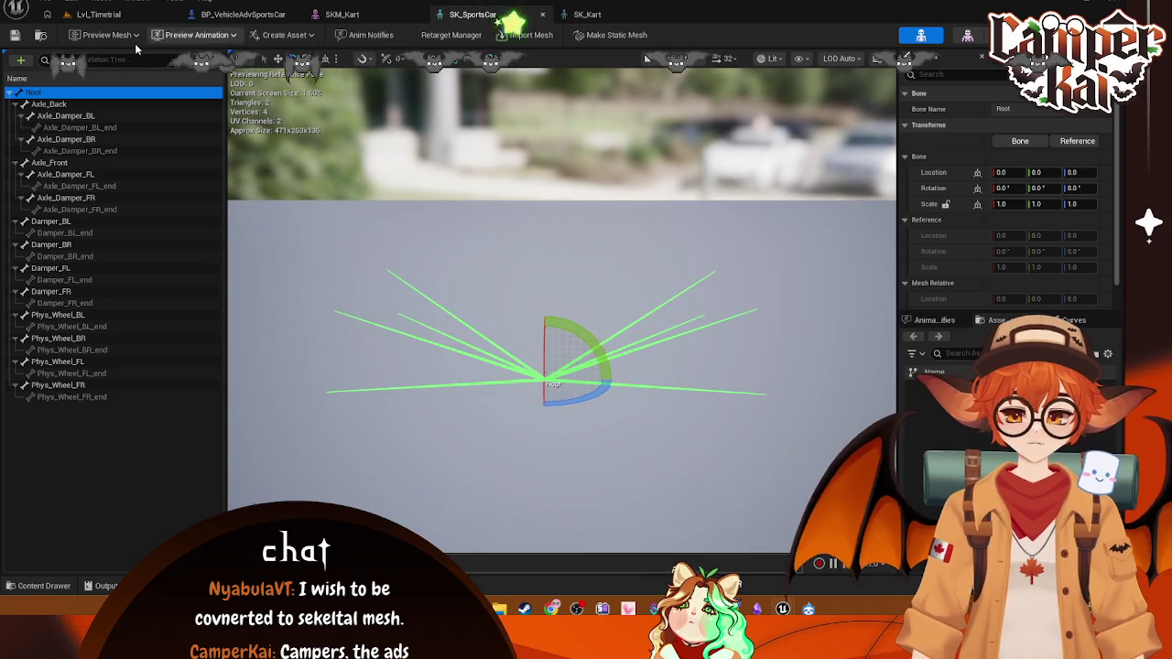
left_click(107, 34)
left_click(542, 14)
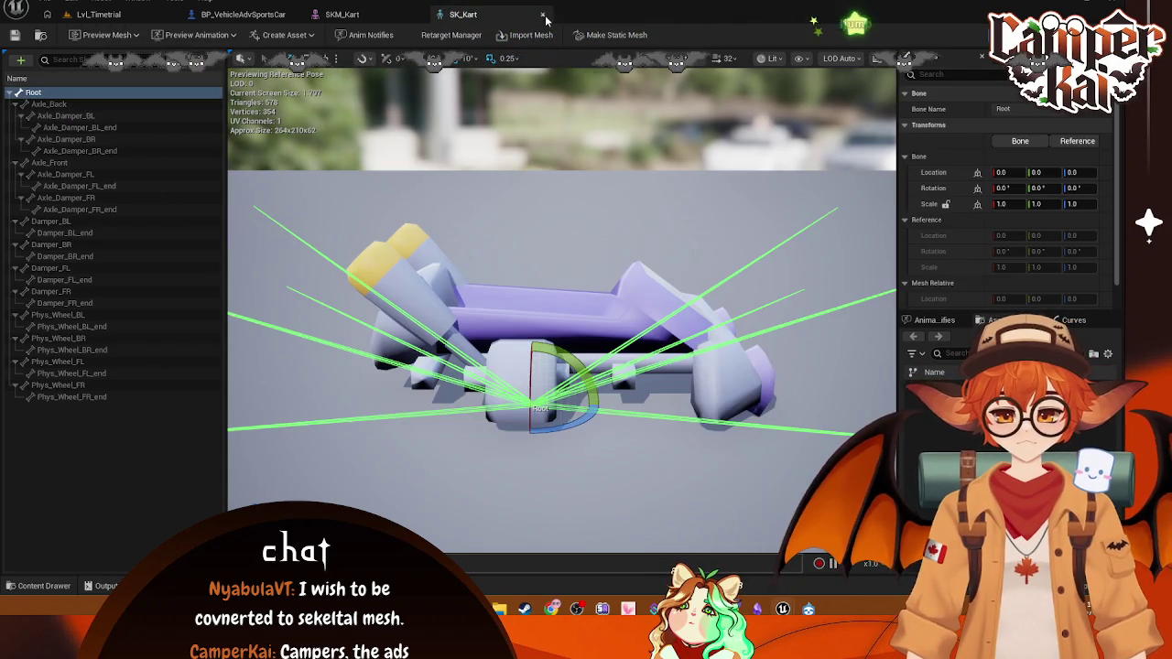
left_click(544, 16)
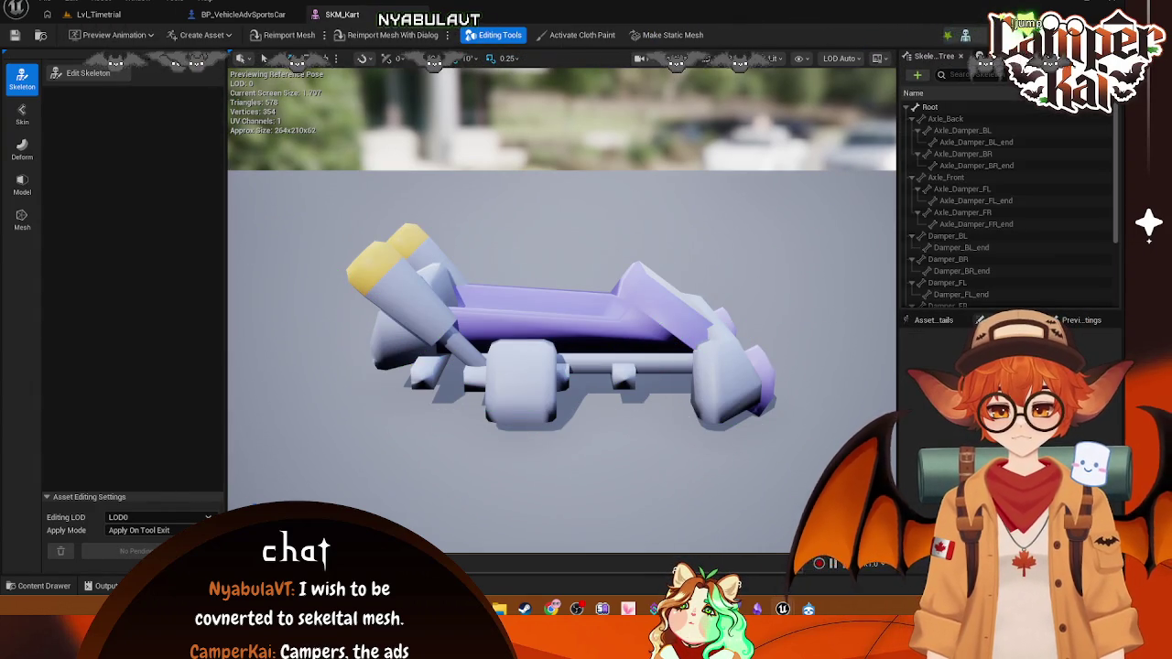
left_click(367, 15)
left_click(98, 14)
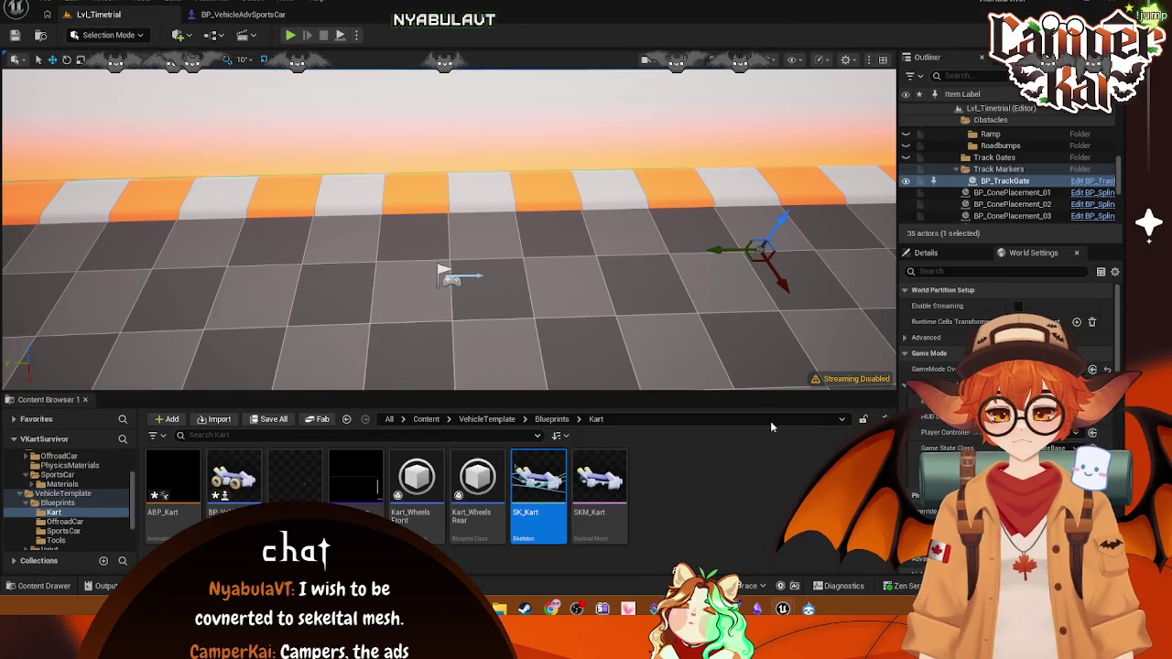
- Reopen SKM_Kart in Skeleton mode after glancing at the sports car blueprint
double_click(600, 480)
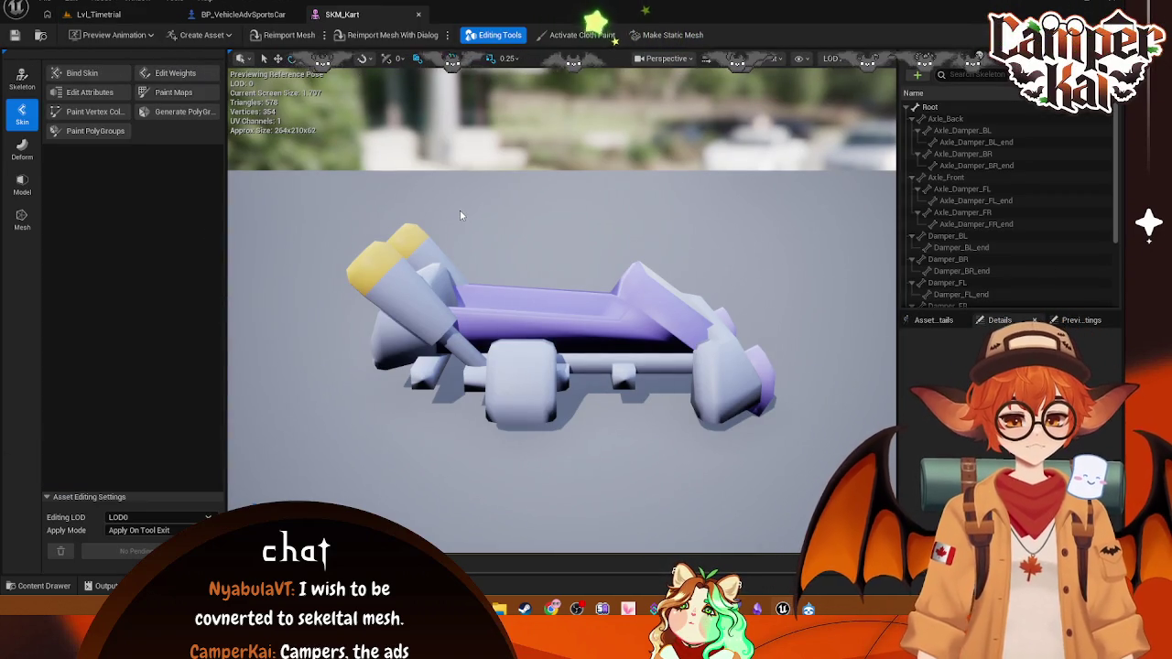
left_click(22, 80)
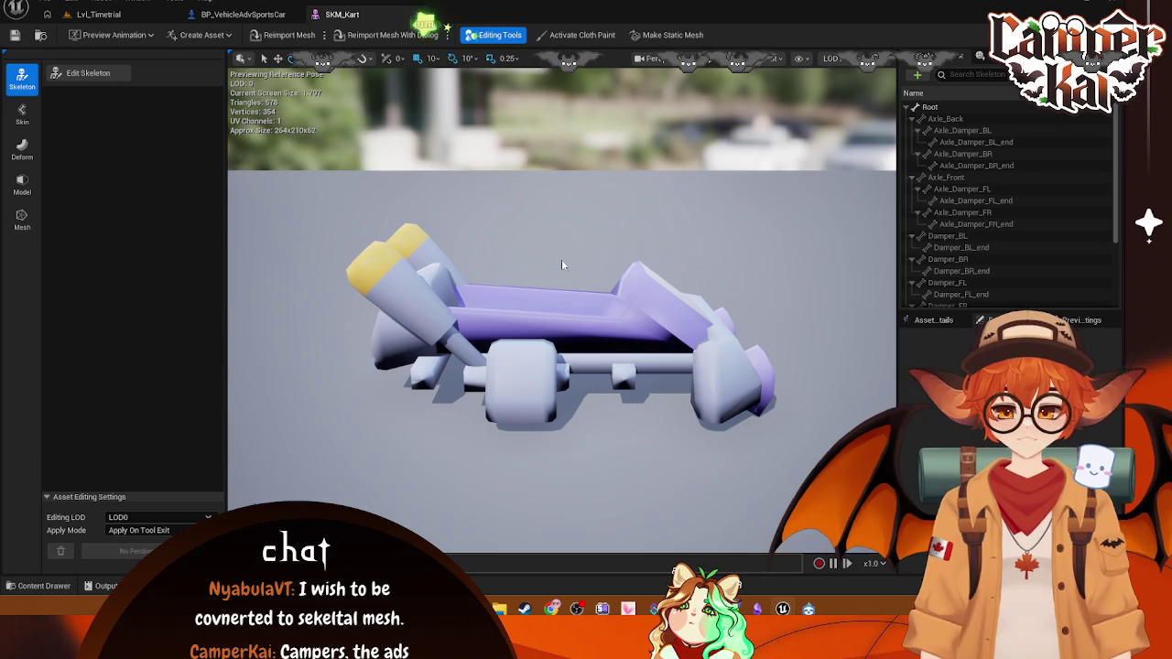
left_click(285, 14)
left_click(341, 14)
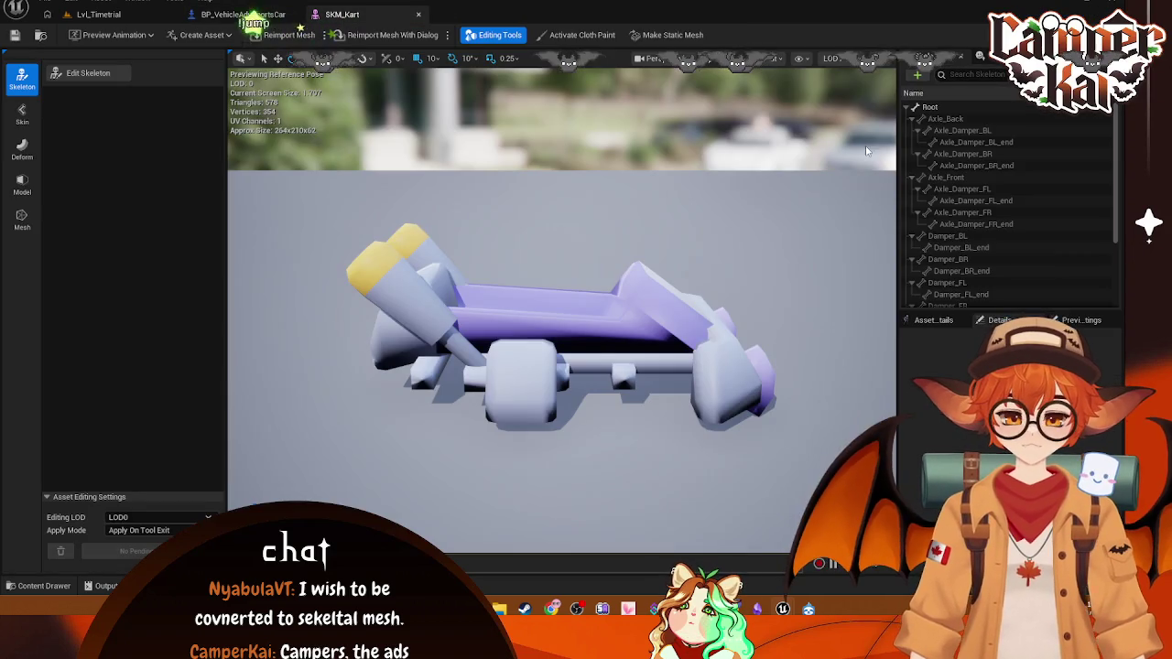
- Select Axle_Back with the translate gizmo and undo a trial move onto the kart body
left_click(929, 118)
scroll(319, 205, "down", 3)
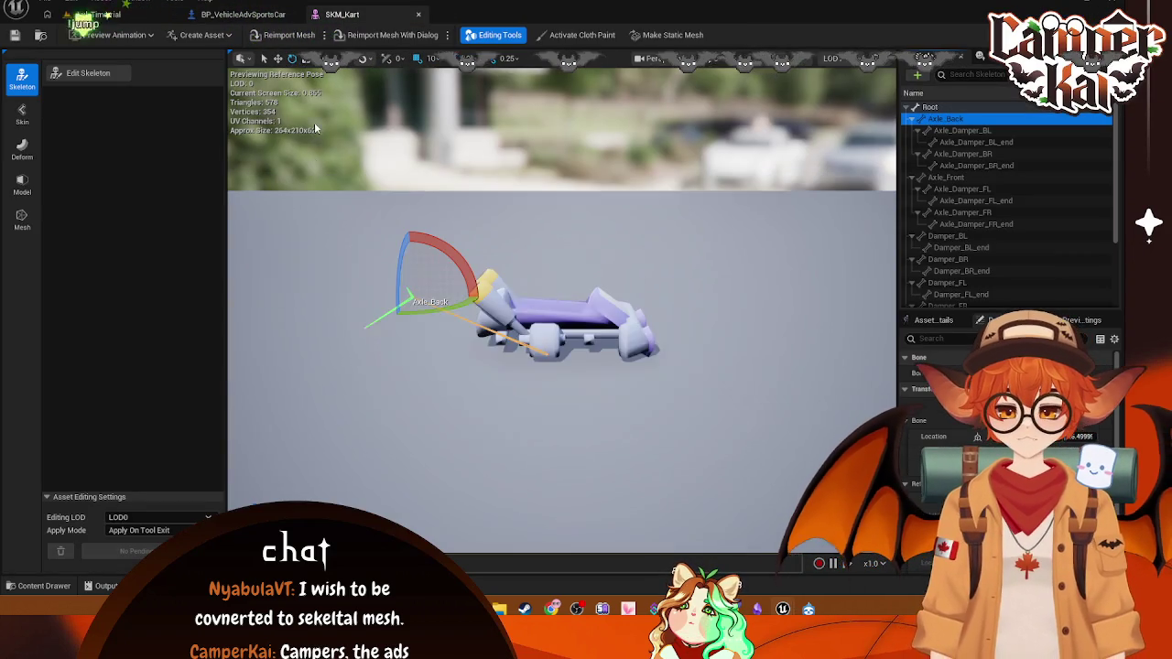
key("w")
left_click_drag(399, 315, 500, 316)
key("ctrl+z")
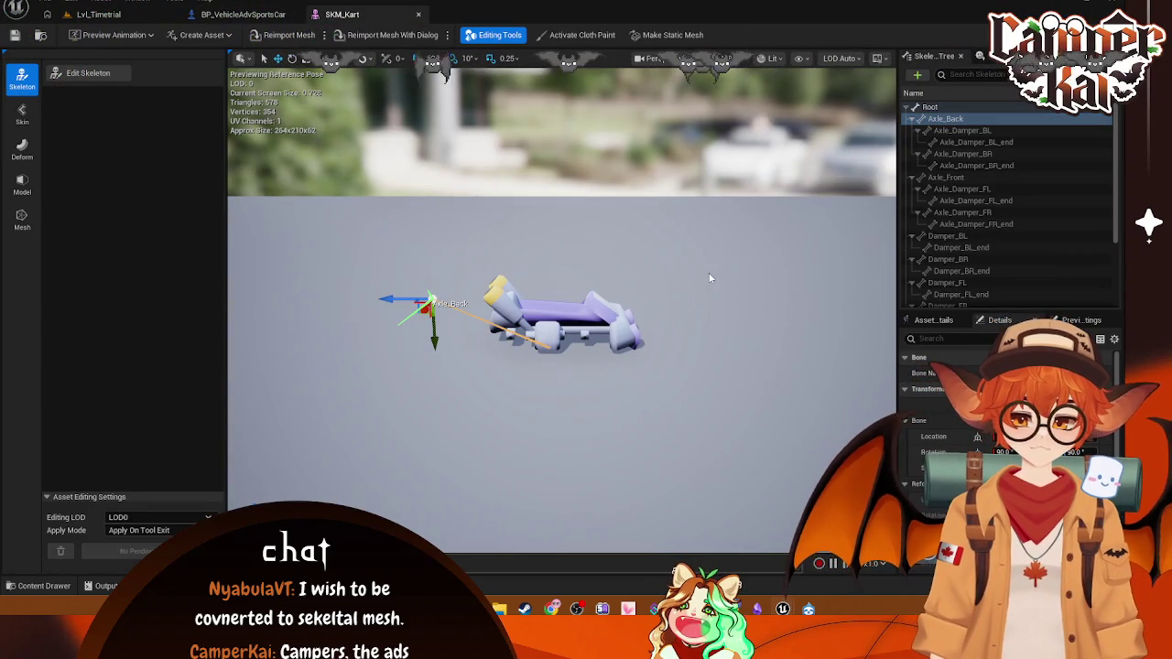
- Start Edit Skeleton and undo a trial X move of Axle_Back, keeping X at -129.2
left_click(88, 73)
scroll(484, 235, "up", 5)
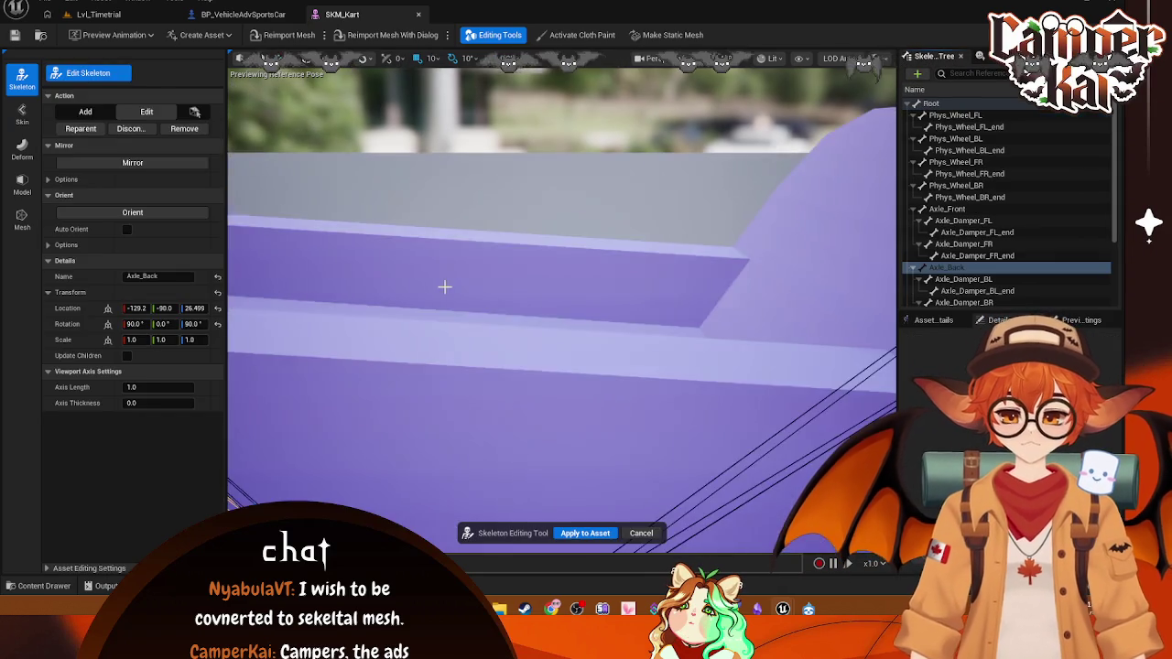
scroll(485, 235, "down", 5)
scroll(484, 235, "up", 4)
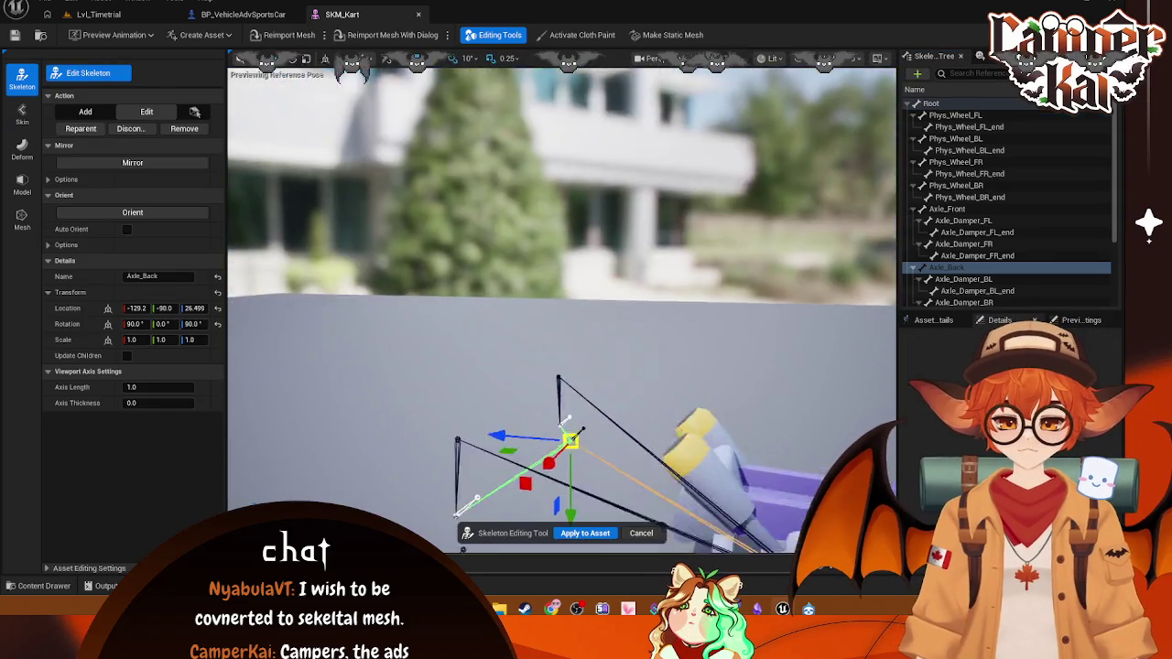
scroll(485, 235, "up", 5)
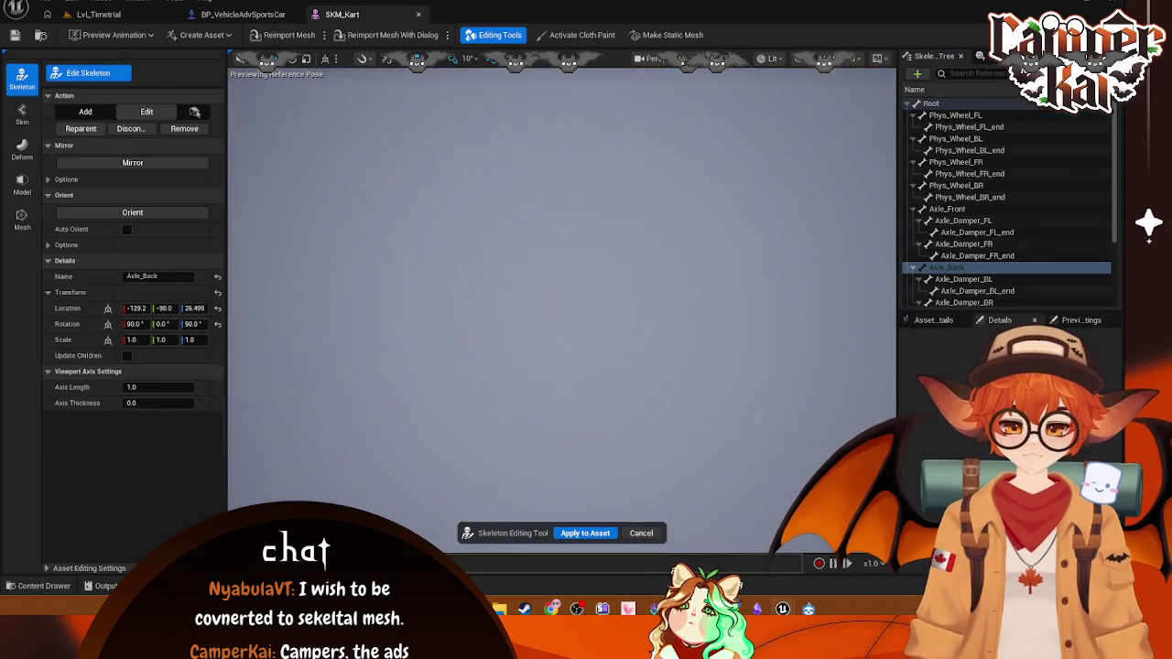
scroll(579, 154, "down", 5)
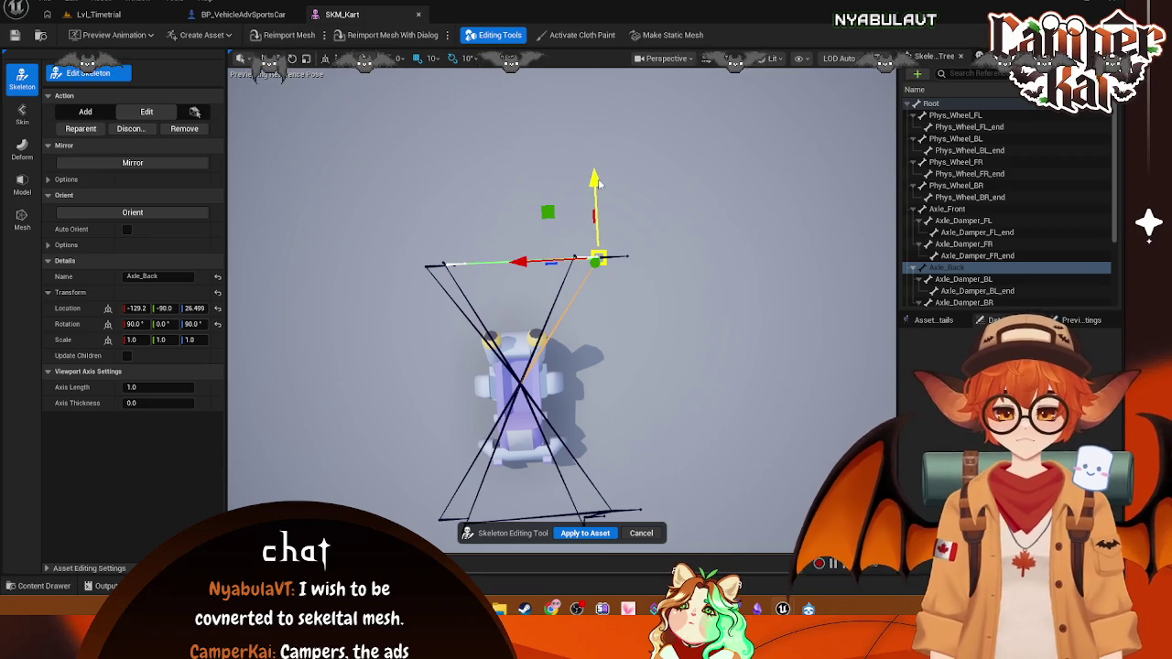
mouse_move(598, 183)
left_mouse_down()
mouse_move(608, 278)
mouse_move(577, 312)
mouse_move(606, 347)
mouse_move(745, 240)
left_mouse_up()
key("ctrl+z")
left_click(769, 58)
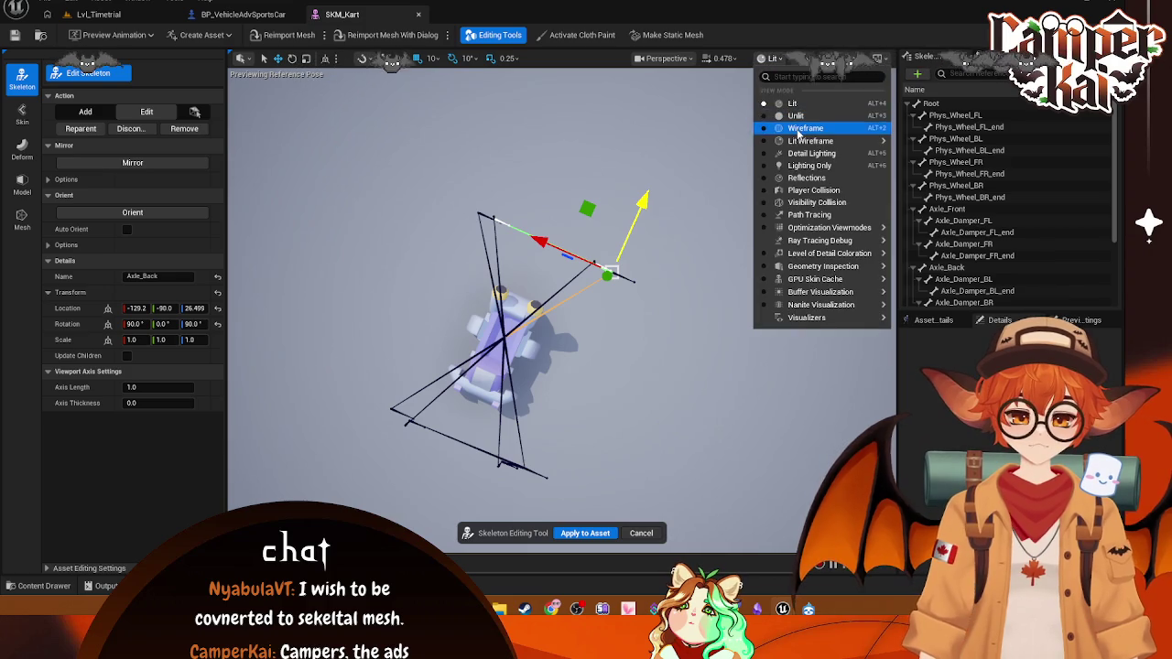
- View the kart in Left orthographic and undo Axle_Back's move to X -70.08
left_click(799, 128)
mouse_move(549, 302)
left_mouse_down()
mouse_move(604, 315)
mouse_move(659, 302)
left_mouse_up()
left_click(756, 58)
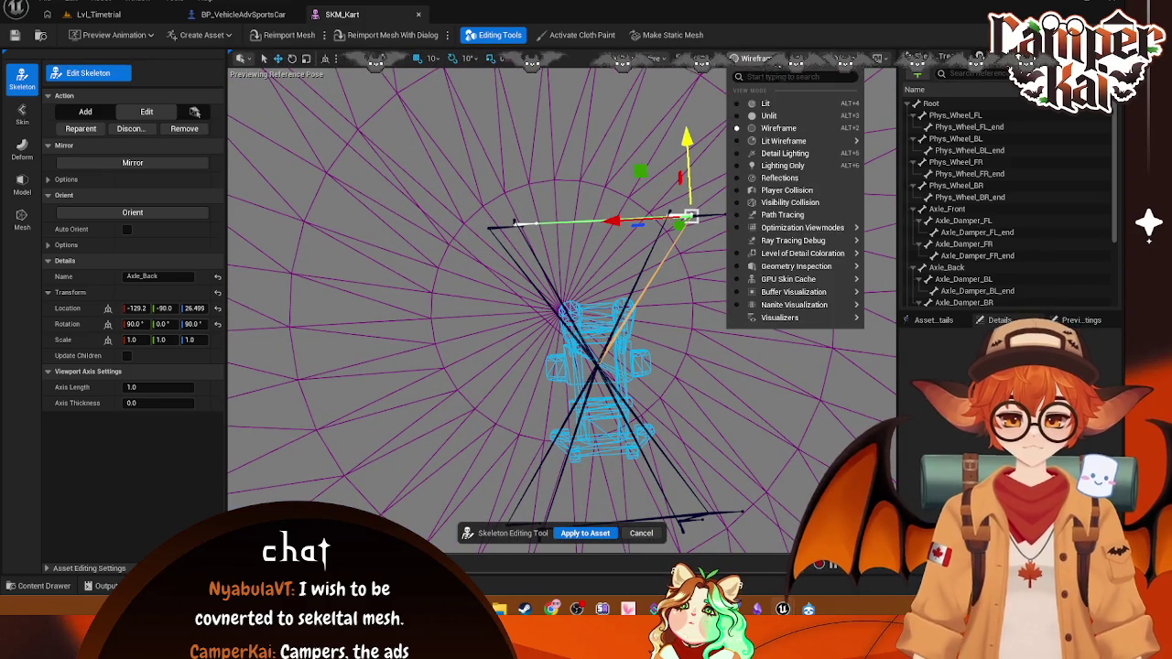
left_click(766, 103)
mouse_move(696, 278)
left_mouse_down()
mouse_move(640, 293)
mouse_move(645, 357)
left_mouse_up()
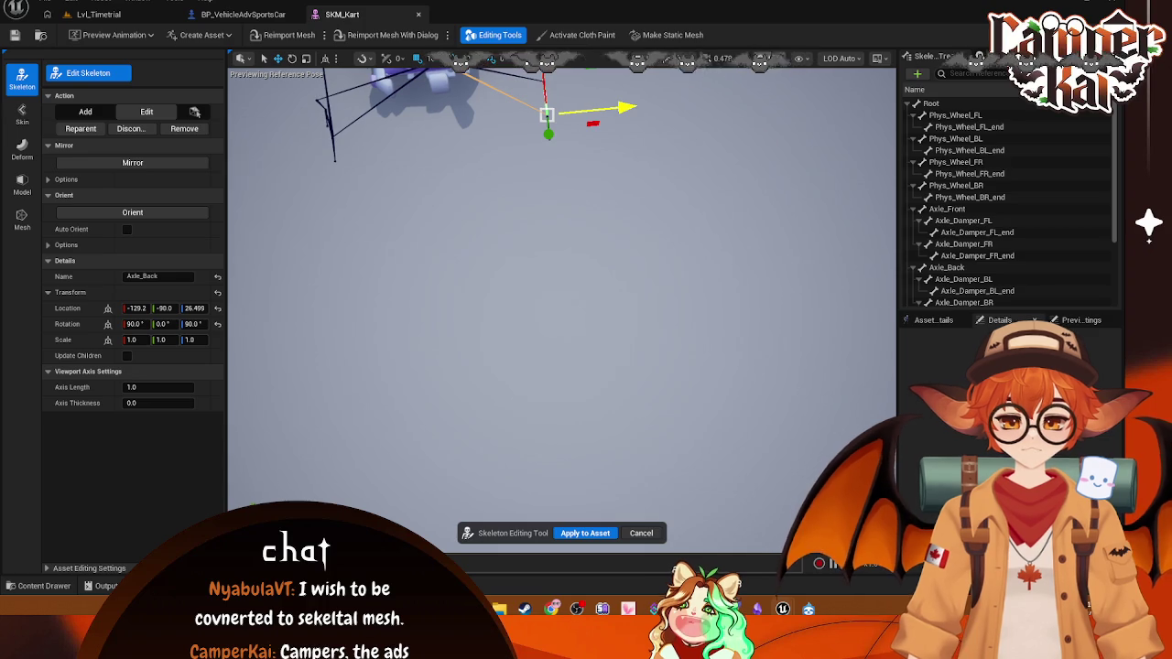
left_click(727, 57)
left_click(687, 159)
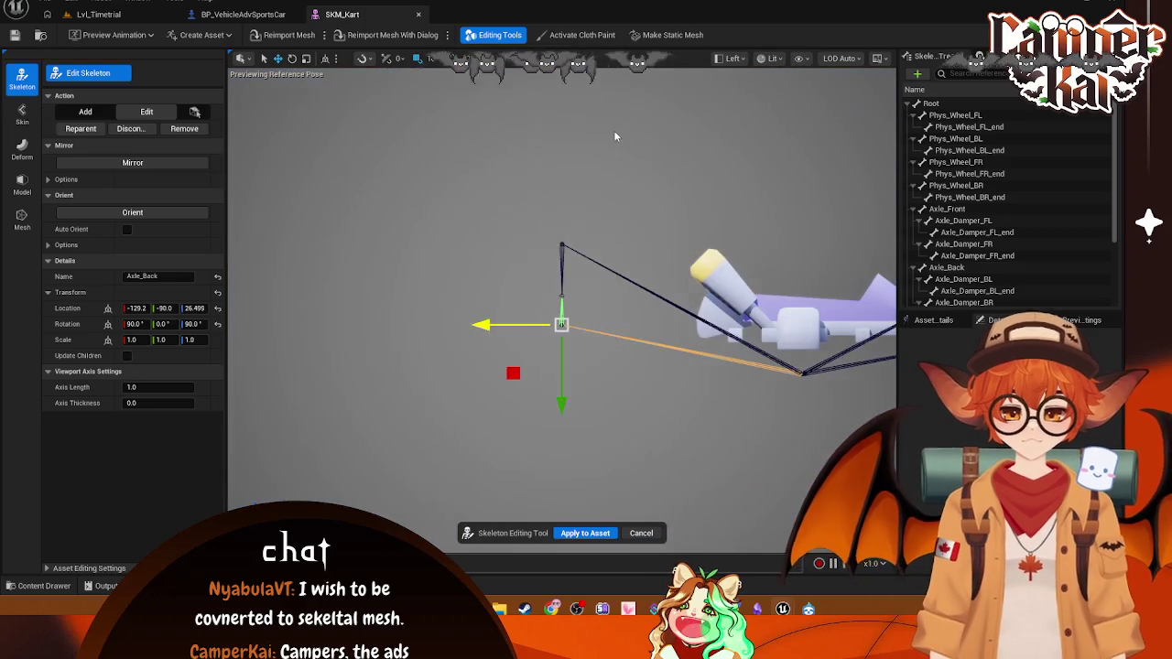
scroll(633, 221, "down", 2)
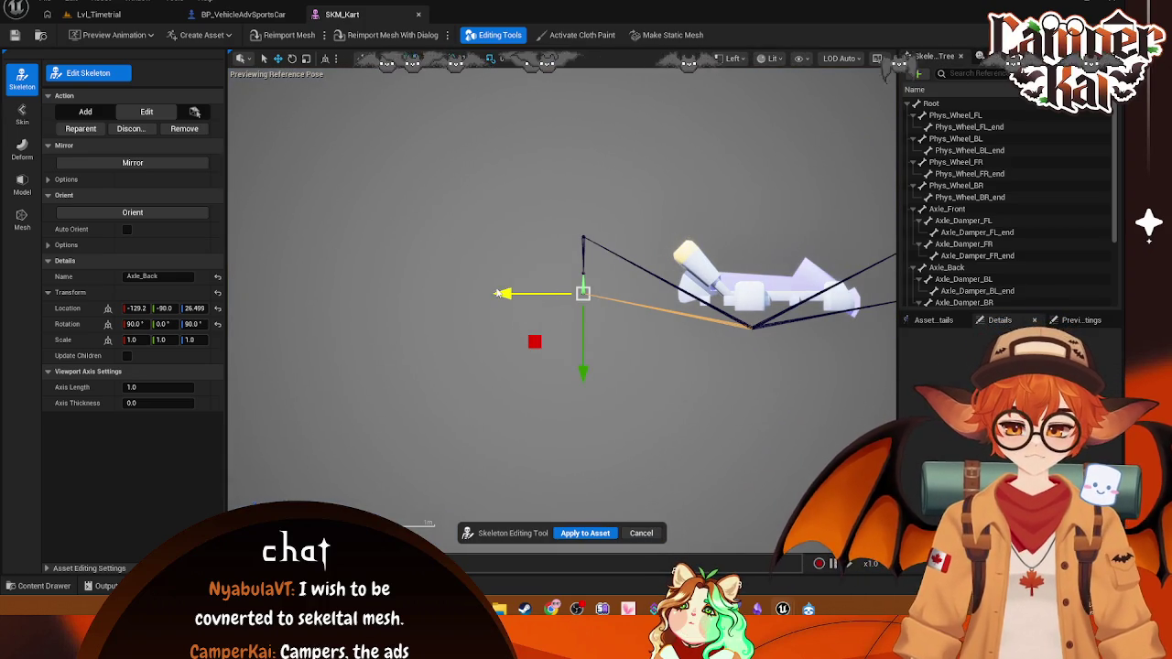
mouse_move(527, 275)
left_mouse_down()
mouse_move(572, 280)
mouse_move(397, 257)
mouse_move(457, 275)
left_mouse_up()
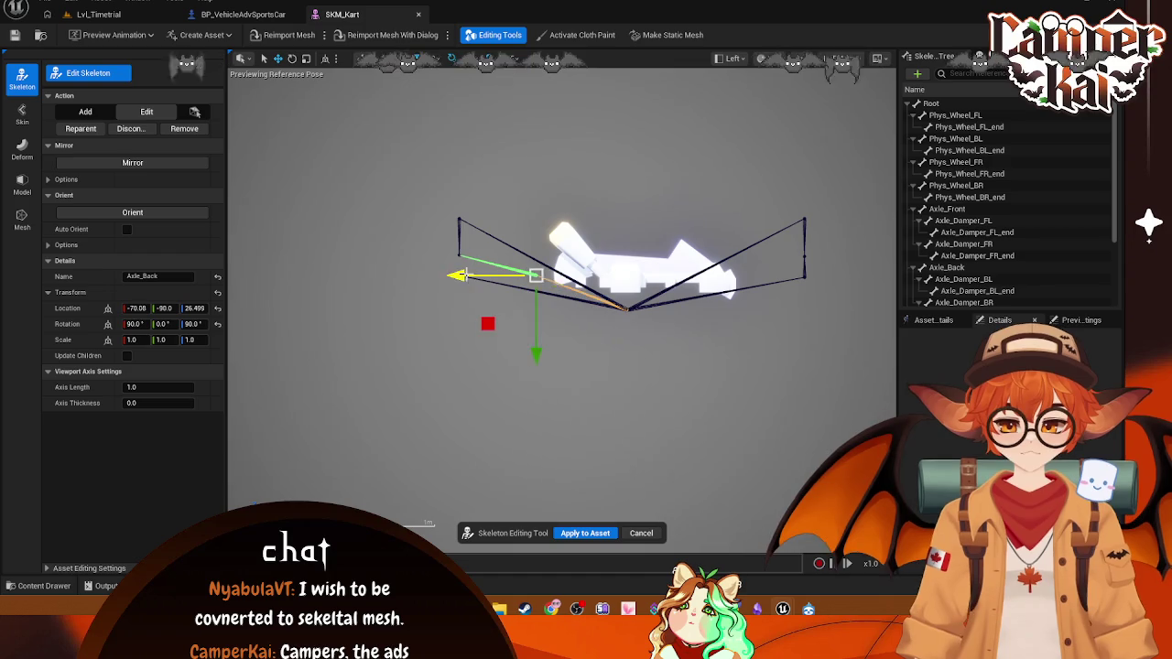
key("ctrl+z")
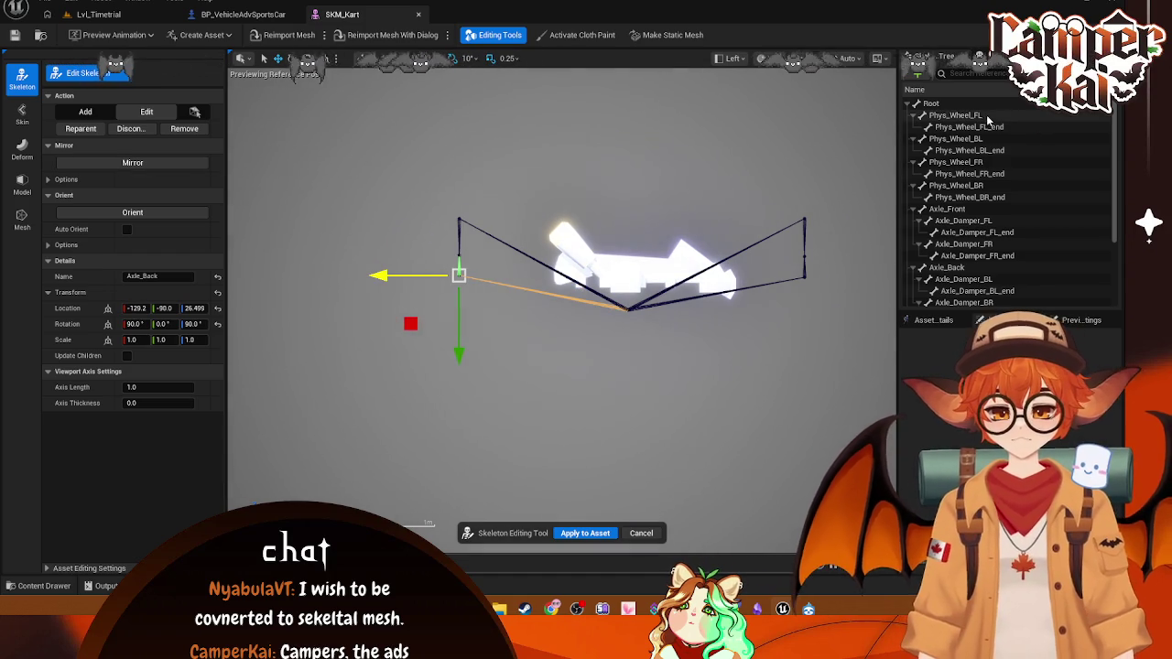
- Move Axle_Front back and down to about X 32.3, Z 20.6 in wireframe view
left_click(986, 116)
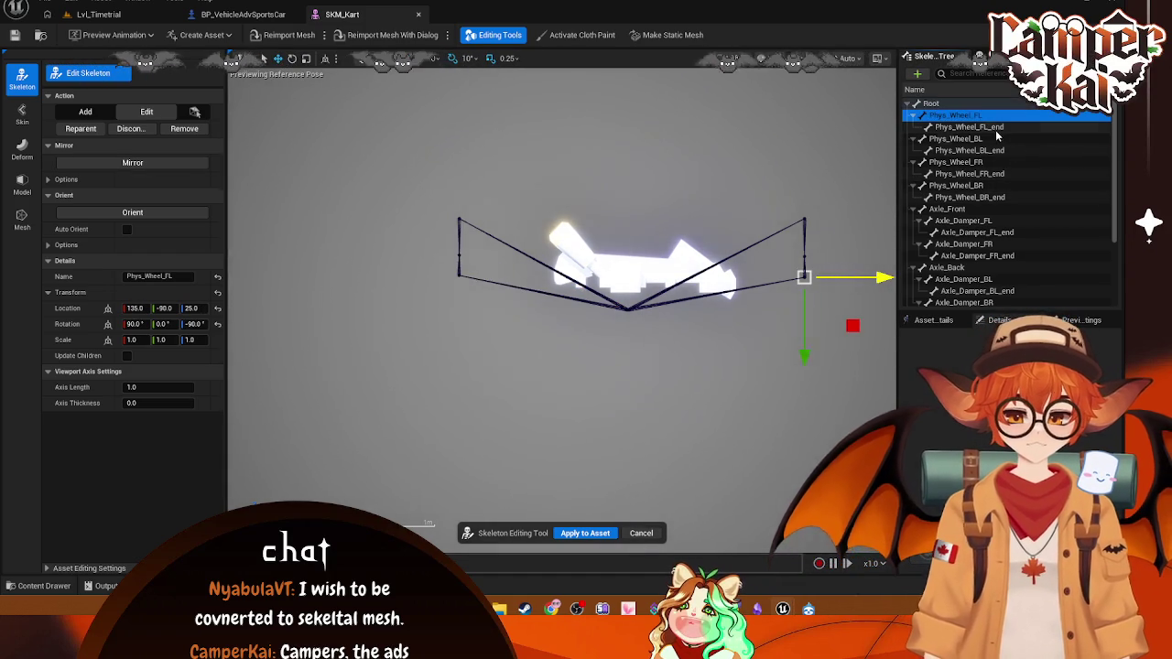
left_click(952, 209)
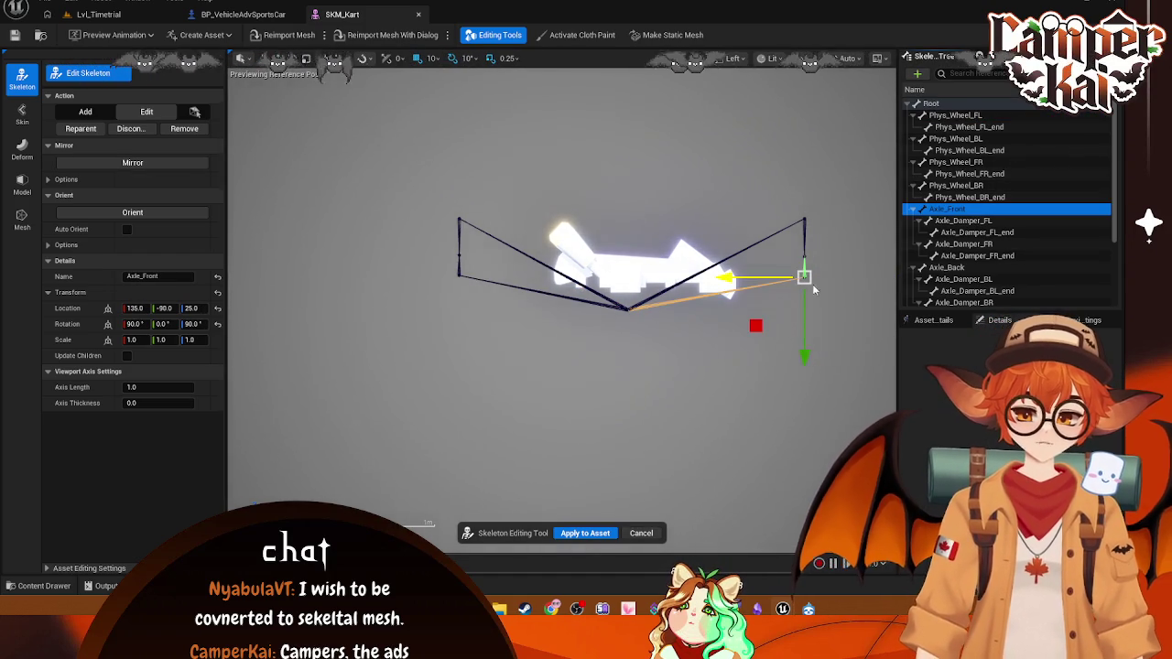
left_click_drag(723, 277, 596, 284)
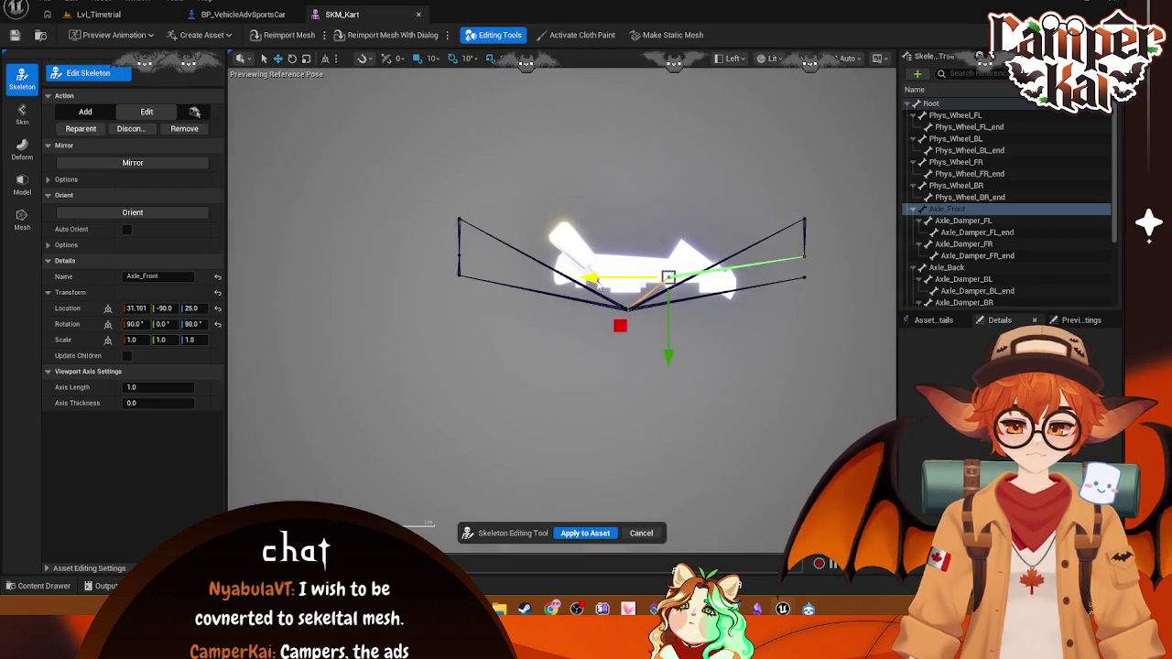
left_click_drag(669, 355, 669, 362)
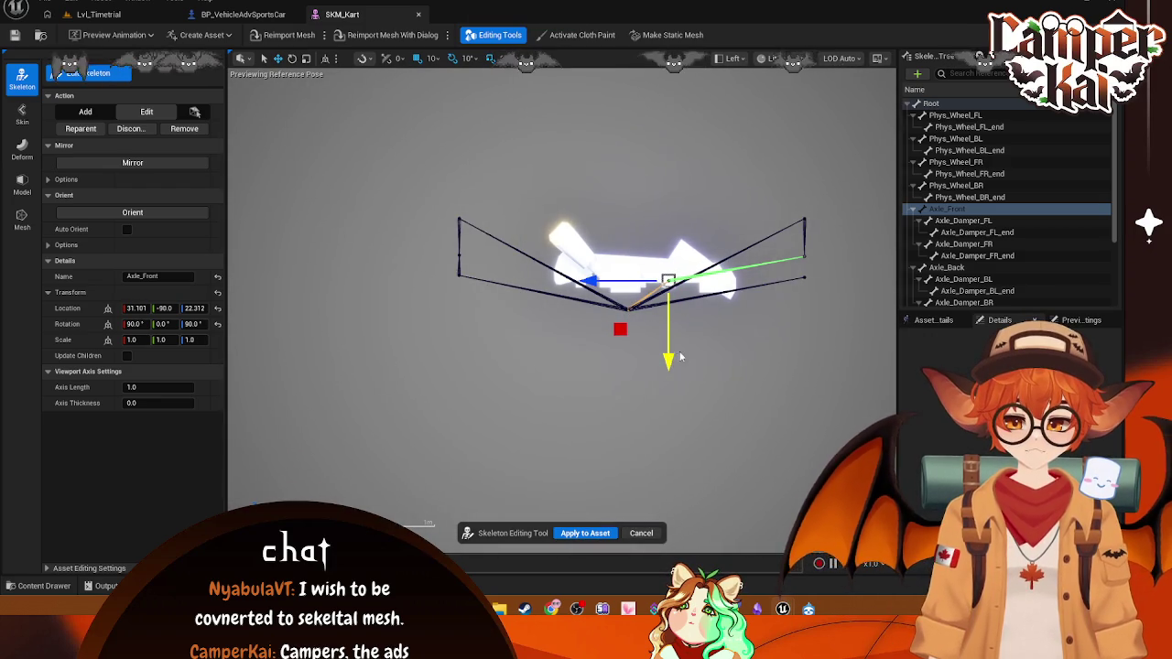
left_click(729, 58)
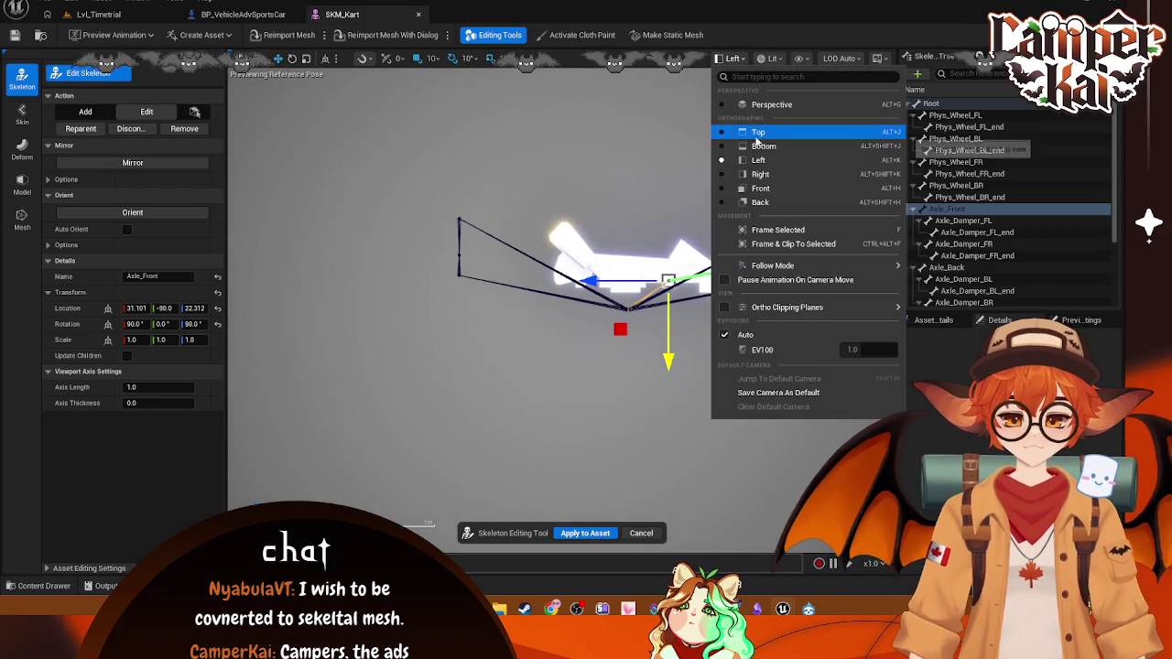
left_click(769, 58)
left_click(798, 128)
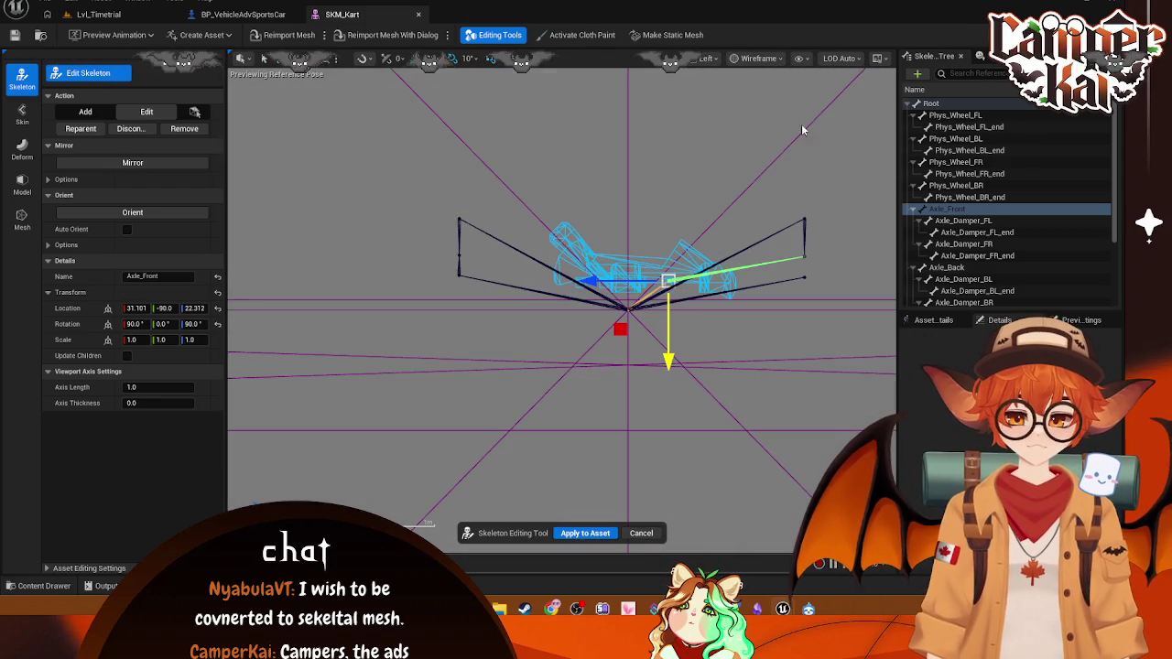
scroll(723, 291, "up", 3)
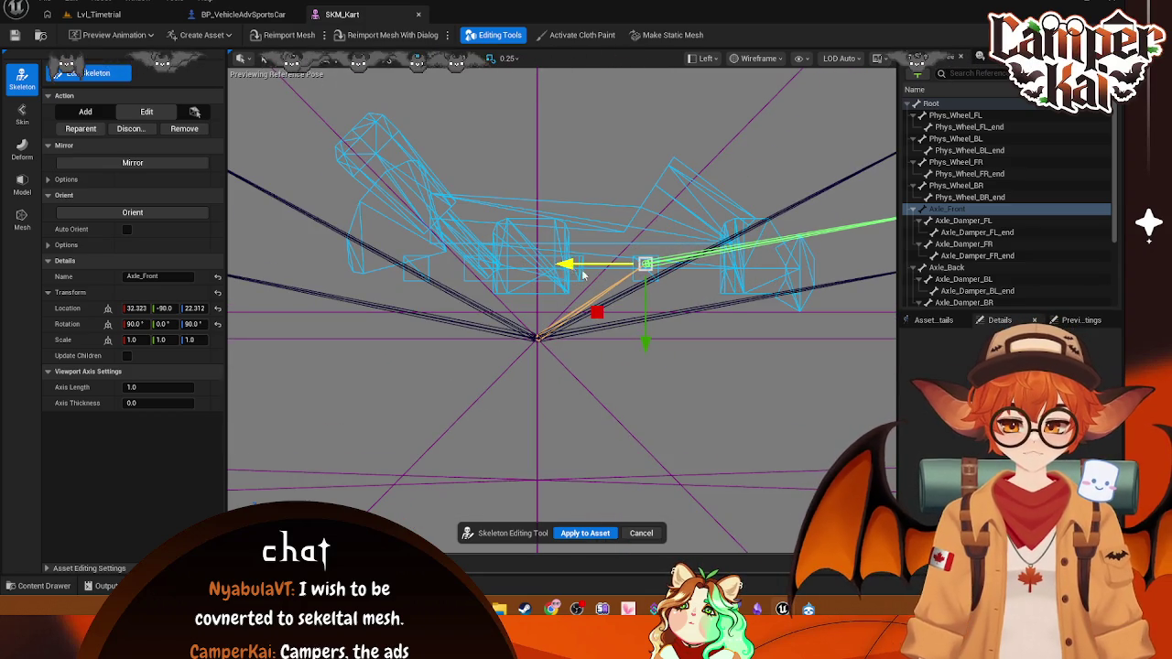
left_click_drag(645, 324, 646, 335)
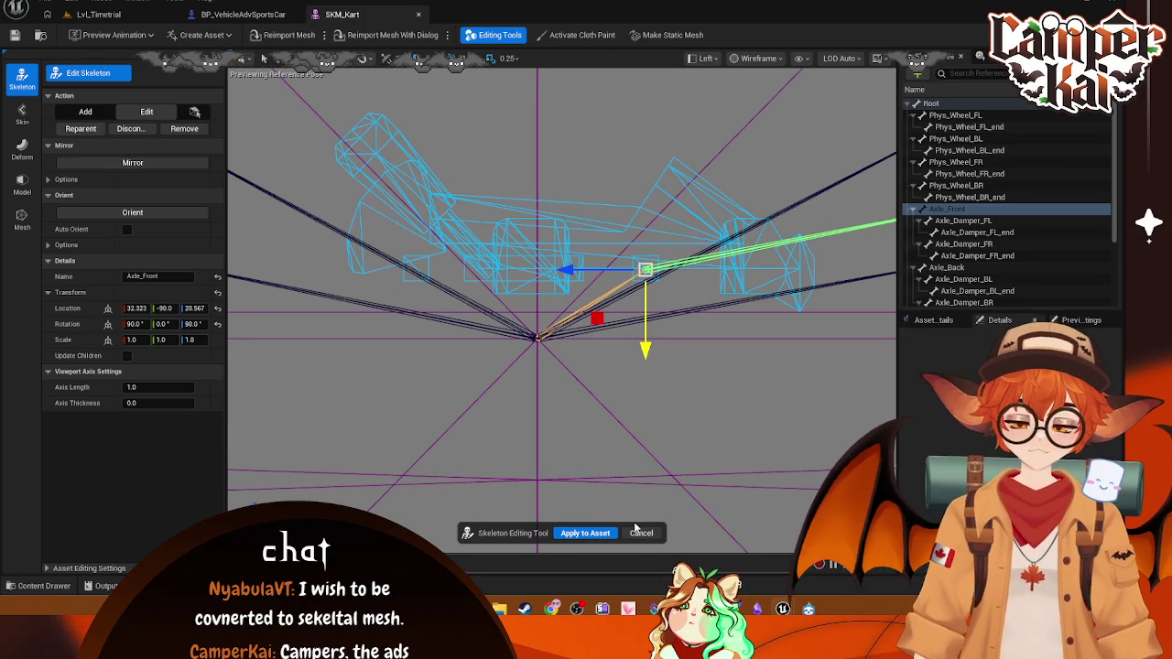
left_click(961, 220)
- Frame Axle_Damper_FL and drag it inward and down, checking it against Axle_Front
scroll(814, 300, "down", 2)
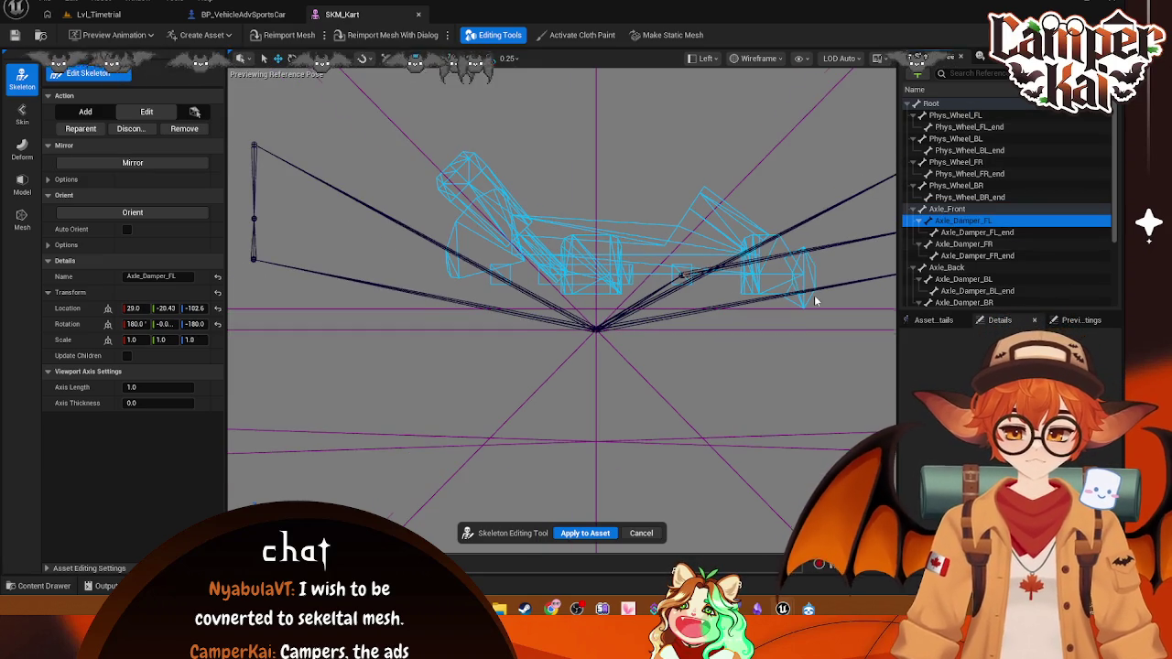
key("f")
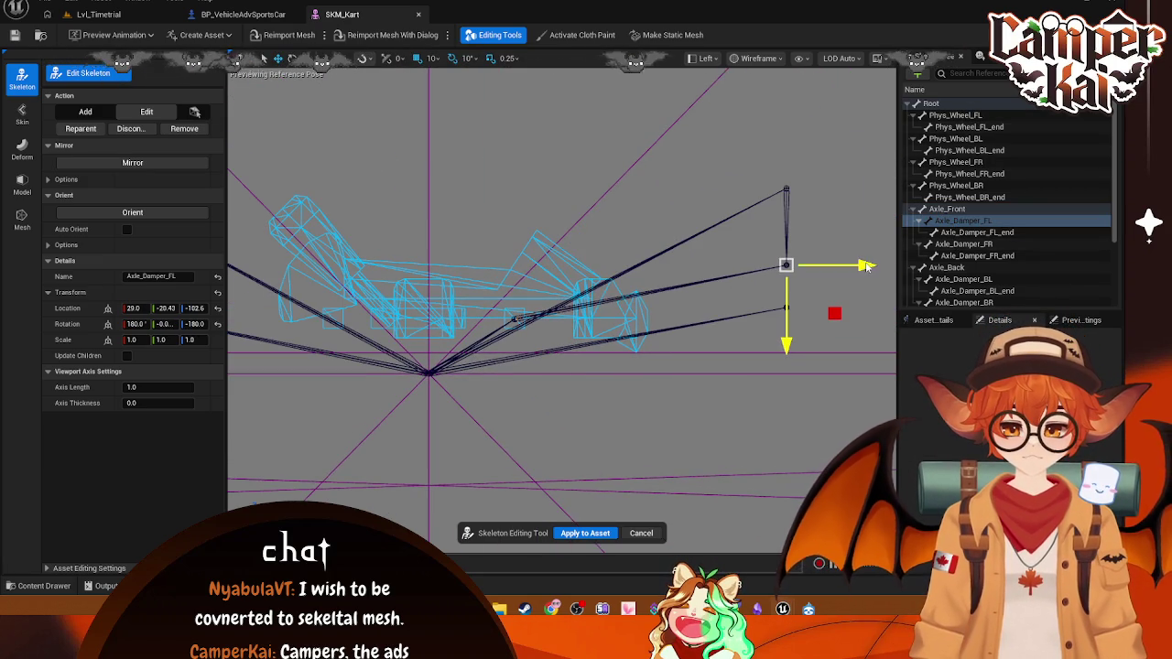
mouse_move(866, 267)
left_mouse_down()
mouse_move(578, 282)
mouse_move(593, 284)
left_mouse_up()
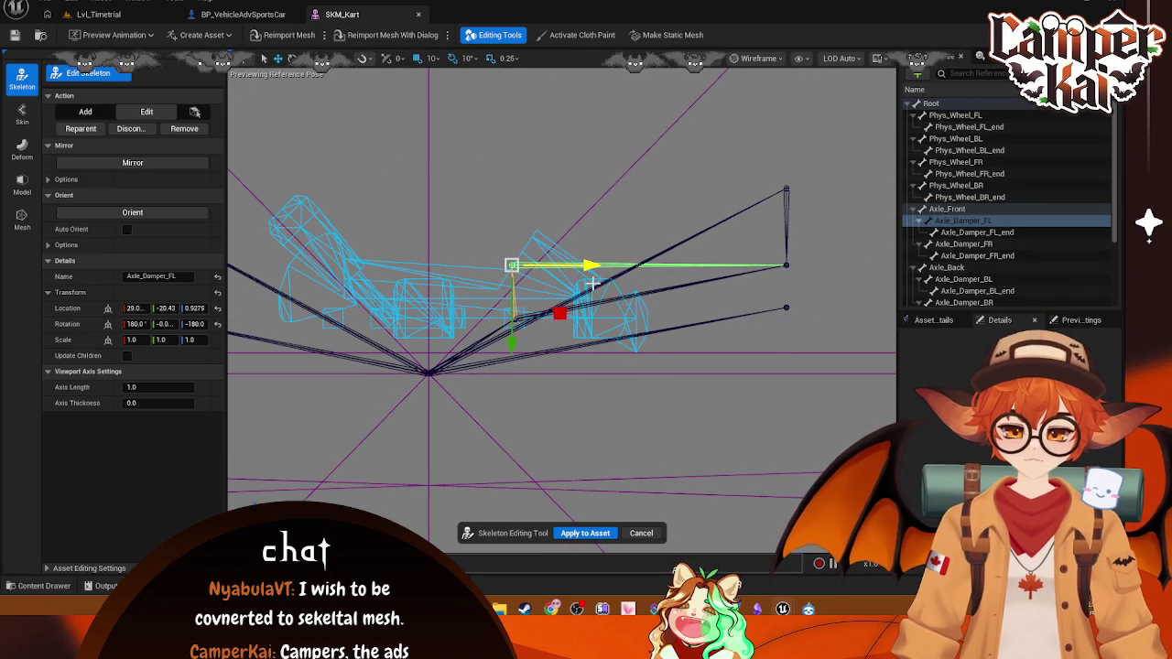
left_click_drag(514, 343, 516, 400)
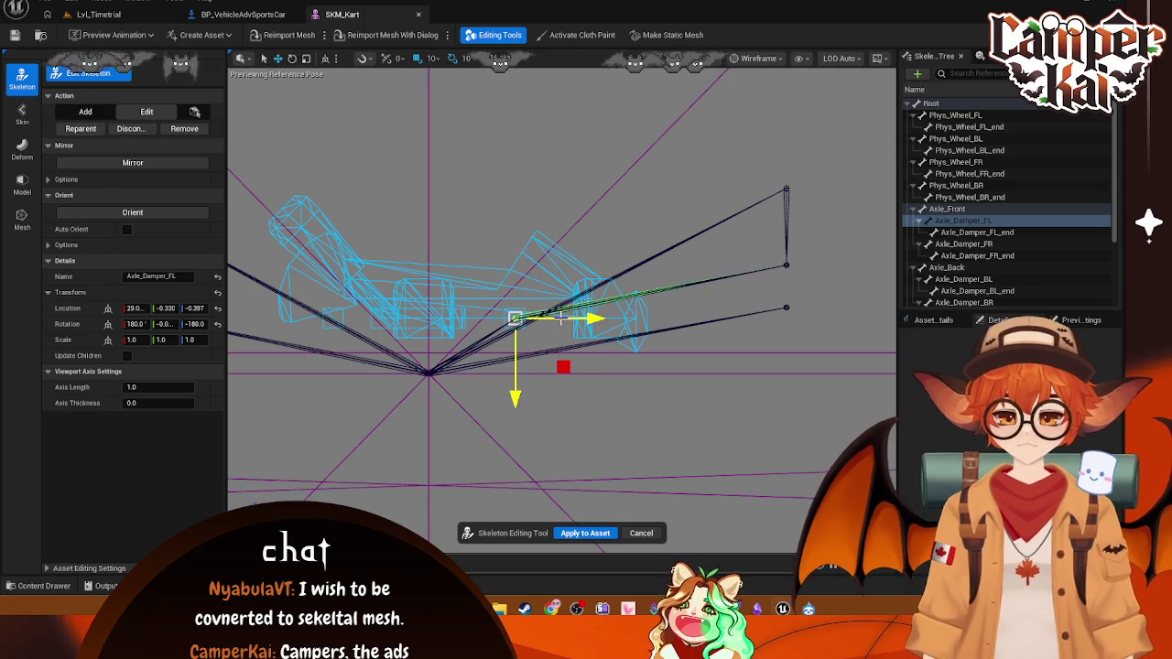
left_click(984, 209)
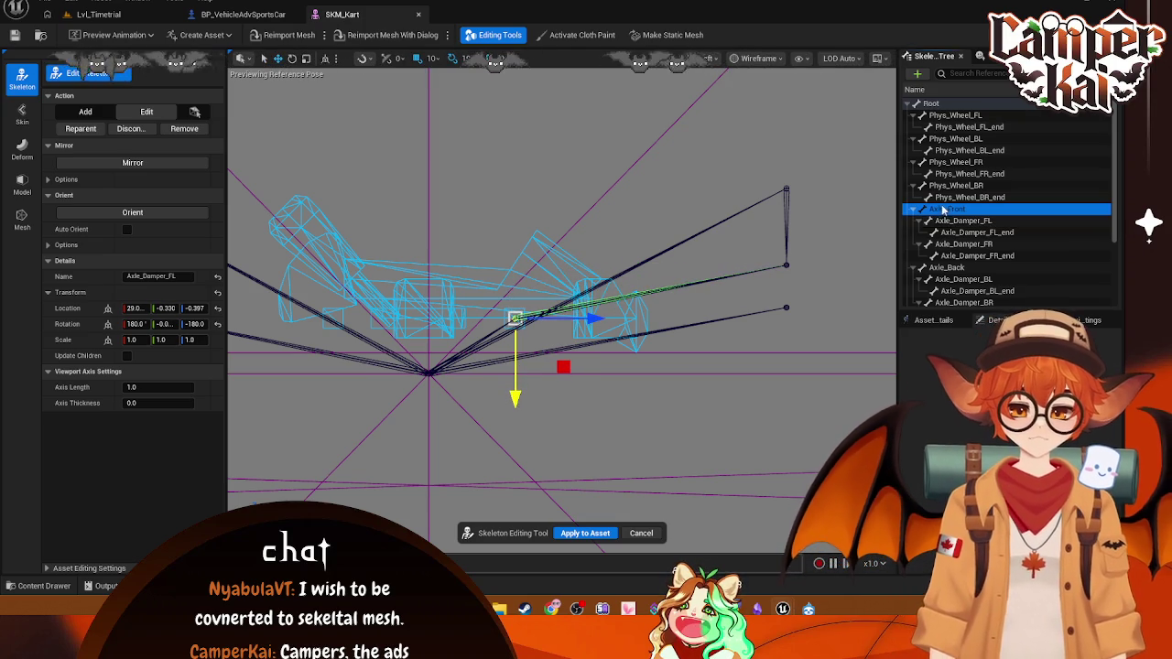
left_click(996, 220)
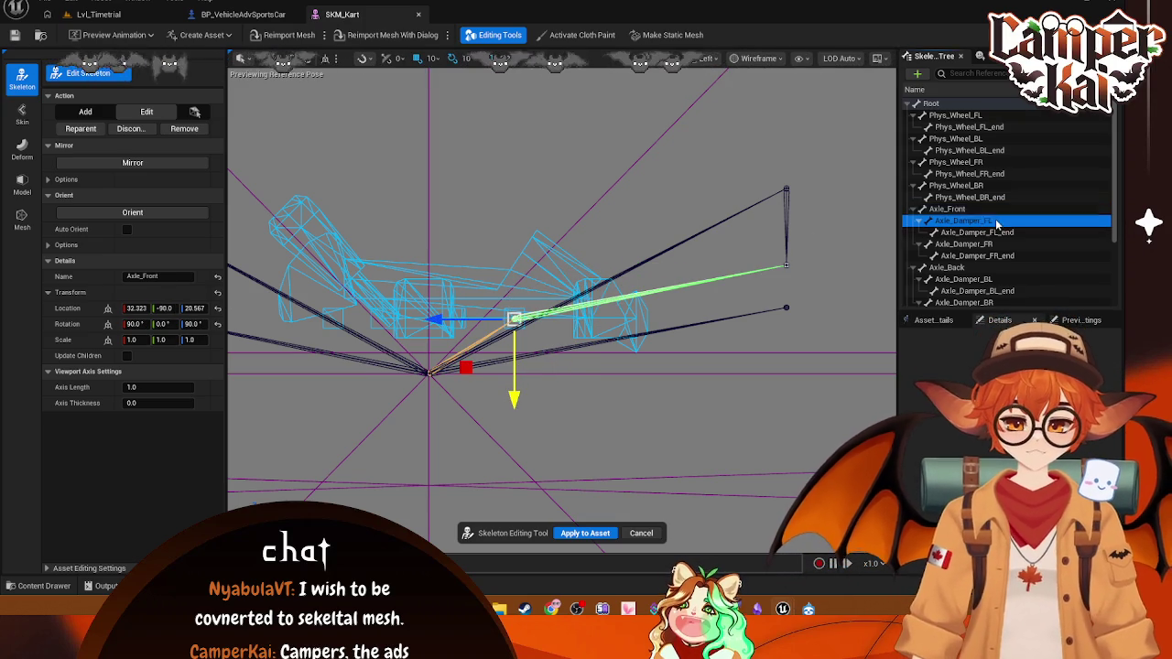
left_click(138, 308)
type("0")
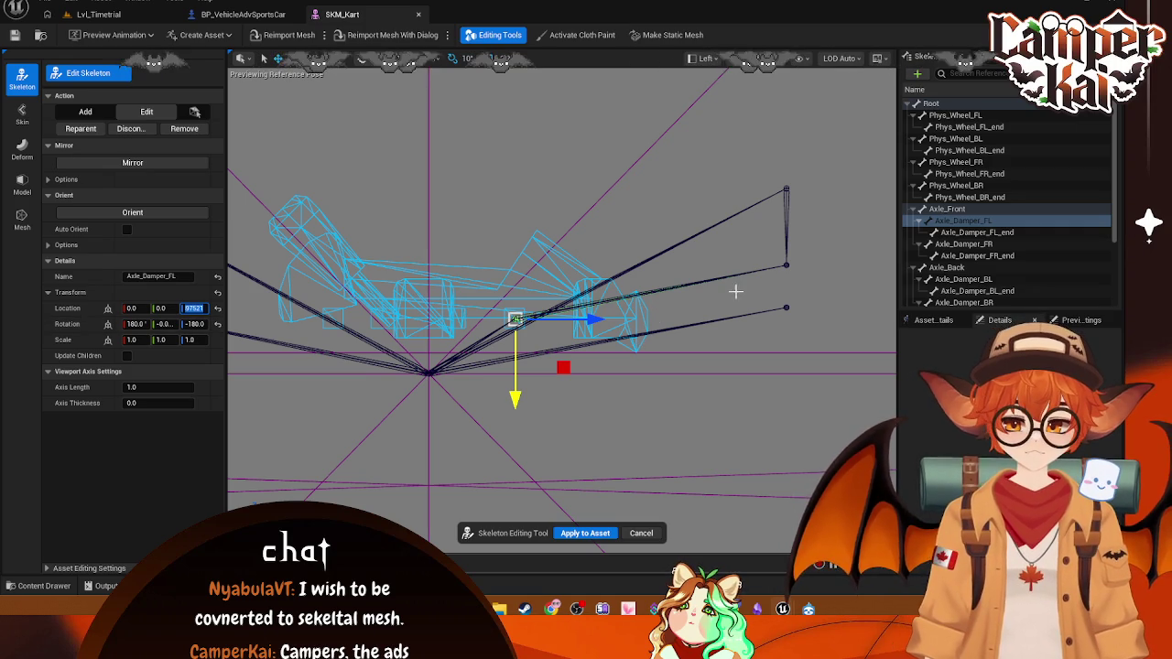
- Copy Axle_Front's location and paste it onto Axle_Damper_FL
right_click(81, 315)
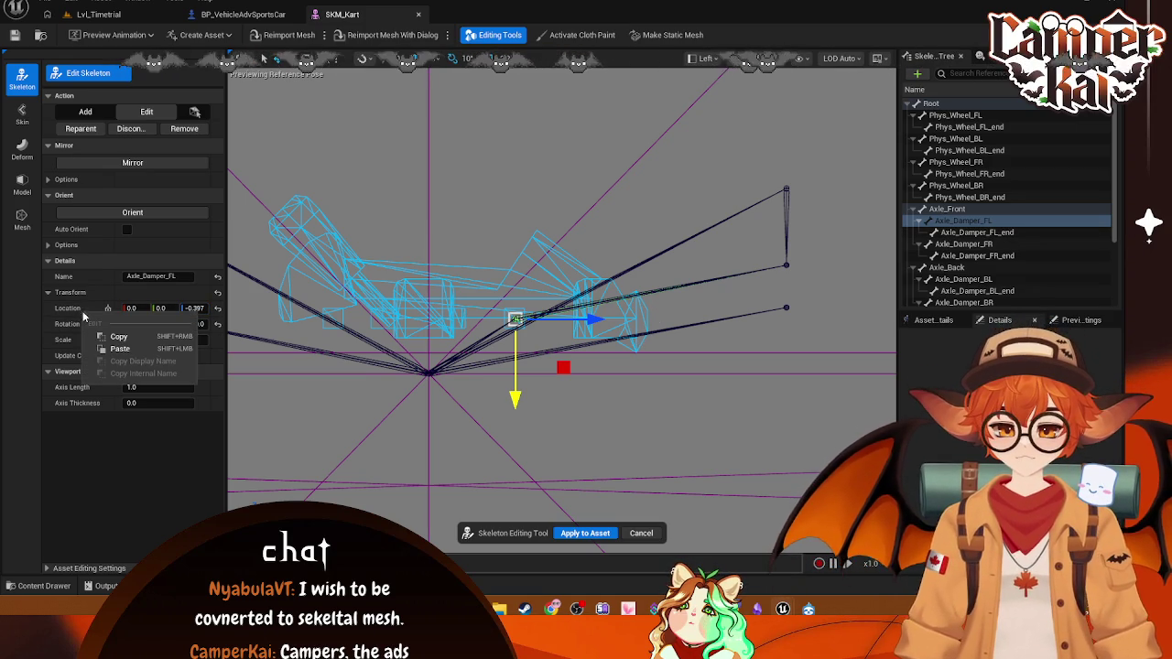
left_click(115, 338)
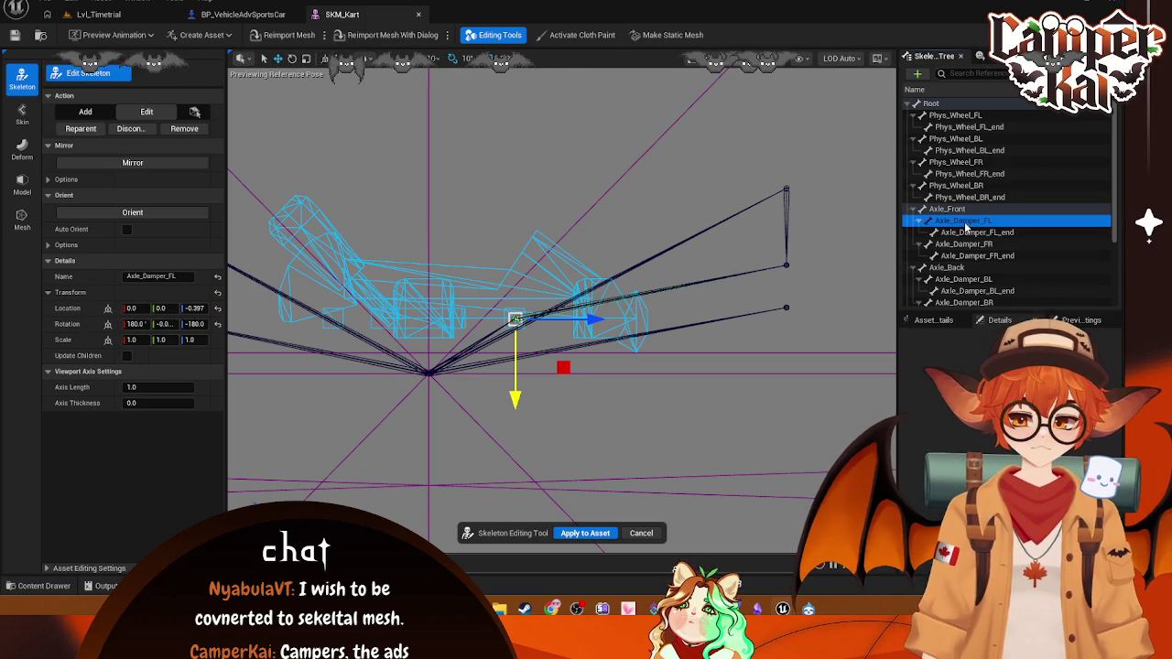
right_click(986, 223)
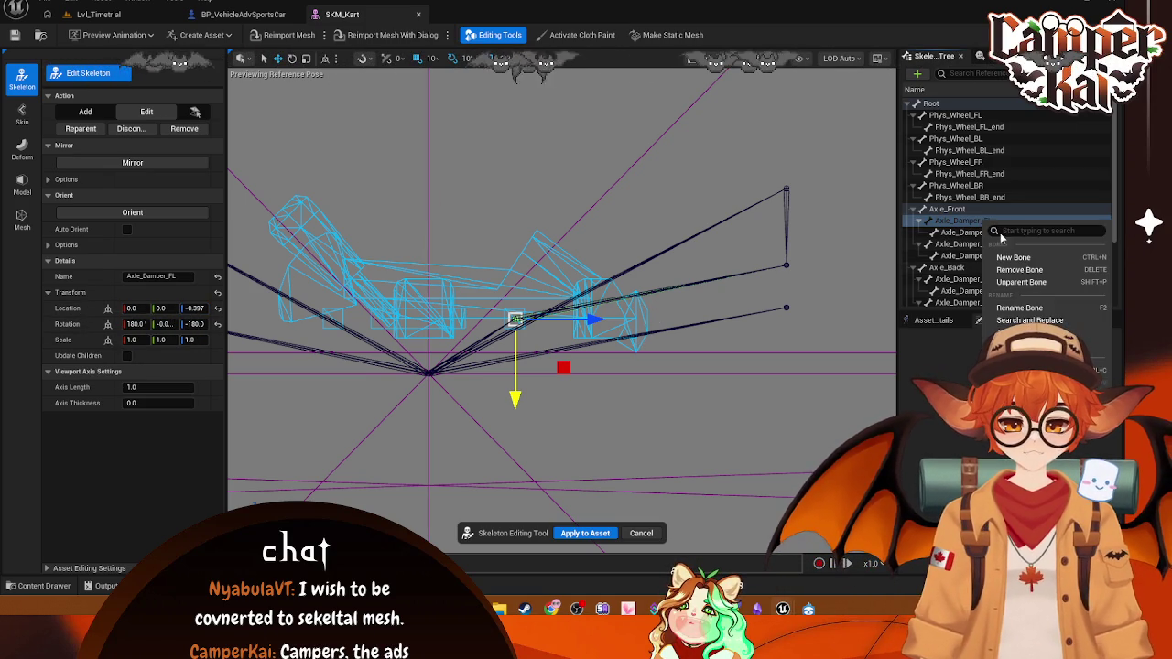
left_click(941, 213)
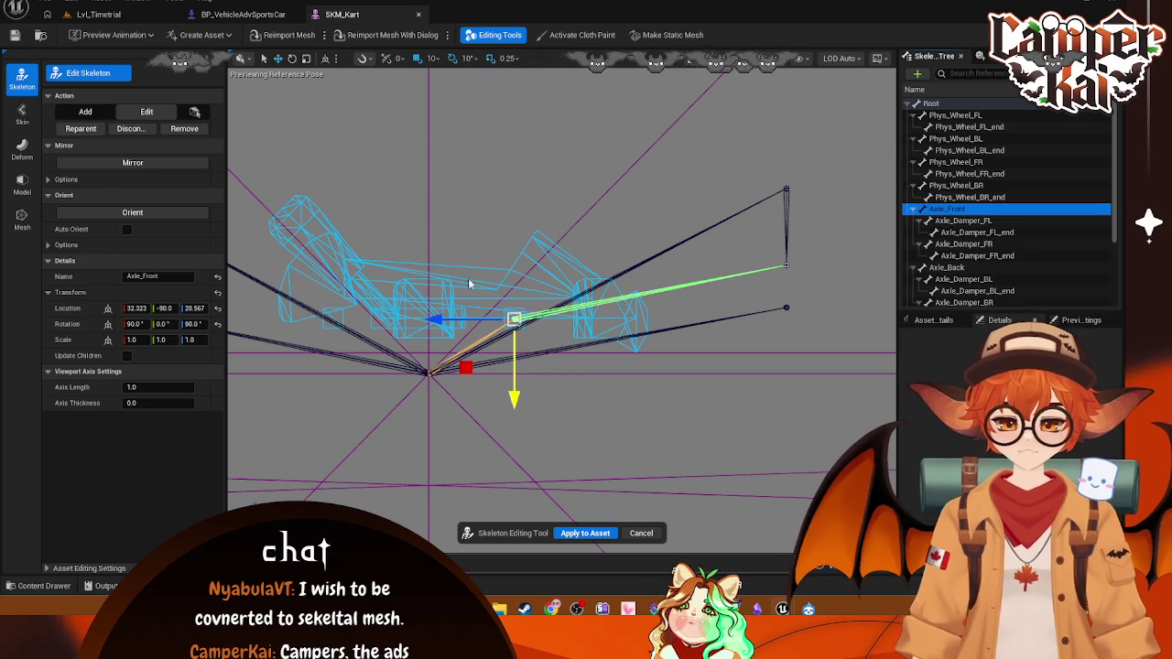
right_click(94, 312)
left_click(117, 334)
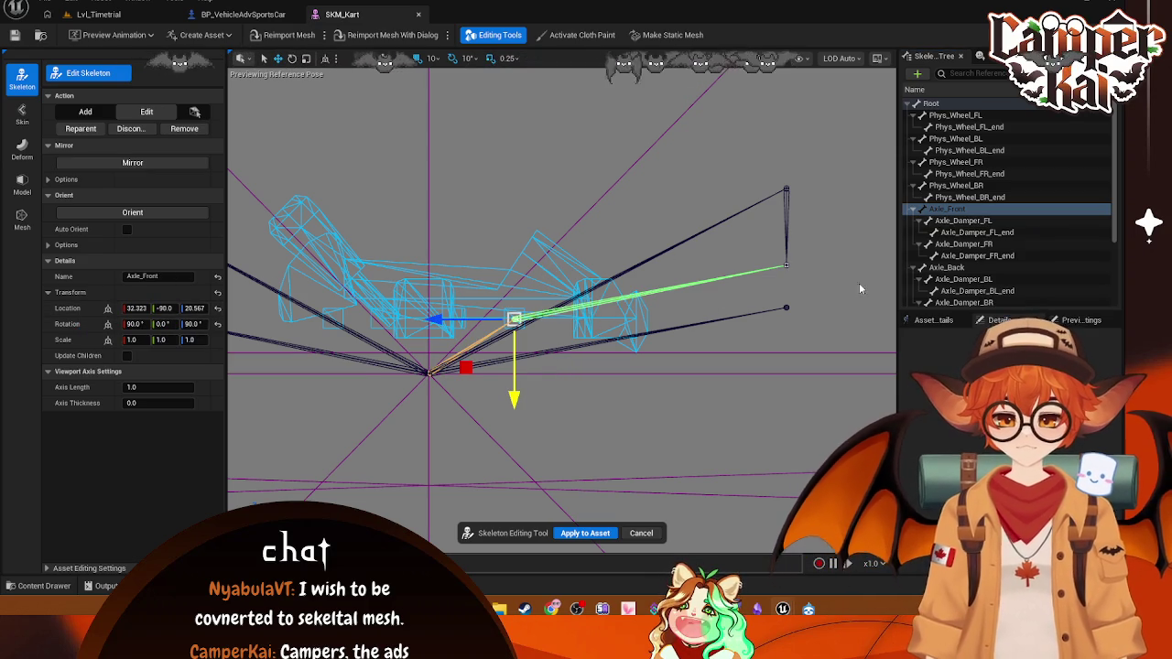
left_click(962, 222)
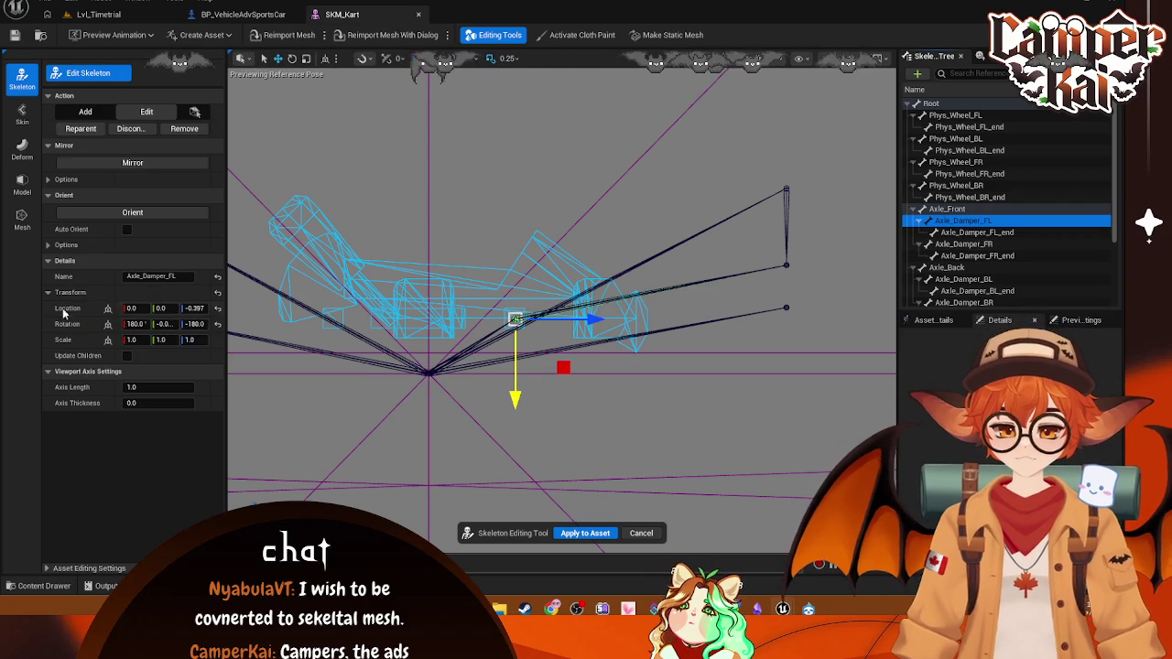
right_click(63, 313)
left_click(87, 345)
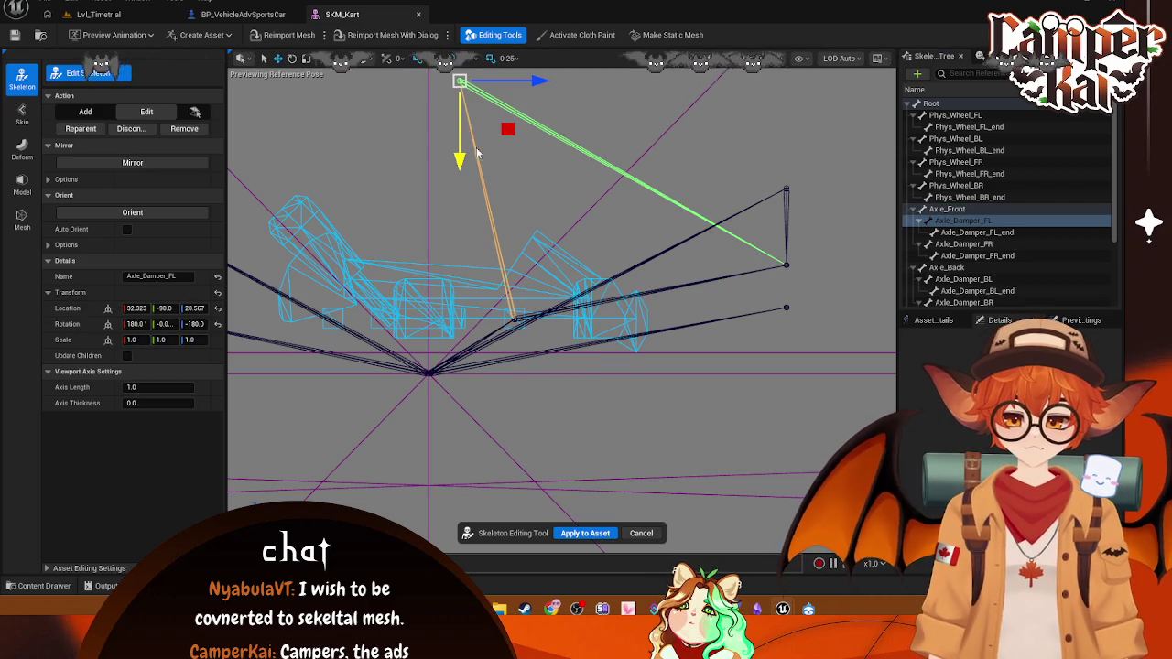
- Lower Axle_Damper_FL onto the front axle line at 32.323, -0.091, 0.2442
left_click_drag(458, 171, 467, 407)
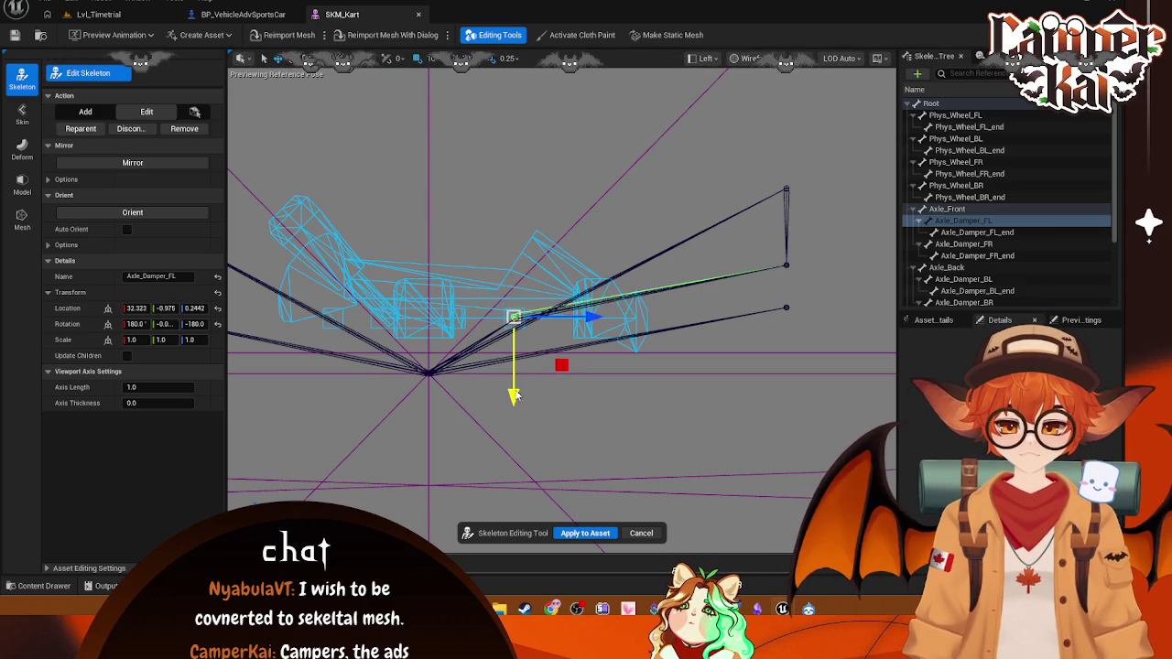
left_click_drag(516, 400, 517, 395)
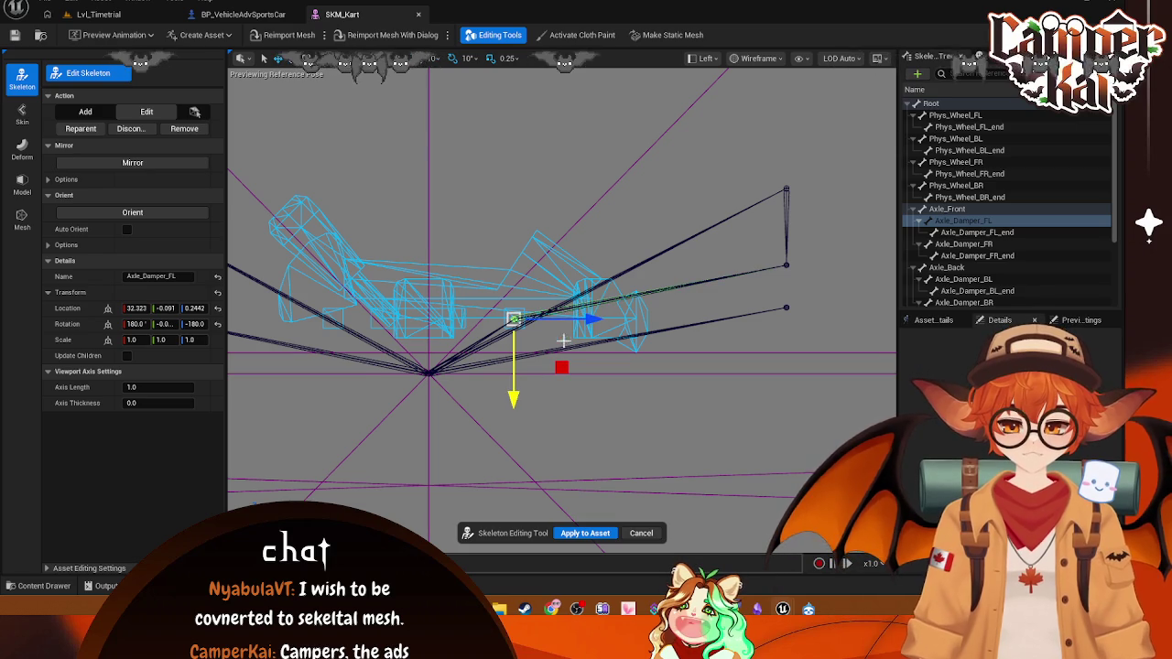
left_click(785, 266)
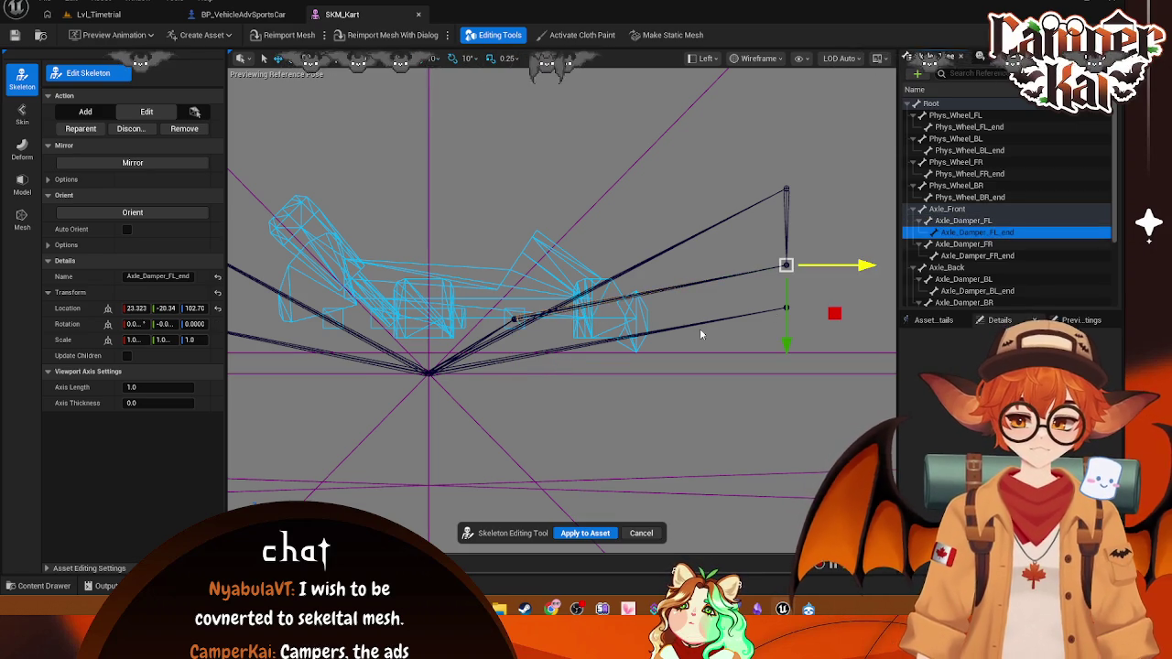
- Slide Axle_Damper_FL_end along X and lower it onto the front axle line
left_click_drag(861, 267, 622, 288)
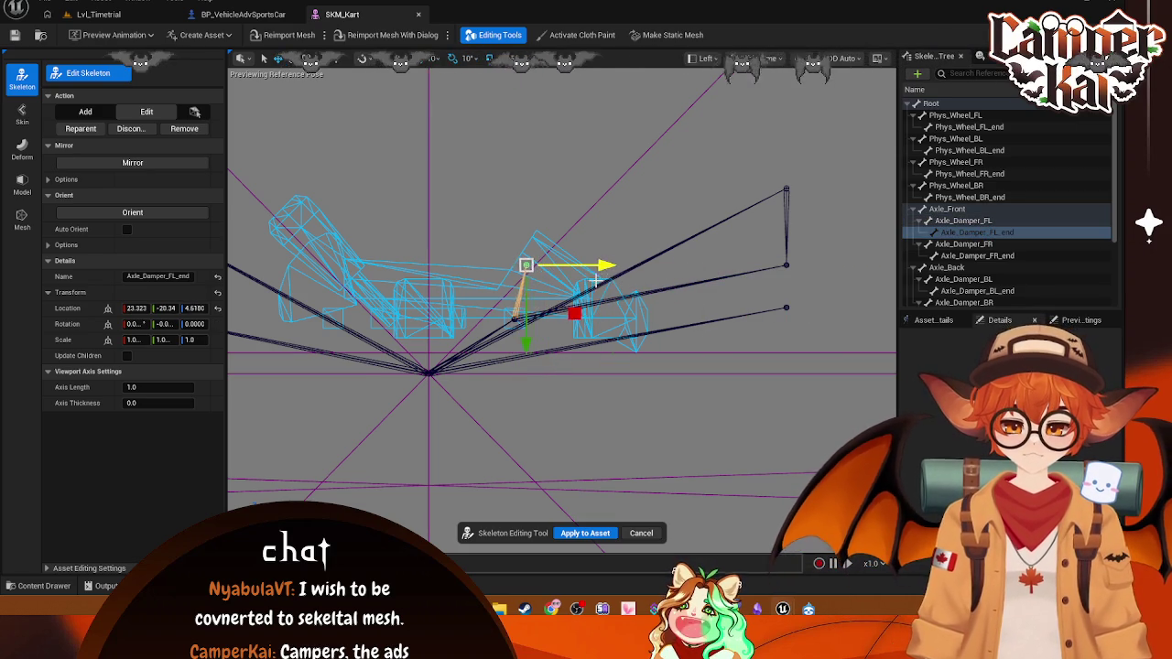
left_click(589, 280)
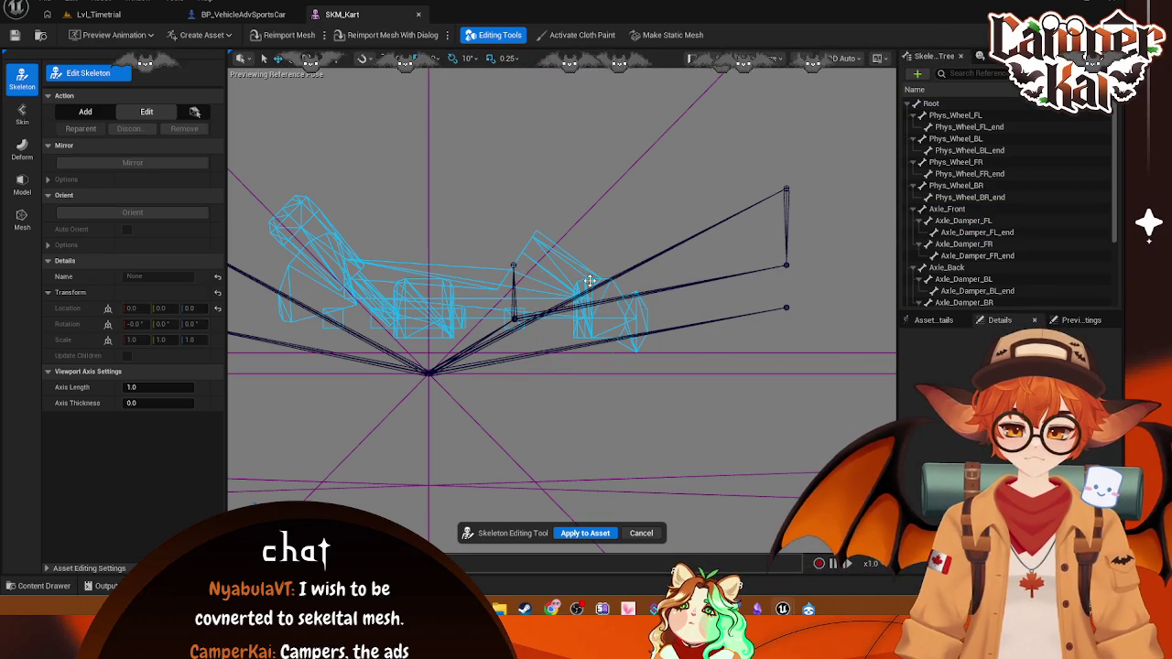
left_click(512, 266)
left_click_drag(514, 346, 526, 399)
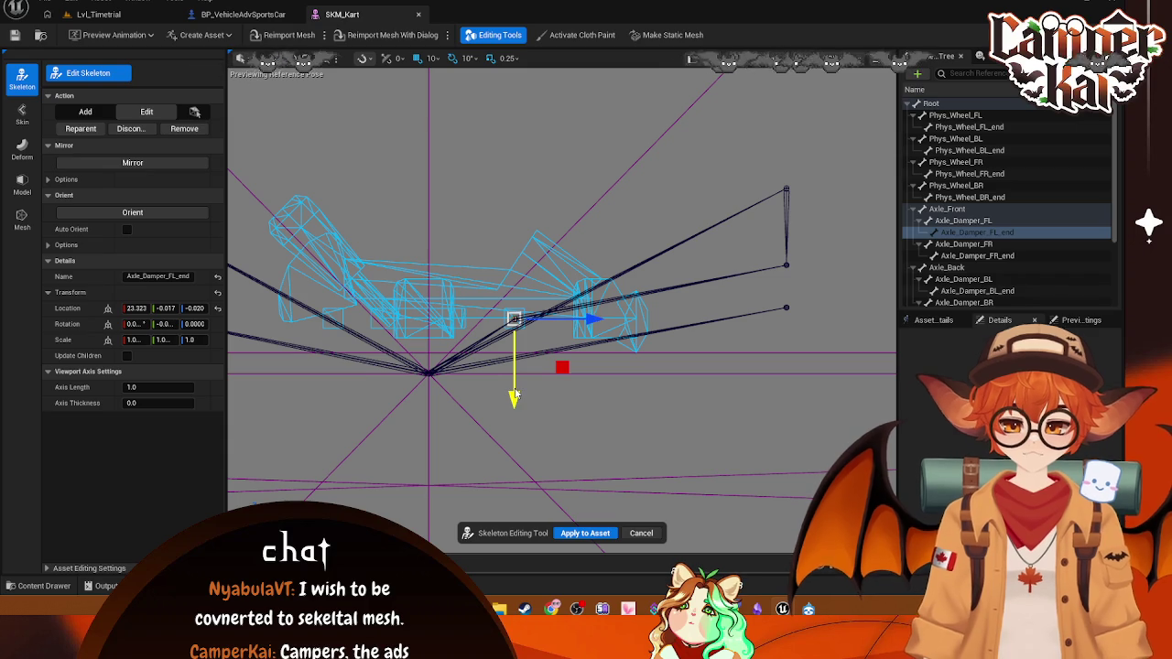
- Move Axle_Damper_FR over to the front axle and lower it onto the axle line
left_click(977, 256)
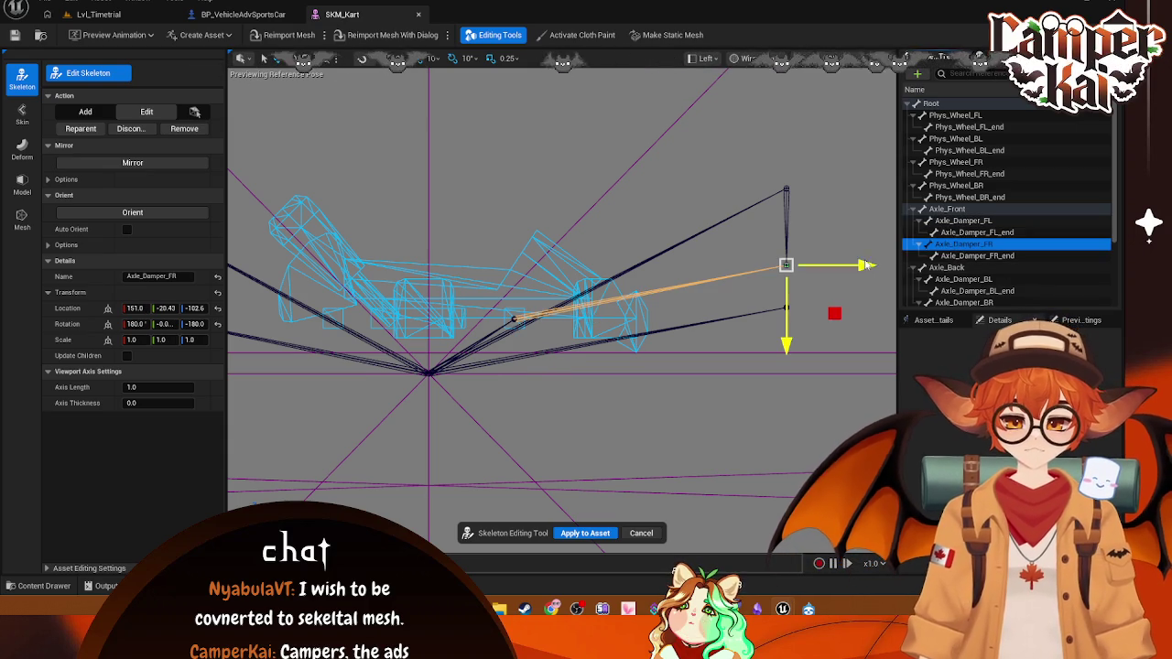
left_click(666, 276)
left_click(963, 221)
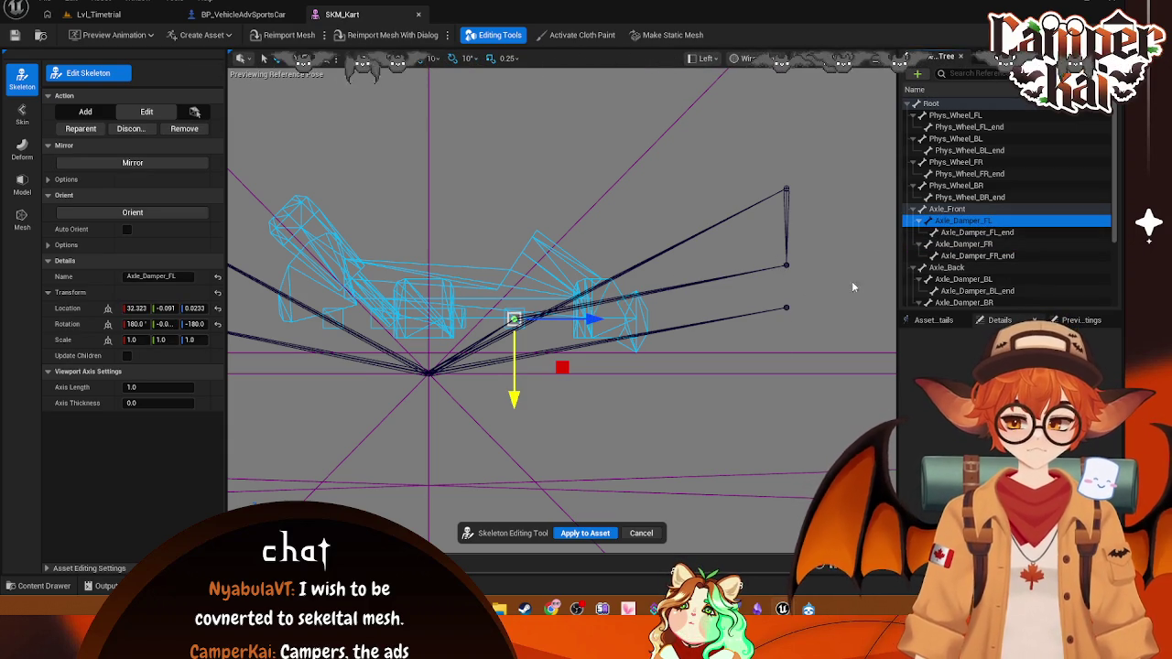
left_click(970, 243)
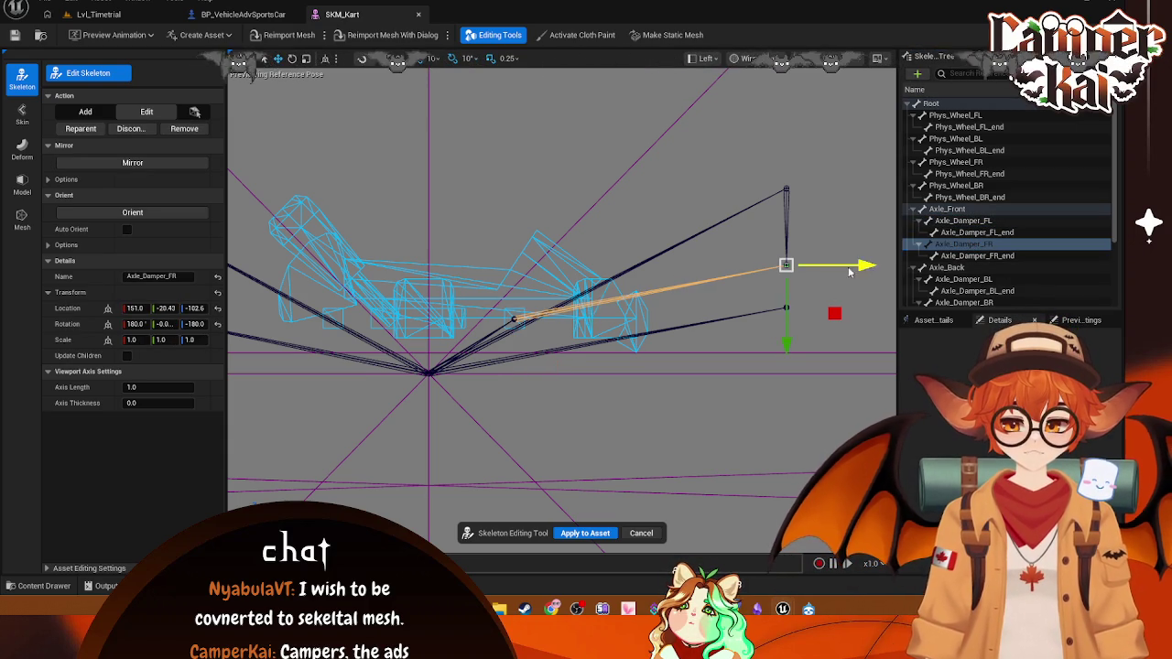
left_click_drag(847, 273, 575, 272)
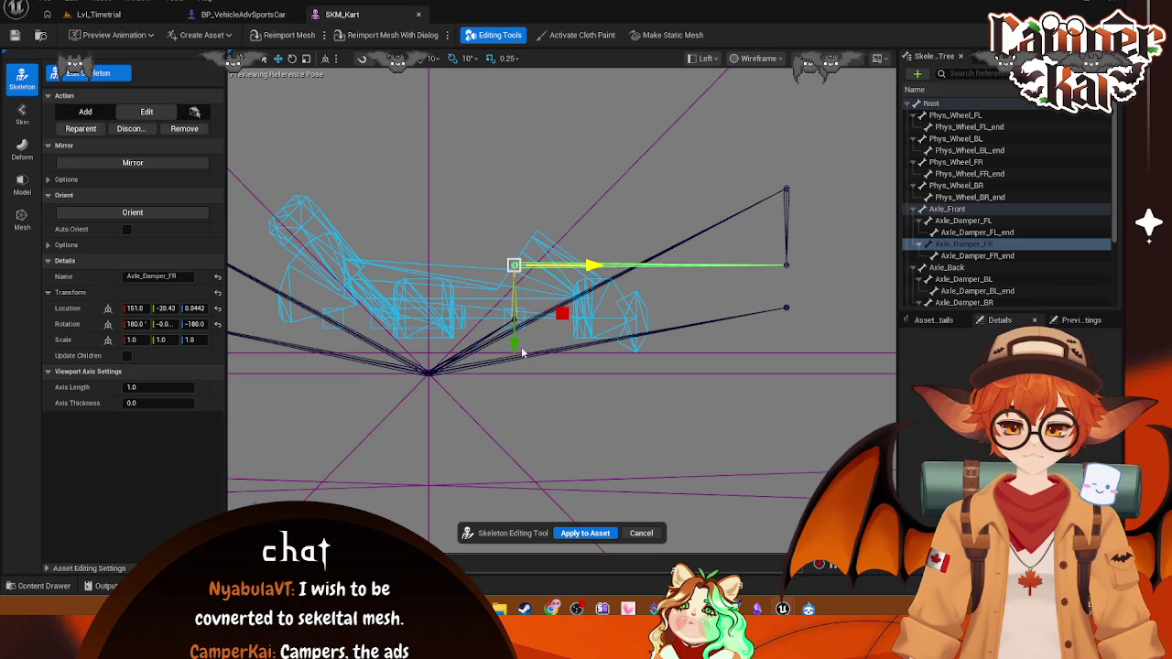
left_click_drag(520, 358, 526, 400)
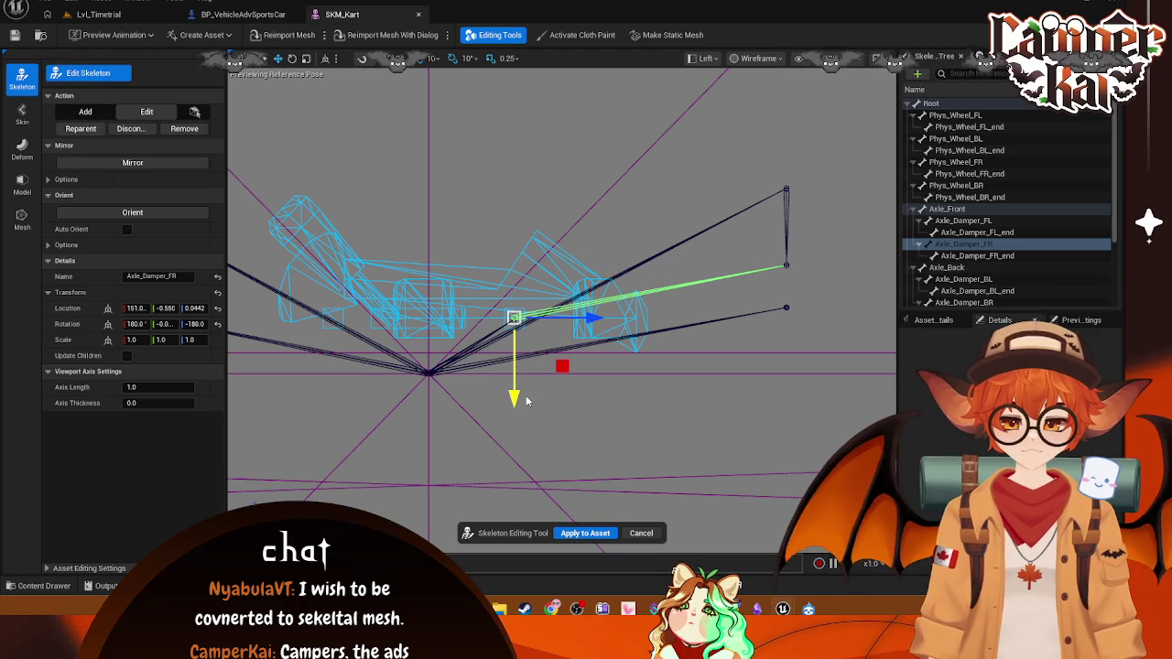
- Place Axle_Damper_FR_end at 20.000, 0.441, -0.800, then select Axle_Back in Left view
left_click(975, 255)
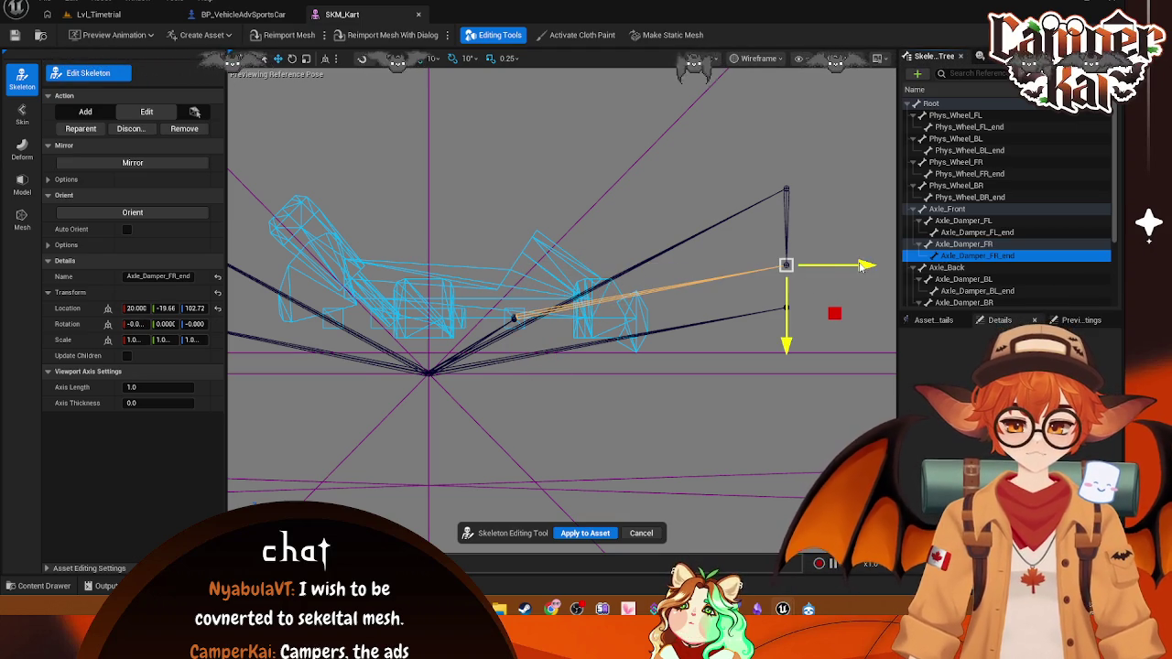
left_click_drag(861, 266, 586, 271)
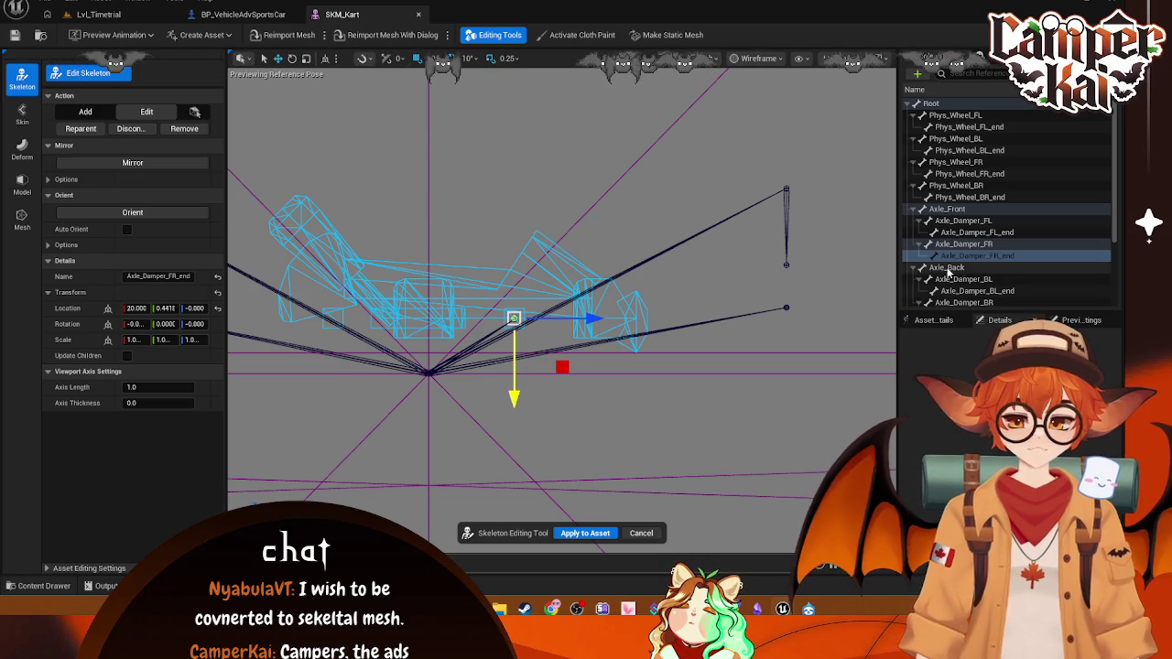
key("Down")
key("alt+k")
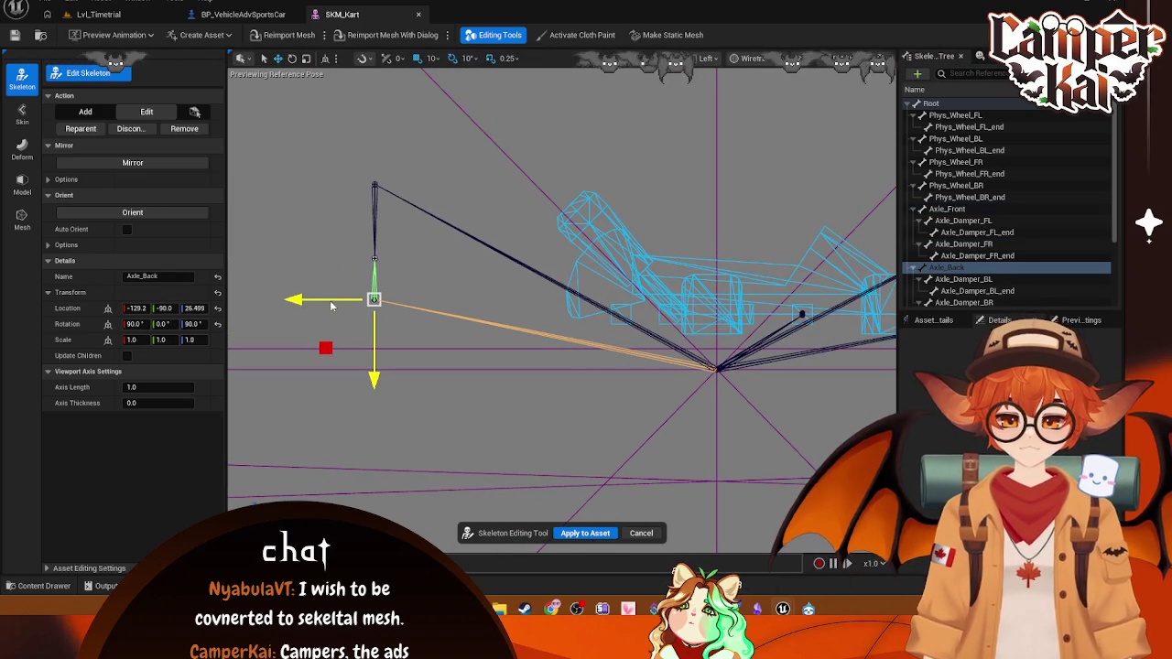
- Align Axle_Back and Axle_Damper_BL onto the rear axle line
left_click_drag(363, 304, 610, 304)
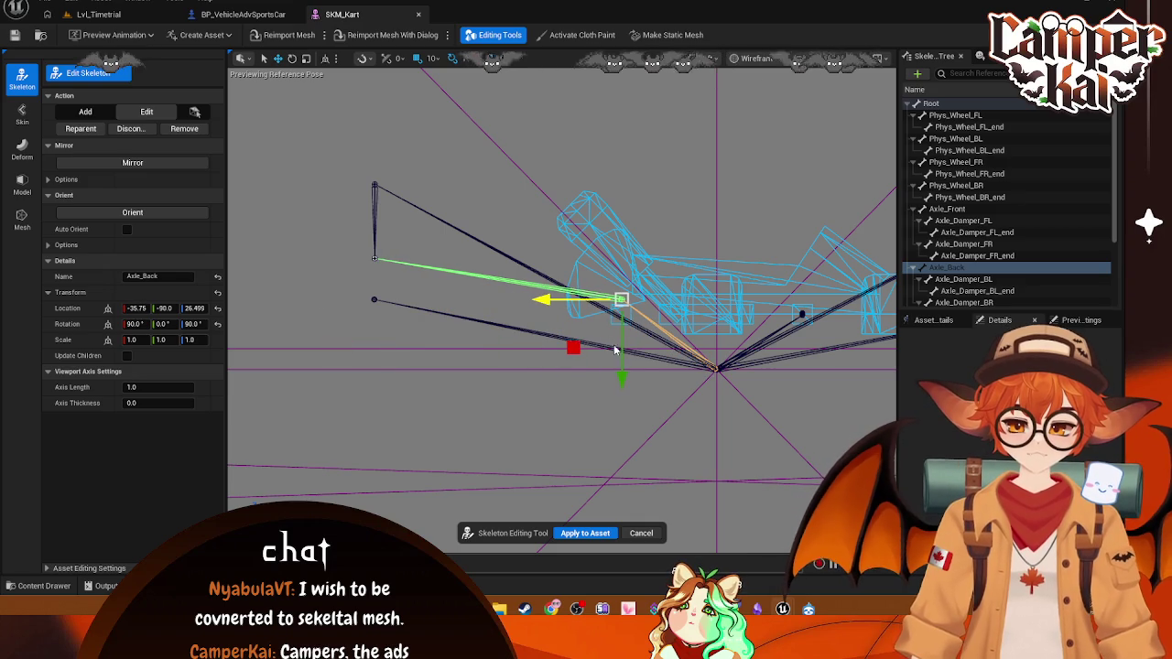
left_click(626, 378)
left_click(622, 301)
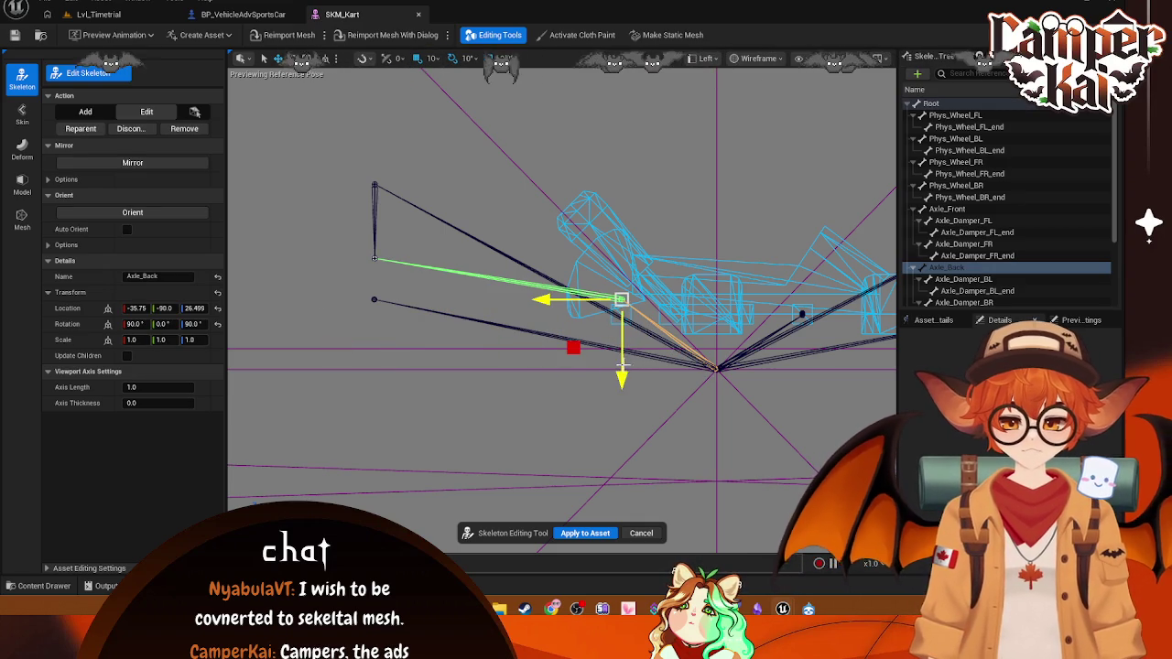
left_click_drag(622, 365, 622, 392)
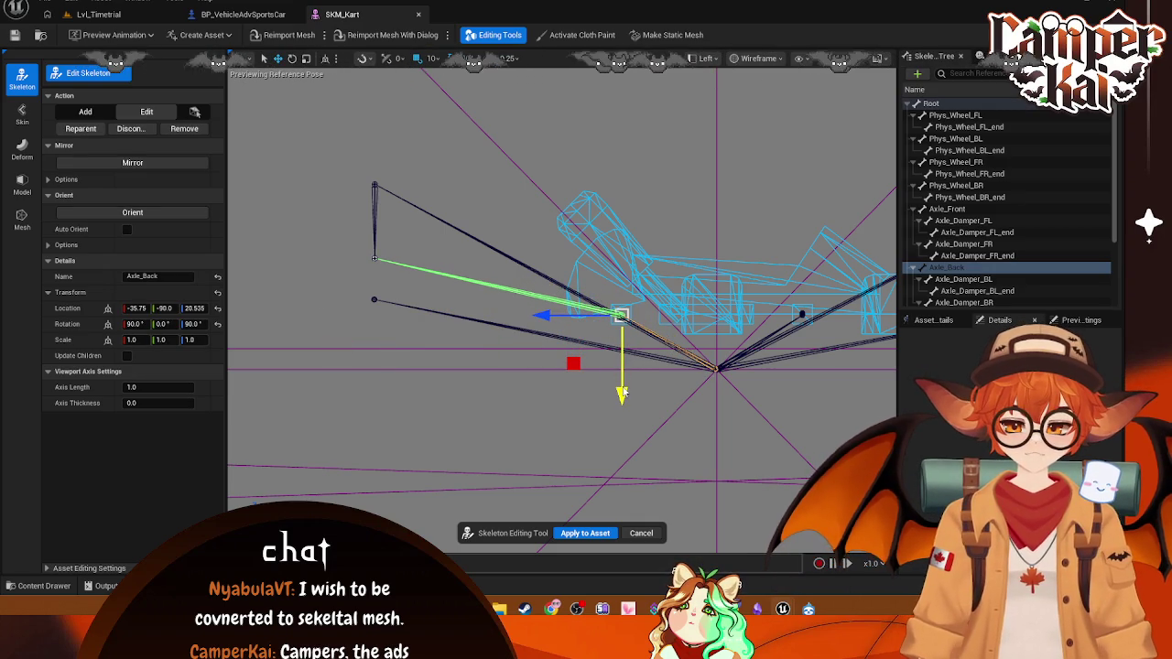
left_click(914, 279)
mouse_move(416, 257)
left_mouse_down()
mouse_move(622, 257)
mouse_move(682, 277)
left_mouse_up()
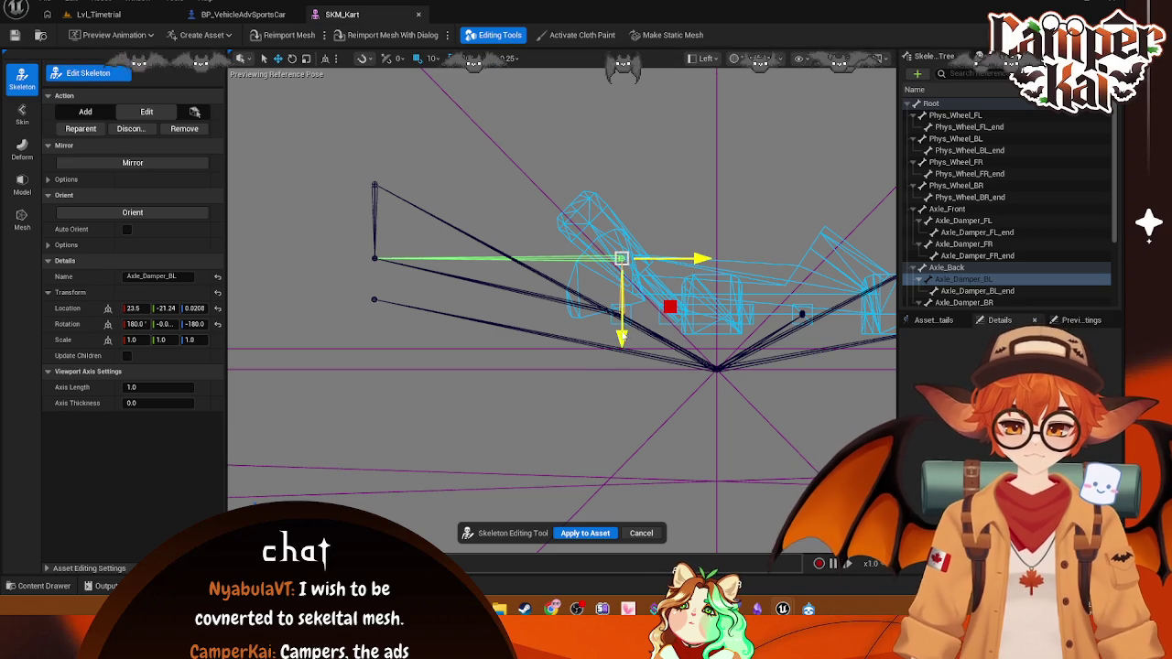
left_click_drag(623, 339, 633, 394)
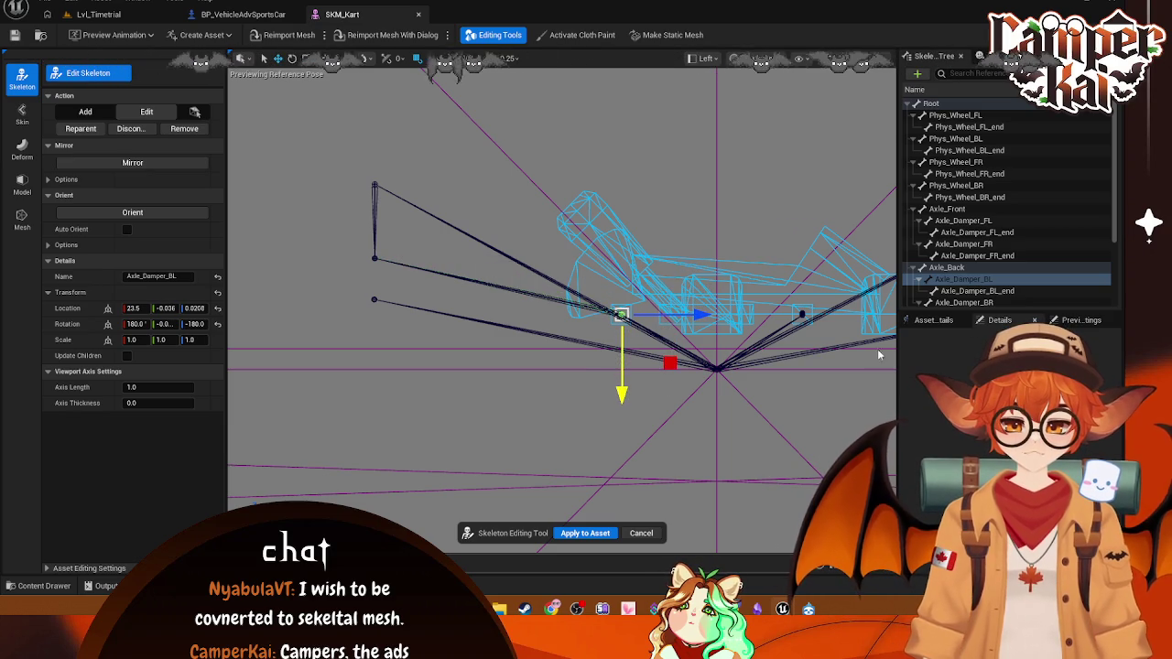
- Move Axle_Damper_BL_end and Axle_Damper_BR over and down onto the back axle
left_click(976, 291)
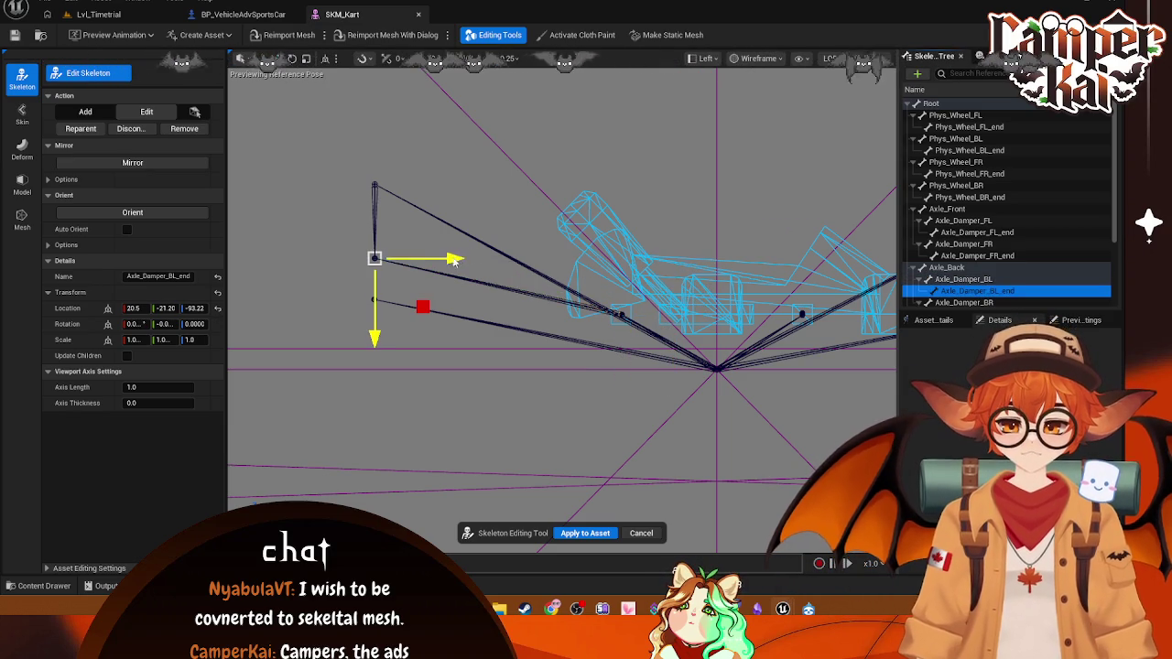
mouse_move(454, 260)
left_mouse_down()
mouse_move(670, 262)
mouse_move(698, 273)
left_mouse_up()
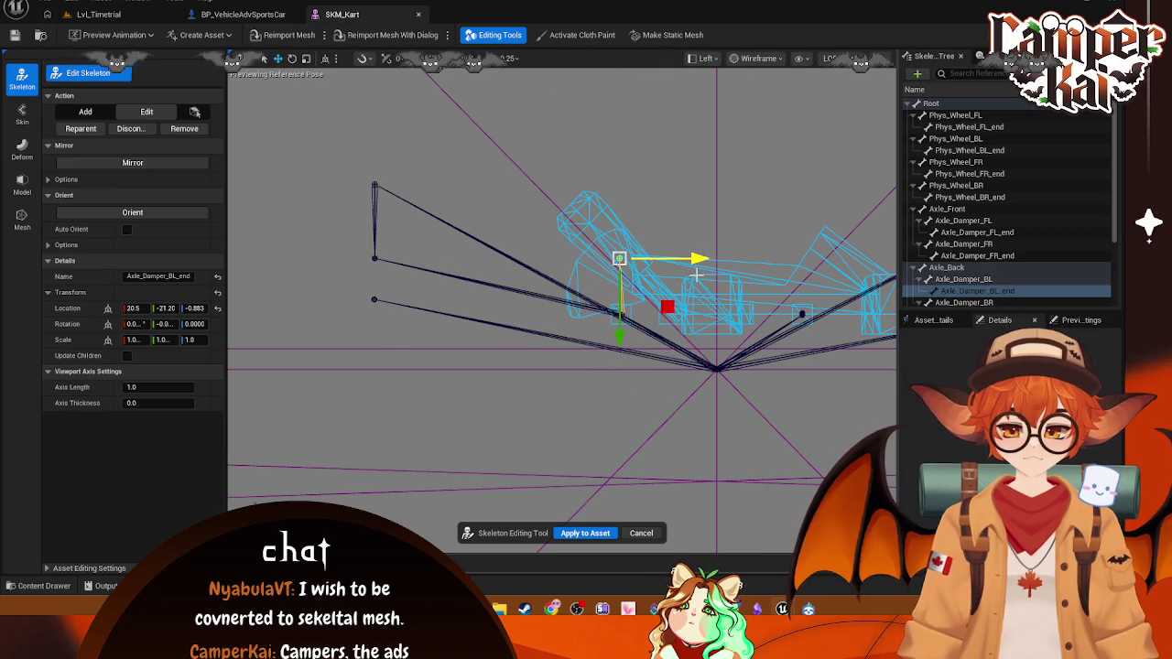
left_click_drag(632, 340, 641, 391)
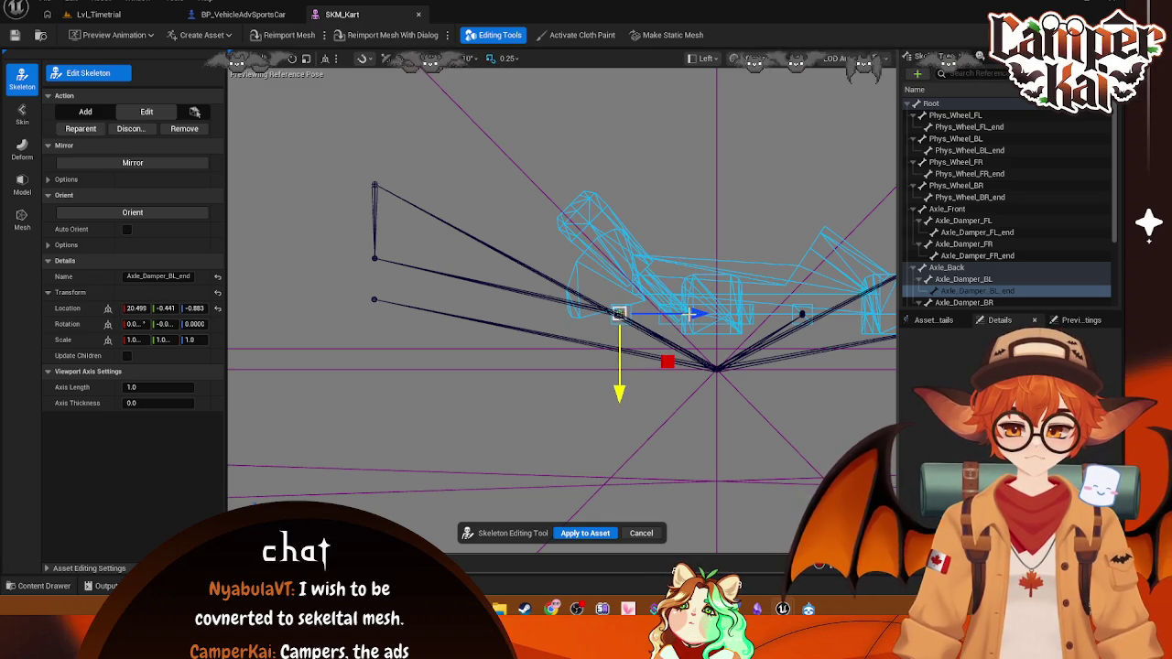
left_click_drag(688, 314, 698, 314)
scroll(989, 229, "down", 1)
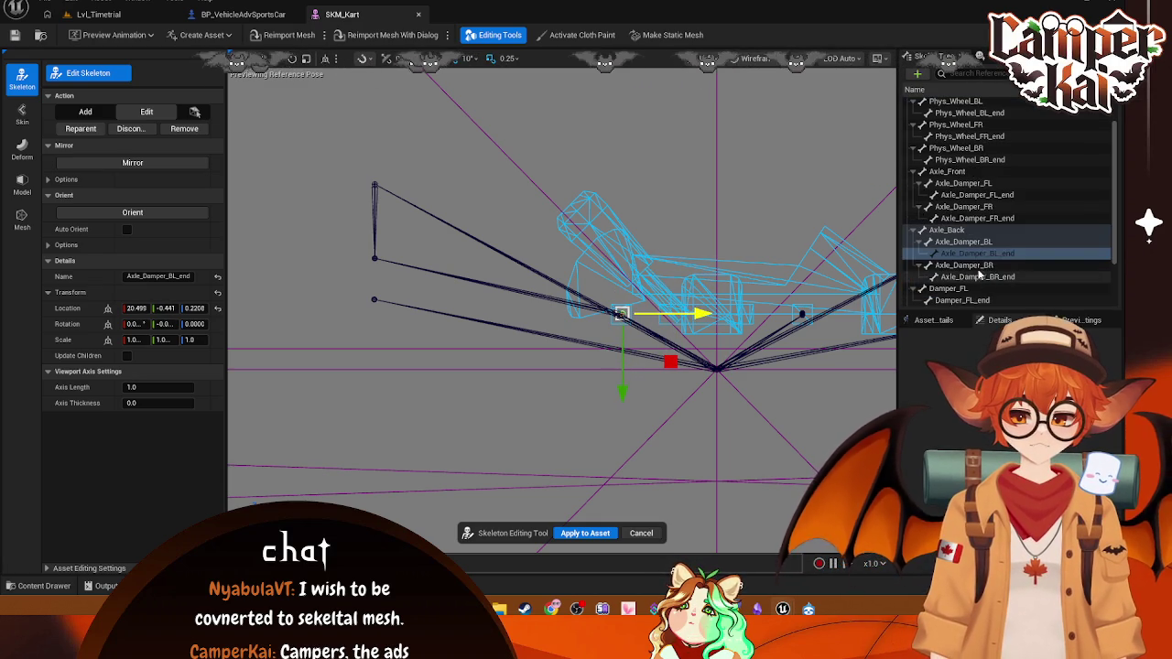
left_click(963, 265)
left_click_drag(458, 259, 706, 260)
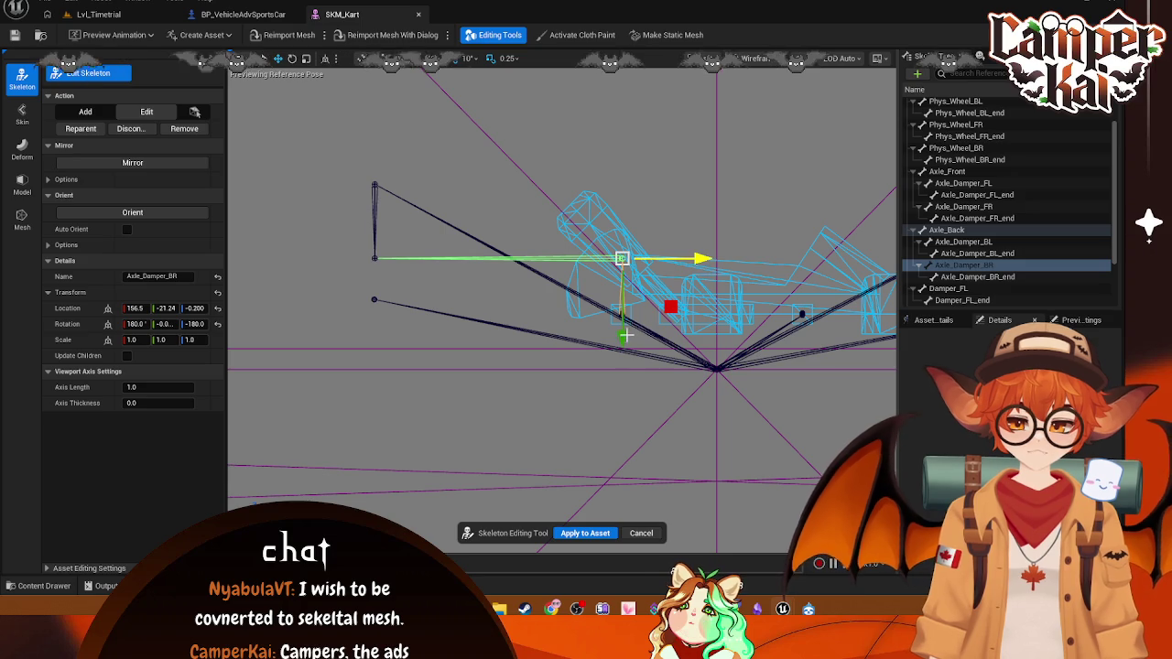
left_click_drag(622, 344, 623, 400)
- Return to Lvl_Timetrial and open the character mesh from the Kenney_Assets folder
left_click(98, 14)
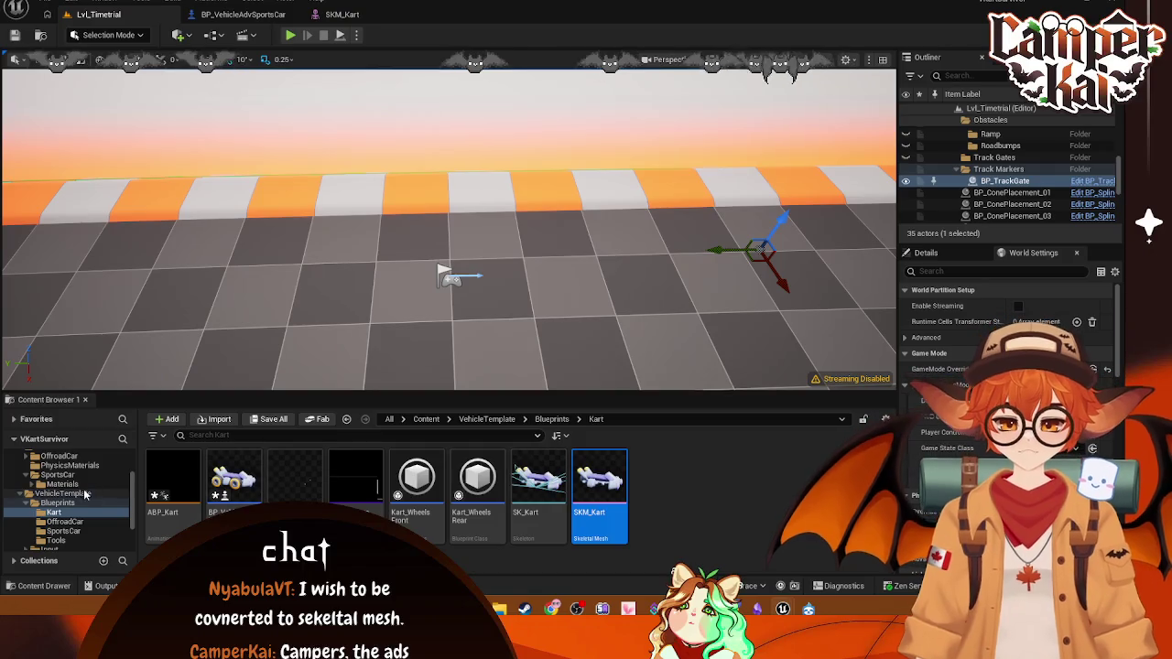
scroll(53, 485, "up", 2)
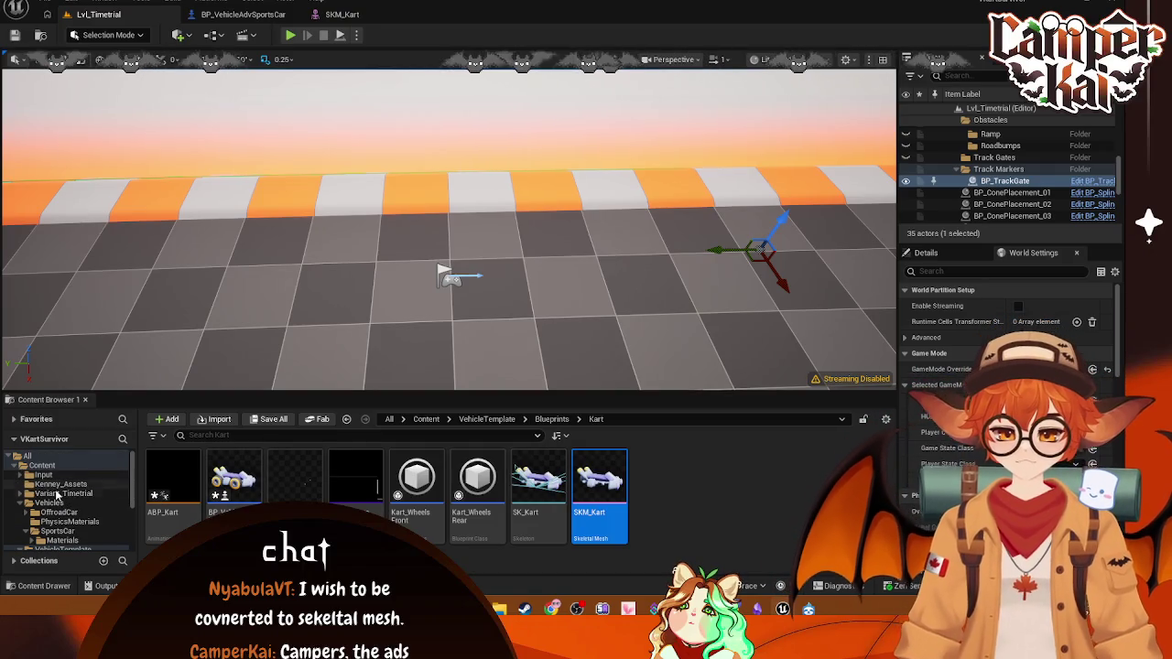
left_click(60, 483)
left_click(173, 476)
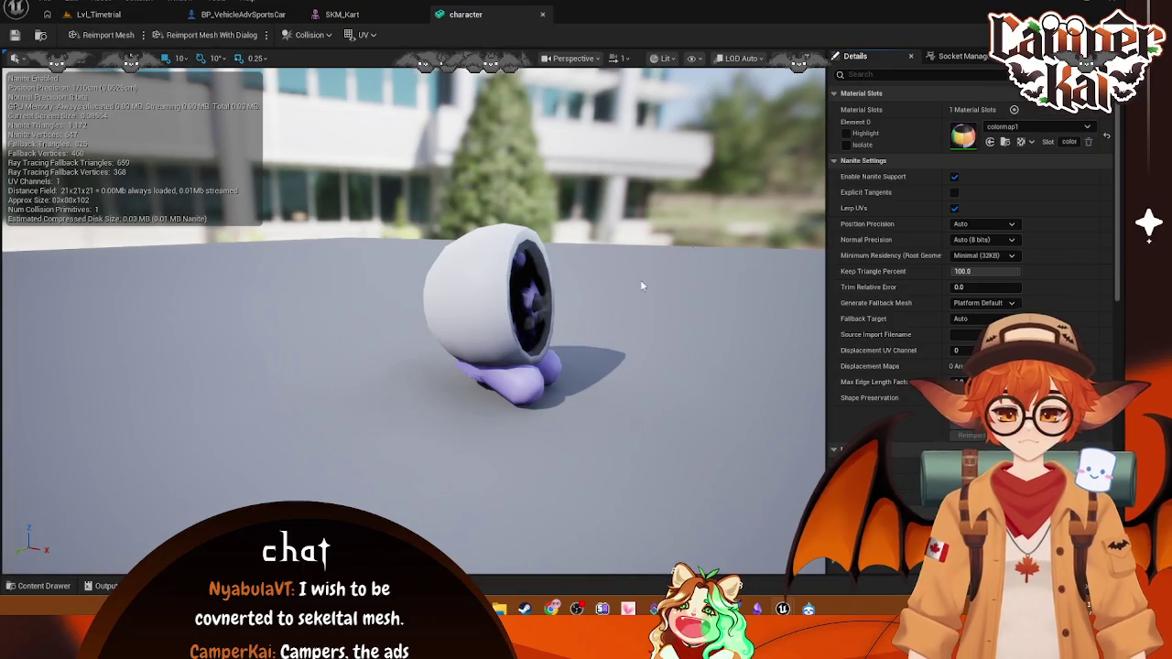
left_click(582, 58)
left_click(586, 126)
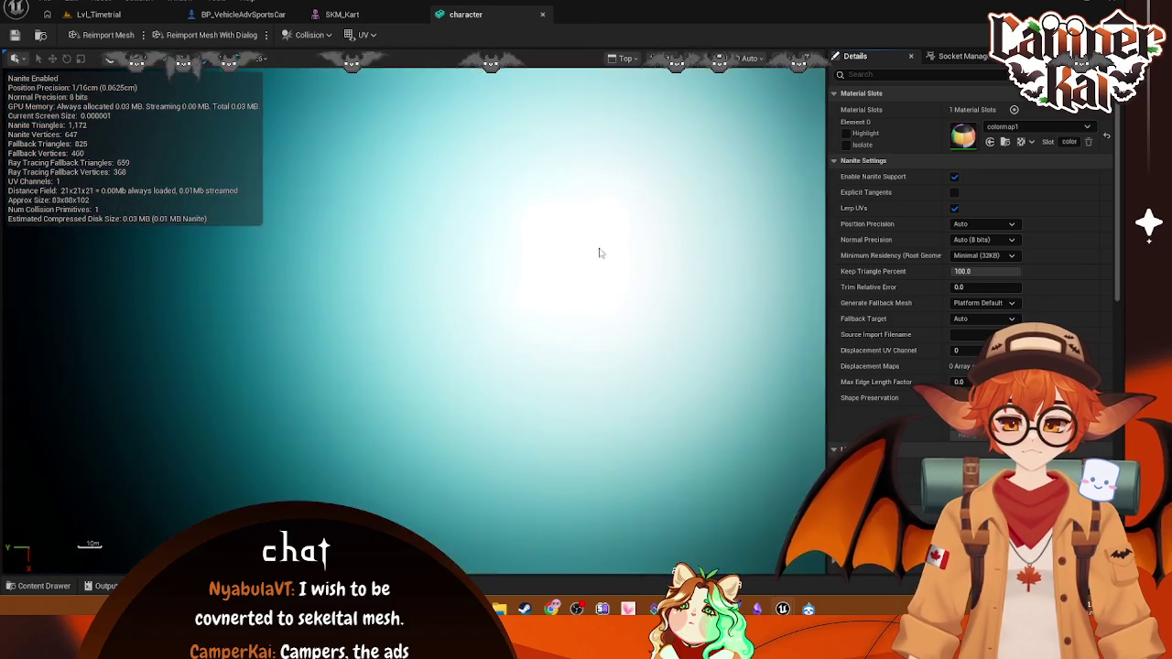
scroll(595, 217, "down", 10)
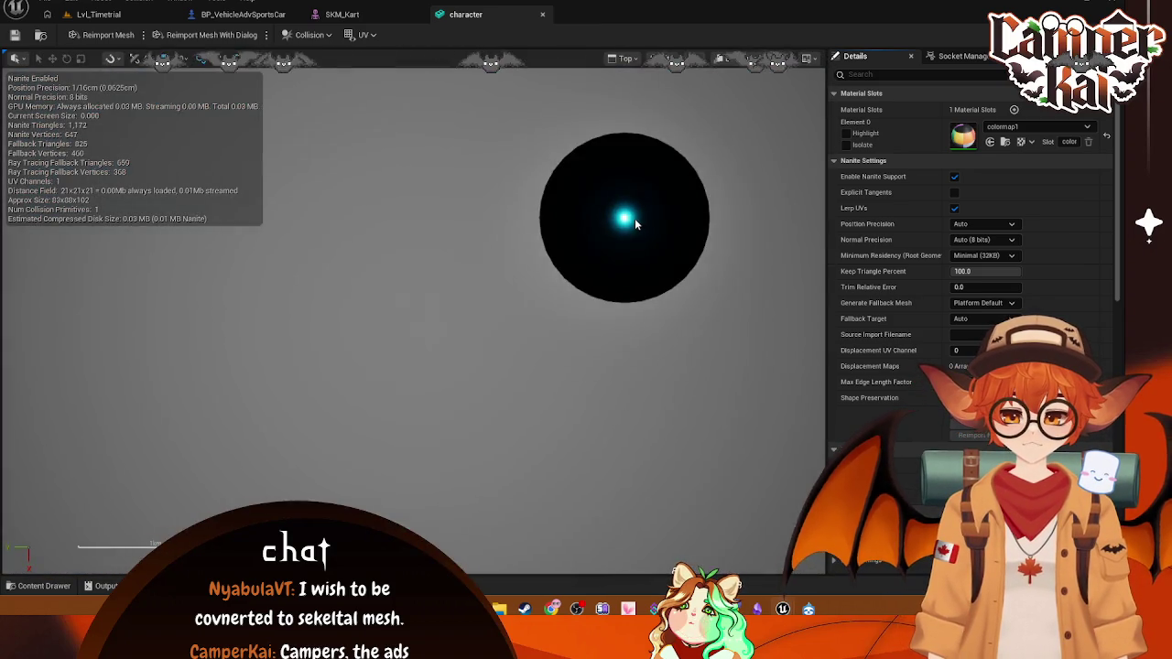
mouse_move(680, 108)
left_mouse_down()
mouse_move(602, 122)
mouse_move(574, 196)
left_mouse_up()
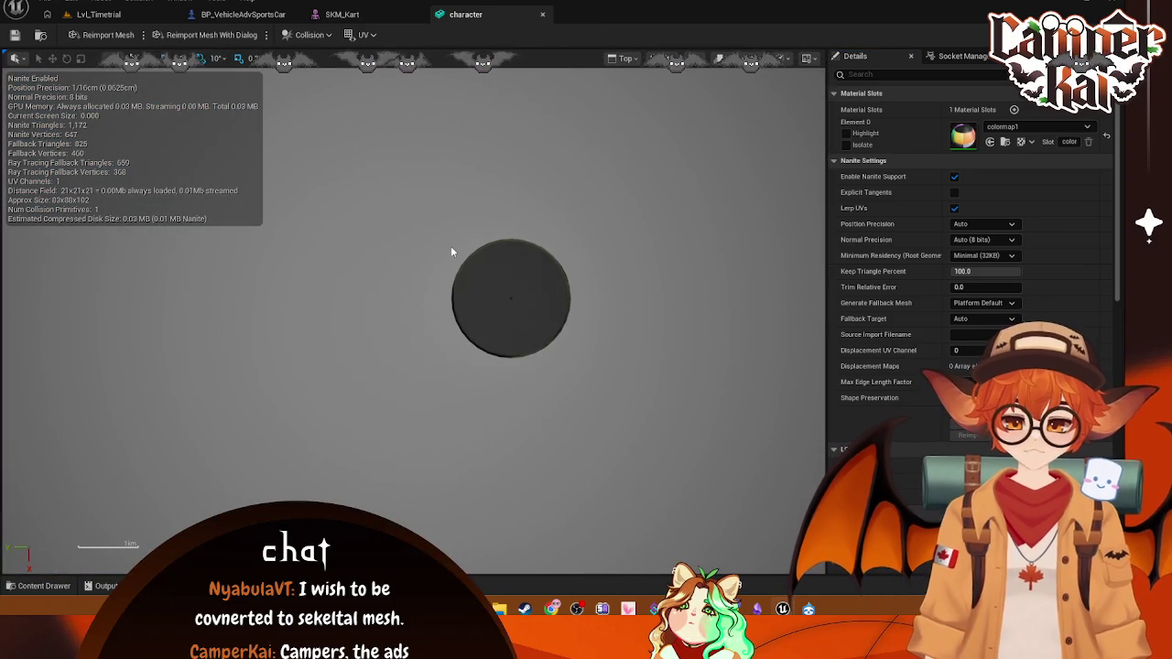
key("Print")
left_click_drag(431, 221, 591, 377)
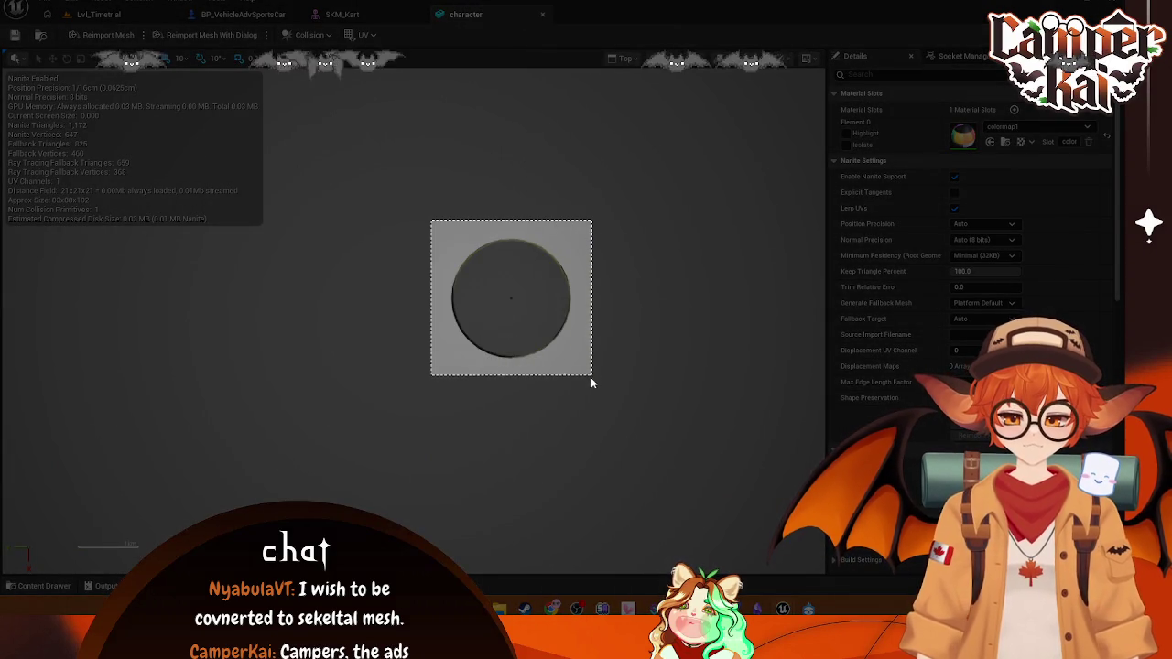
key("ctrl+c")
mouse_move(705, 609)
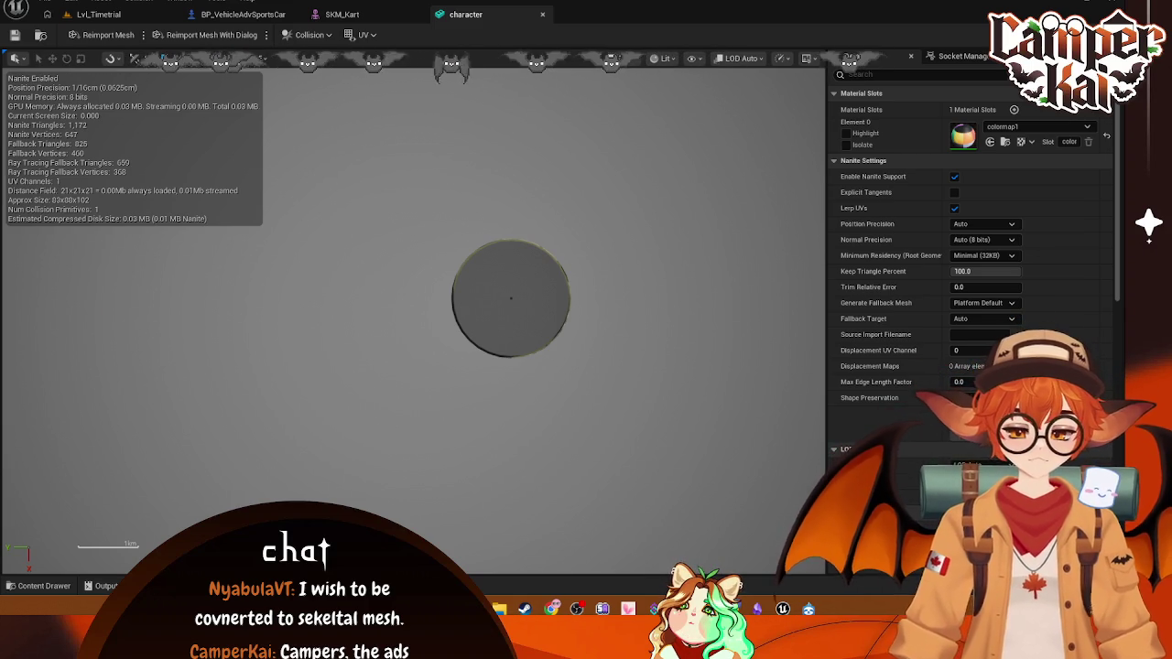
left_click(615, 57)
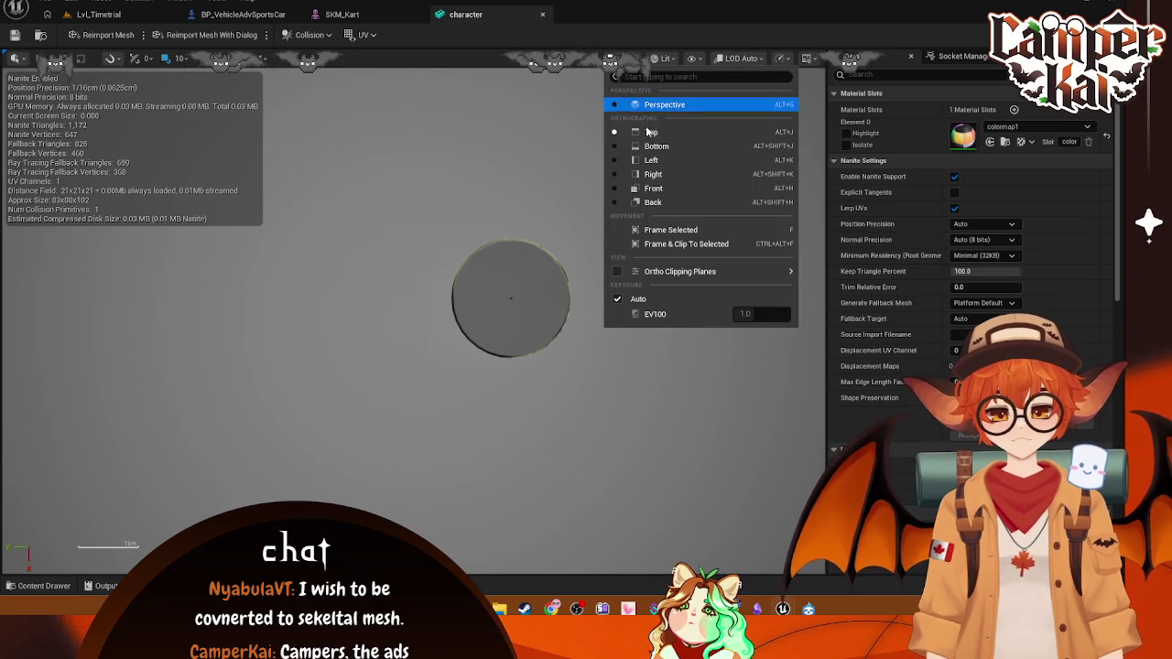
left_click(608, 145)
mouse_move(467, 254)
left_mouse_down()
mouse_move(525, 228)
mouse_move(673, 258)
left_mouse_up()
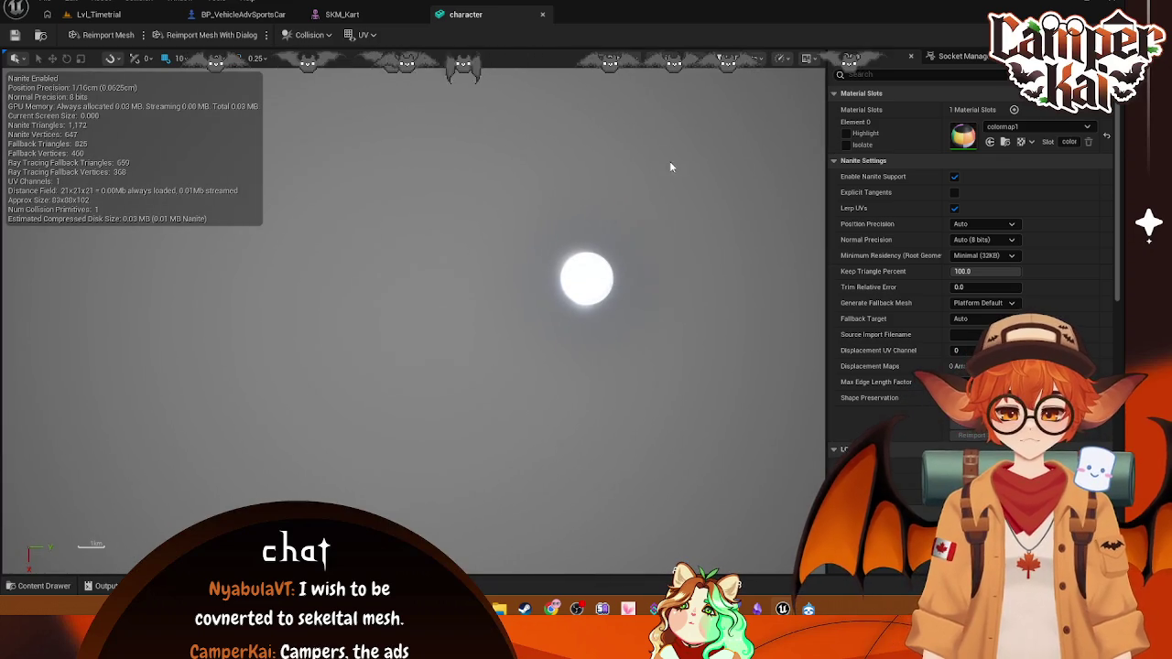
scroll(608, 147, "down", 5)
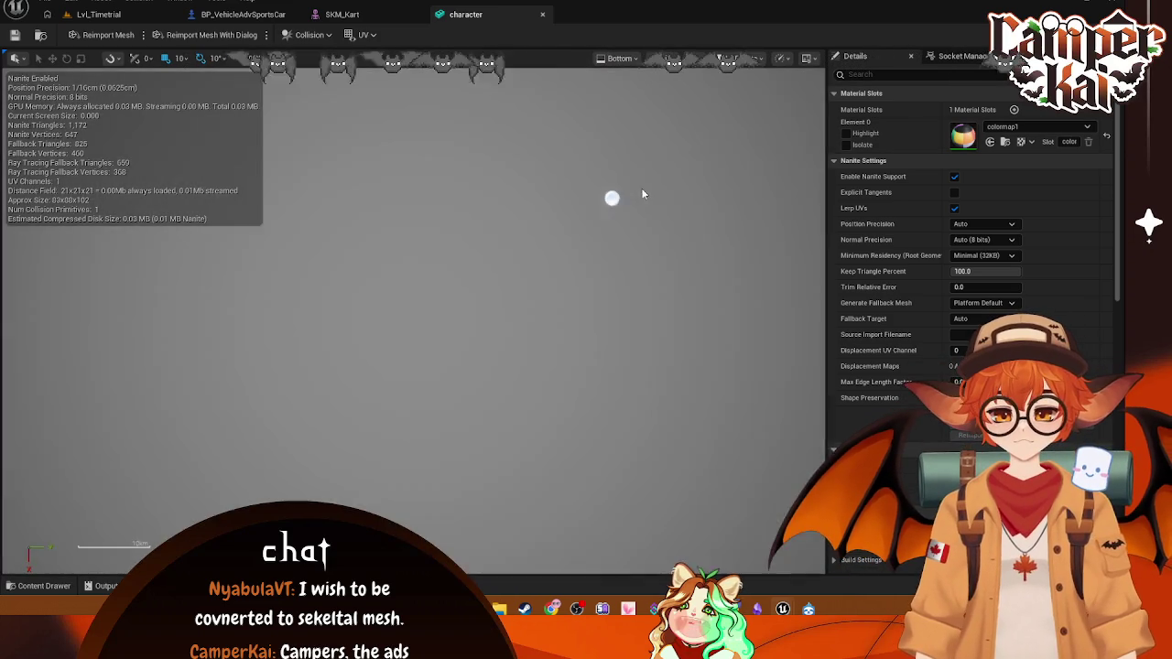
mouse_move(641, 188)
left_mouse_down()
mouse_move(570, 305)
mouse_move(494, 365)
left_mouse_up()
left_click(620, 59)
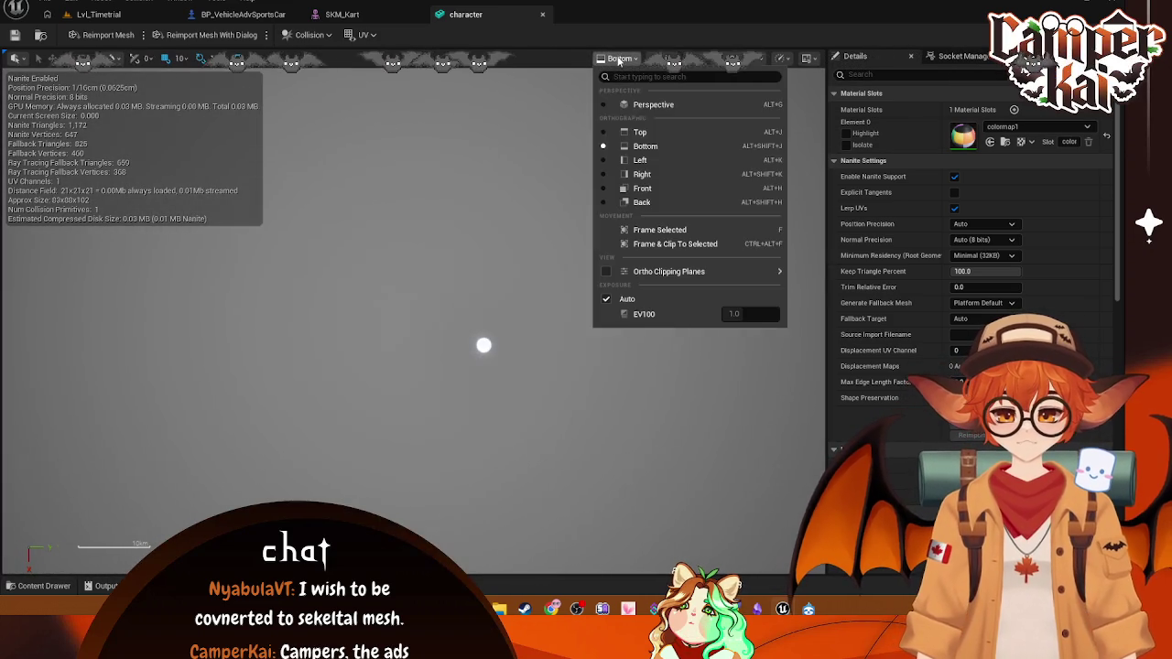
left_click(638, 106)
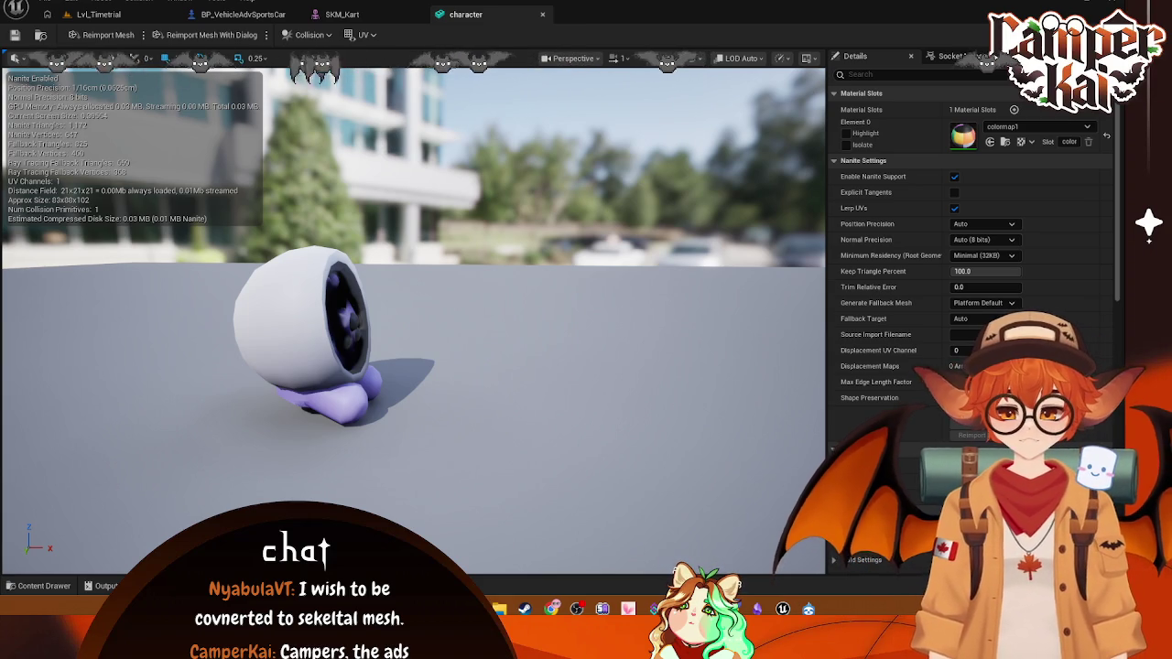
- Orbit the character mesh, capturing screenshots from a low angle and from the front
mouse_move(412, 321)
left_mouse_down()
mouse_move(430, 316)
mouse_move(439, 330)
mouse_move(426, 274)
mouse_move(384, 311)
mouse_move(620, 391)
left_mouse_up()
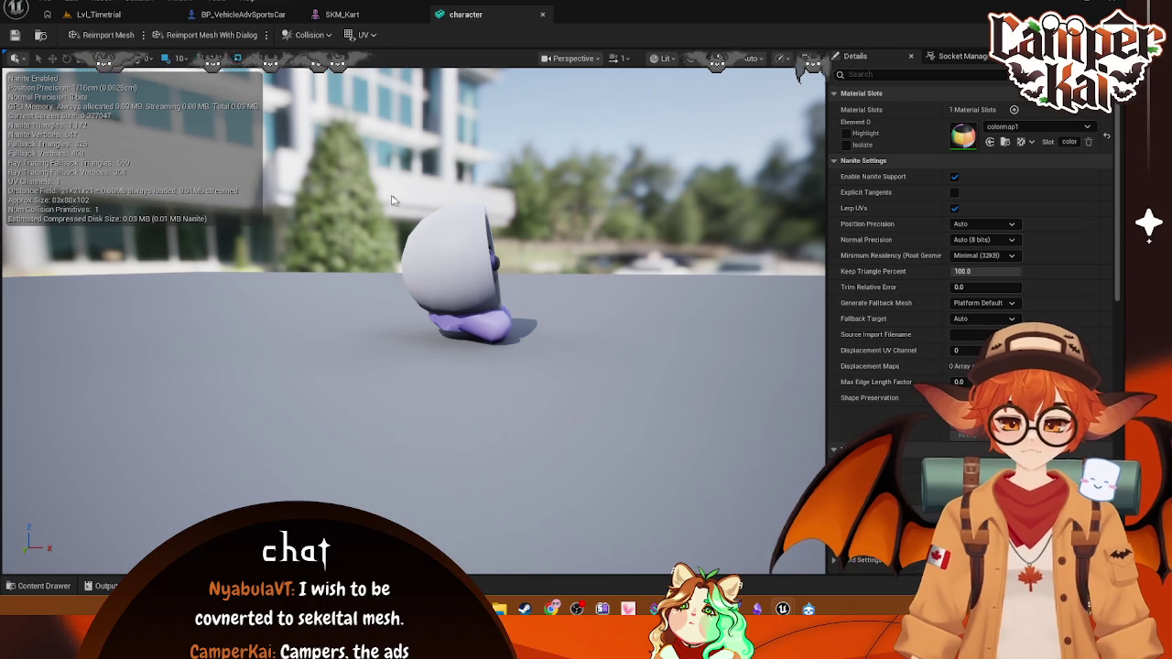
key("super+shift+s")
left_click_drag(381, 190, 547, 357)
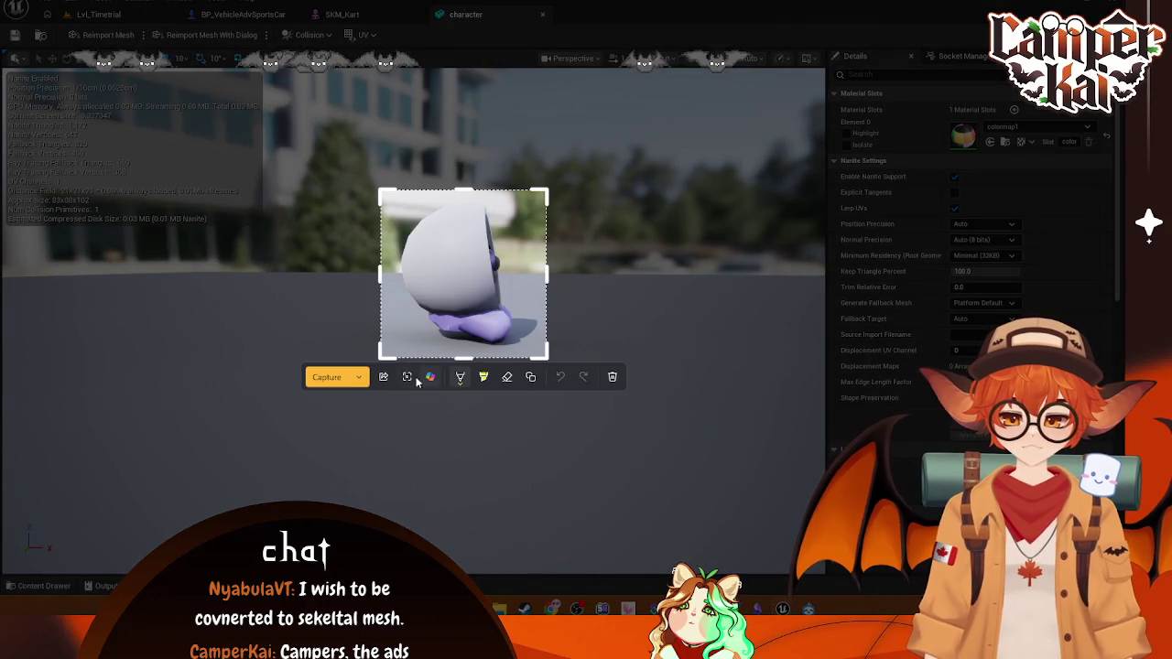
key("Return")
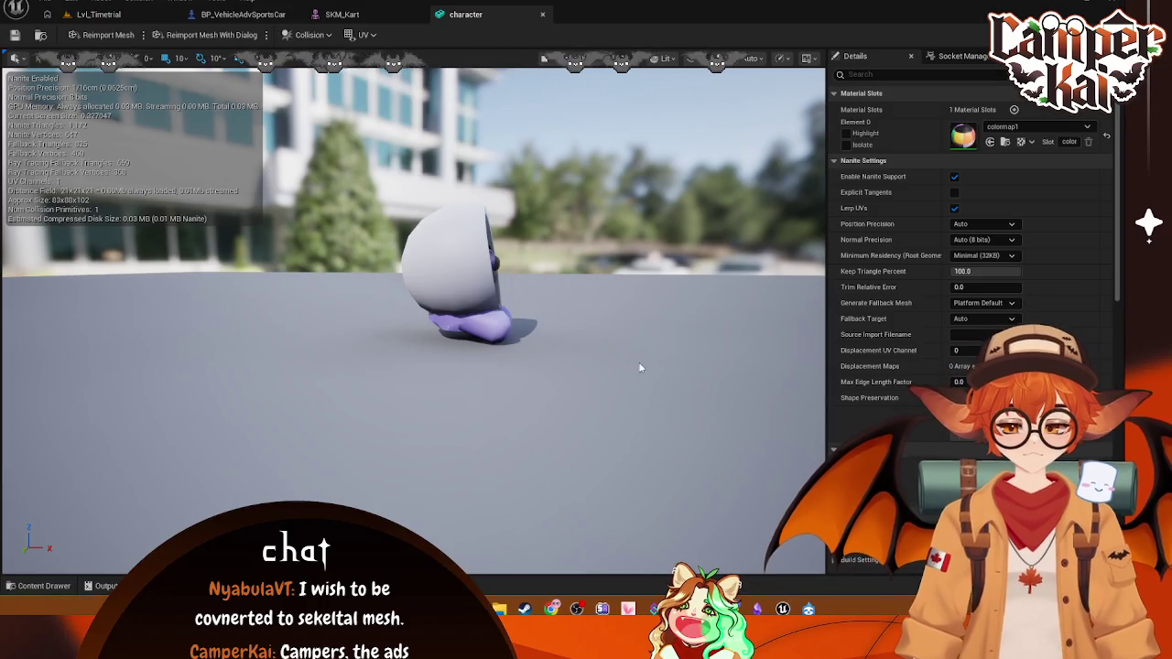
mouse_move(640, 367)
left_mouse_down()
mouse_move(604, 362)
mouse_move(586, 330)
mouse_move(576, 384)
mouse_move(531, 380)
mouse_move(558, 377)
mouse_move(516, 326)
left_mouse_up()
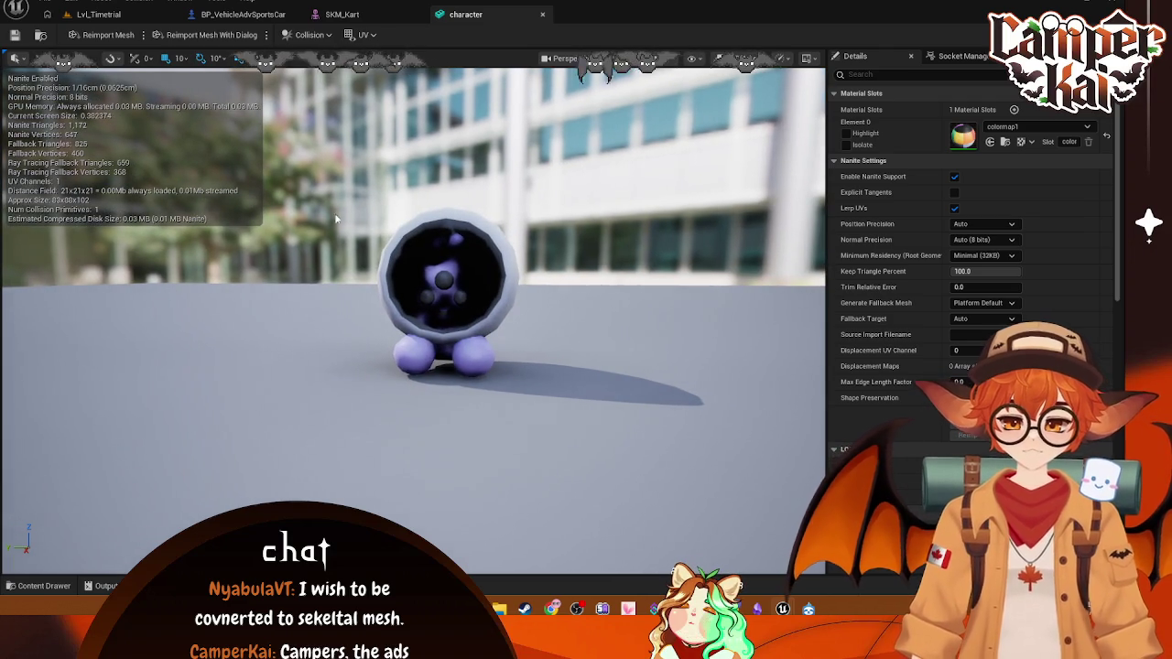
key("super+shift+s")
mouse_move(332, 186)
left_mouse_down()
mouse_move(557, 398)
mouse_move(476, 371)
mouse_move(174, 377)
left_mouse_up()
key("Return")
- Screenshot the sphere and the model's underside, then close the character tab
scroll(412, 302, "down", 3)
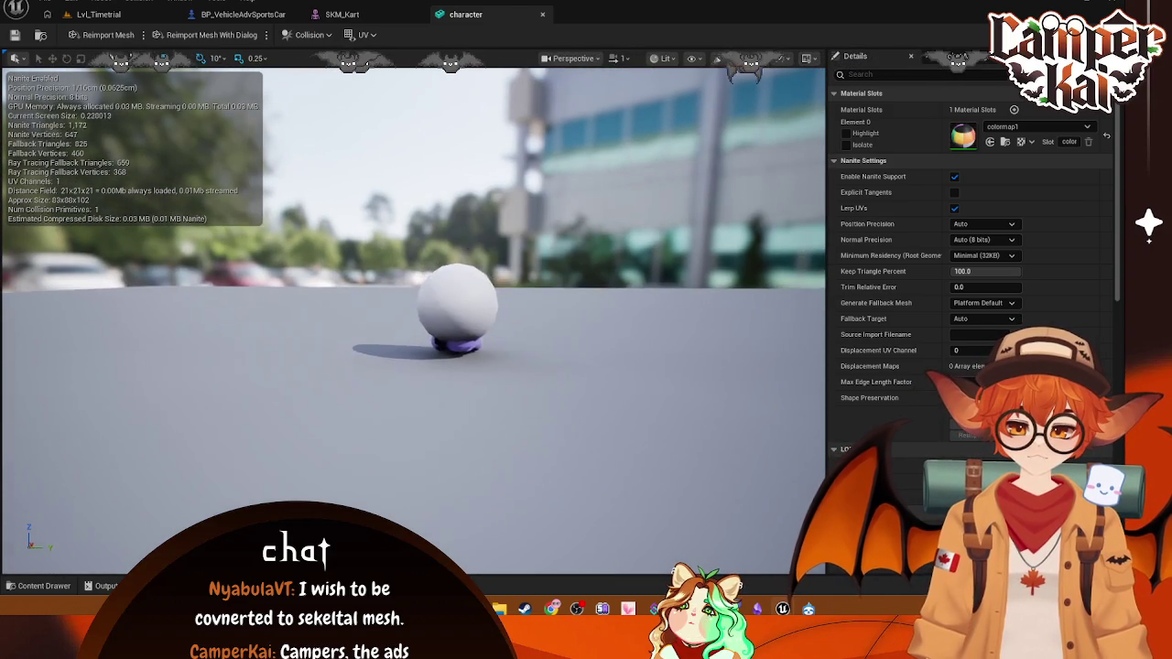
scroll(535, 341, "up", 3)
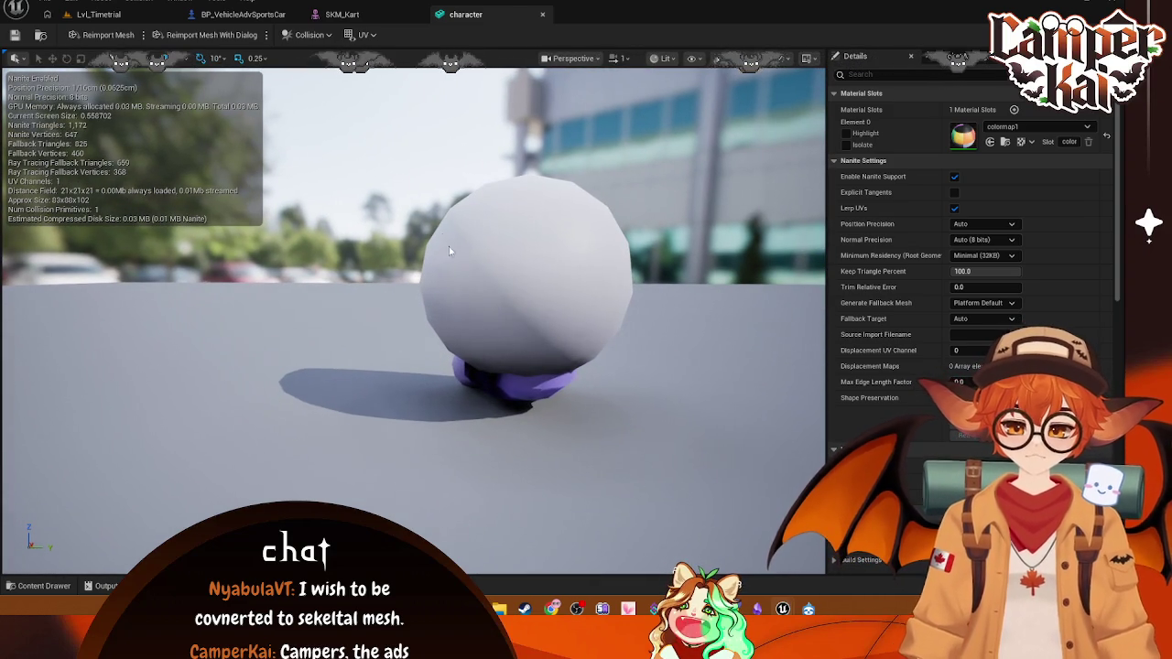
key("super+shift+s")
left_click_drag(376, 140, 664, 453)
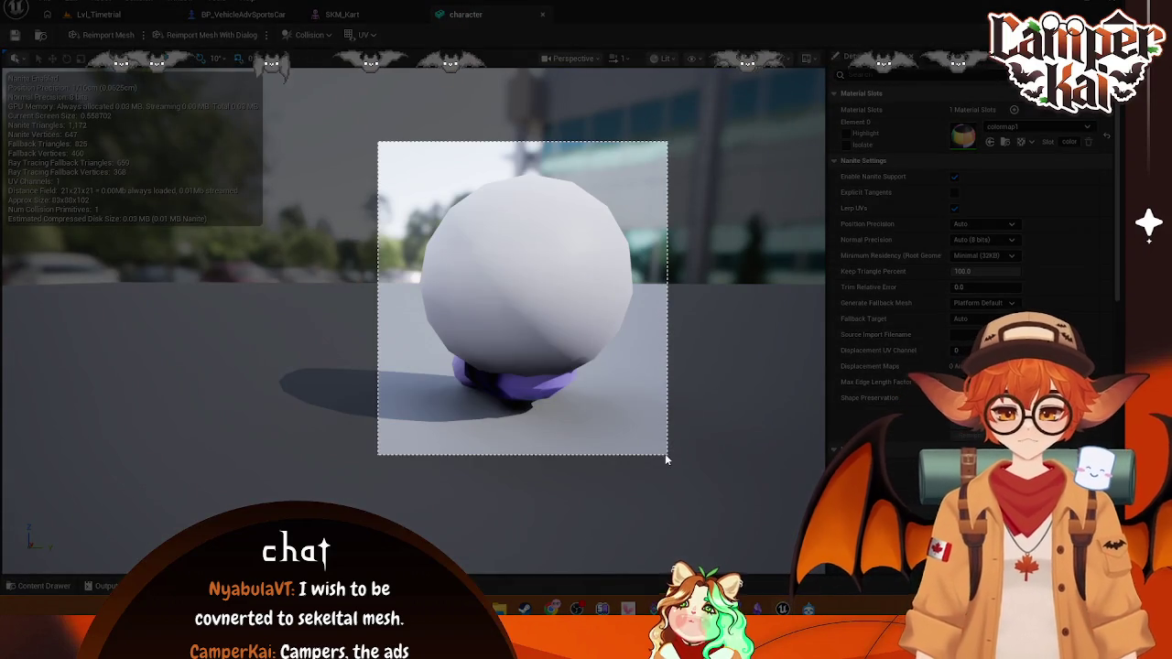
left_click(398, 468)
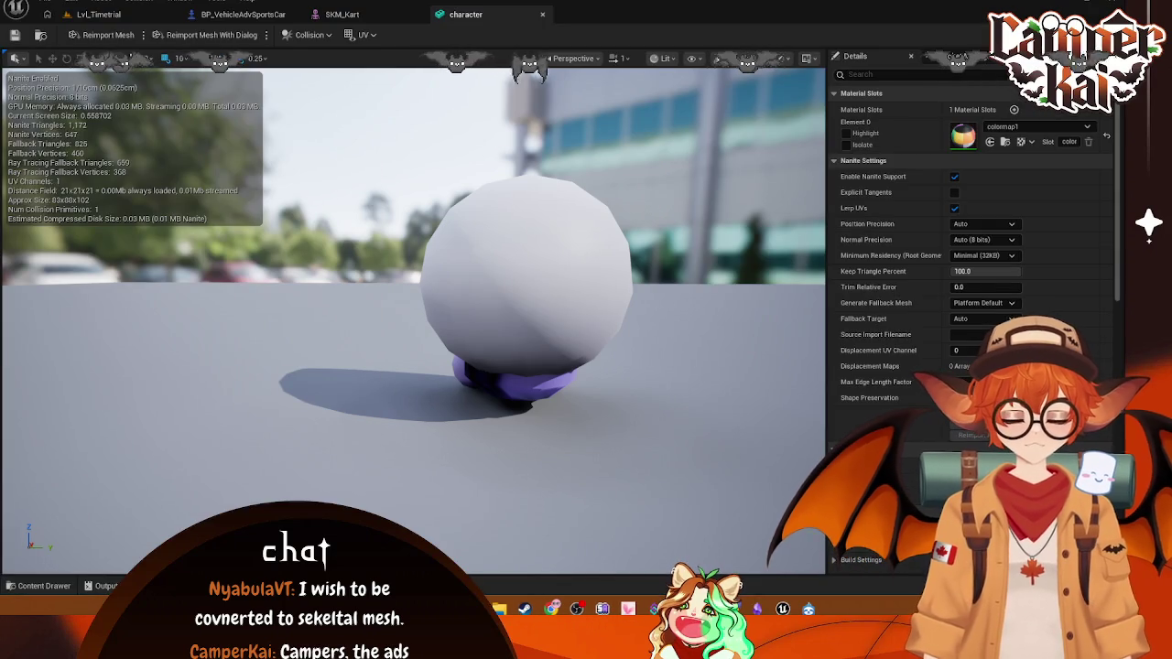
mouse_move(595, 362)
left_mouse_down()
mouse_move(595, 476)
mouse_move(577, 412)
mouse_move(568, 431)
mouse_move(558, 421)
mouse_move(549, 366)
mouse_move(558, 352)
mouse_move(579, 358)
left_mouse_up()
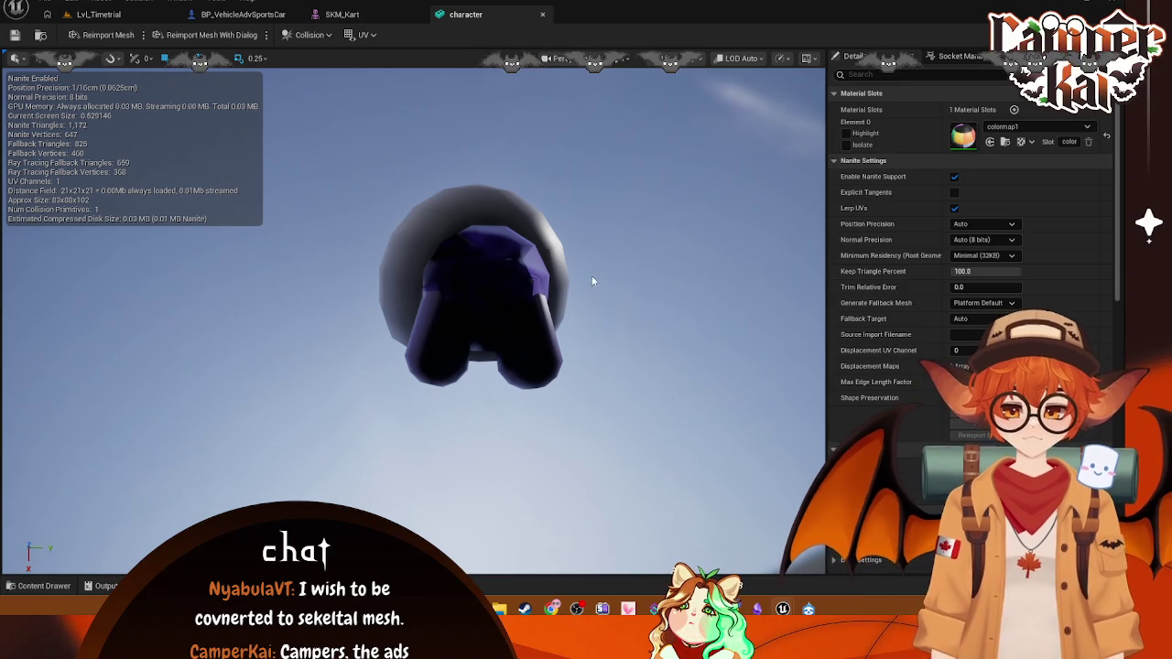
key("Print")
left_click_drag(620, 156, 279, 414)
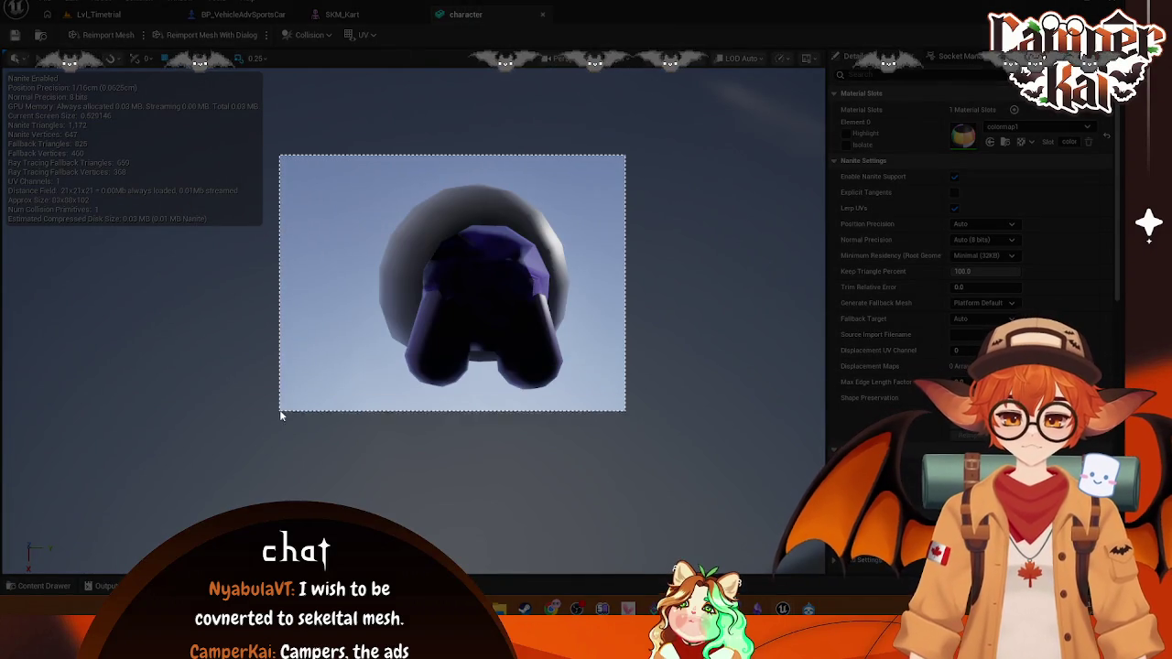
left_click(336, 436)
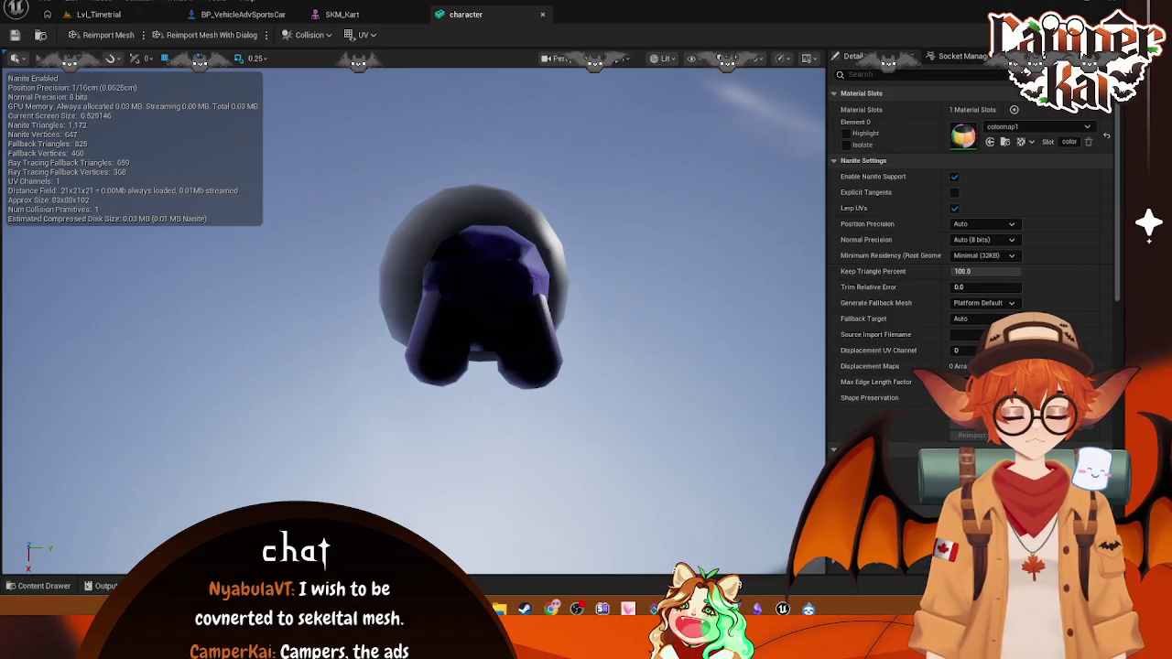
mouse_move(518, 392)
left_mouse_down()
mouse_move(513, 503)
mouse_move(483, 357)
left_mouse_up()
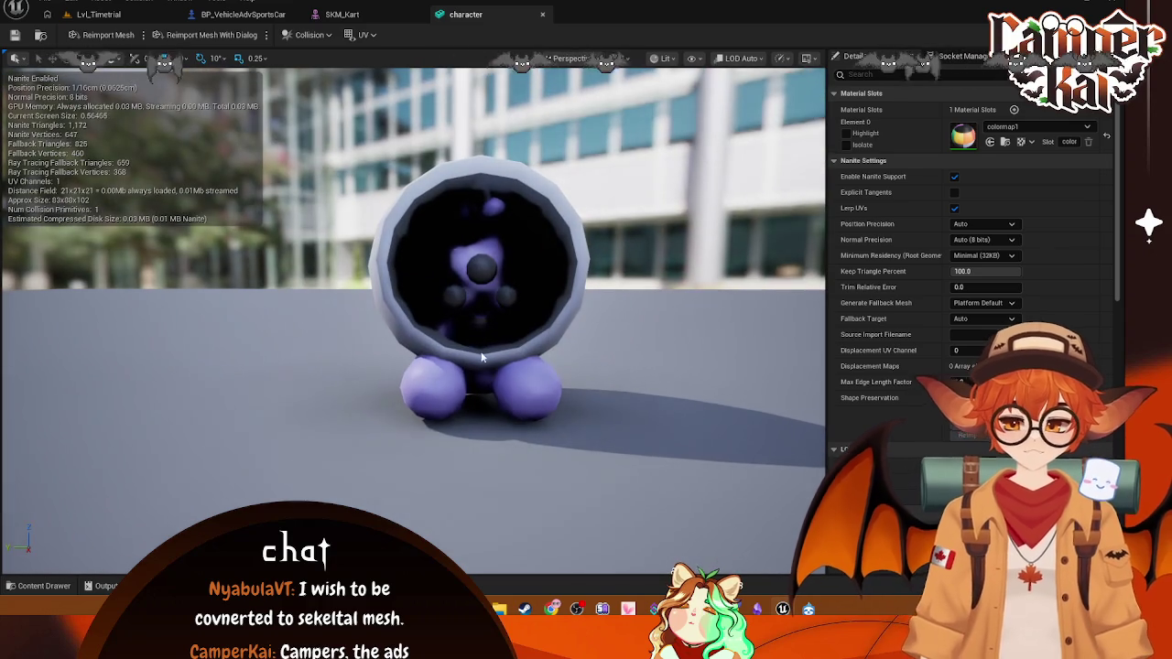
left_click(543, 14)
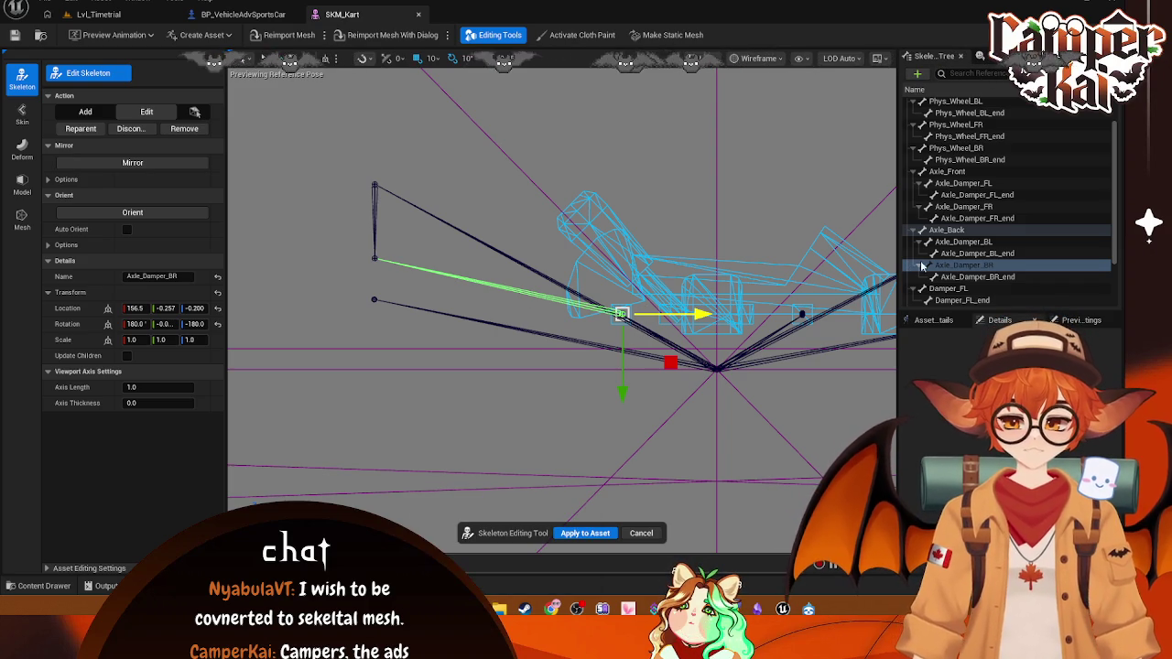
- Move Axle_Damper_BR_end to 19.499, -0.220, -0.220 on the back axle line
left_click(952, 277)
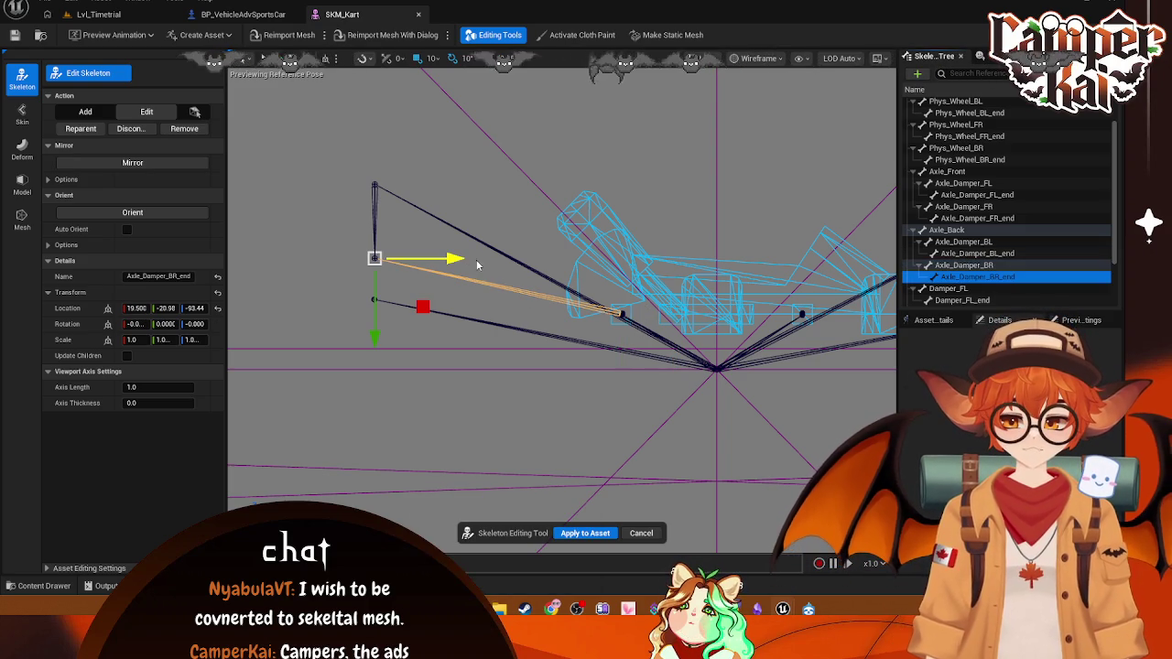
left_click_drag(454, 260, 647, 247)
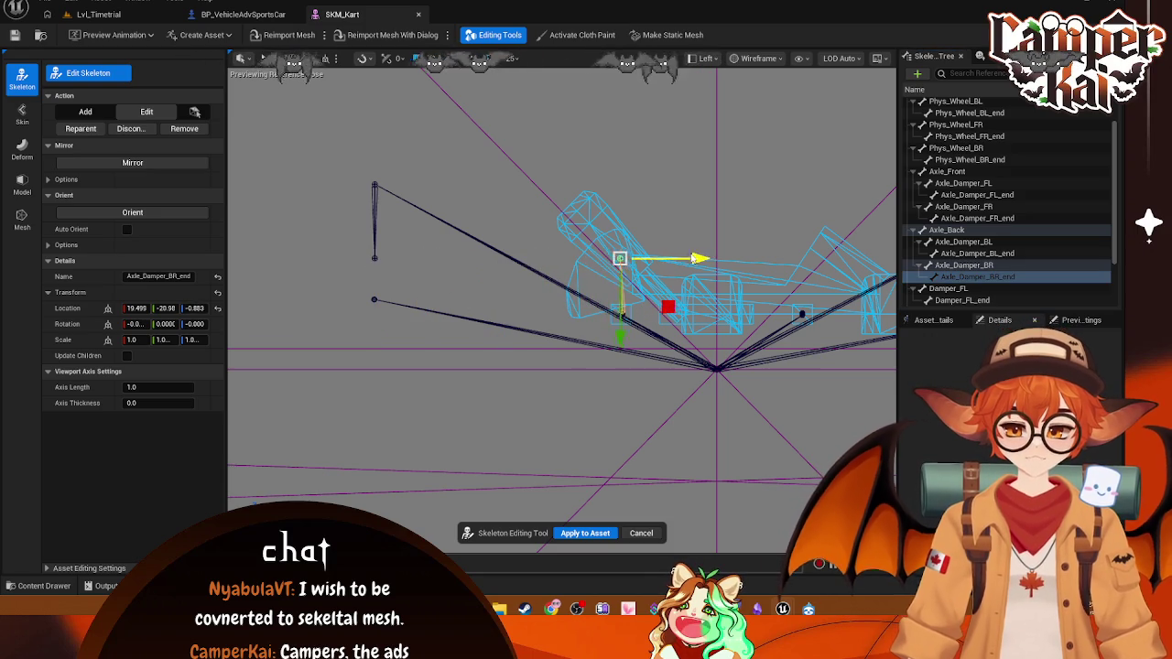
left_click_drag(622, 321, 622, 391)
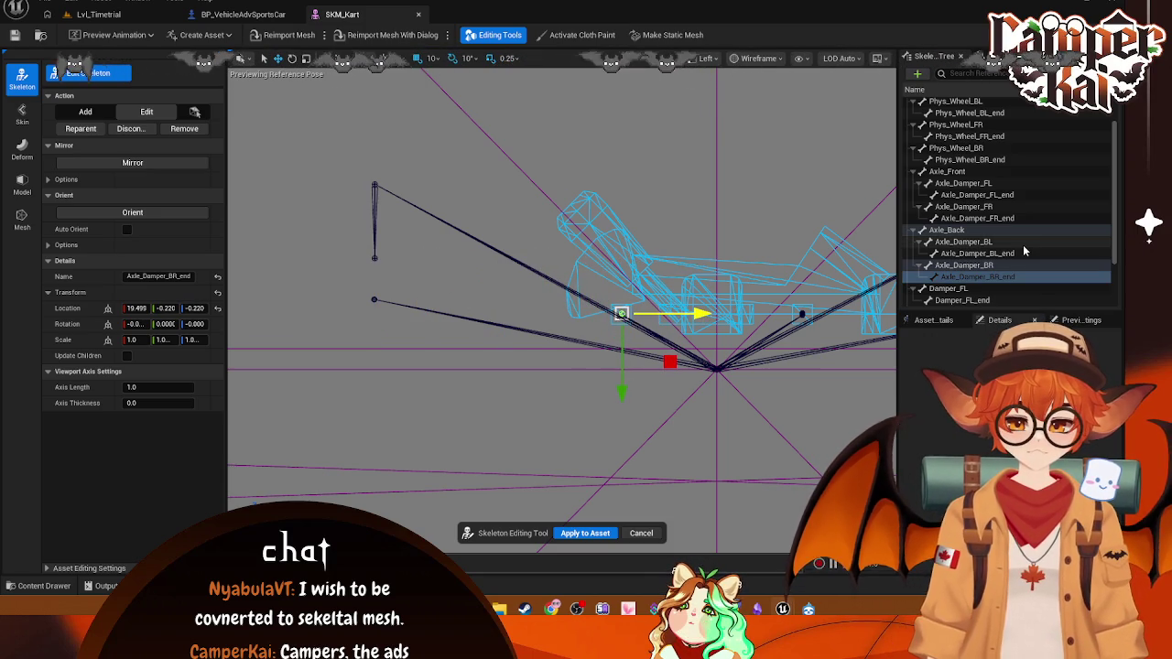
- Frame Damper_FL and move it inward and down to about Z 20
left_click(948, 288)
key("f")
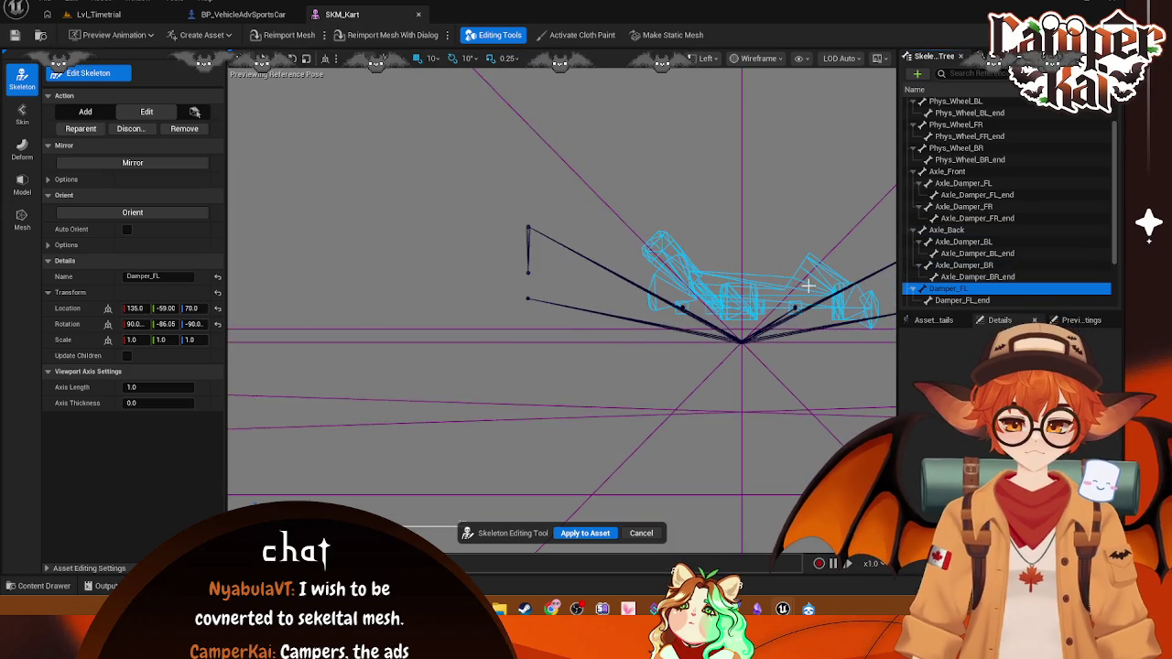
left_click_drag(829, 235, 657, 251)
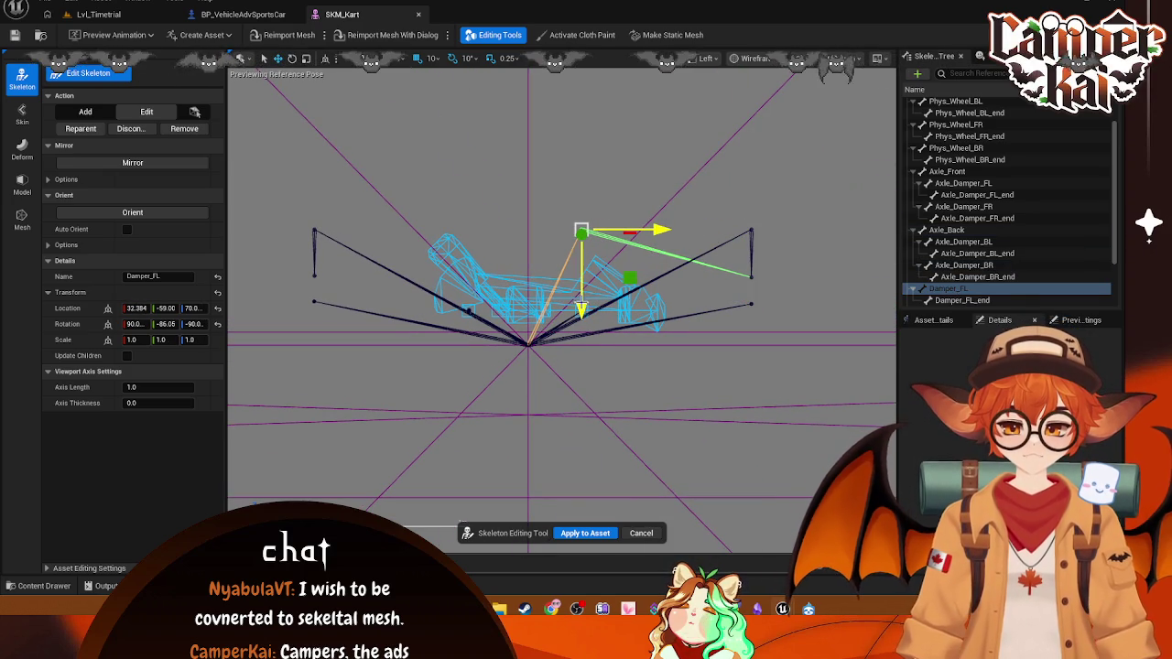
mouse_move(580, 309)
left_mouse_down()
mouse_move(581, 389)
mouse_move(560, 418)
left_mouse_up()
scroll(583, 378, "up", 5)
scroll(560, 418, "down", 3)
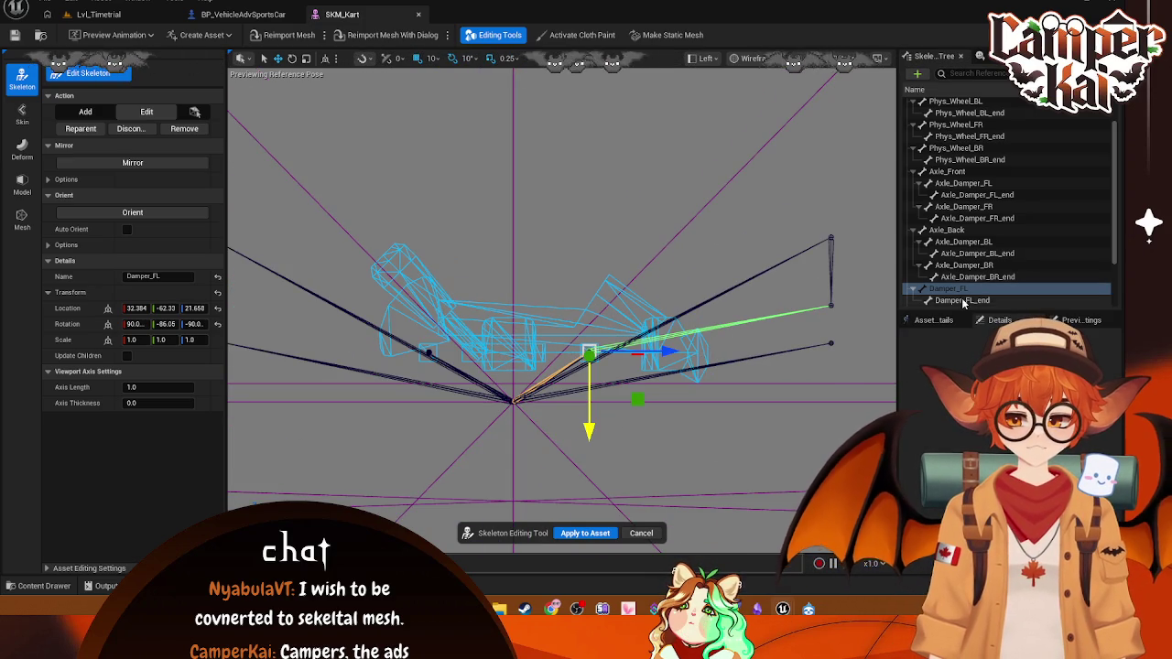
- Move Damper_FL_end onto the kart frame at 0.6139, -0.000, 0.0087
left_click(962, 302)
mouse_move(882, 310)
left_mouse_down()
mouse_move(837, 327)
mouse_move(831, 307)
mouse_move(765, 328)
mouse_move(567, 317)
left_mouse_up()
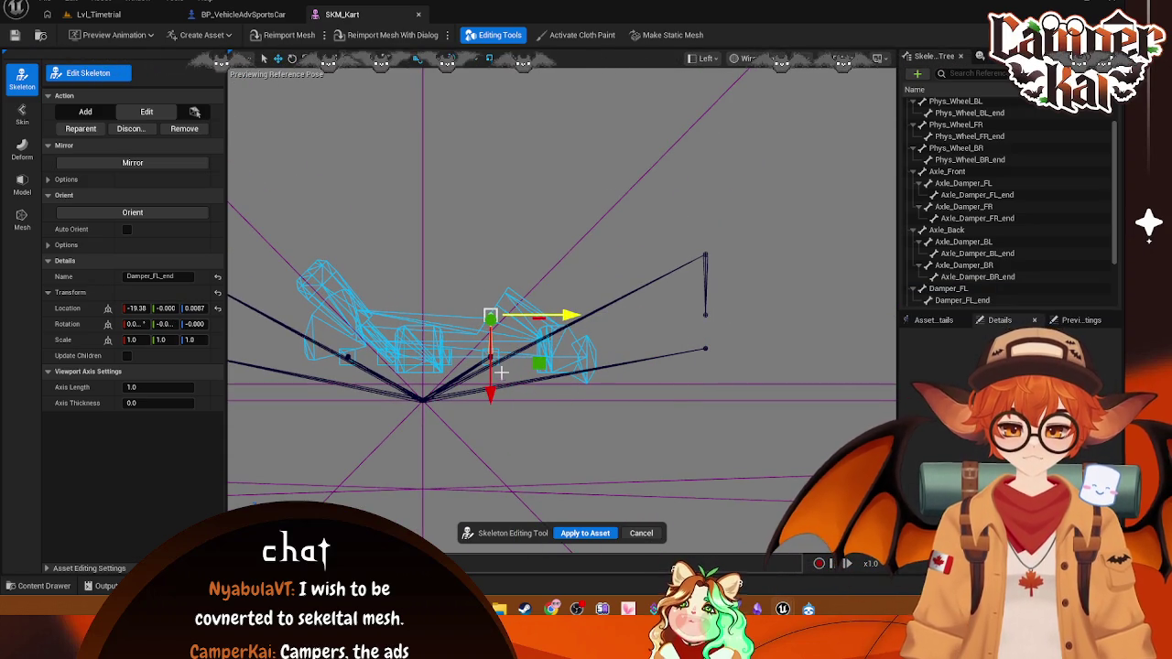
left_click_drag(491, 392, 491, 419)
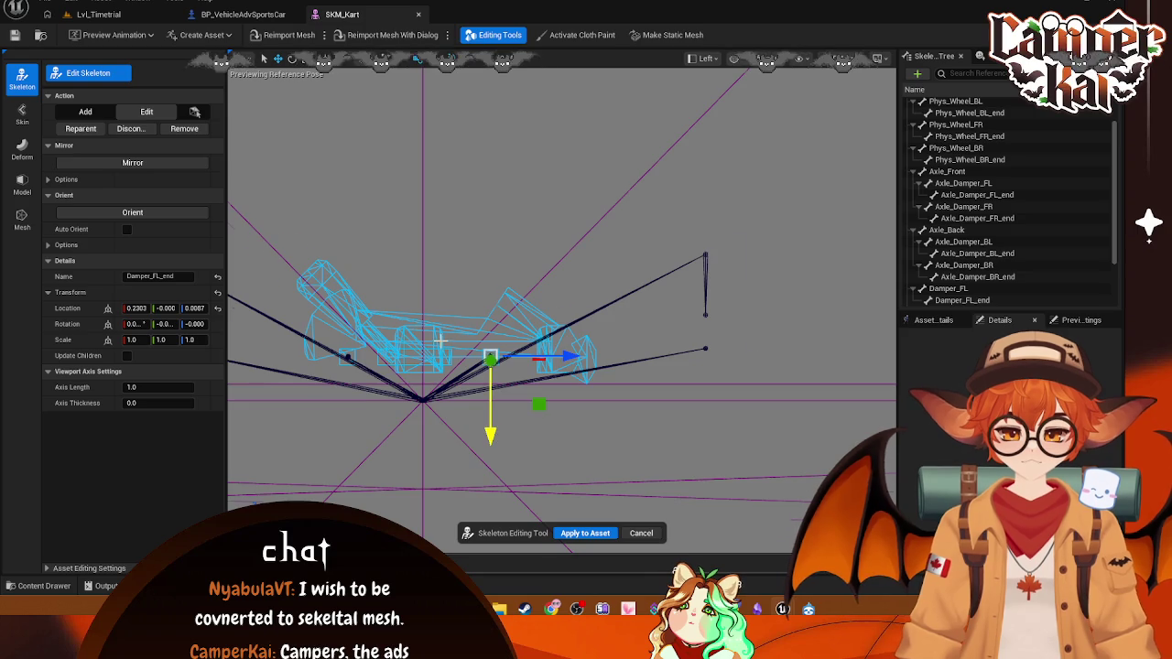
scroll(529, 366, "up", 2)
scroll(534, 365, "up", 2)
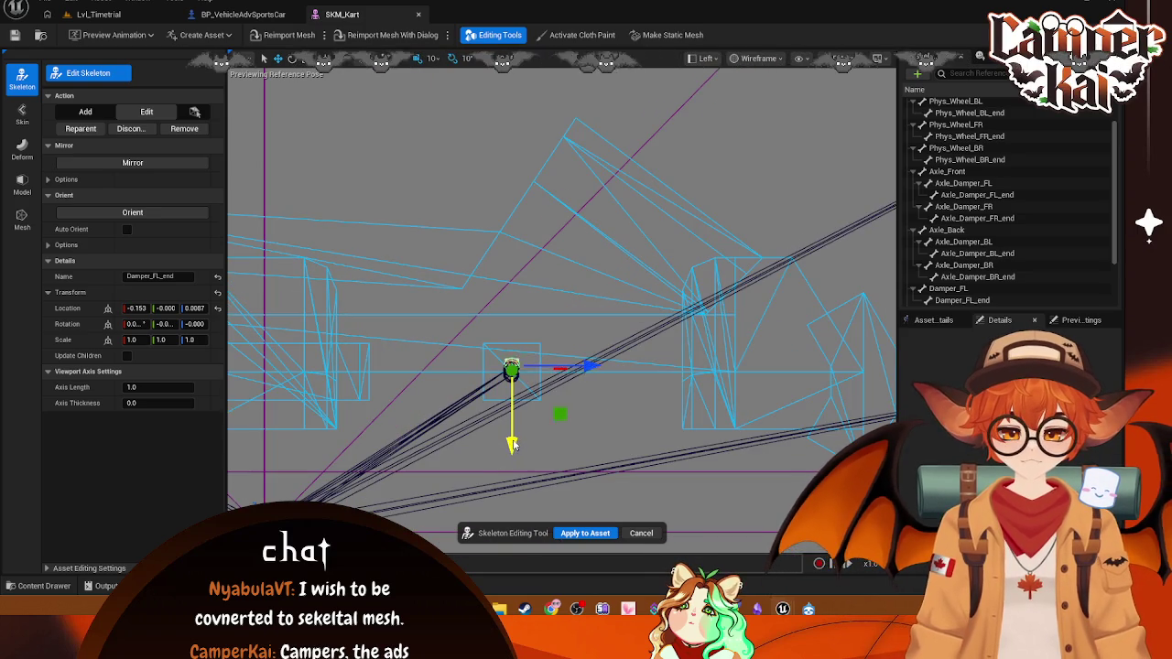
left_click_drag(512, 448, 511, 452)
scroll(995, 261, "up", 2)
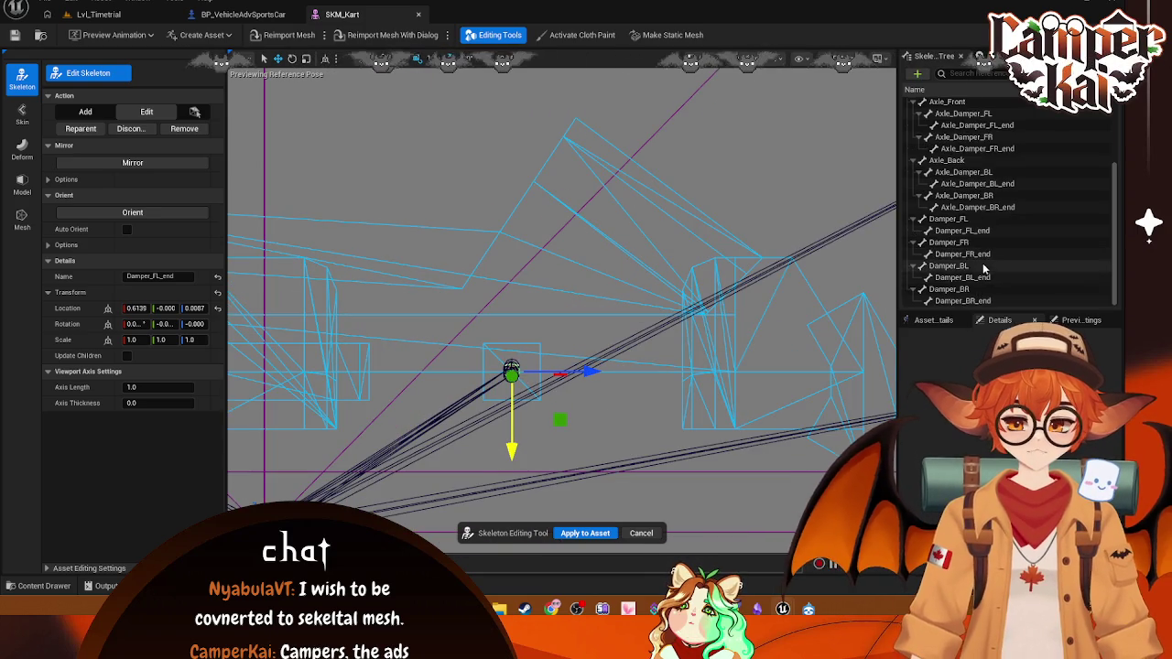
scroll(772, 282, "down", 4)
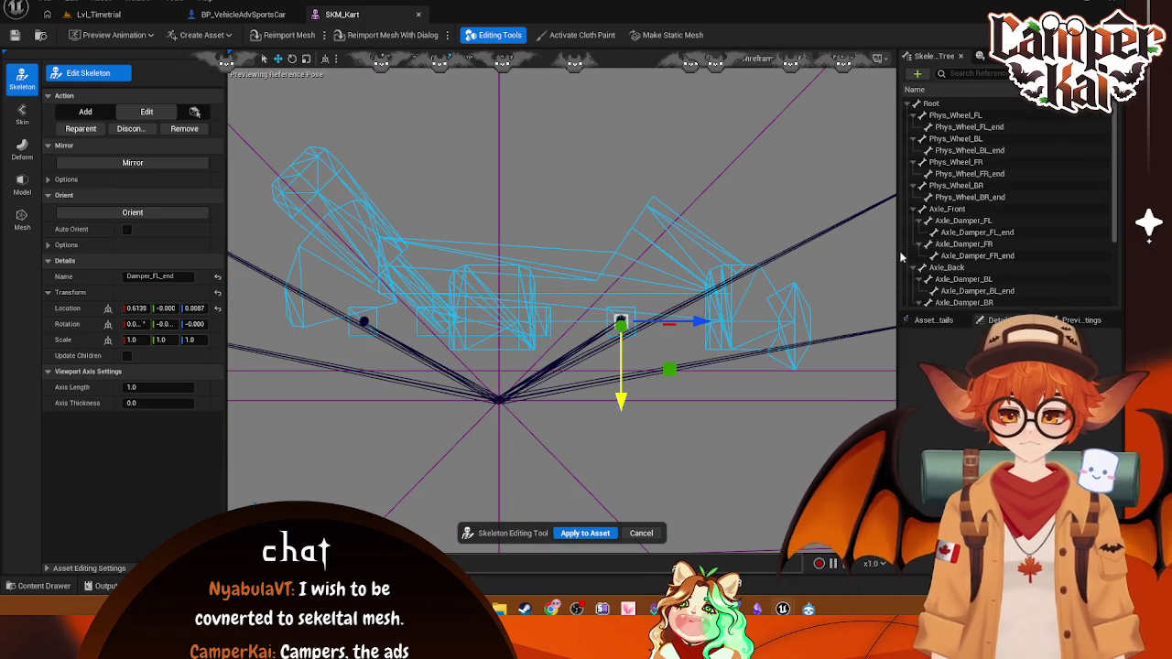
scroll(1007, 210, "down", 5)
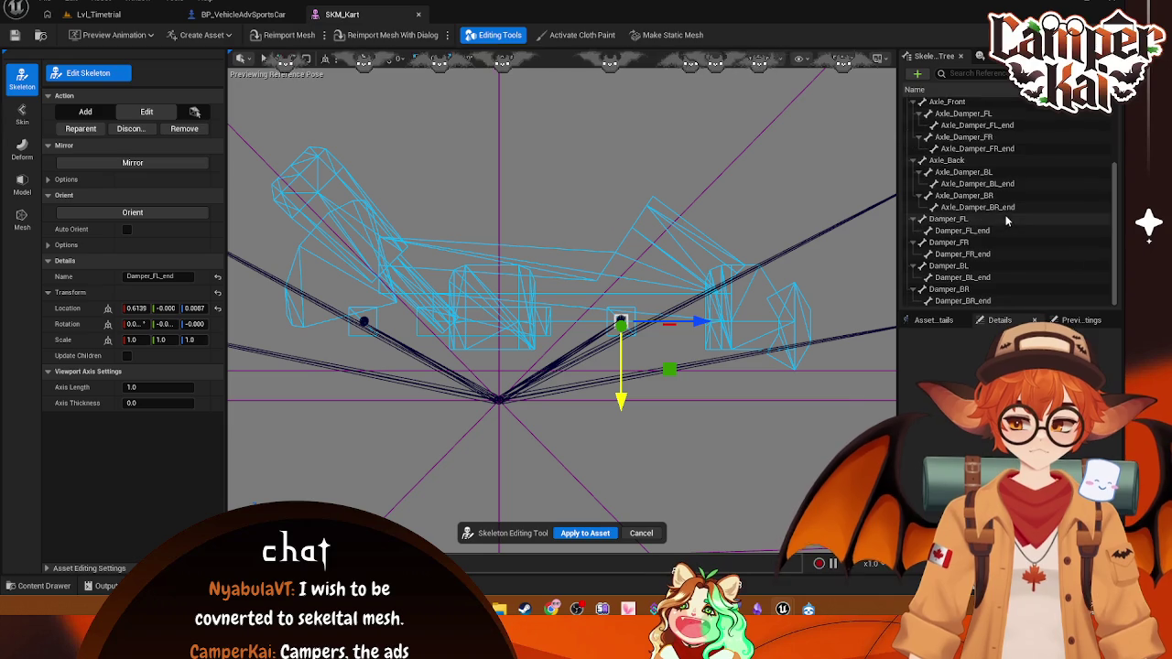
left_click_drag(801, 321, 649, 319)
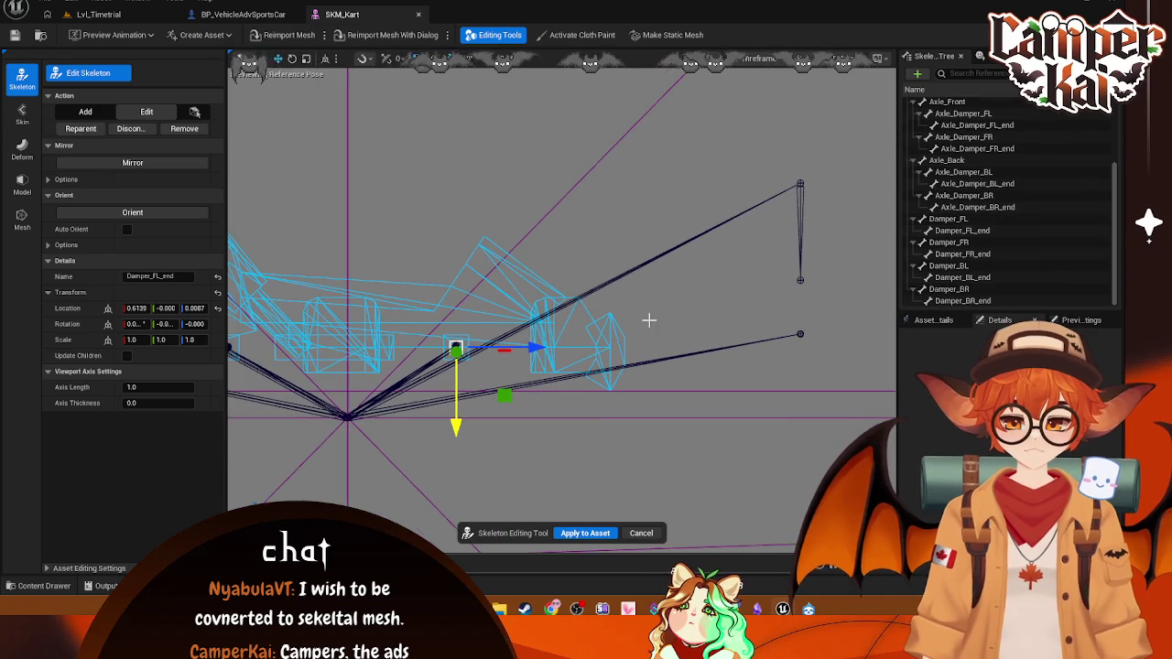
- Move Damper_FR and Damper_FR_end inward and down to the front wheel height
left_click(800, 183)
mouse_move(879, 183)
left_mouse_down()
mouse_move(531, 183)
mouse_move(536, 197)
left_mouse_up()
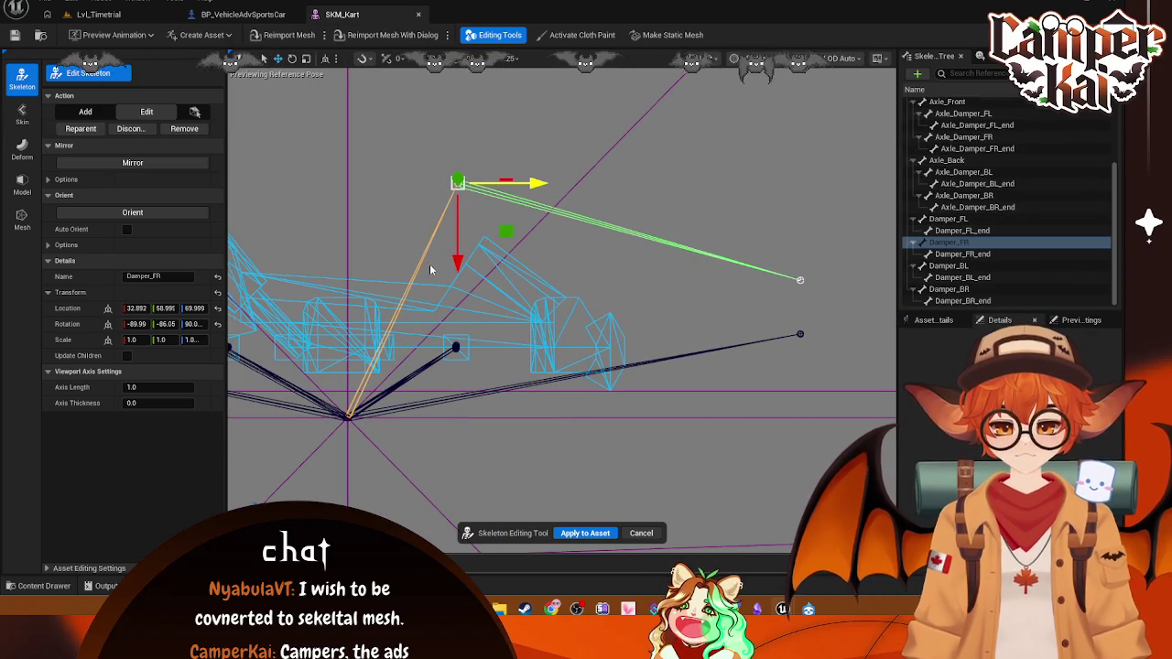
left_click_drag(458, 261, 457, 427)
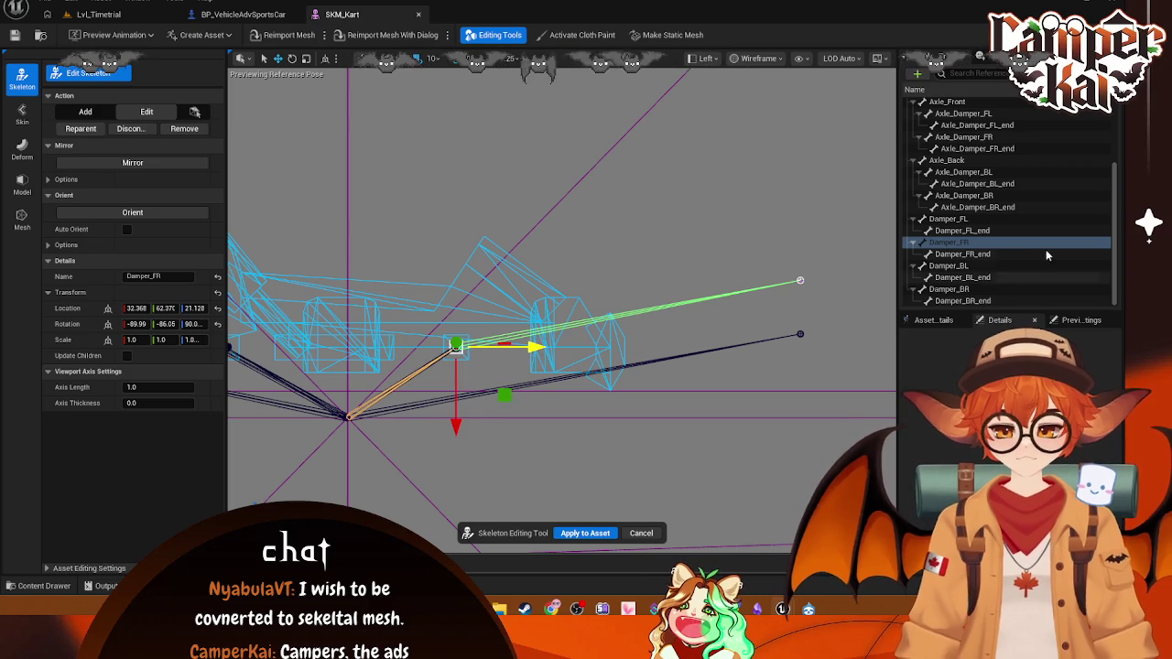
left_click(961, 253)
left_click_drag(876, 283, 536, 284)
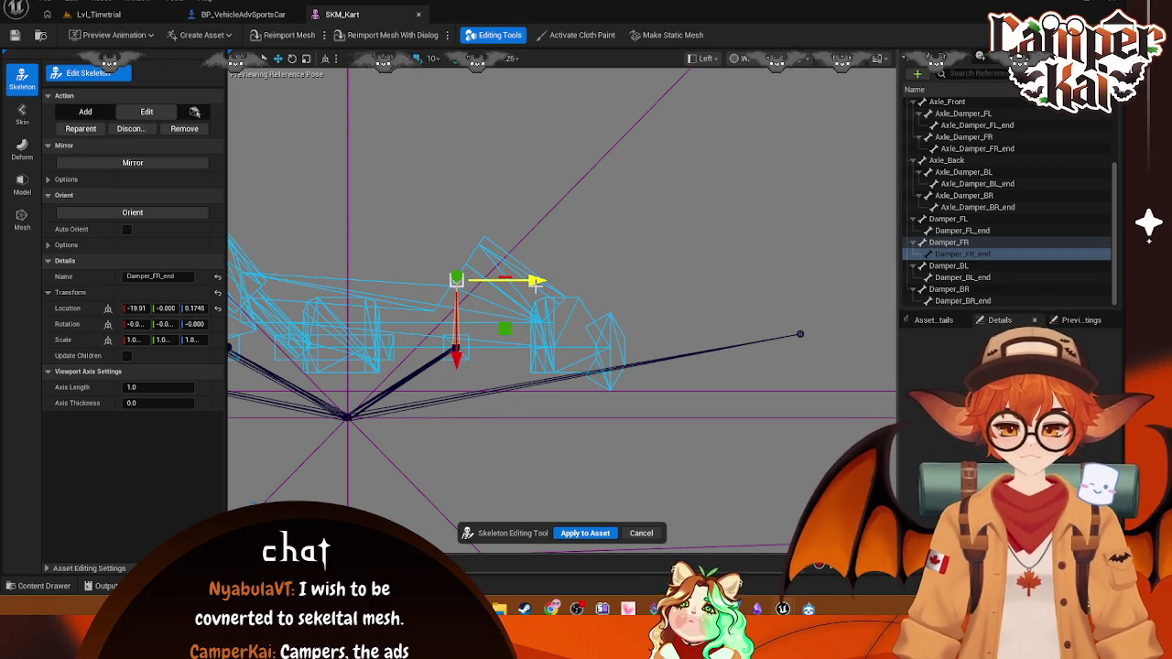
left_click_drag(456, 351, 467, 412)
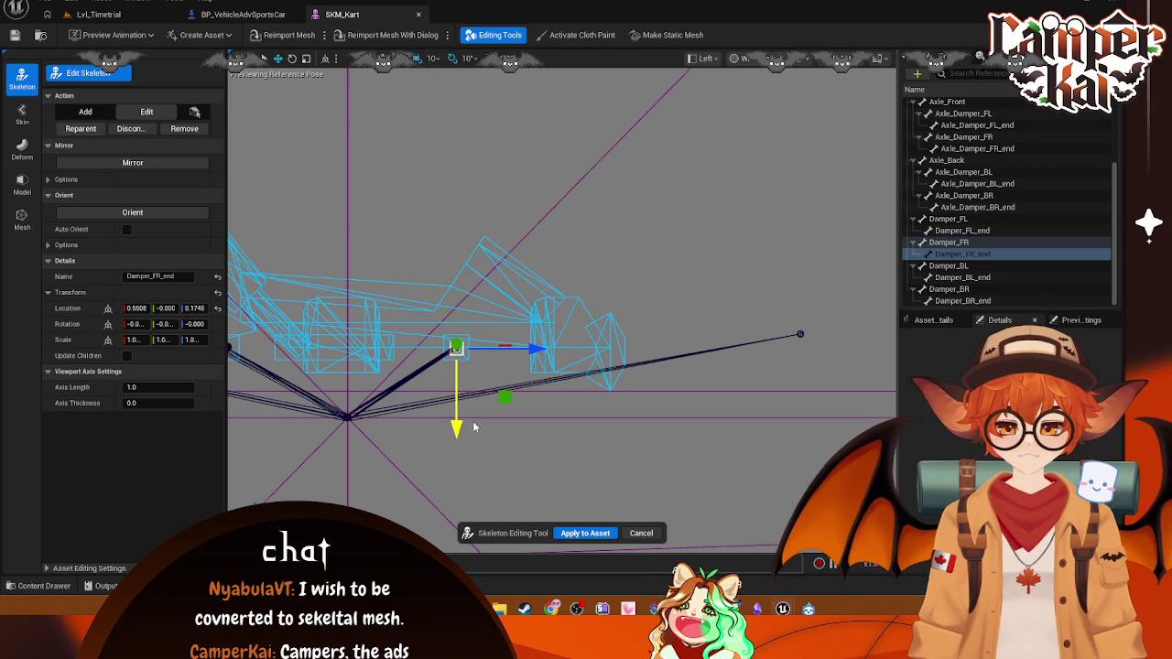
- Move Damper_BL and Damper_BL_end inward onto the kart, lowering Damper_BL slightly
left_click(948, 265)
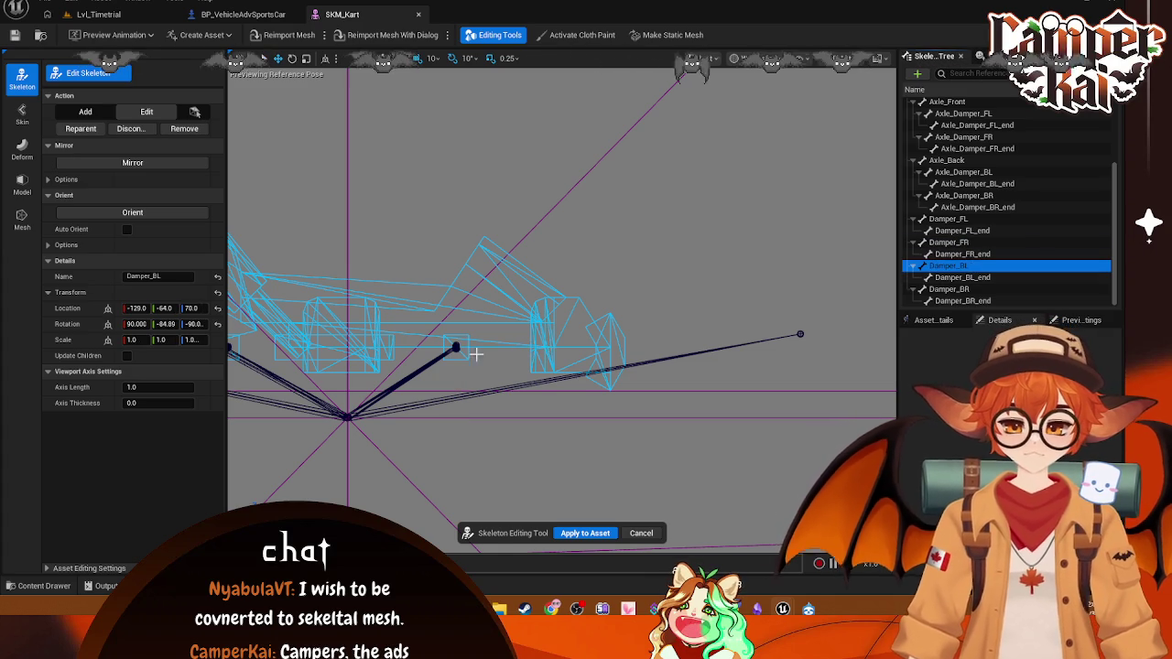
key("f")
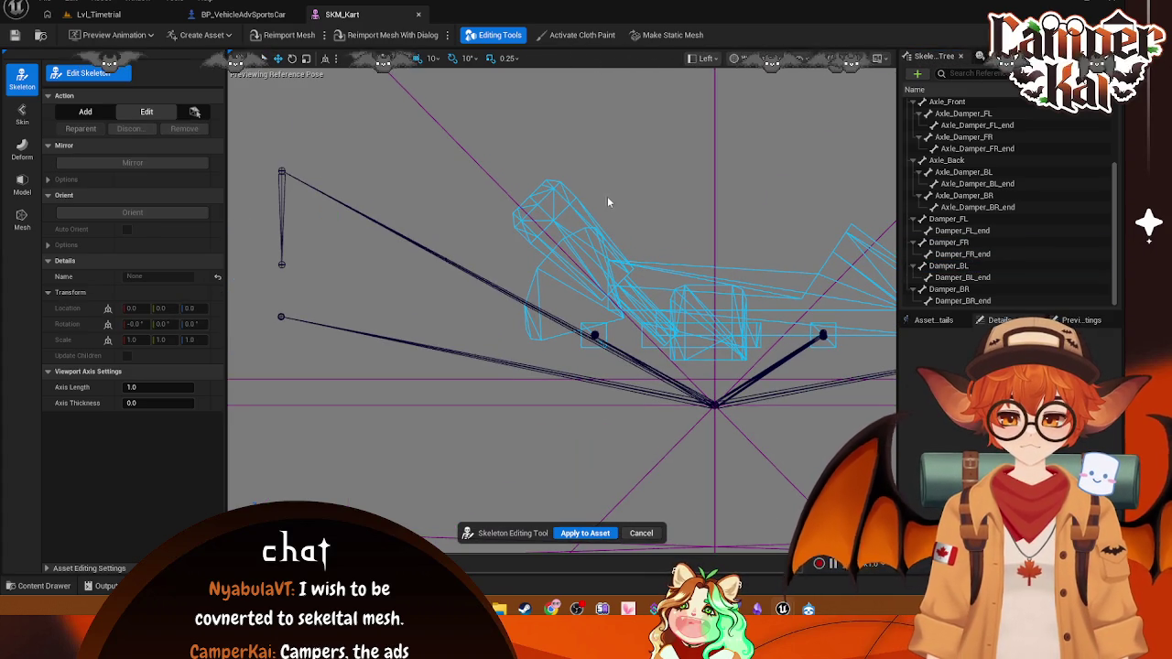
left_click(969, 266)
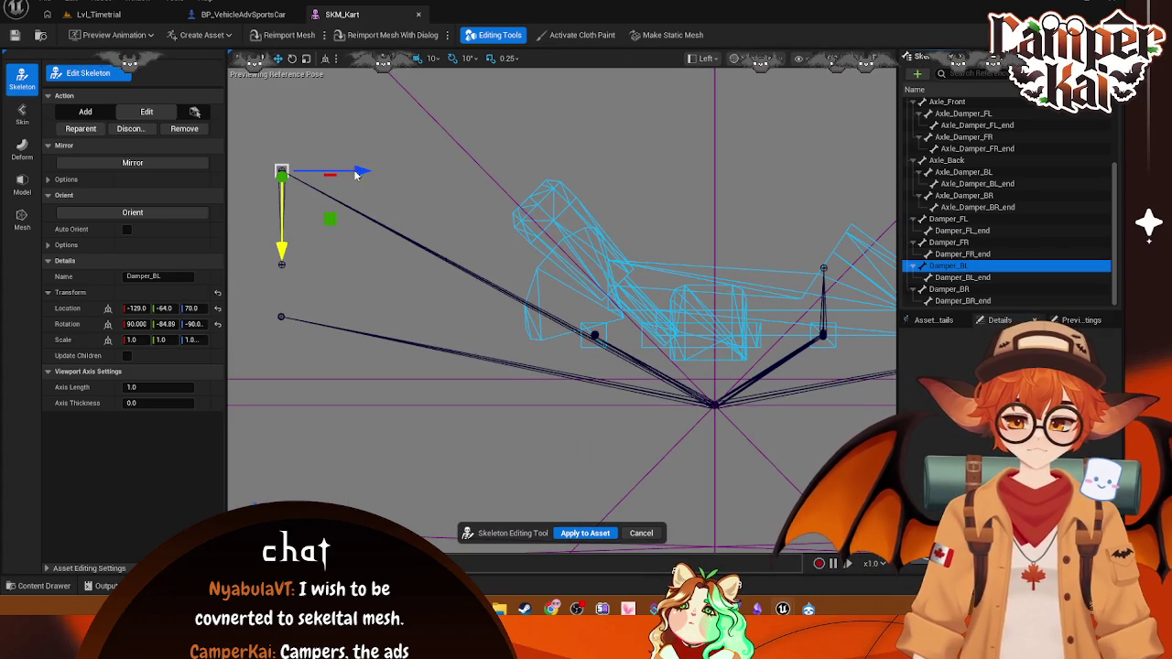
left_click_drag(357, 174, 675, 219)
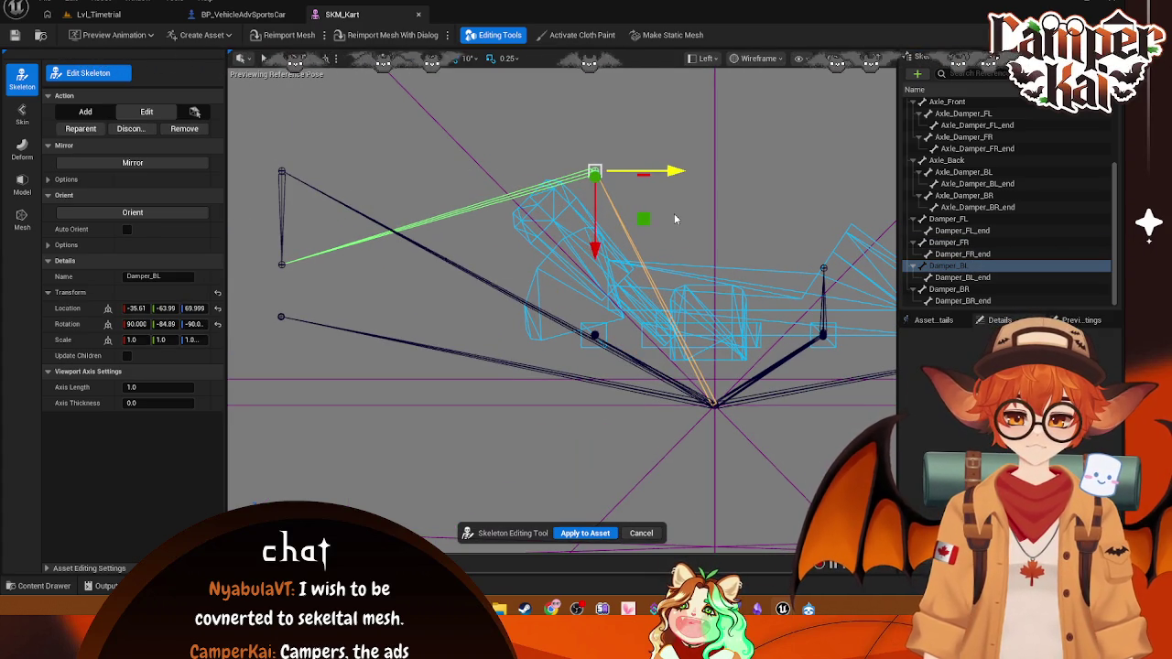
left_click_drag(602, 406, 602, 415)
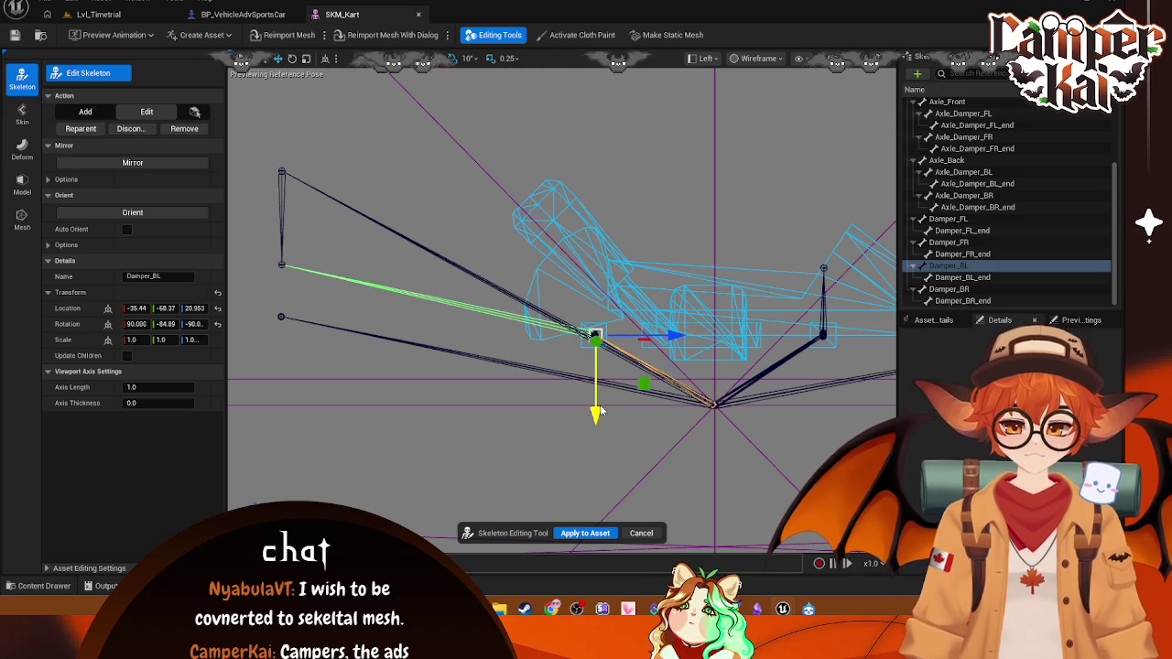
left_click(961, 278)
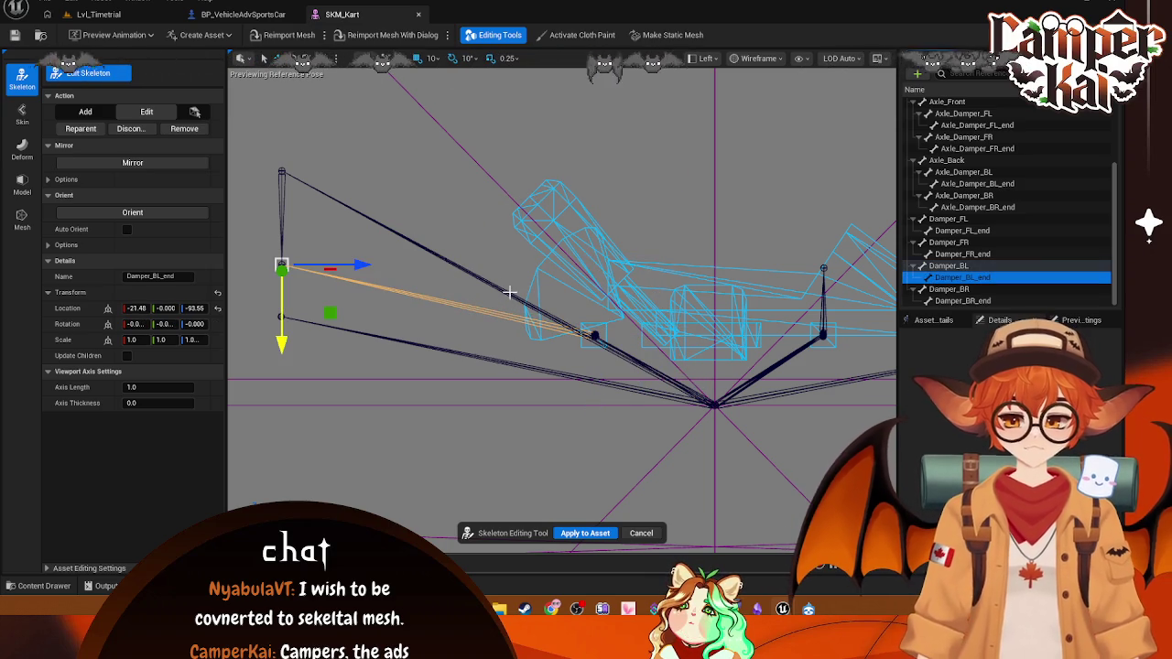
mouse_move(360, 265)
left_mouse_down()
mouse_move(595, 267)
mouse_move(656, 288)
left_mouse_up()
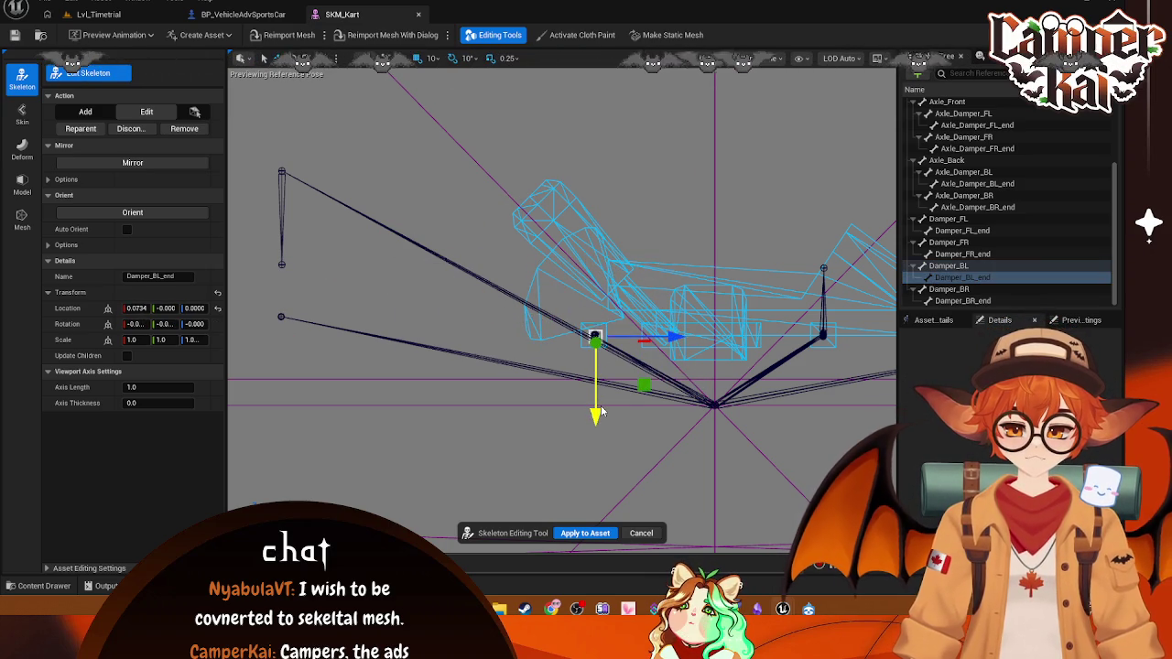
- Place Damper_BR around -35.79, 68.34, 21.30 and pull Damper_BR_end to X -0.277
left_click(943, 289)
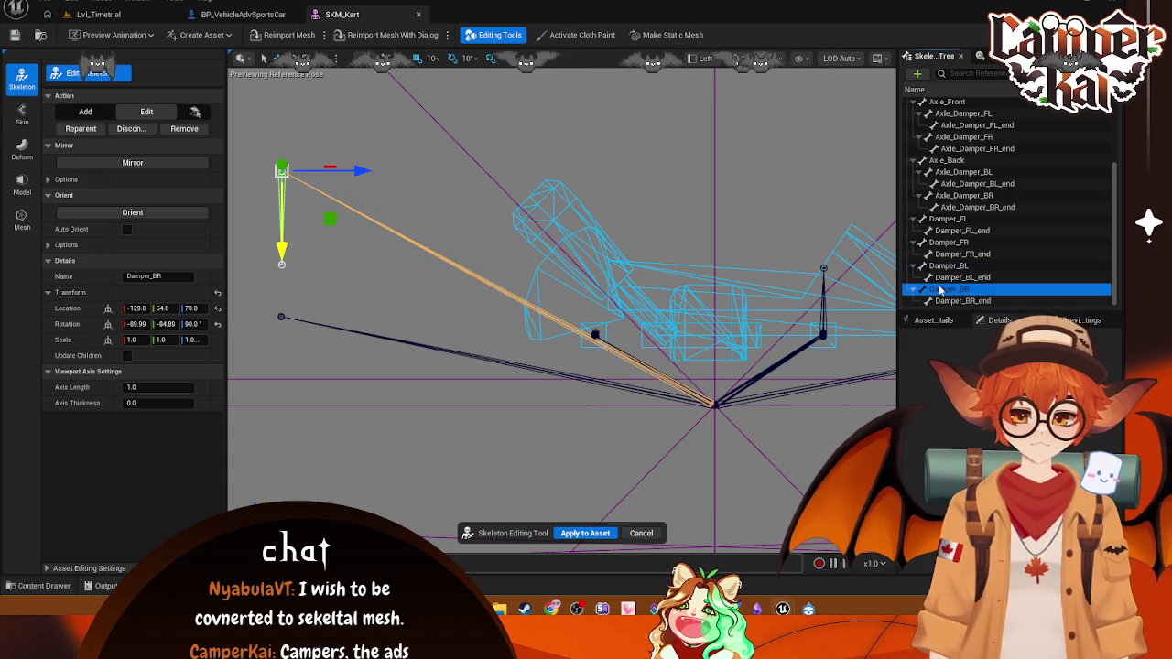
left_click_drag(364, 174, 678, 195)
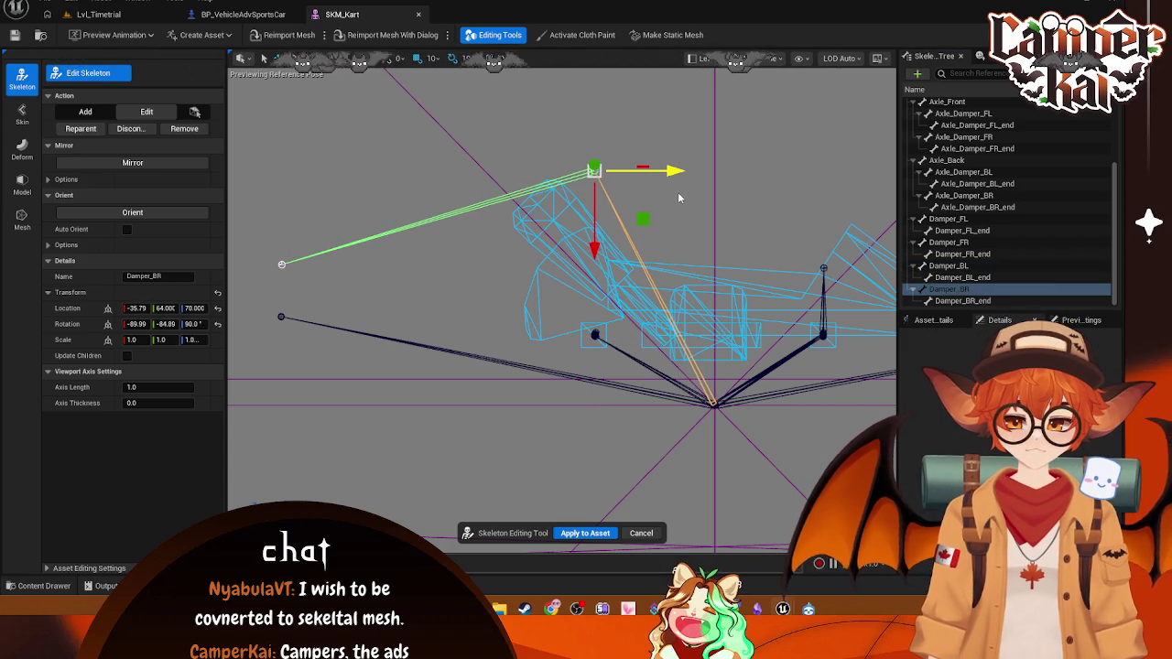
left_click_drag(609, 231, 619, 412)
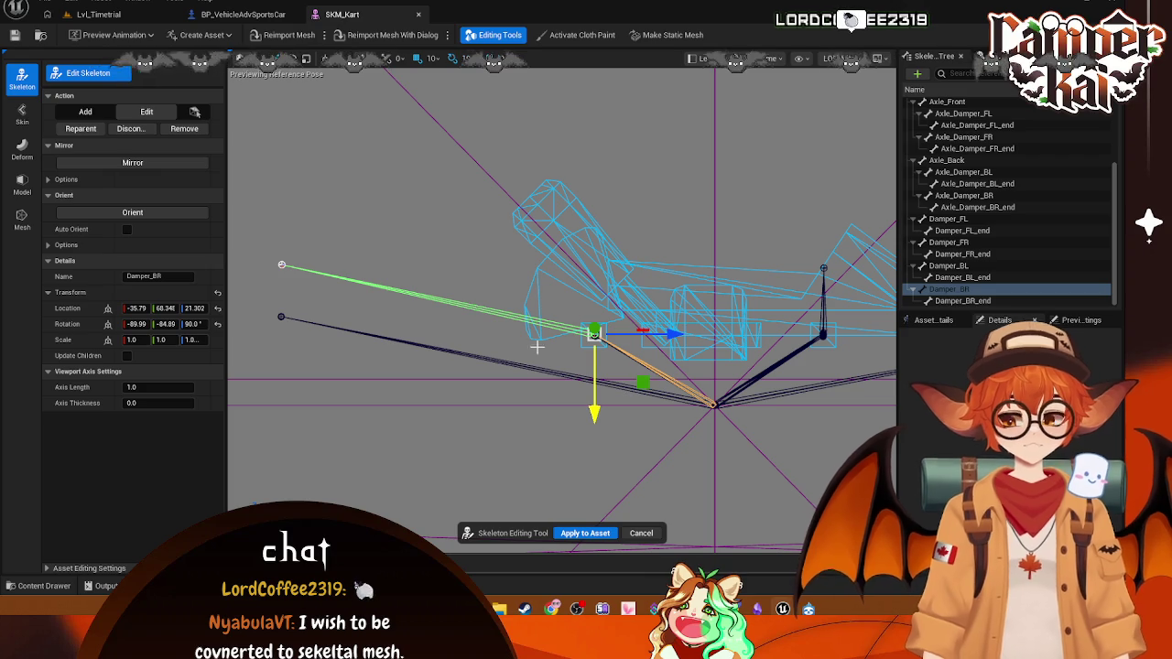
left_click(961, 302)
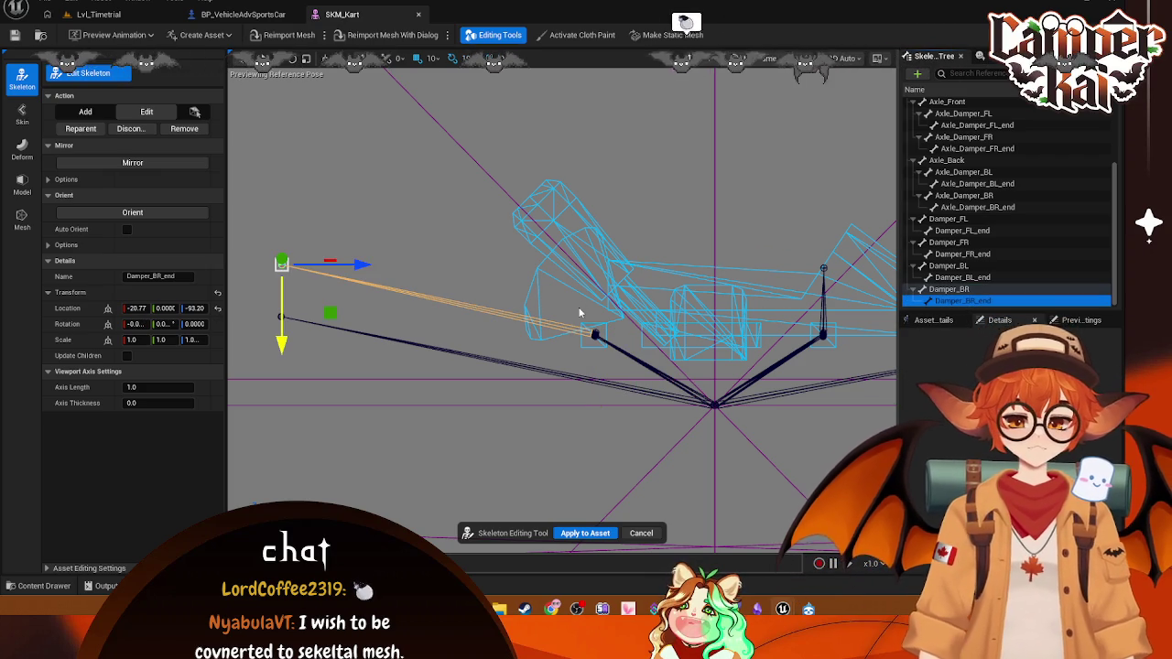
left_click_drag(344, 272, 645, 286)
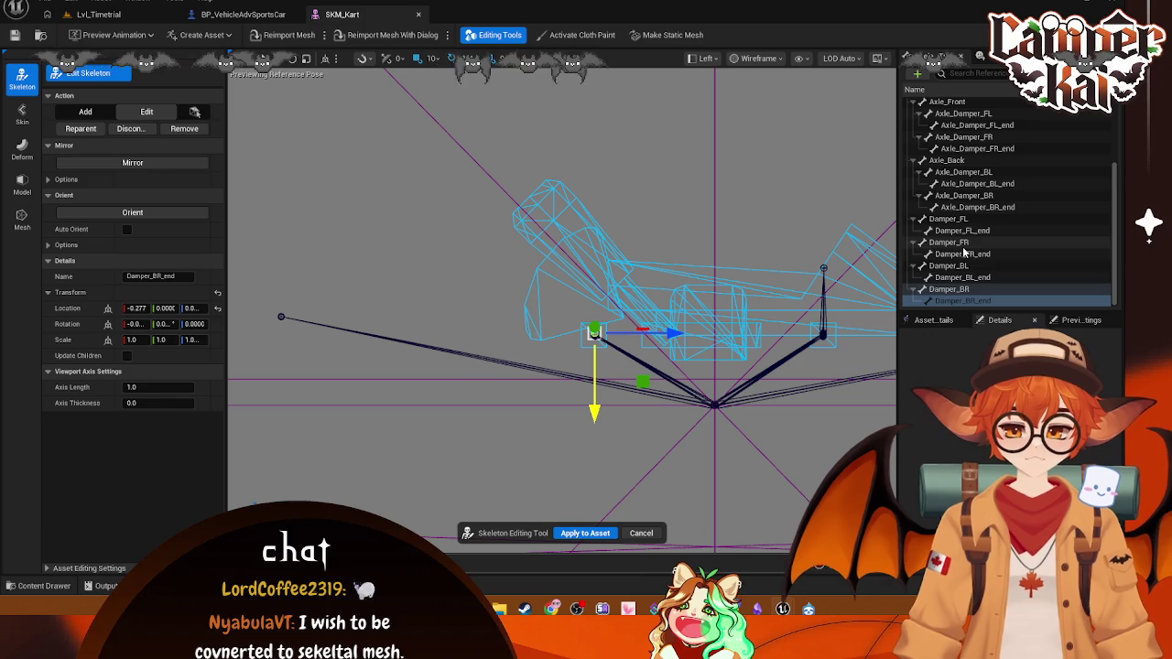
- Move Phys_Wheel_BR inward and down, then lower Phys_Wheel_BR_end
left_click(282, 319)
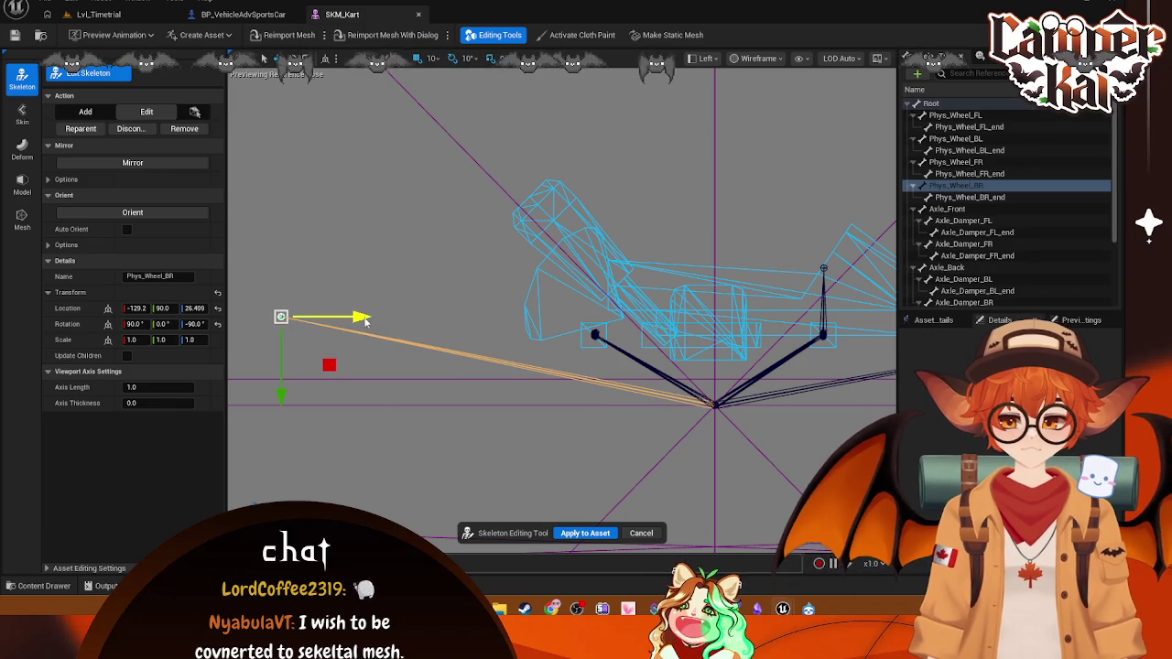
left_click_drag(364, 319, 650, 344)
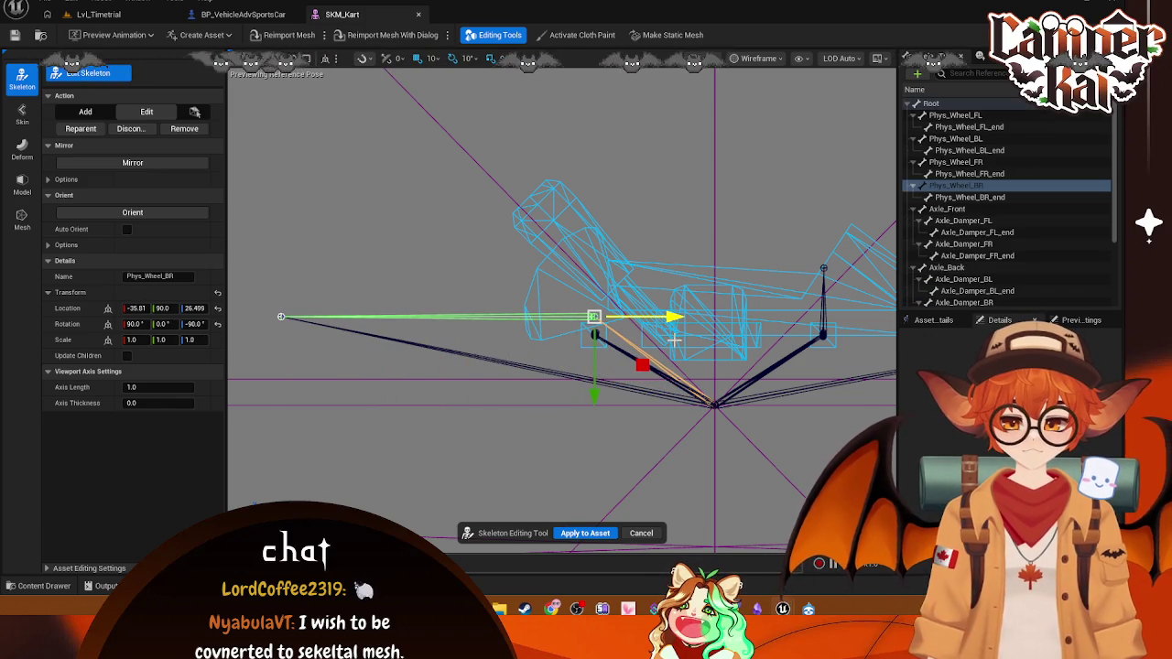
left_click_drag(593, 396, 596, 409)
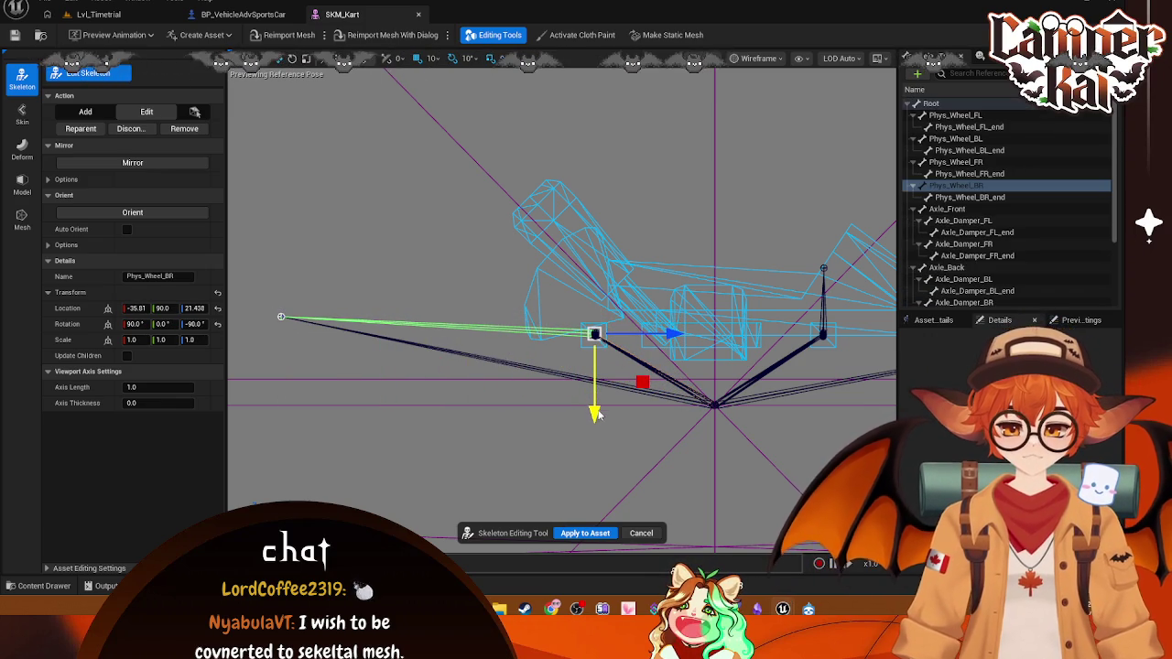
left_click(280, 318)
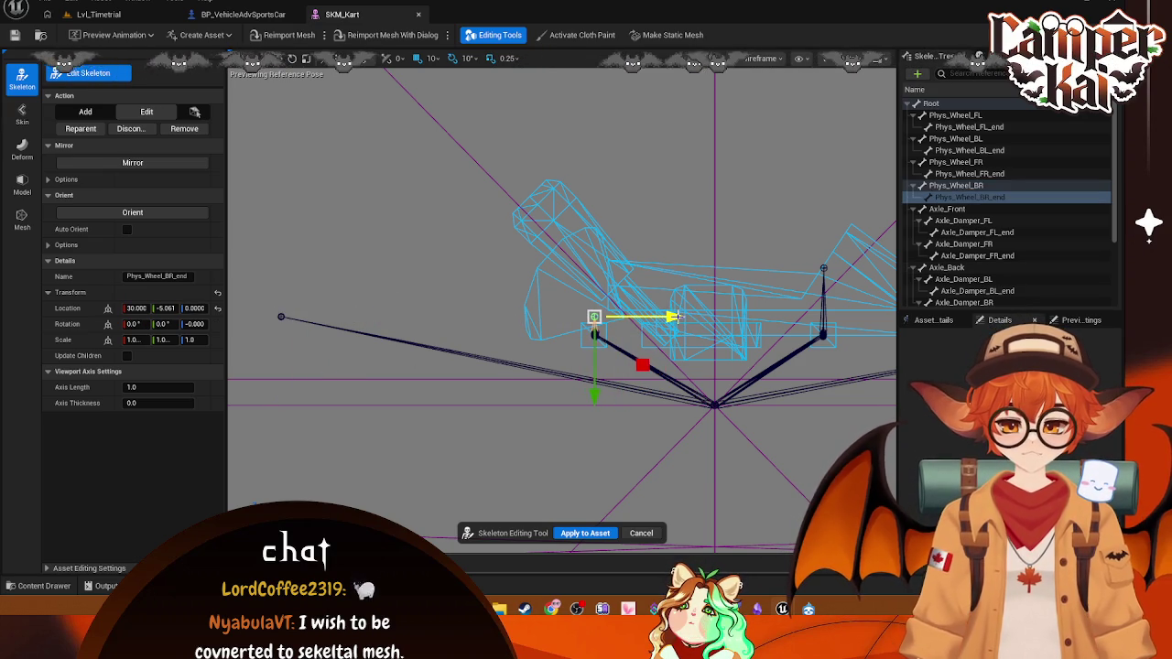
left_click_drag(597, 403, 601, 417)
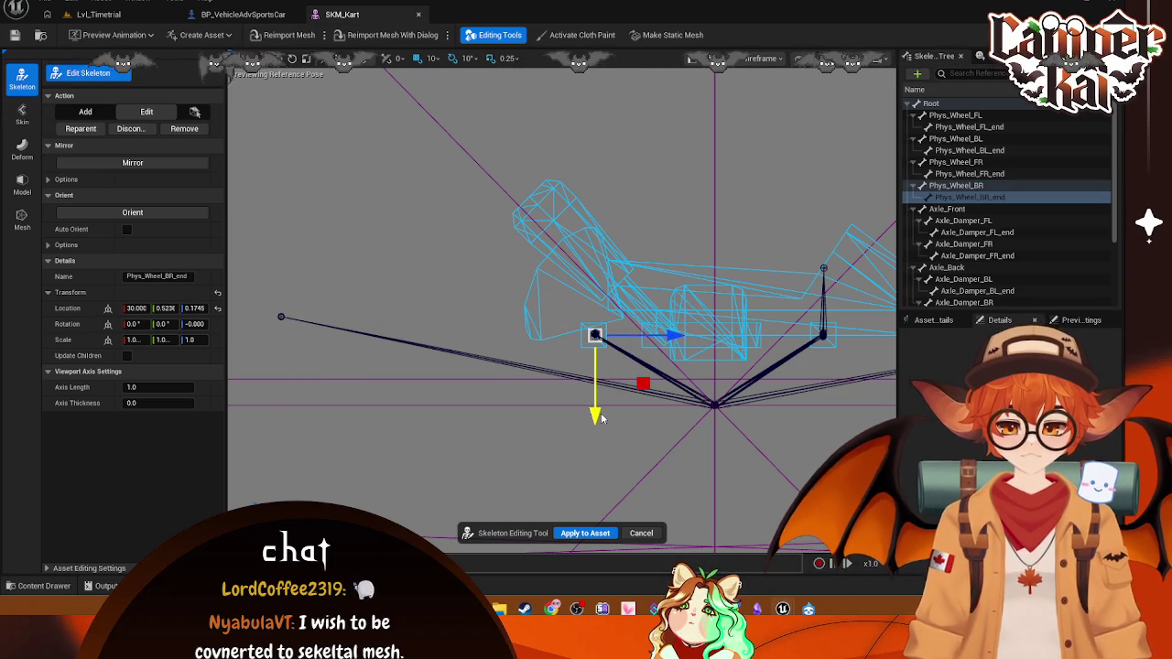
- Move Phys_Wheel_BL to -36.34, -98.0, 21.612 at the rear wheel
left_click(282, 316)
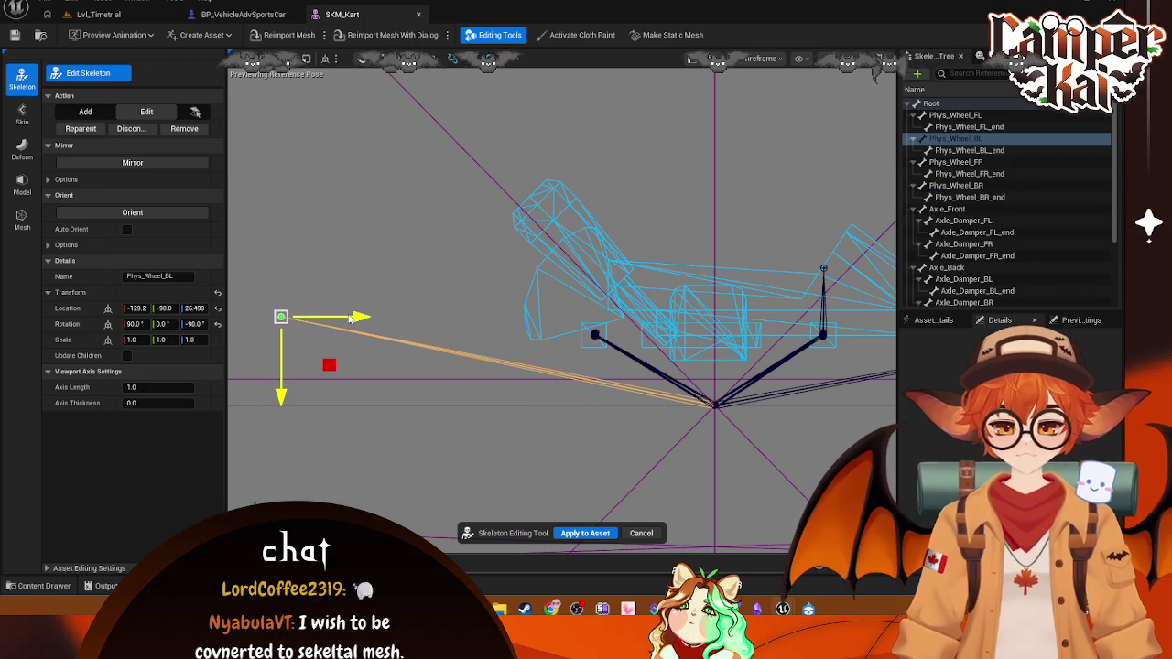
left_click_drag(349, 317, 651, 344)
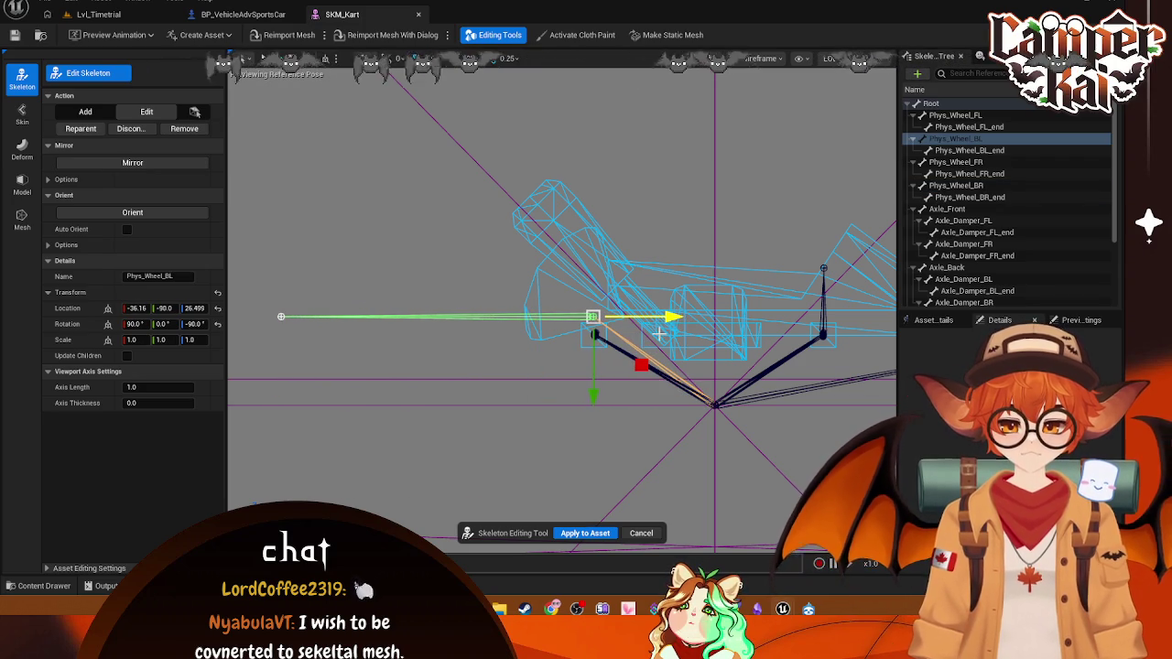
left_click_drag(594, 395, 593, 413)
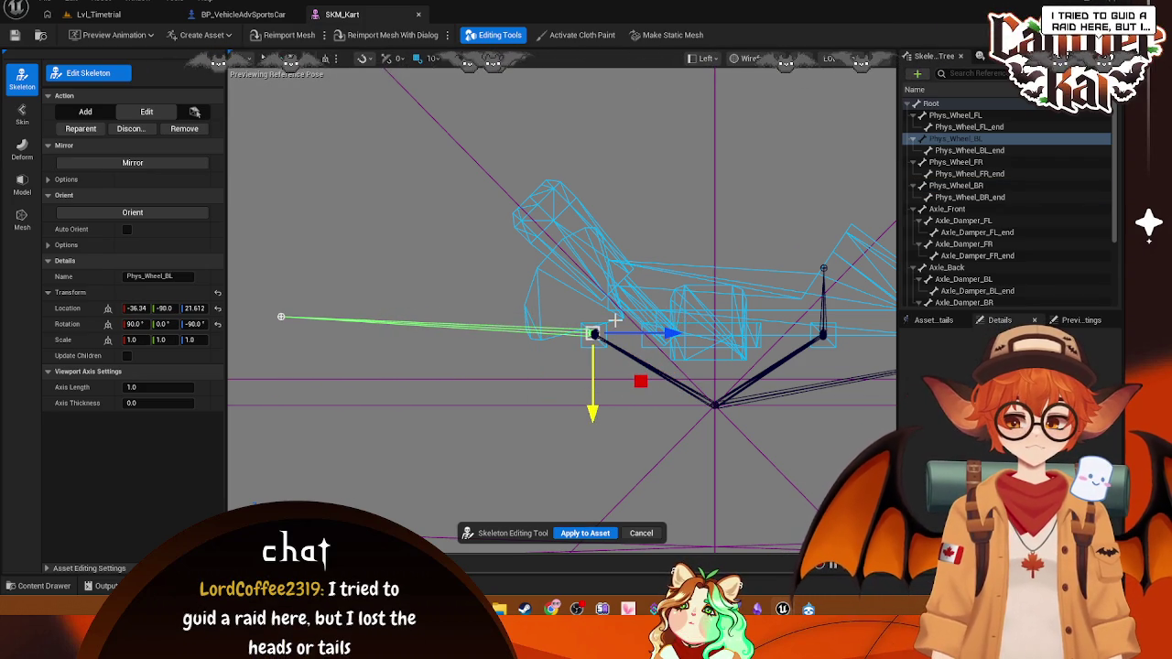
left_click(281, 317)
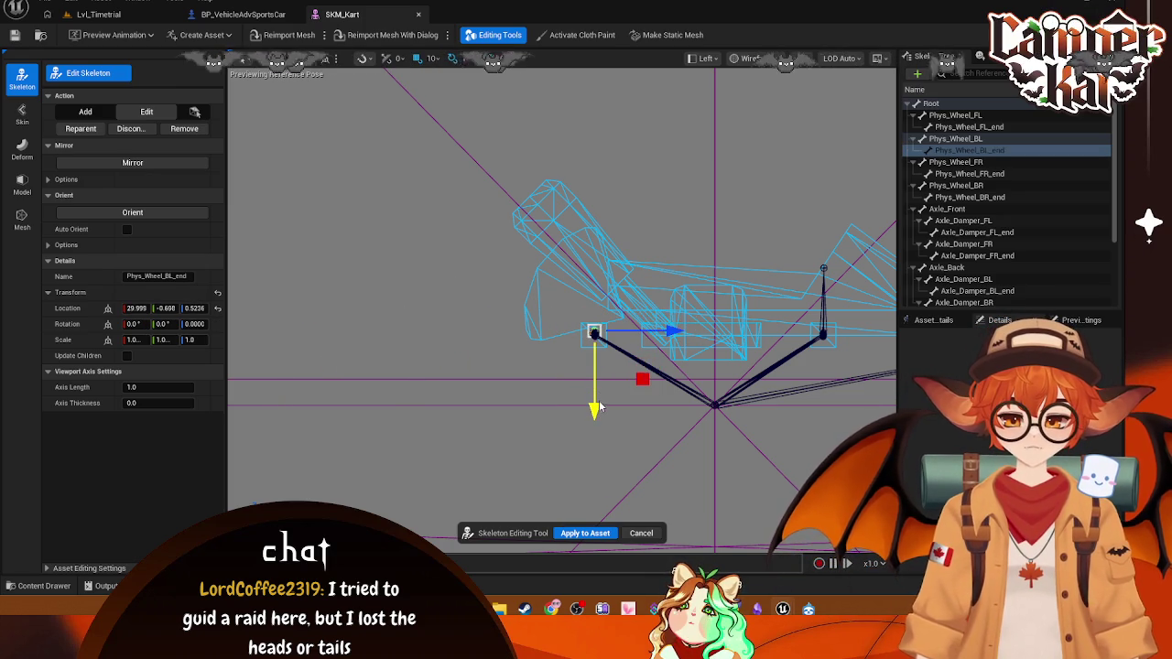
- Lower Phys_Wheel_FR_end and slide Phys_Wheel_FR back to the front axle
mouse_move(610, 401)
left_mouse_down()
mouse_move(667, 339)
mouse_move(644, 344)
left_mouse_up()
left_click(740, 254)
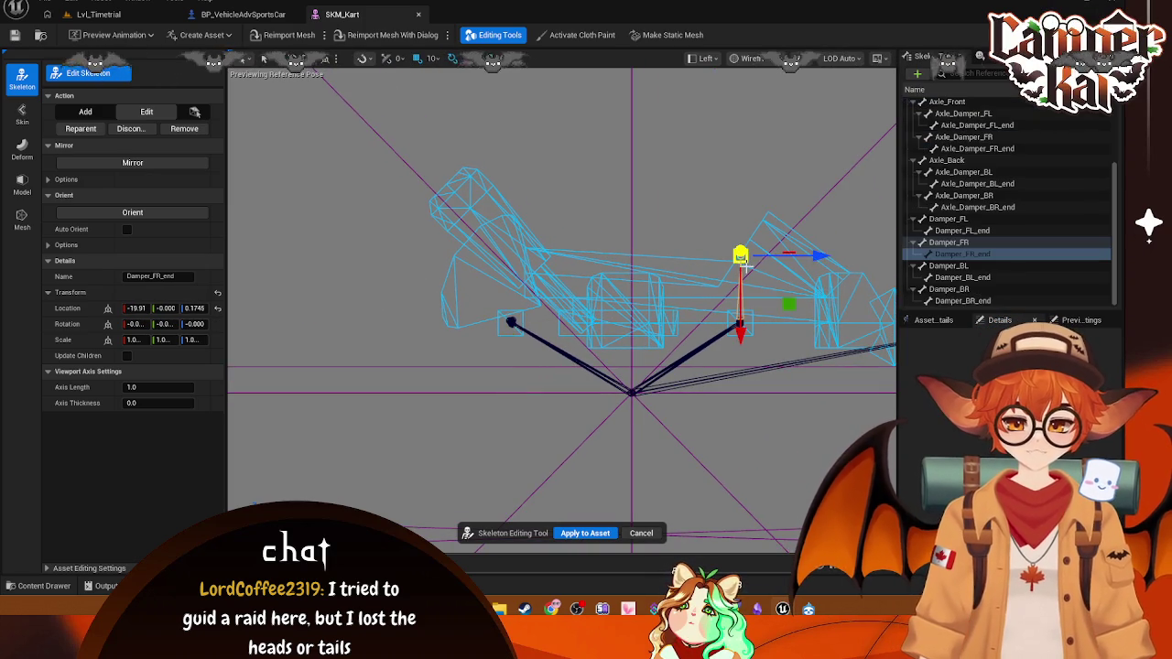
left_click_drag(756, 305, 672, 305)
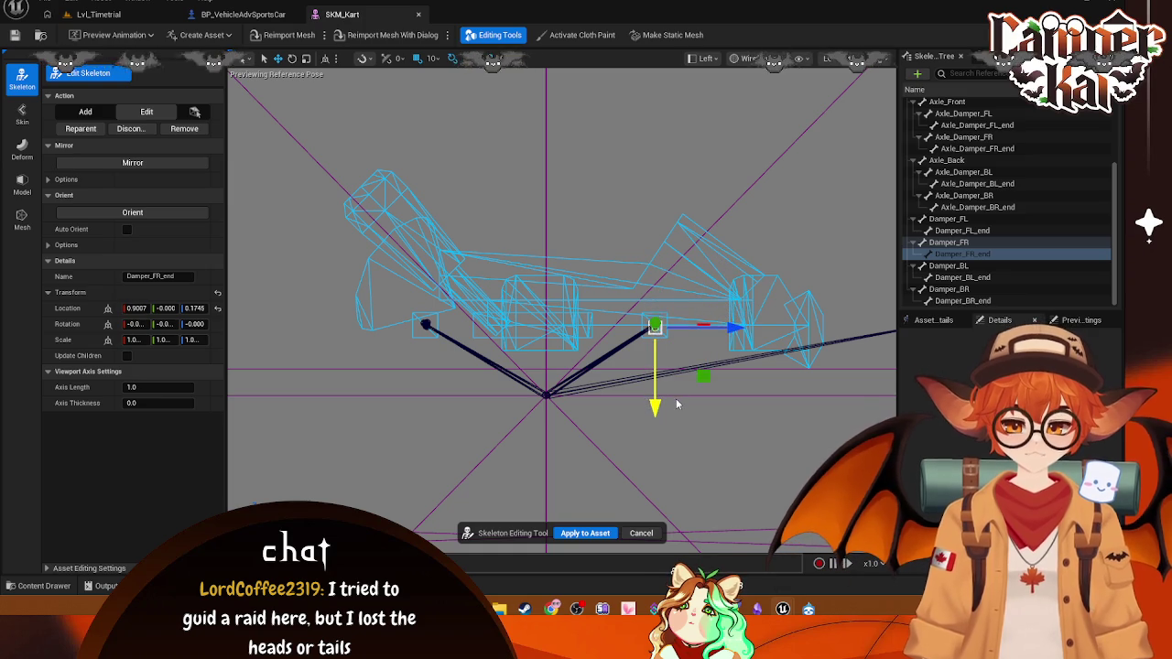
left_click_drag(745, 400, 655, 365)
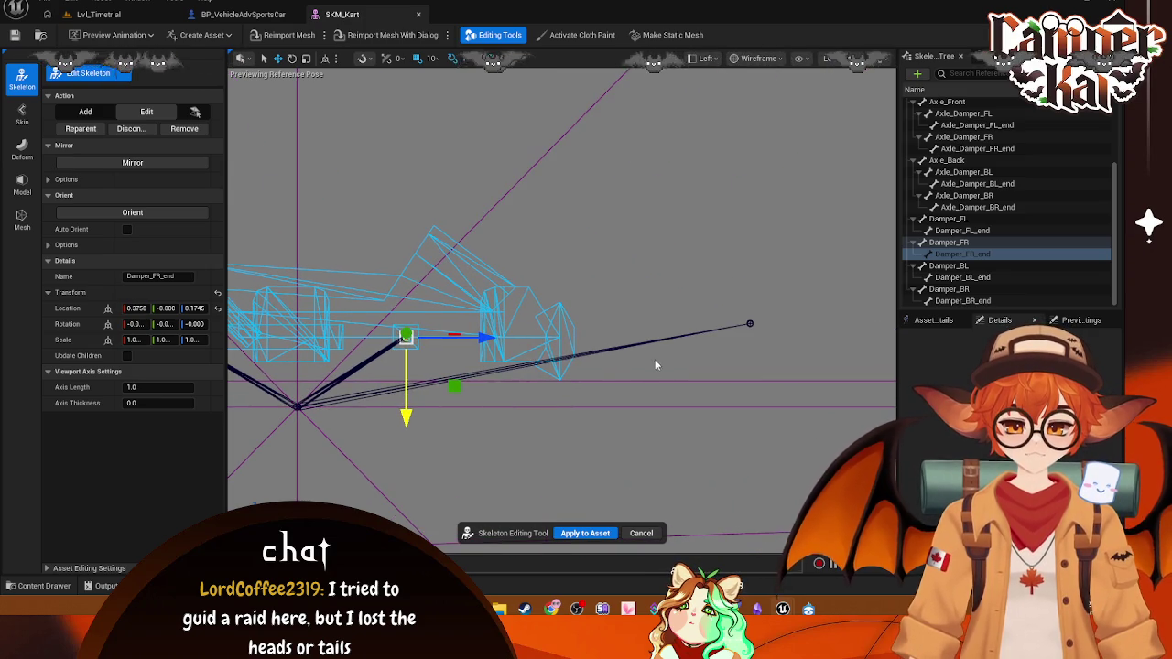
left_click(746, 322)
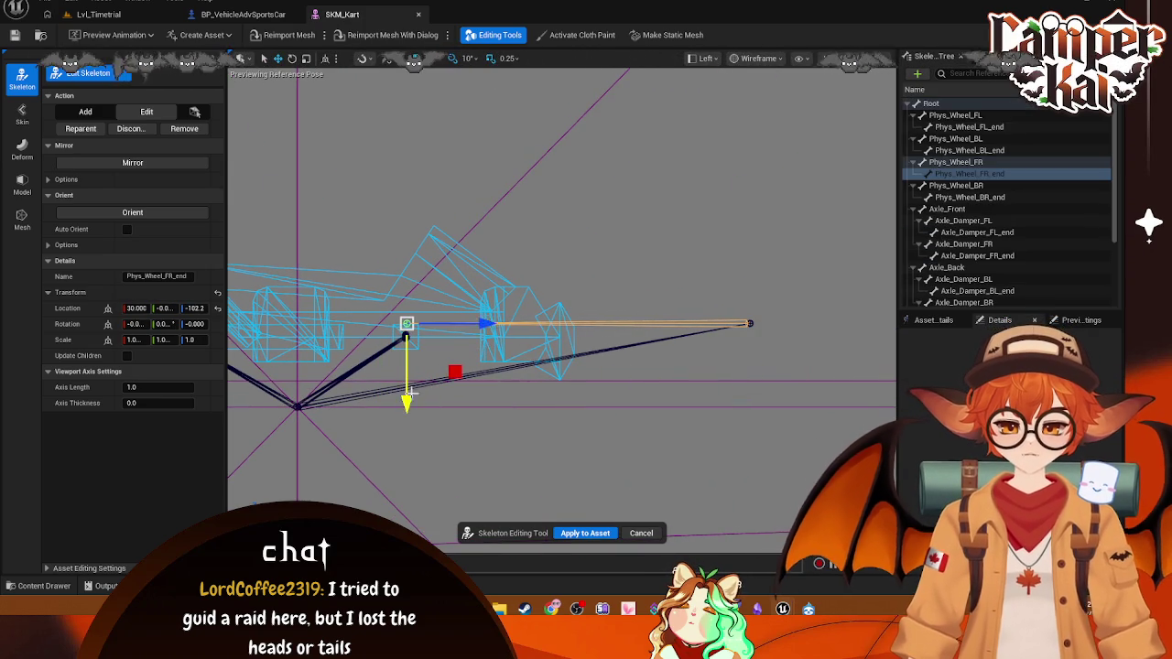
left_click_drag(409, 392, 412, 412)
left_click(749, 324)
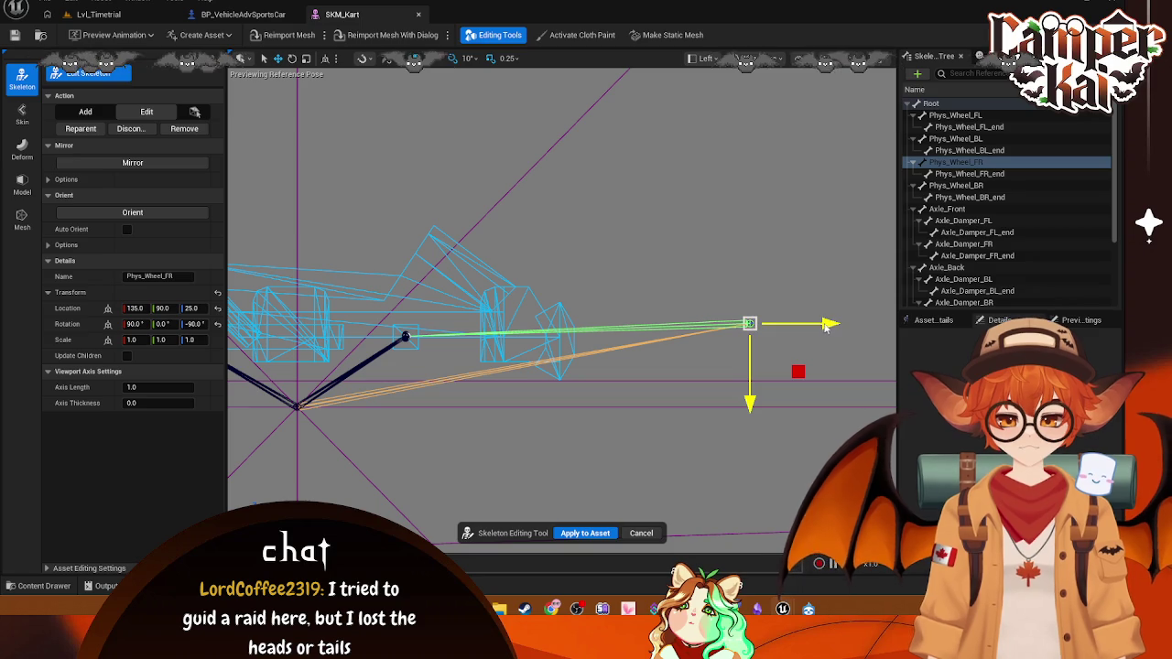
left_click_drag(827, 327, 488, 352)
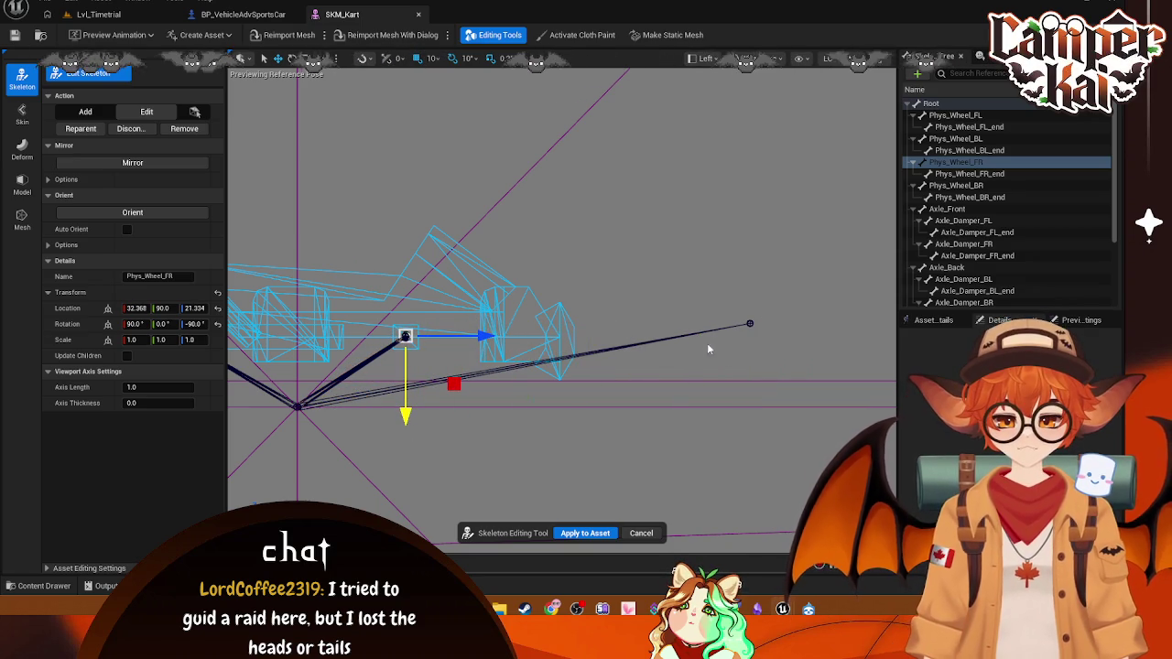
- Move Phys_Wheel_FL back and down onto the front axle at 32.194, -98.0, 21.683
left_click(749, 323)
left_click(768, 331)
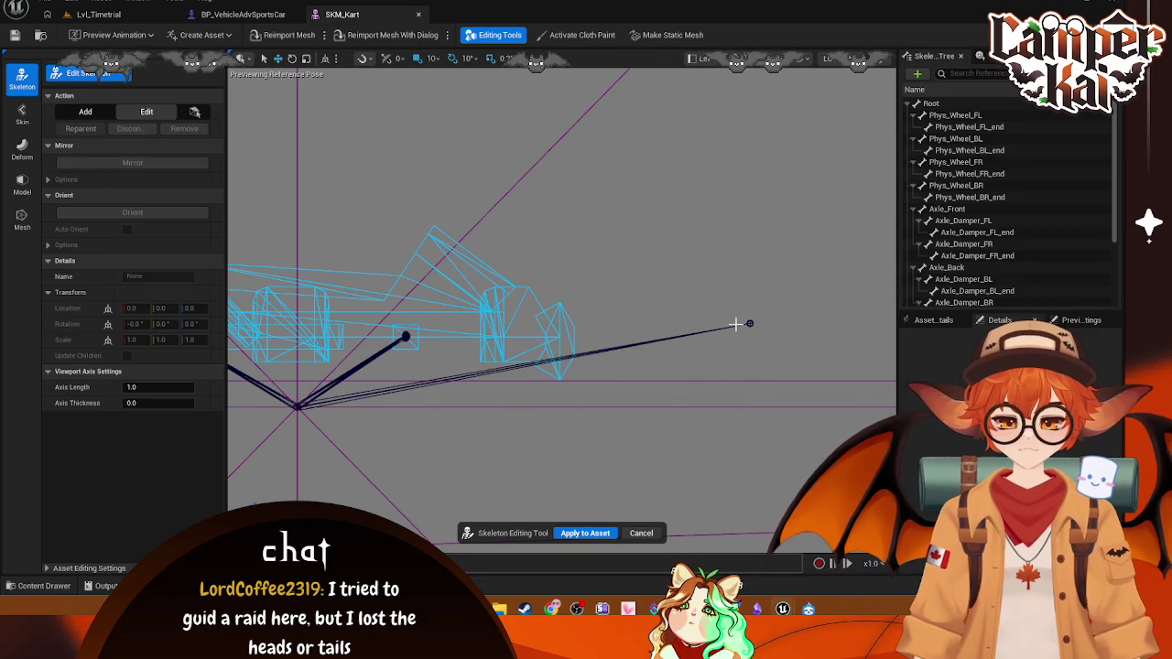
left_click(746, 323)
left_click_drag(799, 329, 499, 336)
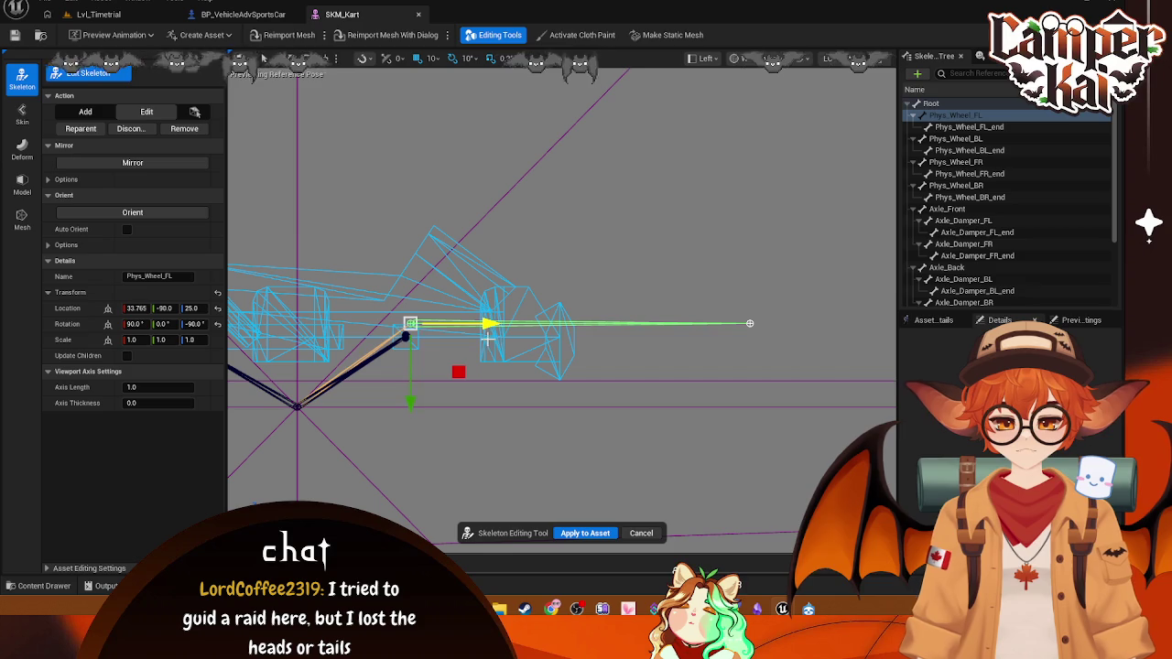
left_click_drag(405, 403, 407, 415)
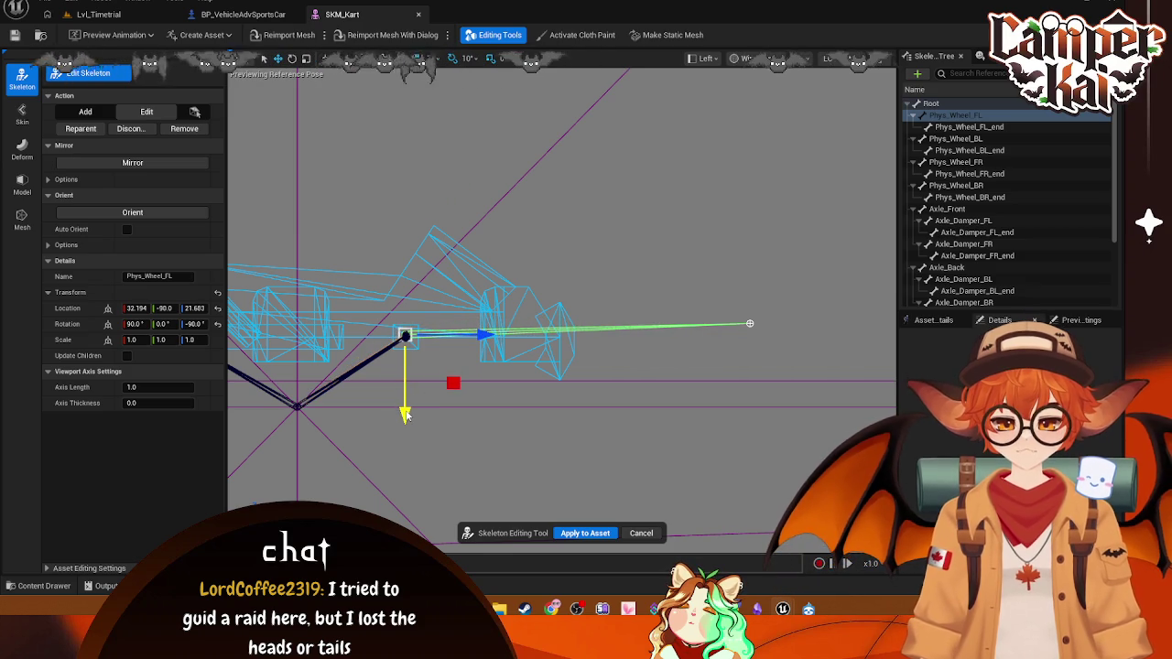
- Slide Phys_Wheel_FL_end to X 29.999 in line with its wheel
left_click(746, 323)
left_click_drag(815, 332, 492, 332)
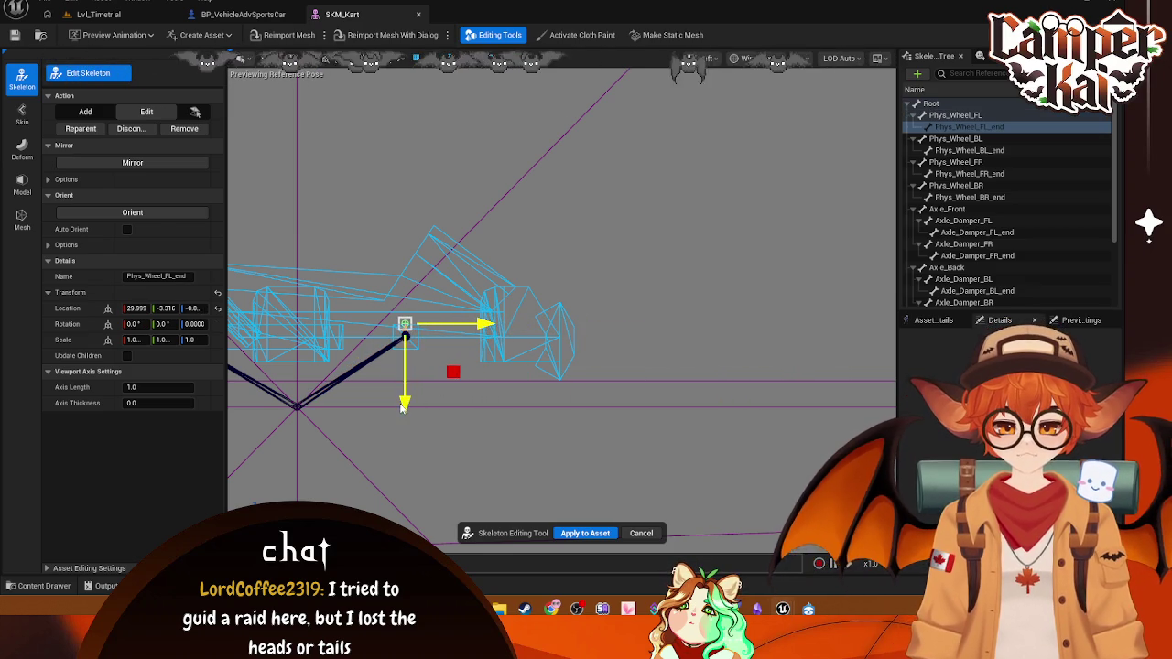
left_click(405, 418)
left_click(408, 322)
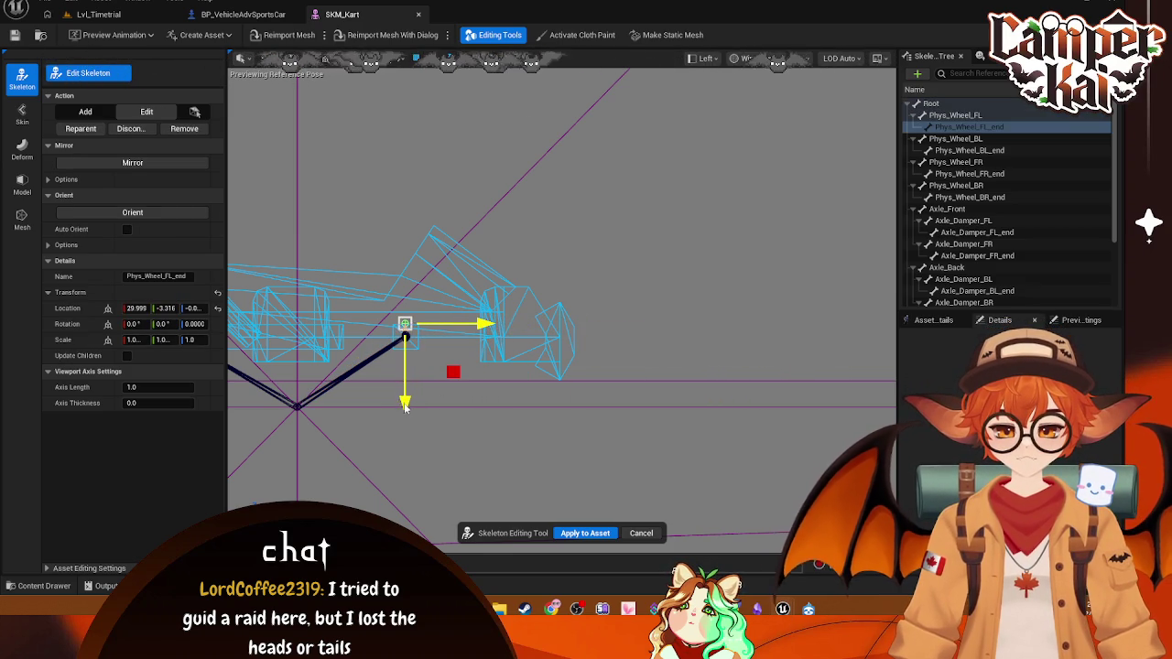
left_click_drag(405, 408, 408, 412)
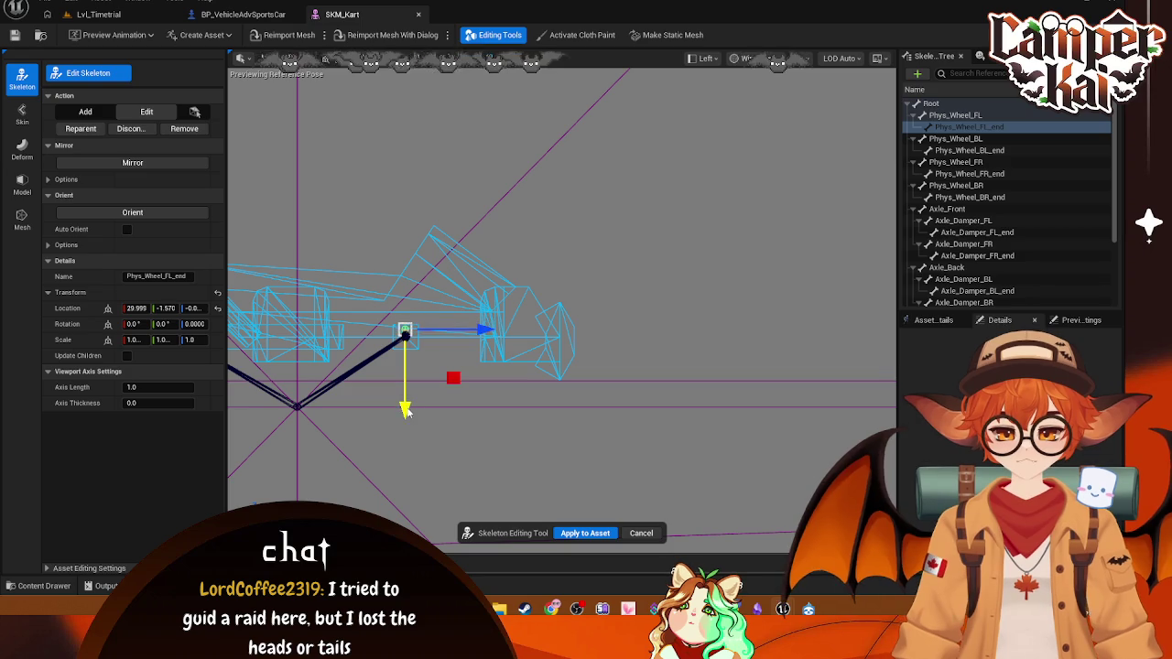
- Apply the wheel bone edits to the asset and close the BP_VehicleAdvSportsCar blueprint
left_click(585, 533)
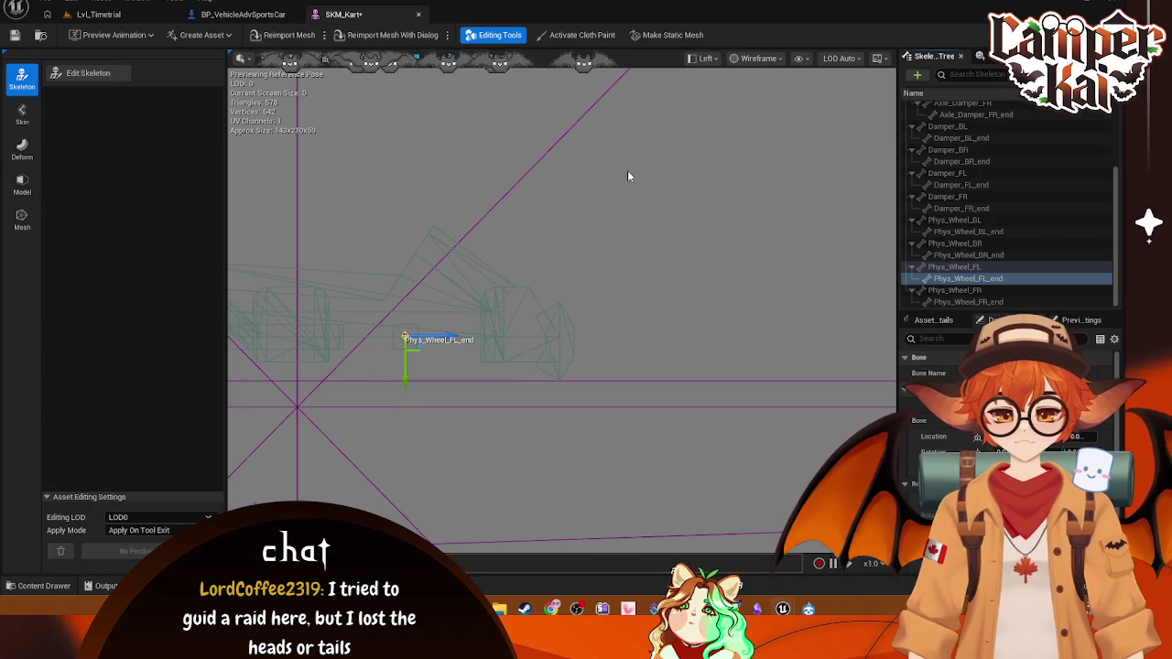
left_click(243, 13)
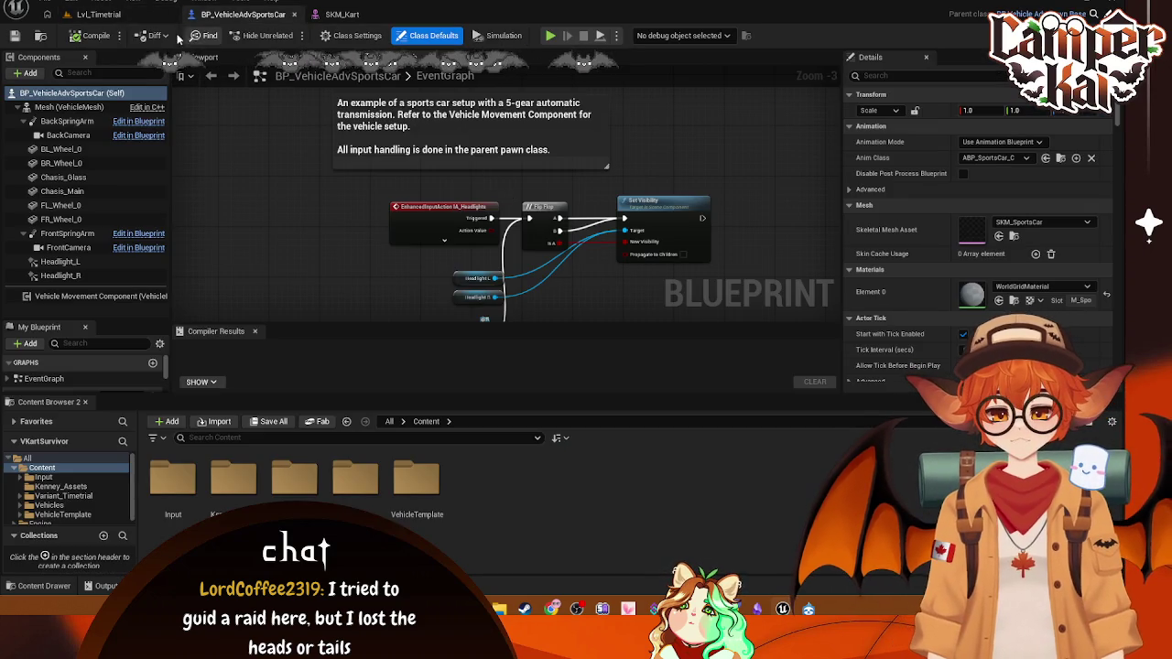
left_click(294, 13)
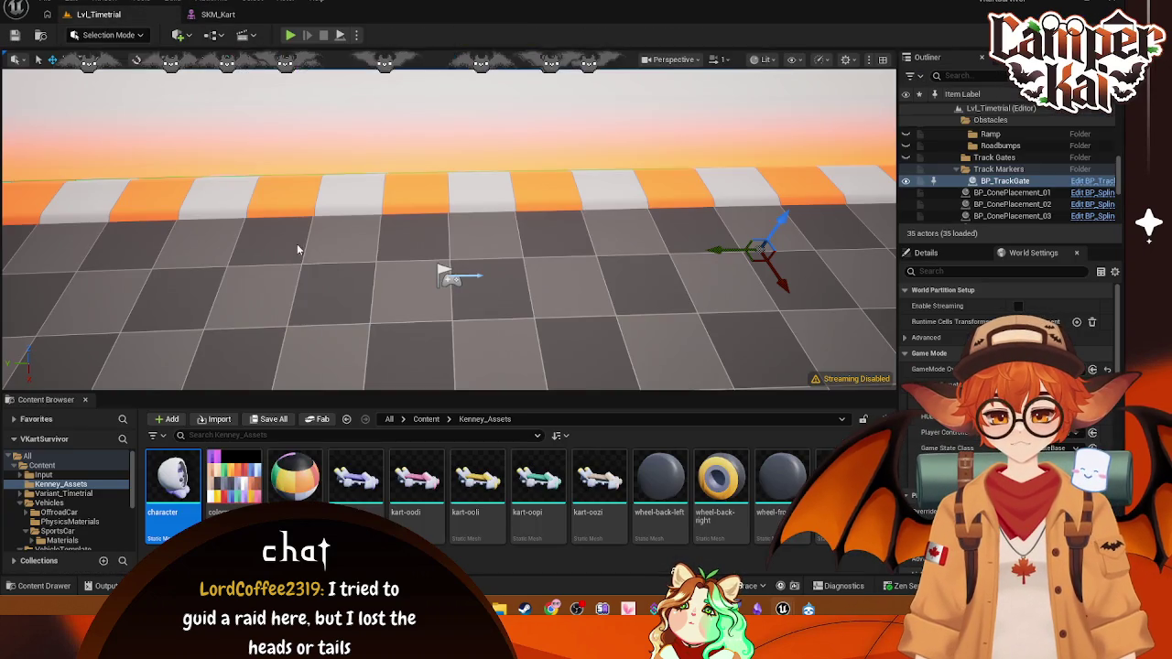
- Reassign ABP_Kart to the SK_Kart skeleton, then select the kart's mesh component
scroll(67, 518, "down", 3)
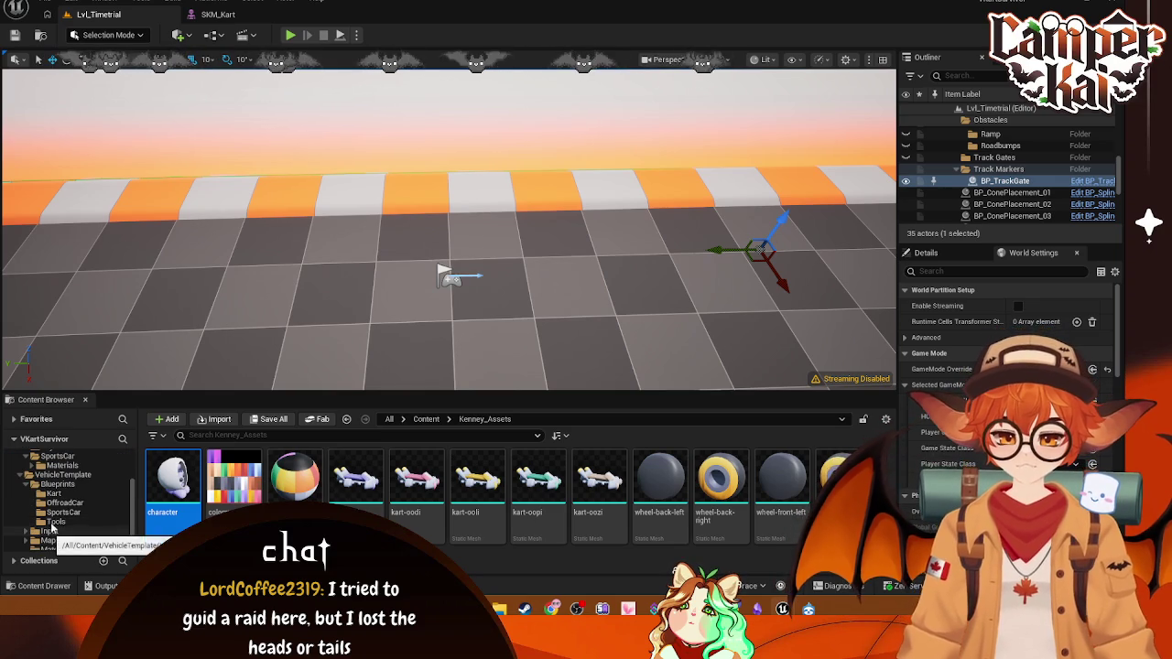
left_click(55, 494)
double_click(173, 478)
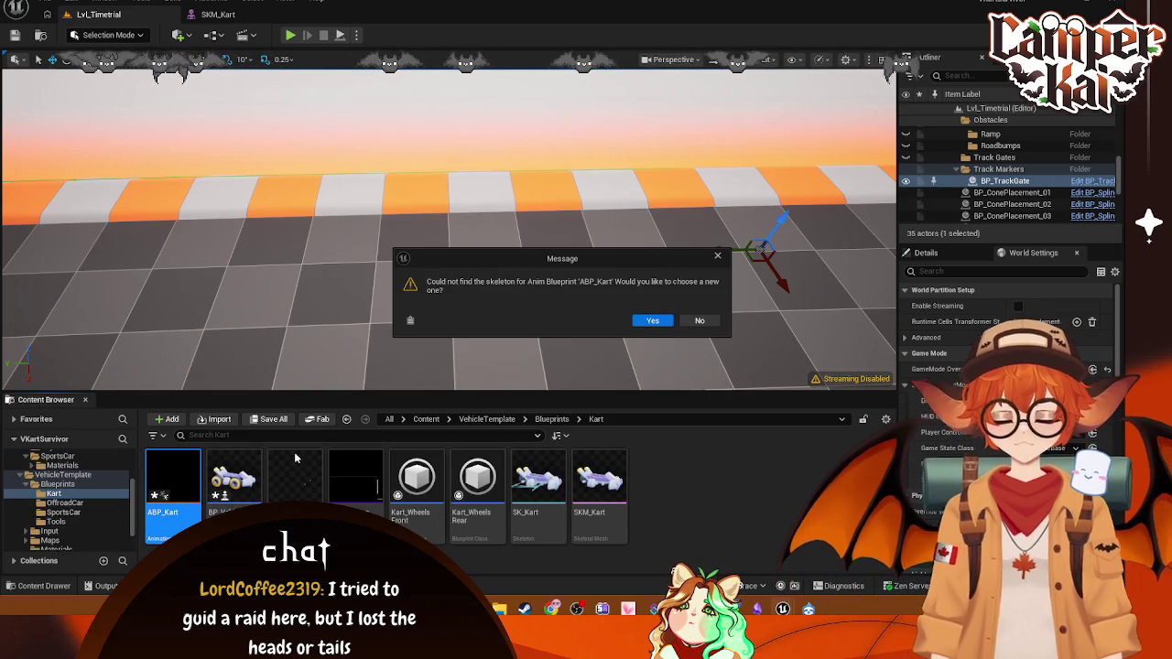
left_click(652, 321)
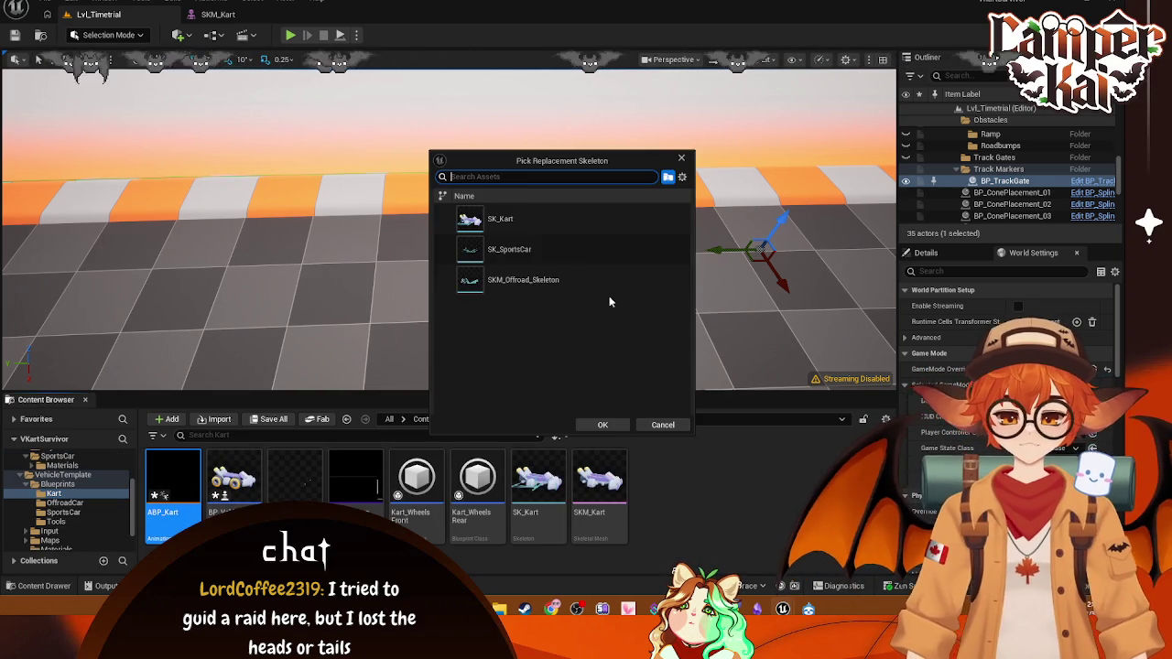
left_click(523, 222)
left_click(601, 424)
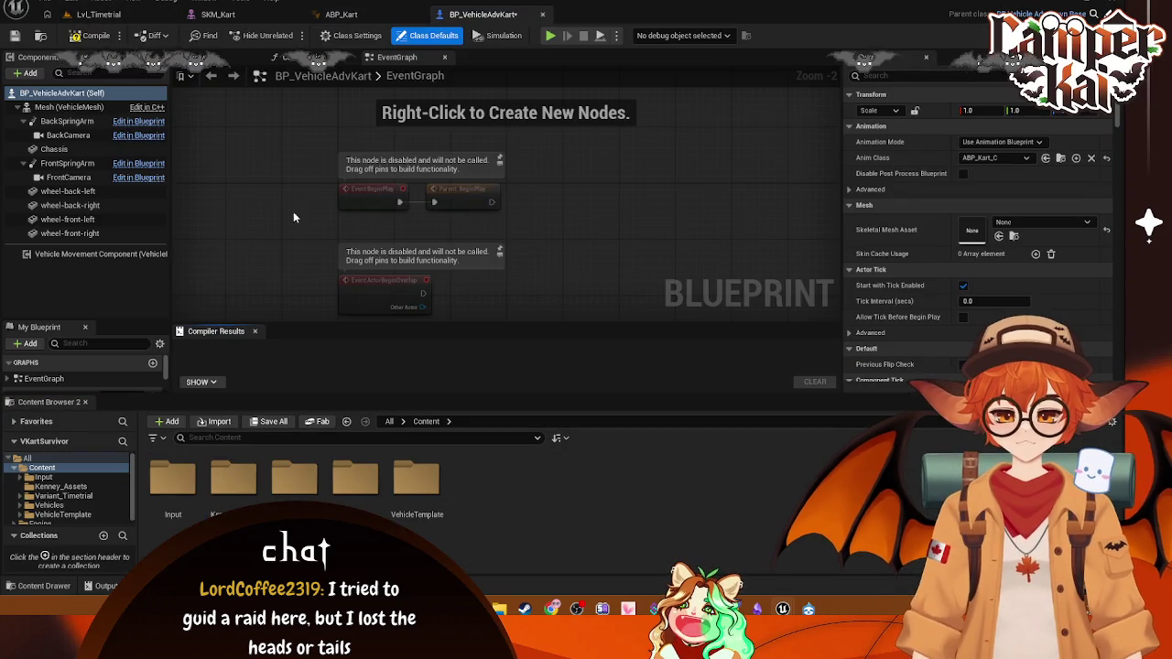
left_click(69, 107)
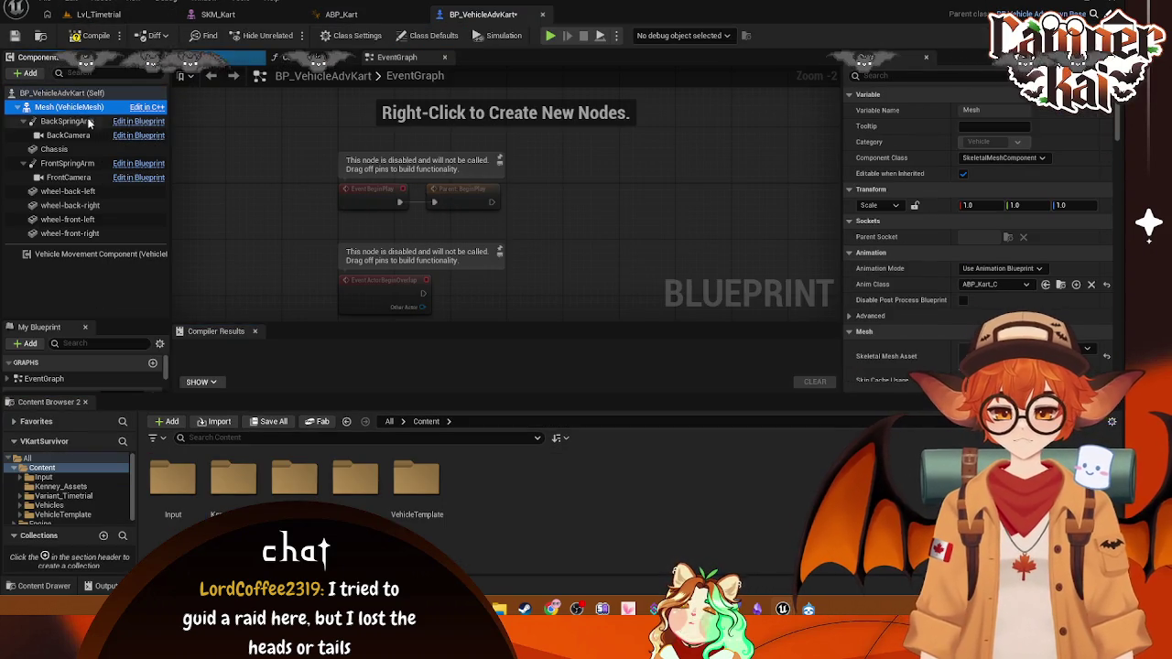
- Set the Mesh component's Anim Class to ABP_Kart_C and compile BP_VehicleAdvKart
left_click(1027, 284)
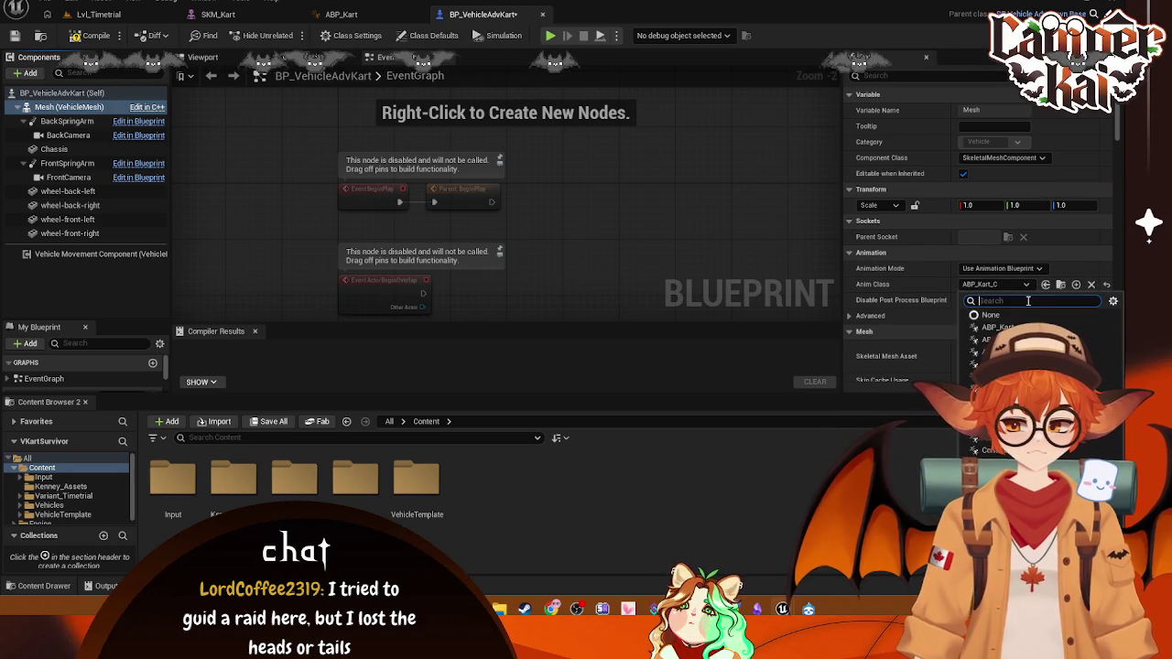
key("Escape")
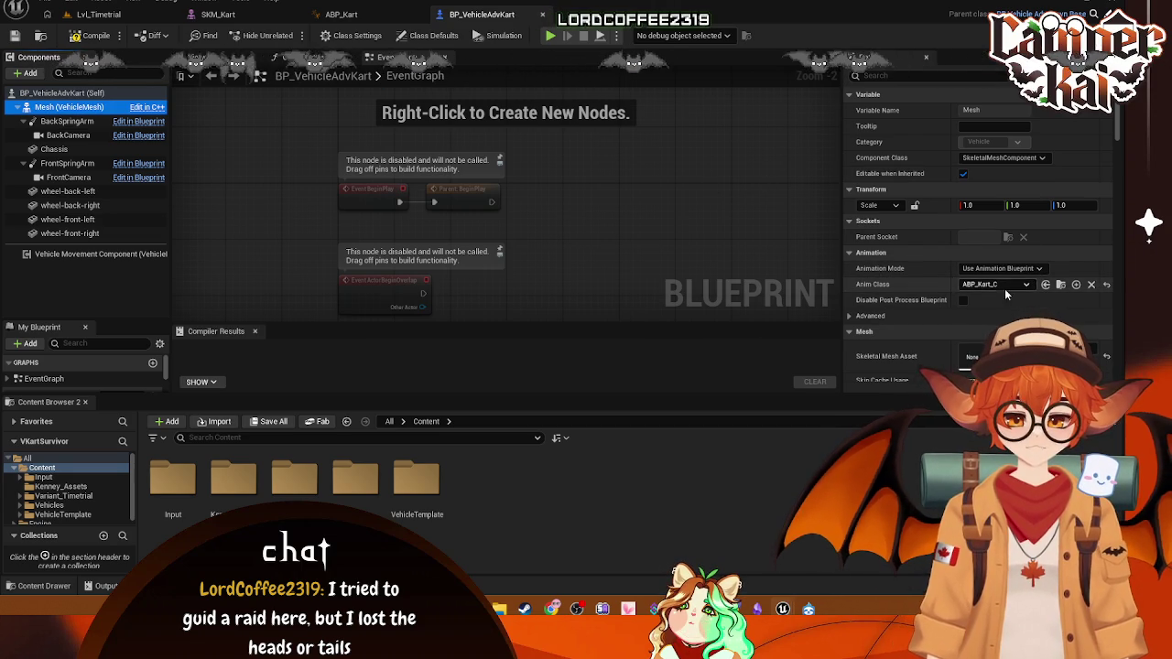
left_click(1108, 286)
left_click(1026, 284)
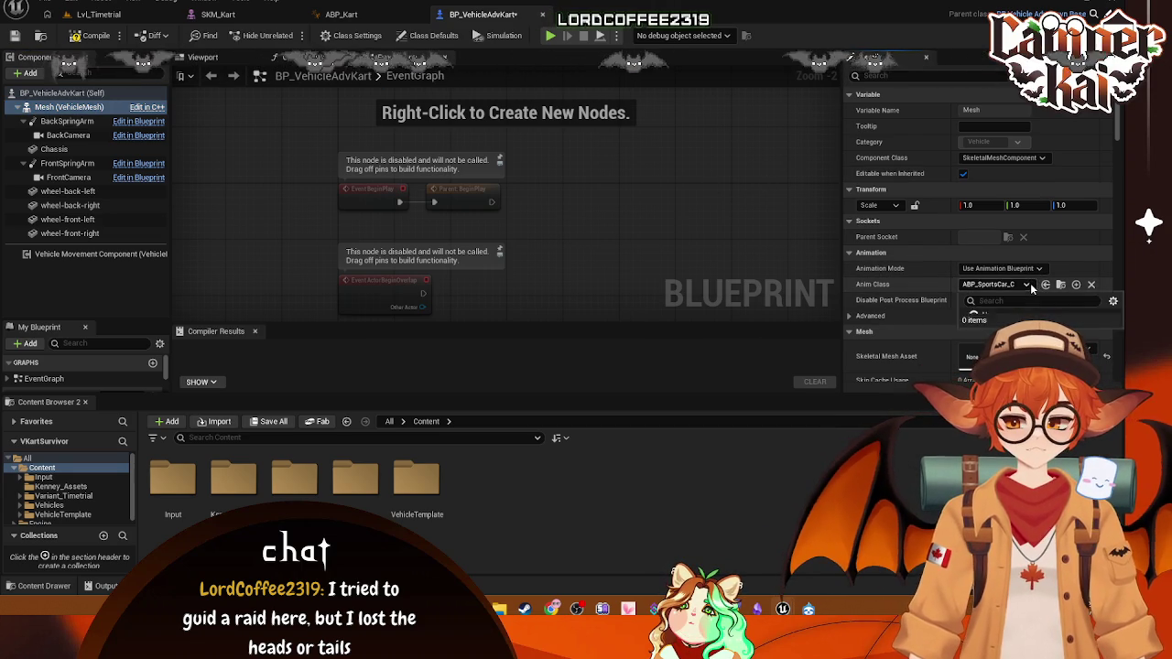
type("kart")
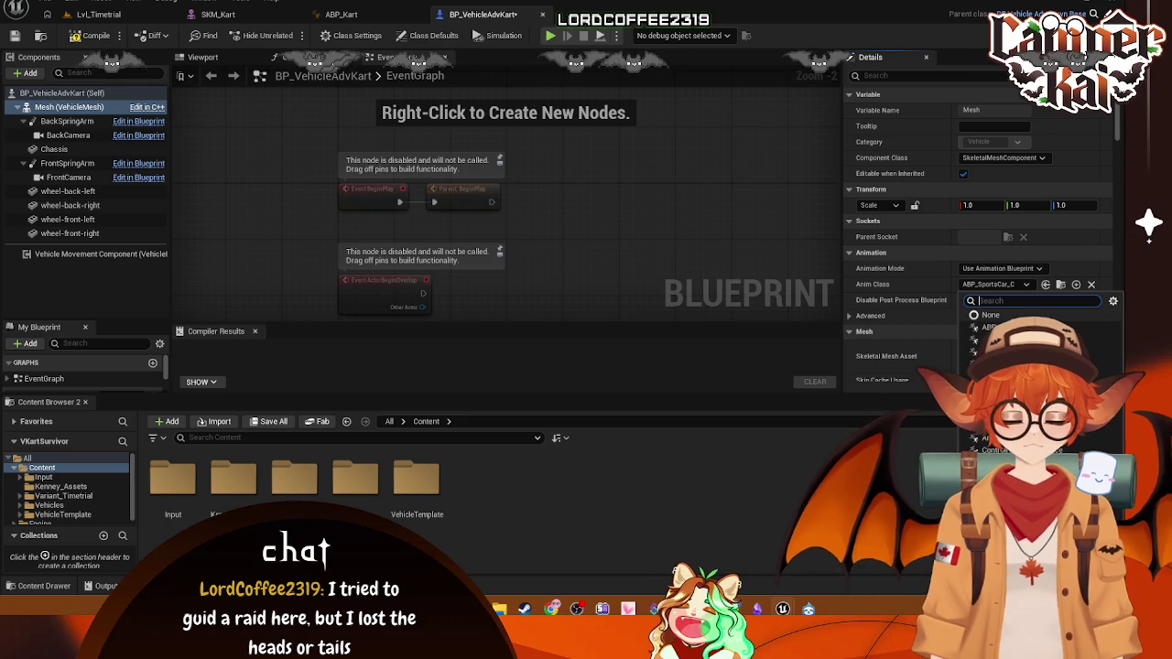
left_click(993, 327)
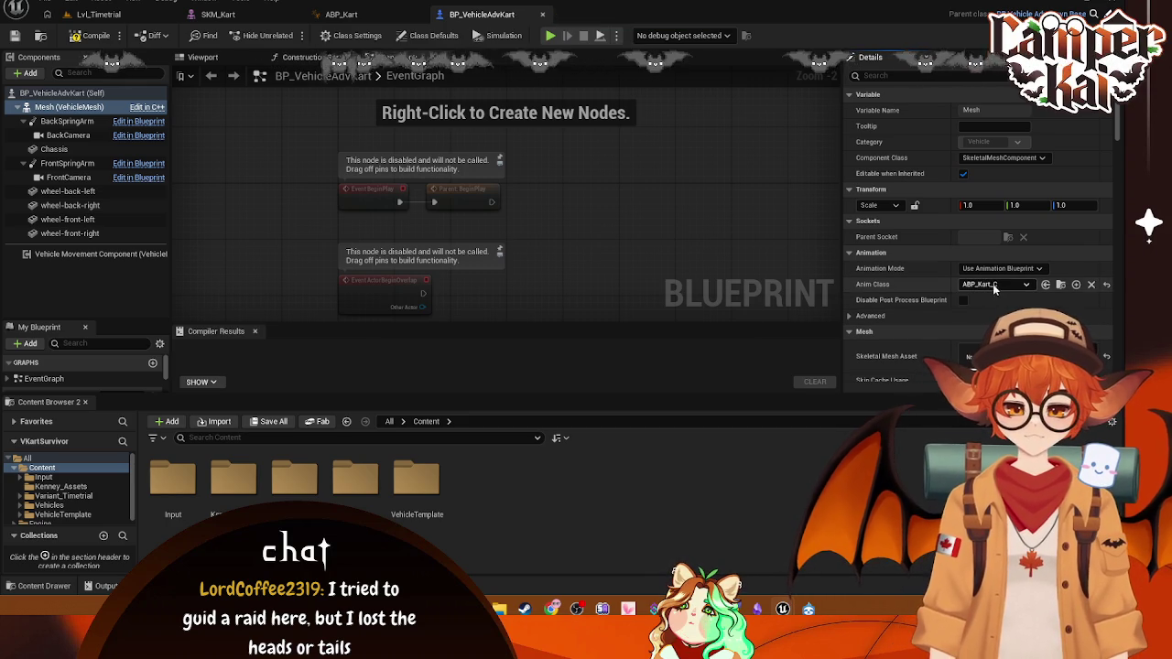
left_click(96, 37)
- Inspect the kart and its back-left wheel in the Viewport preview, then return to Lvl_Timetrial
left_click(202, 57)
mouse_move(412, 183)
left_mouse_down()
mouse_move(476, 202)
mouse_move(476, 165)
mouse_move(476, 220)
left_mouse_up()
left_click(68, 191)
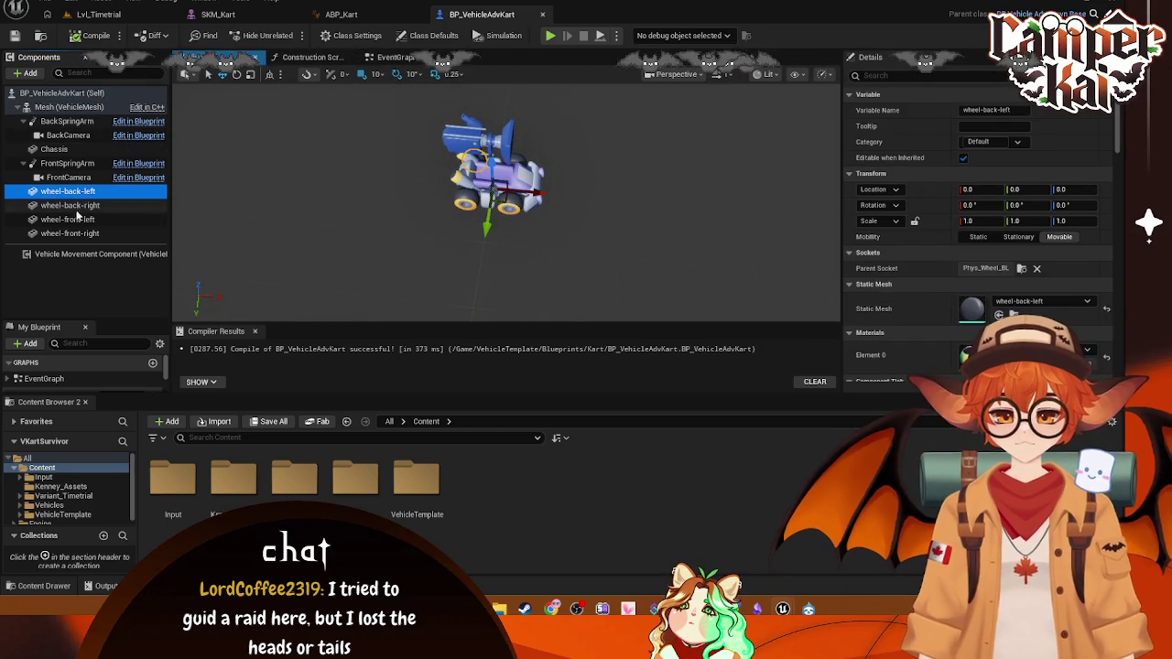
left_click_drag(387, 180, 439, 188)
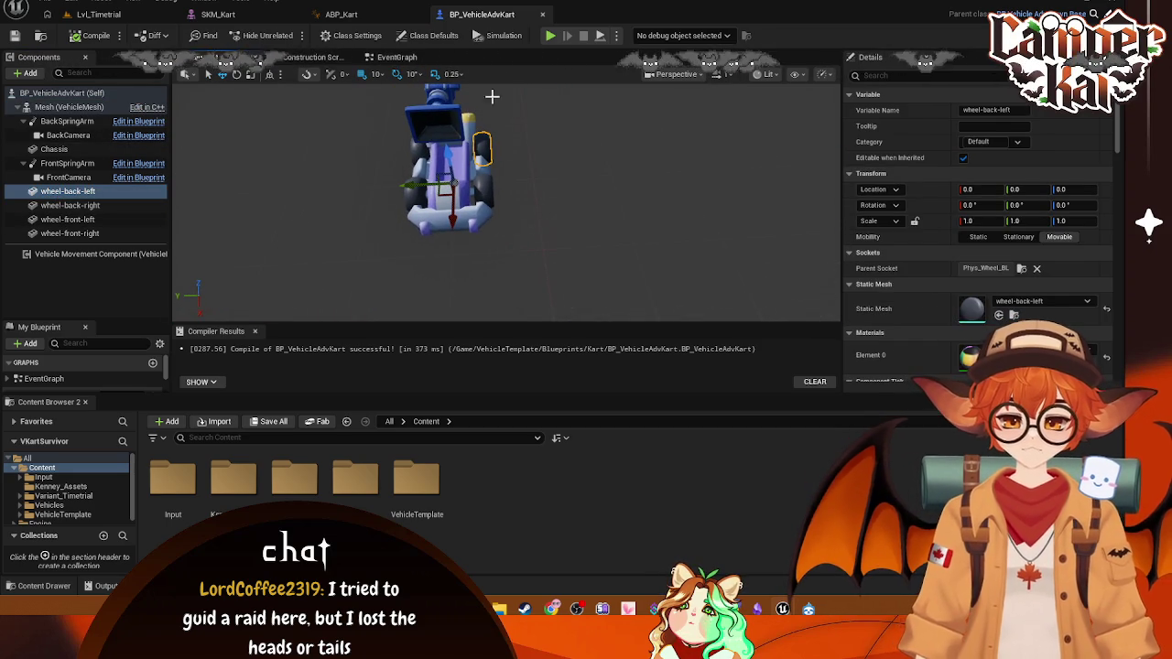
left_click(98, 14)
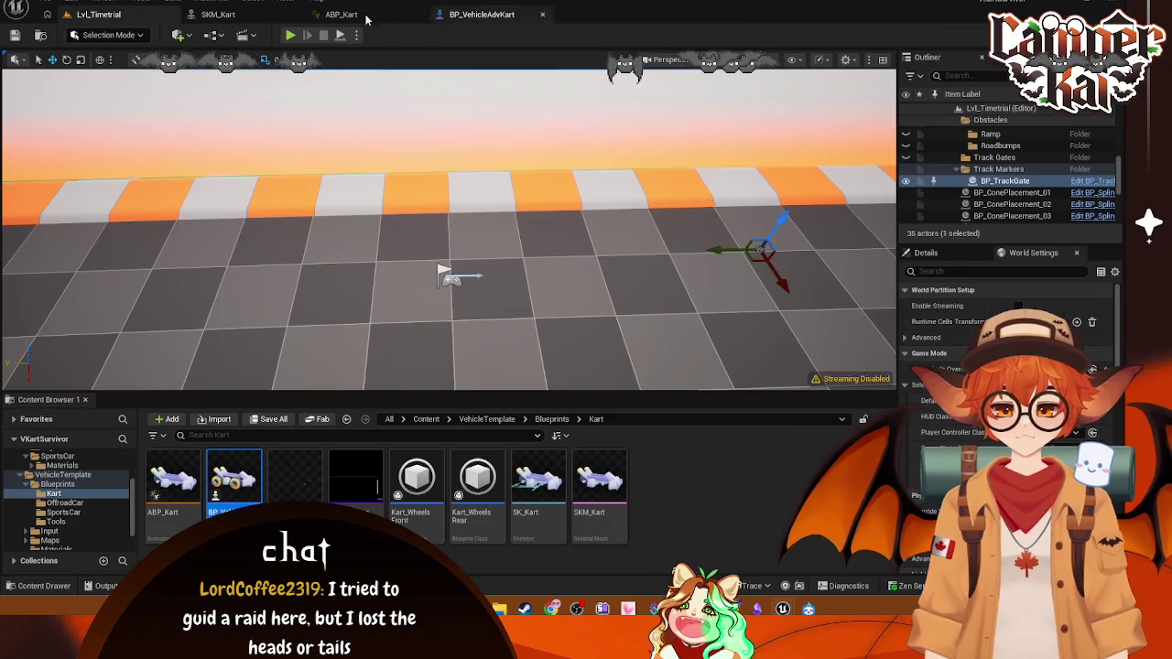
left_click(289, 35)
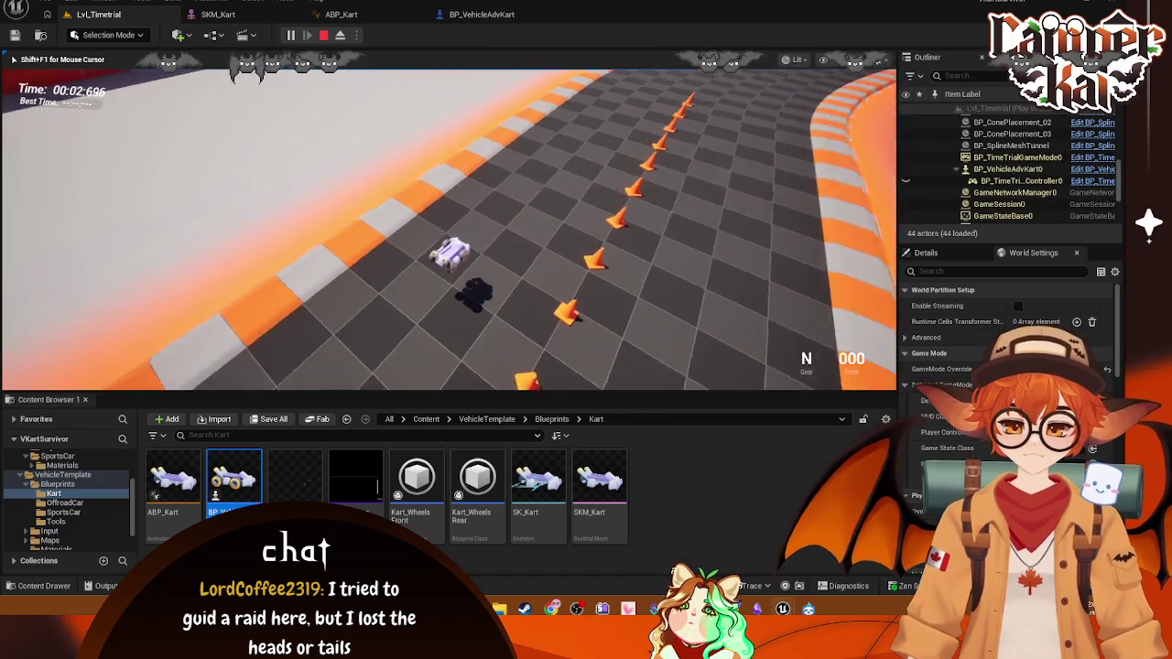
key("Escape")
left_click(218, 14)
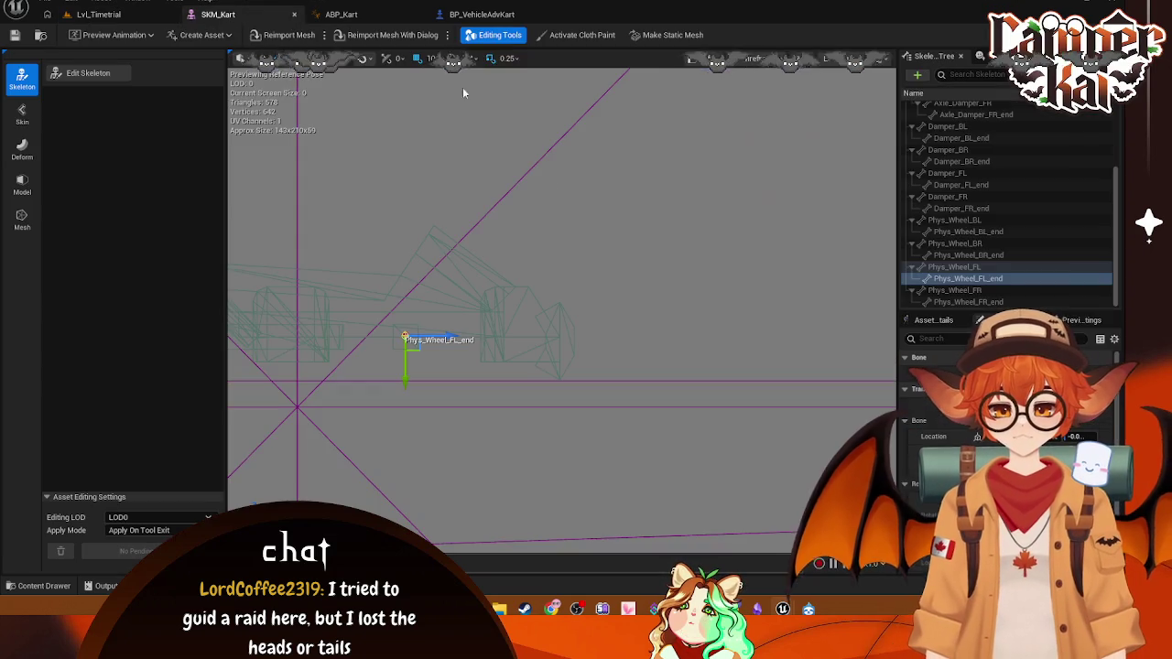
mouse_move(448, 222)
left_mouse_down()
mouse_move(397, 113)
mouse_move(660, 320)
mouse_move(663, 263)
left_mouse_up()
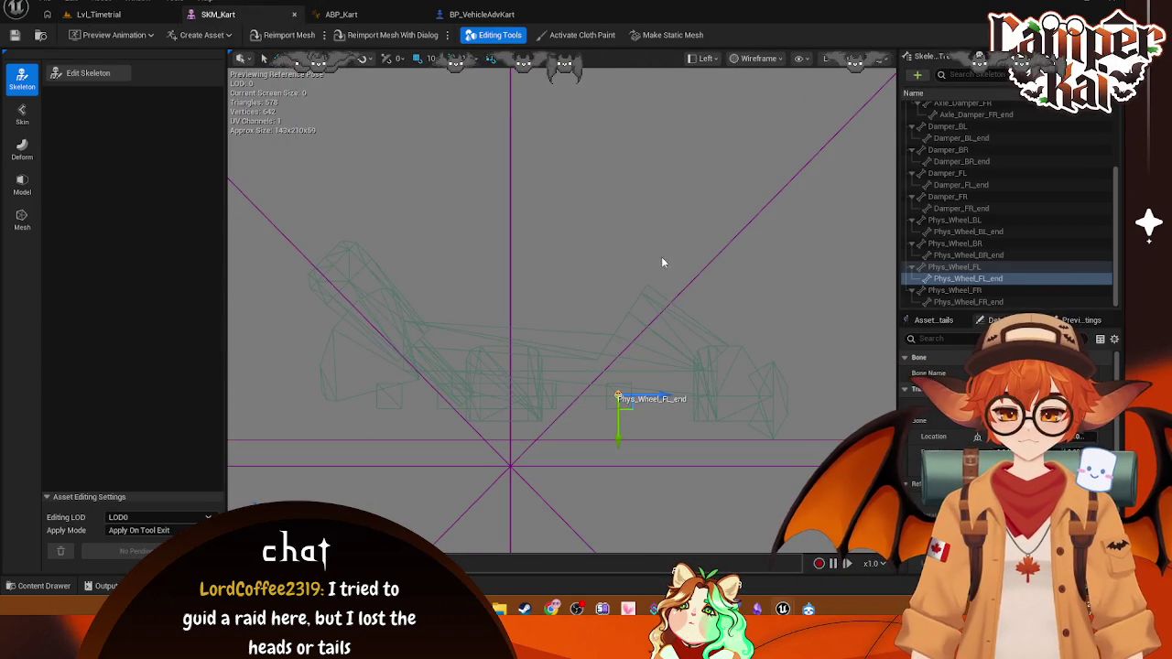
left_click(482, 14)
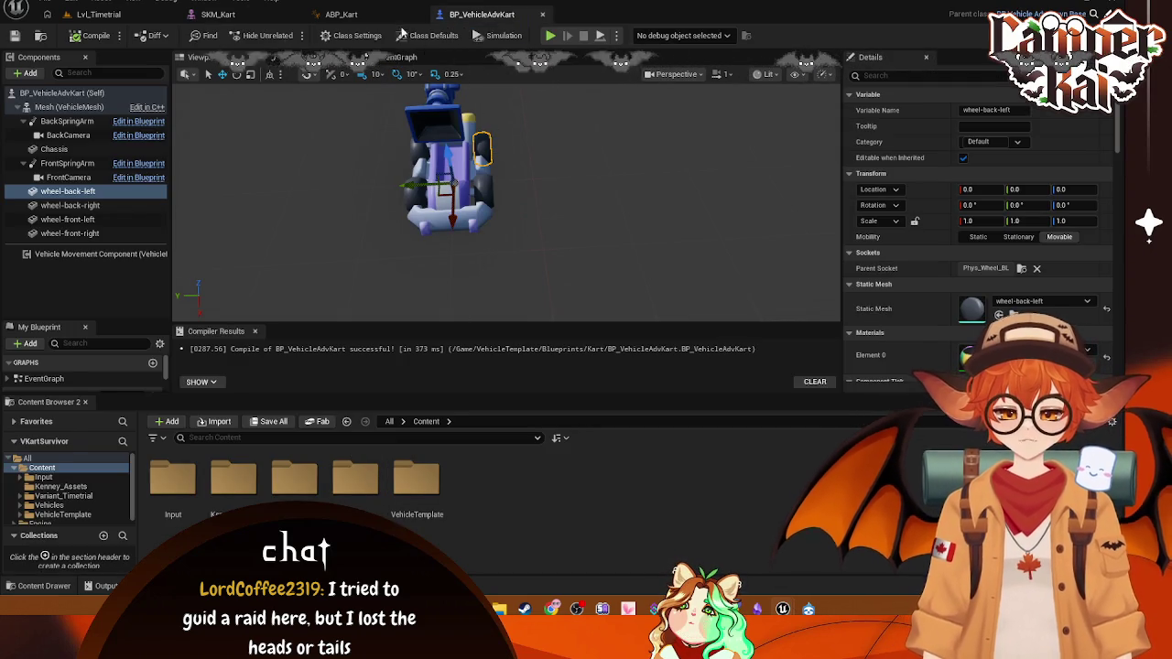
left_click(341, 13)
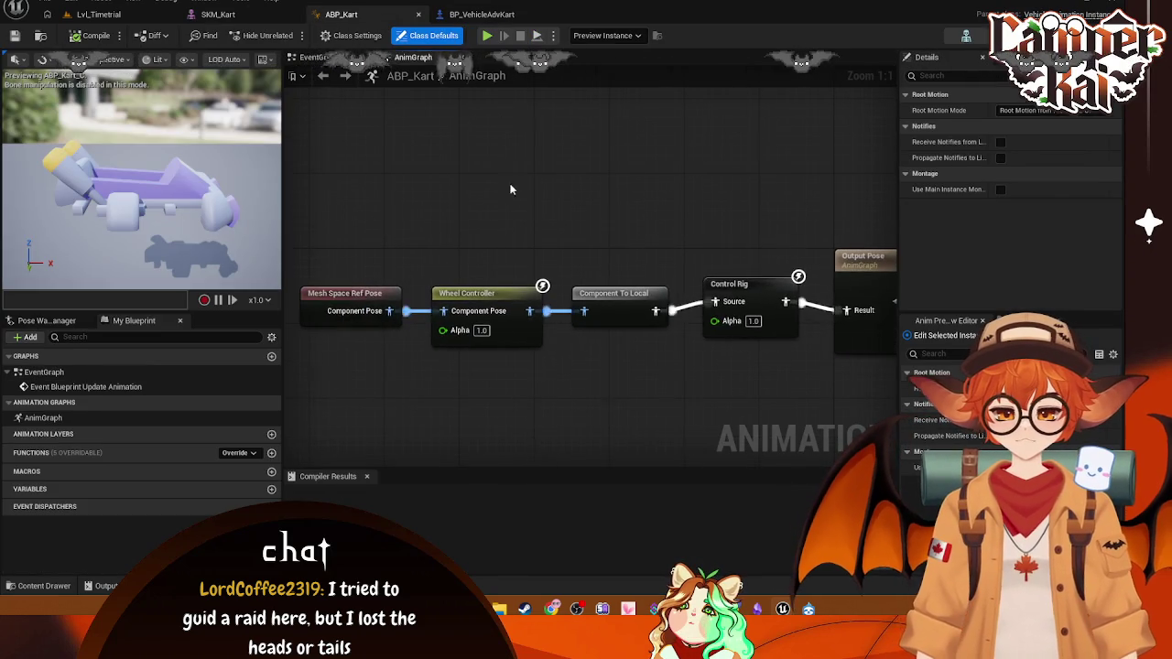
left_click(482, 14)
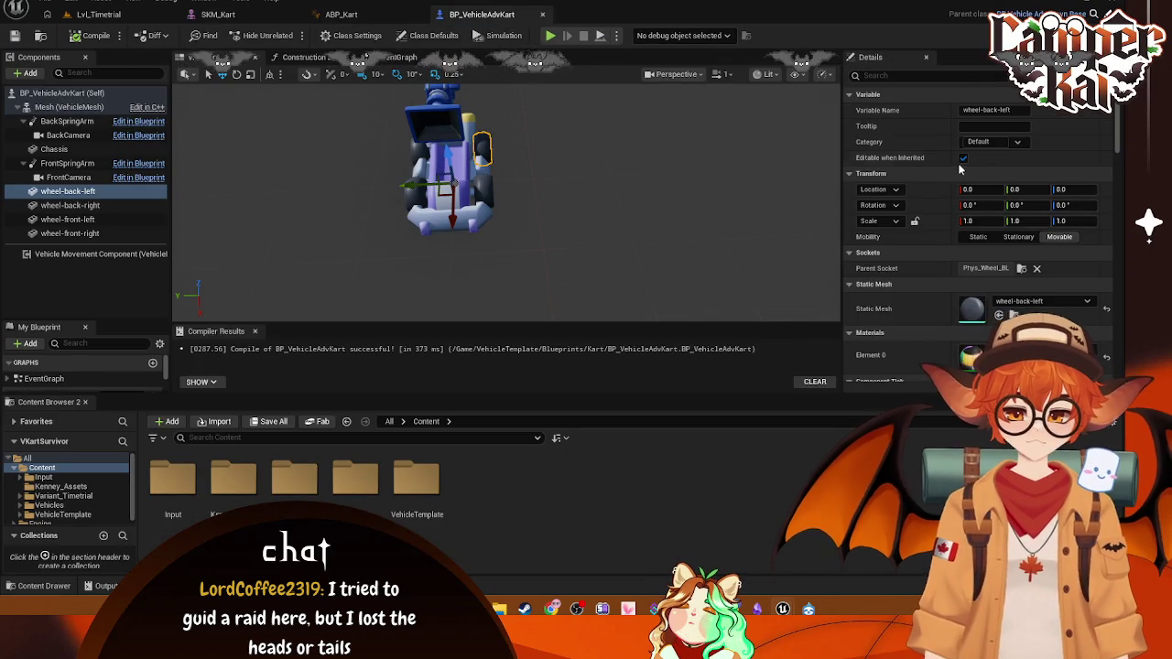
scroll(1023, 270, "down", 10)
scroll(1023, 270, "down", 5)
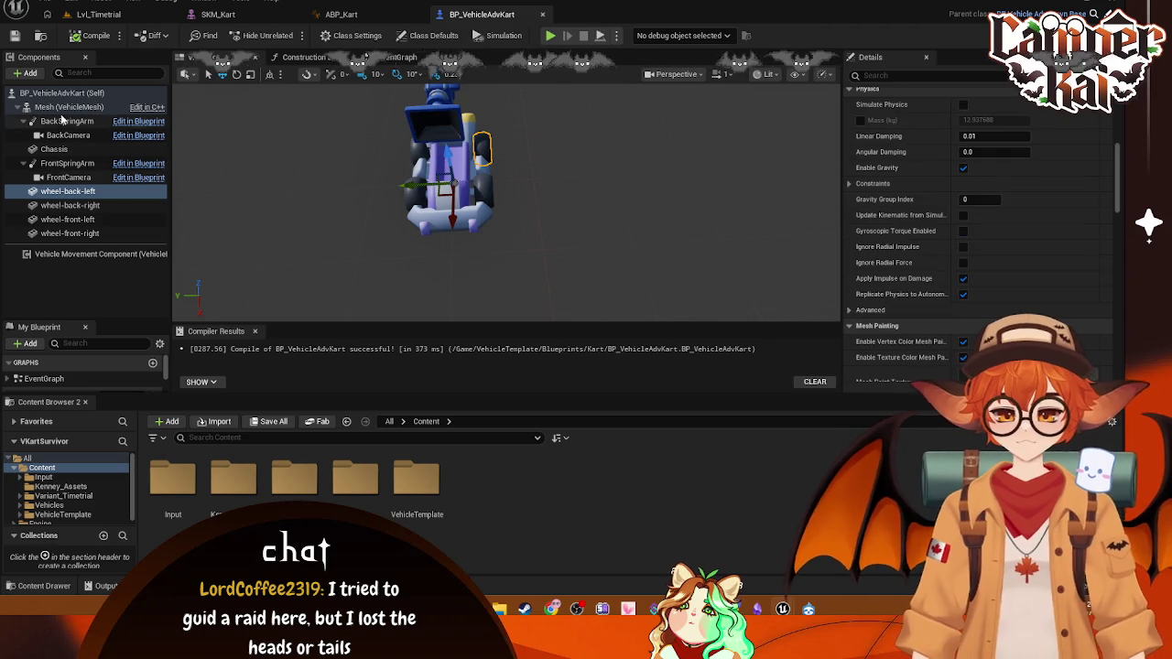
left_click(101, 253)
scroll(1053, 211, "down", 3)
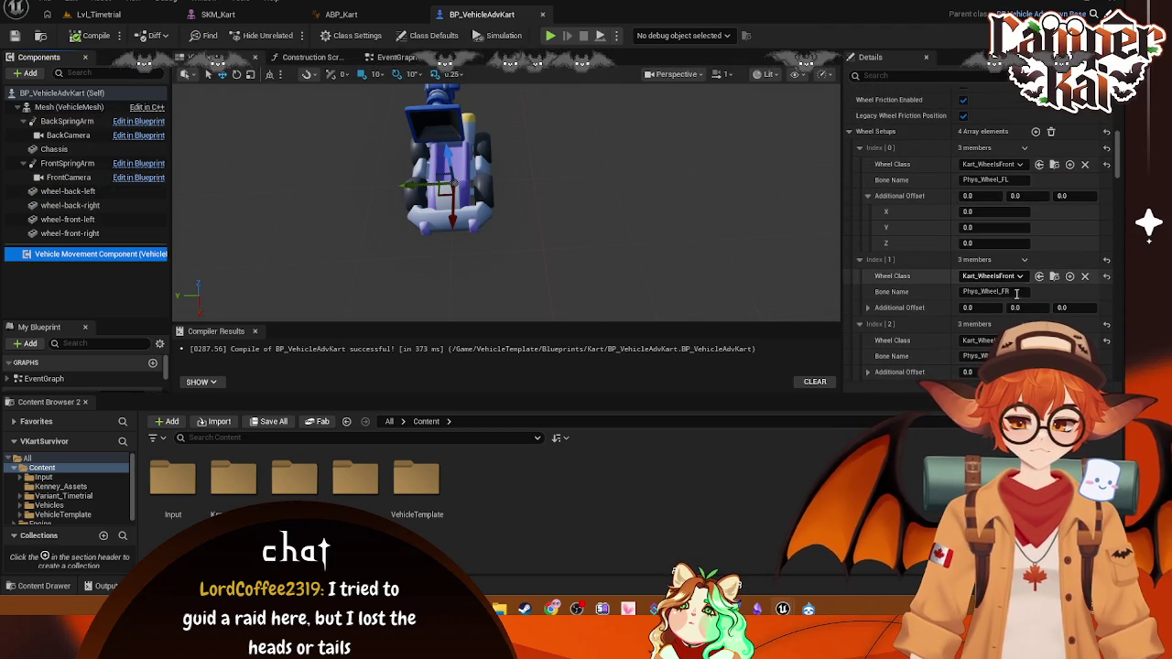
left_click(59, 107)
scroll(1033, 171, "down", 10)
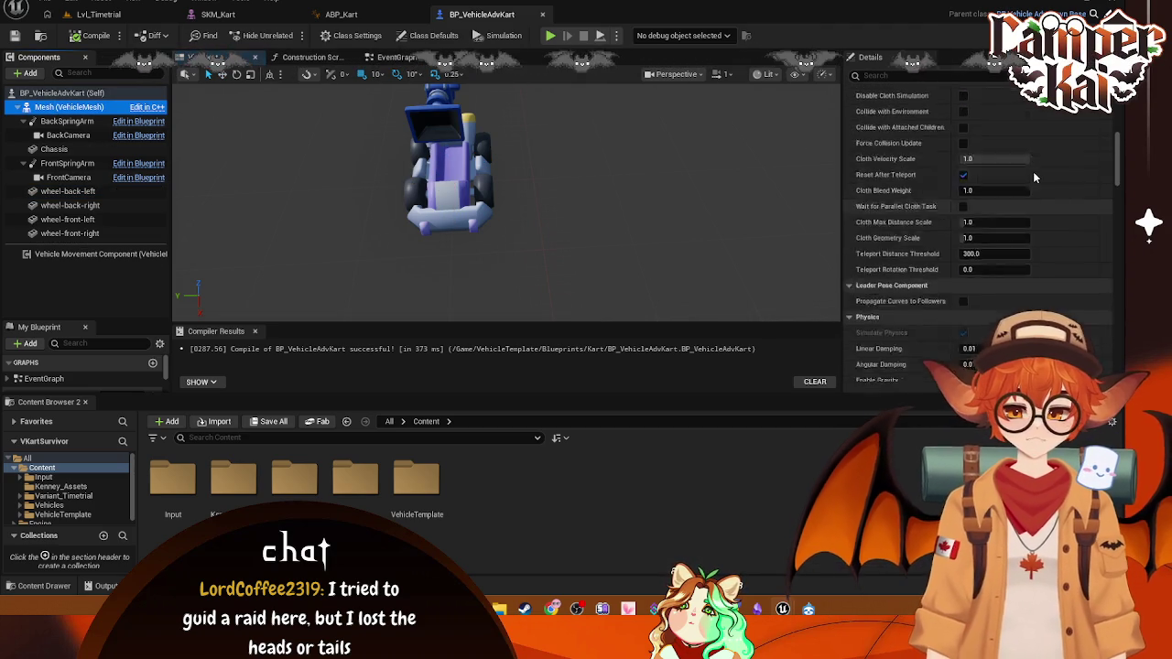
scroll(1036, 191, "up", 2)
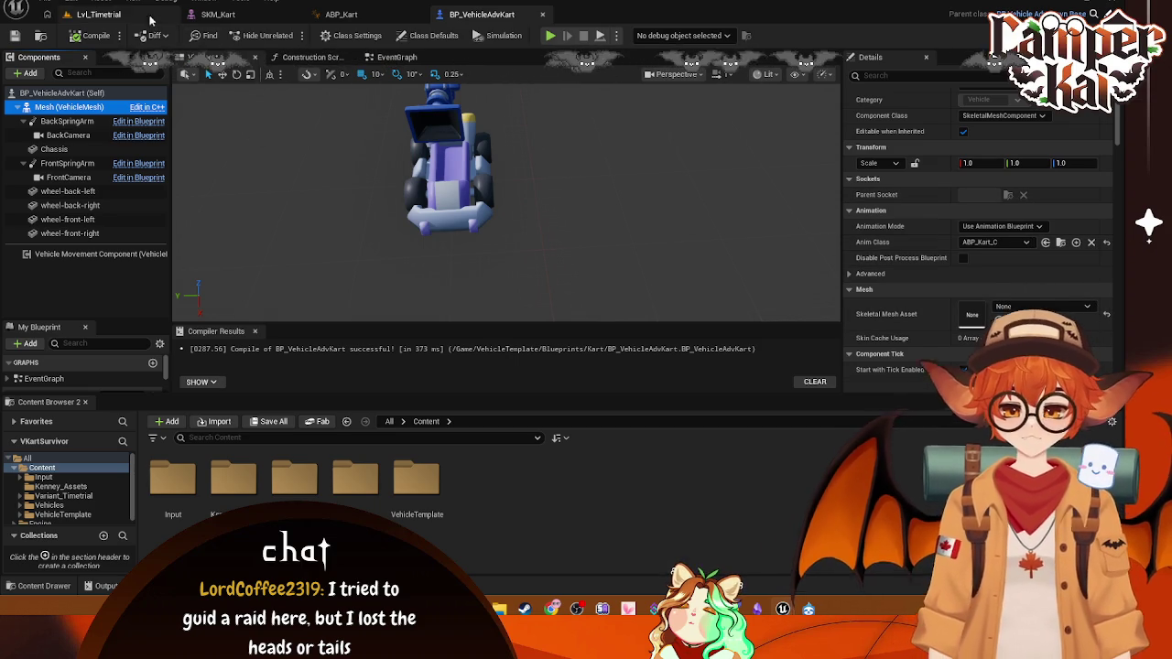
scroll(101, 499, "down", 1)
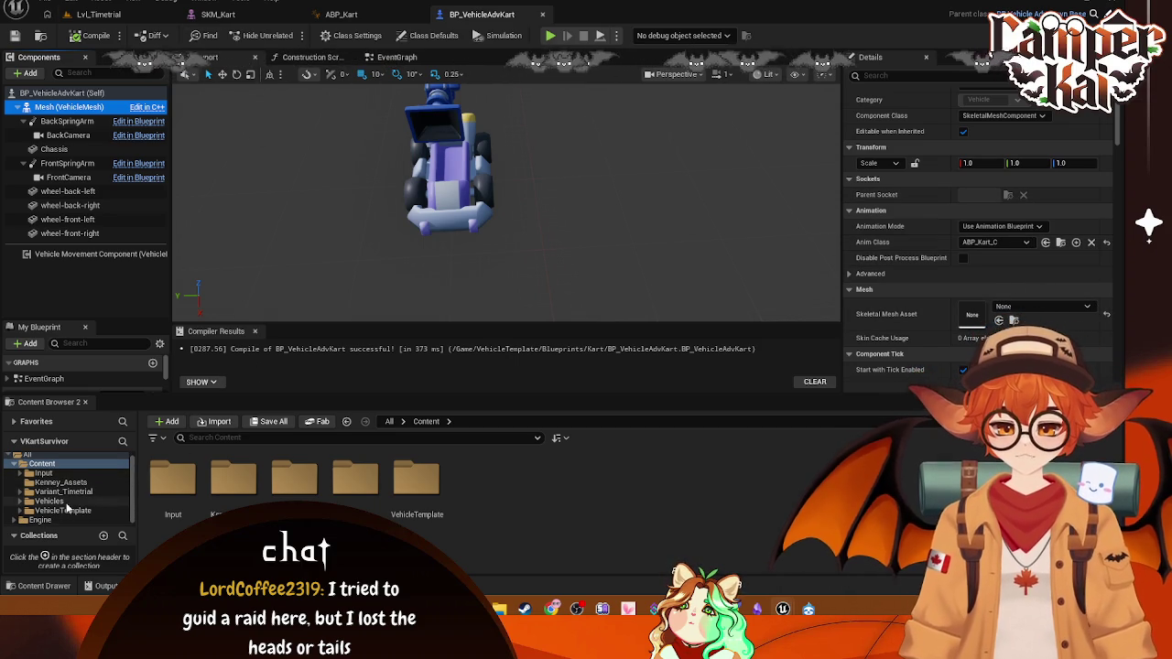
- Open BP_VehicleAdvOffroadCar from VehicleTemplate/Blueprints/OffroadCar for reference, then close it
left_click(96, 502)
left_click(65, 510)
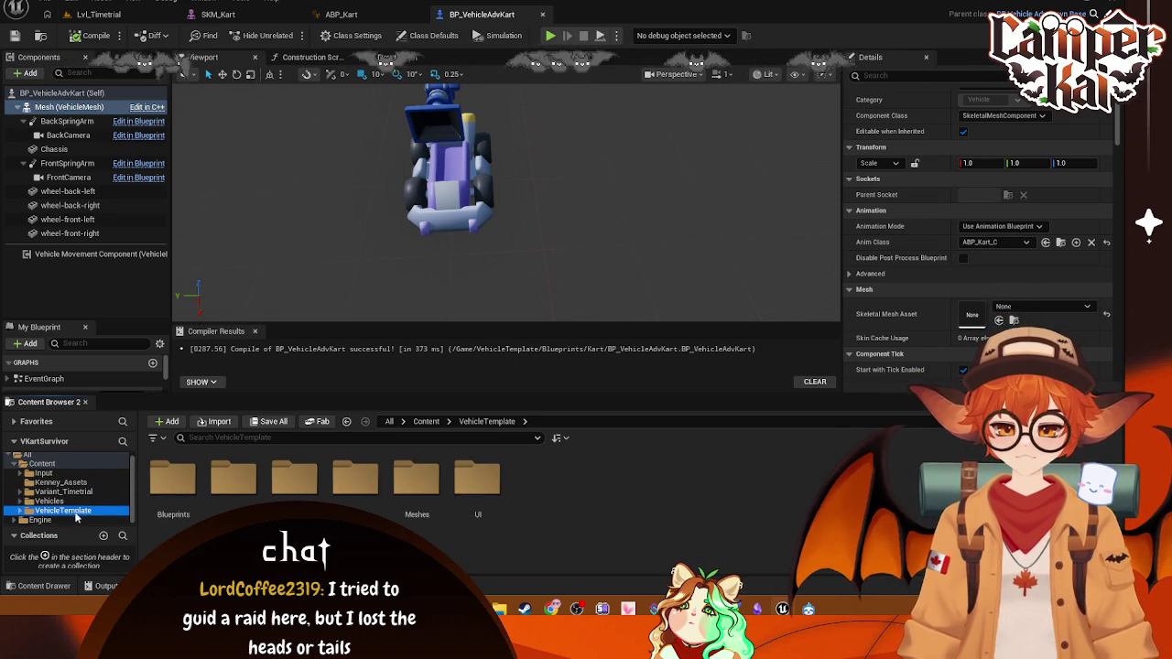
double_click(173, 476)
double_click(235, 476)
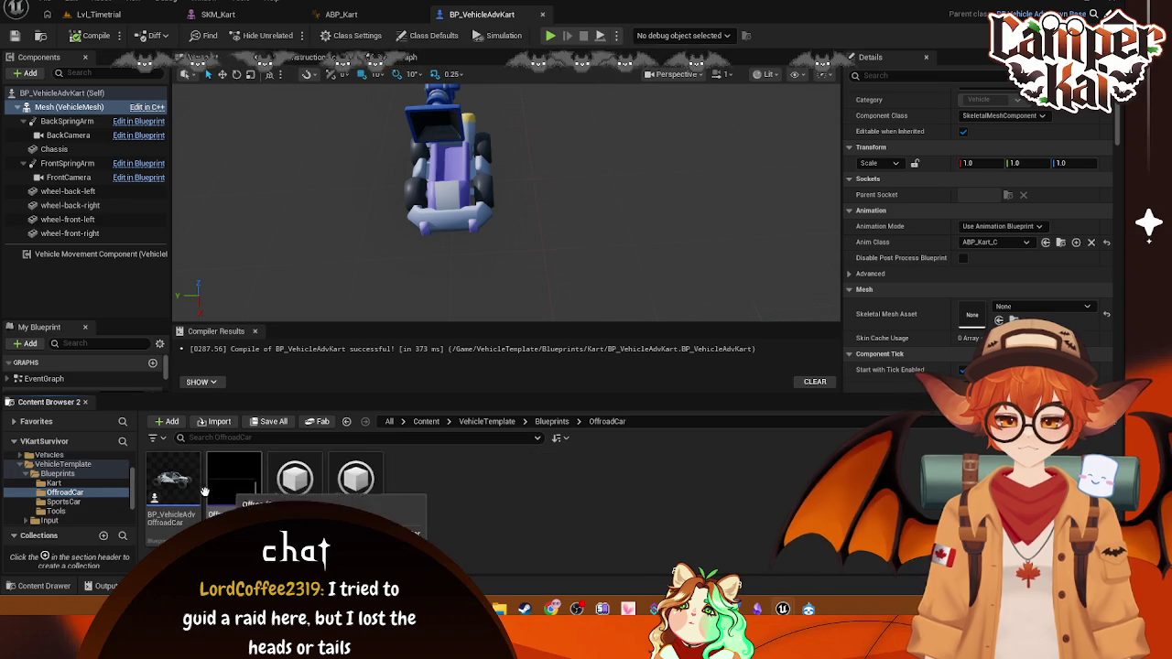
double_click(173, 478)
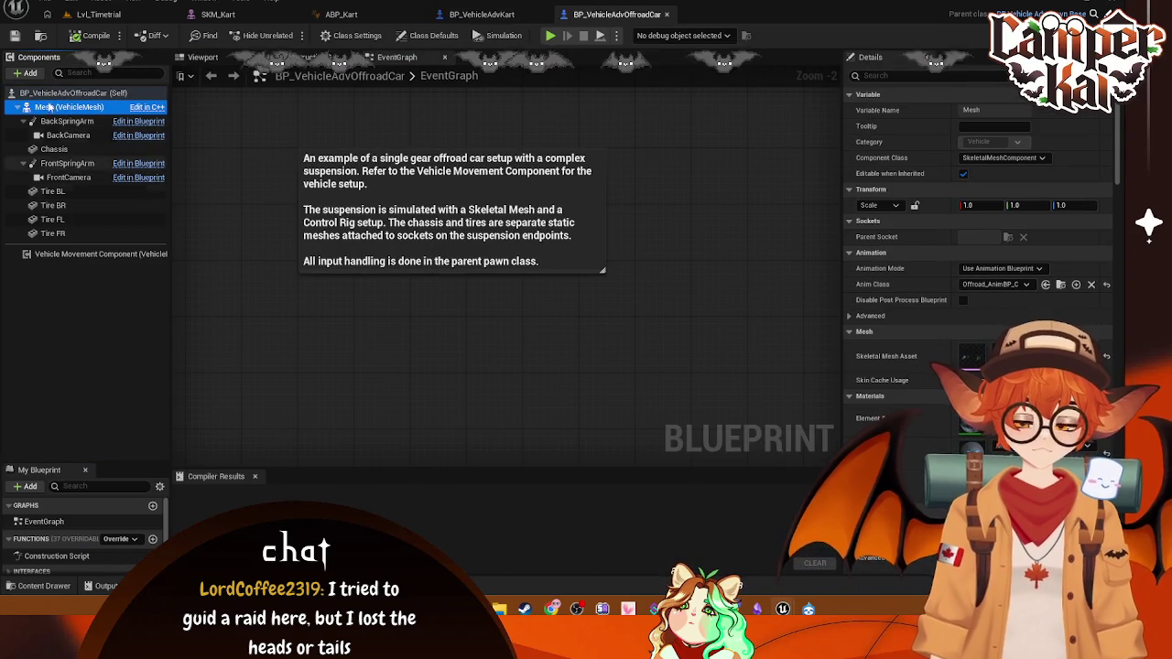
left_click(668, 15)
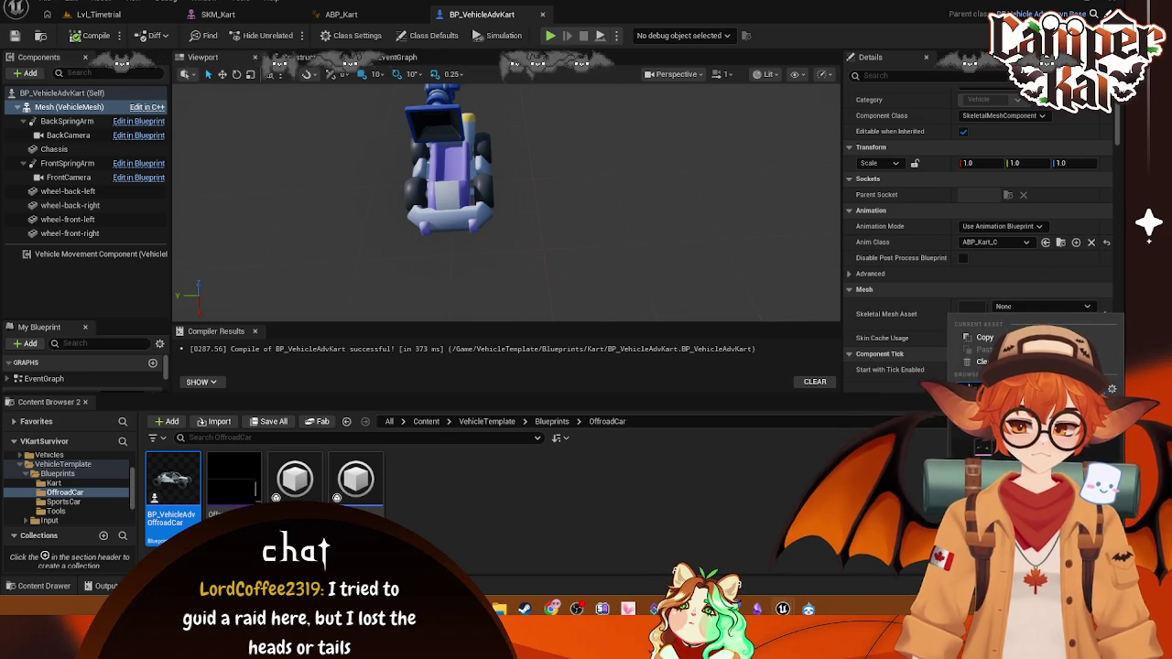
- Set the kart's Skeletal Mesh Asset to SKM_Kart, then start a test play in Lvl_Timetrial
left_click(984, 449)
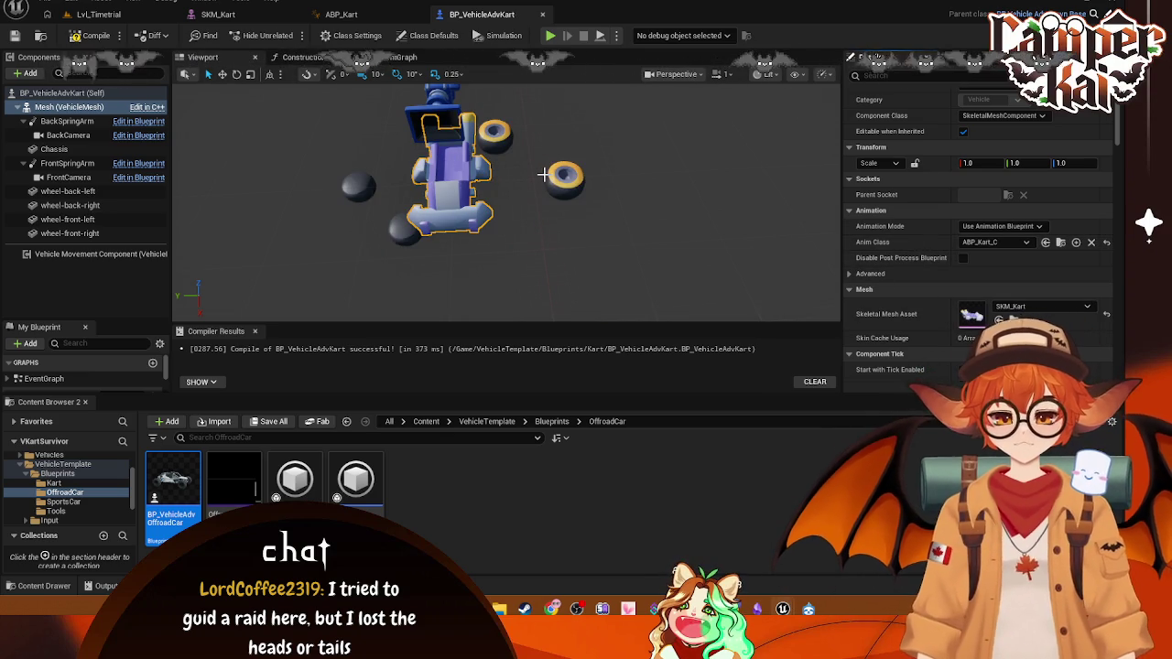
mouse_move(541, 174)
left_mouse_down()
mouse_move(535, 188)
mouse_move(531, 156)
mouse_move(549, 178)
mouse_move(554, 169)
mouse_move(516, 263)
left_mouse_up()
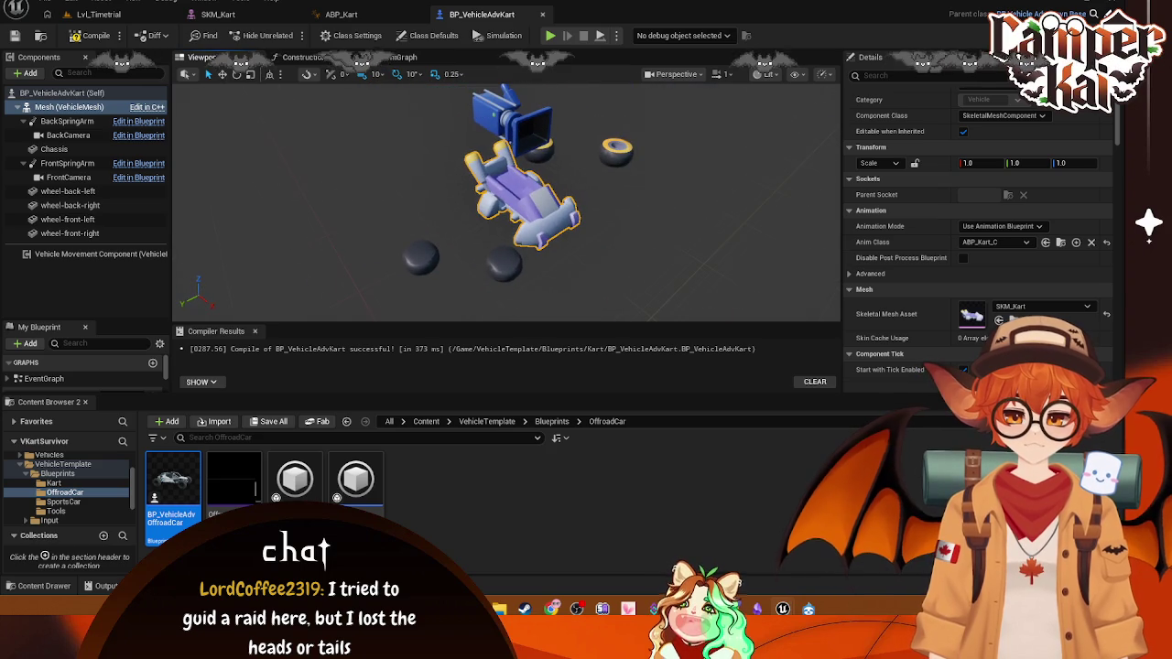
left_click(515, 263)
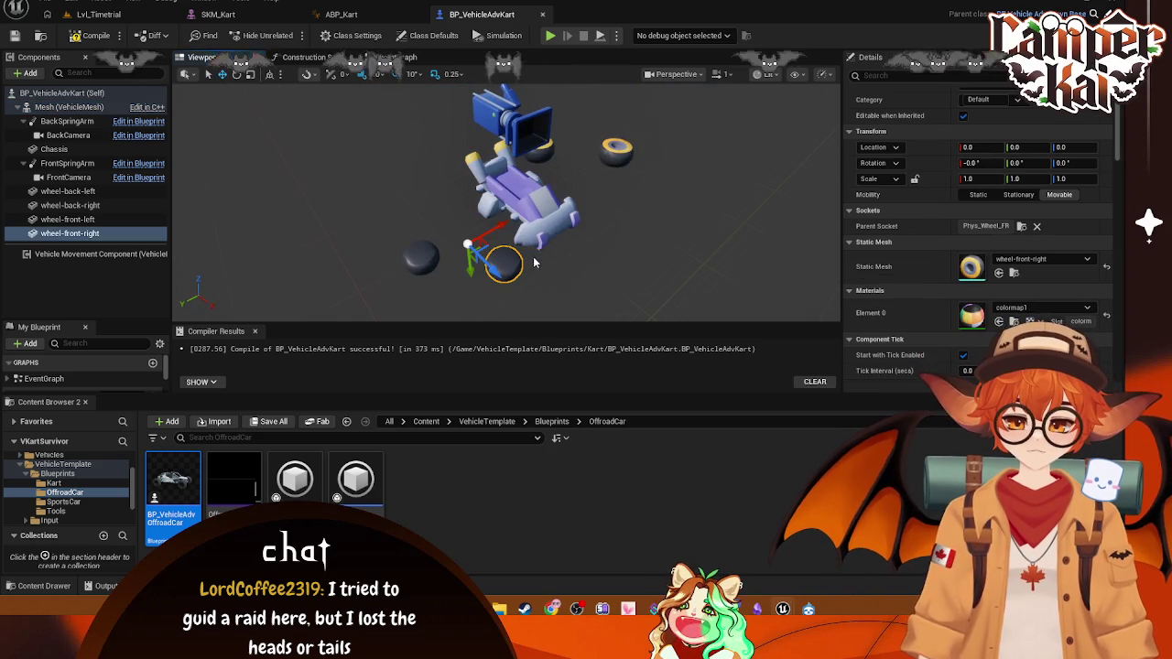
left_click(95, 14)
left_click(290, 35)
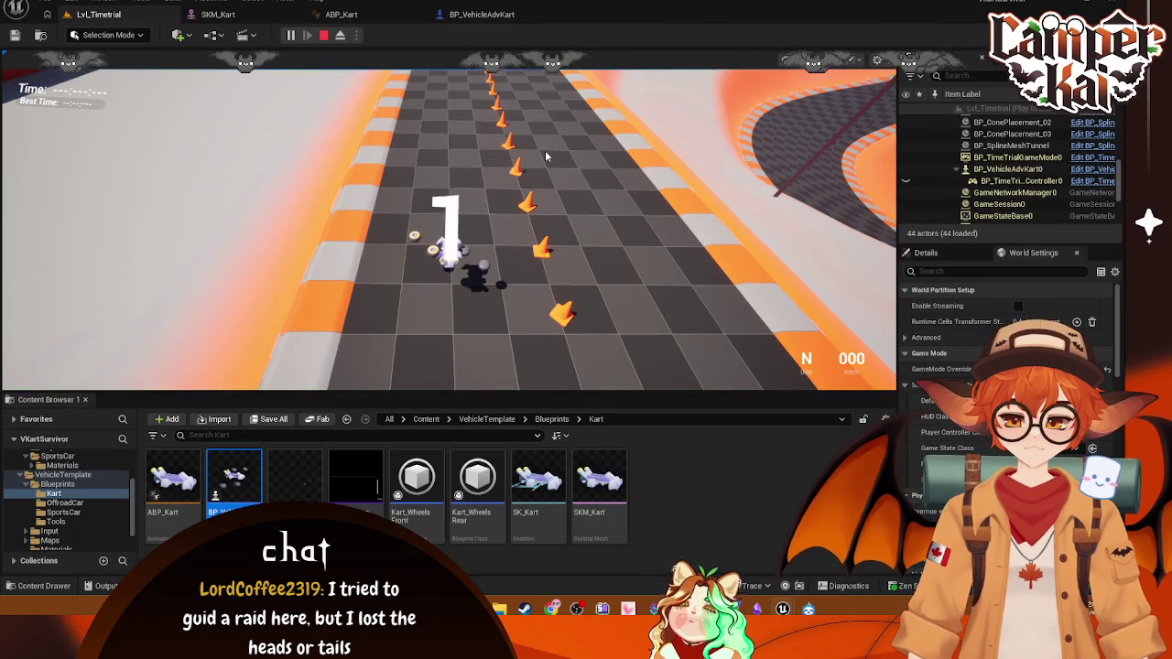
- Drive the kart briefly in the game view, then end the play session with Escape
left_click(536, 165)
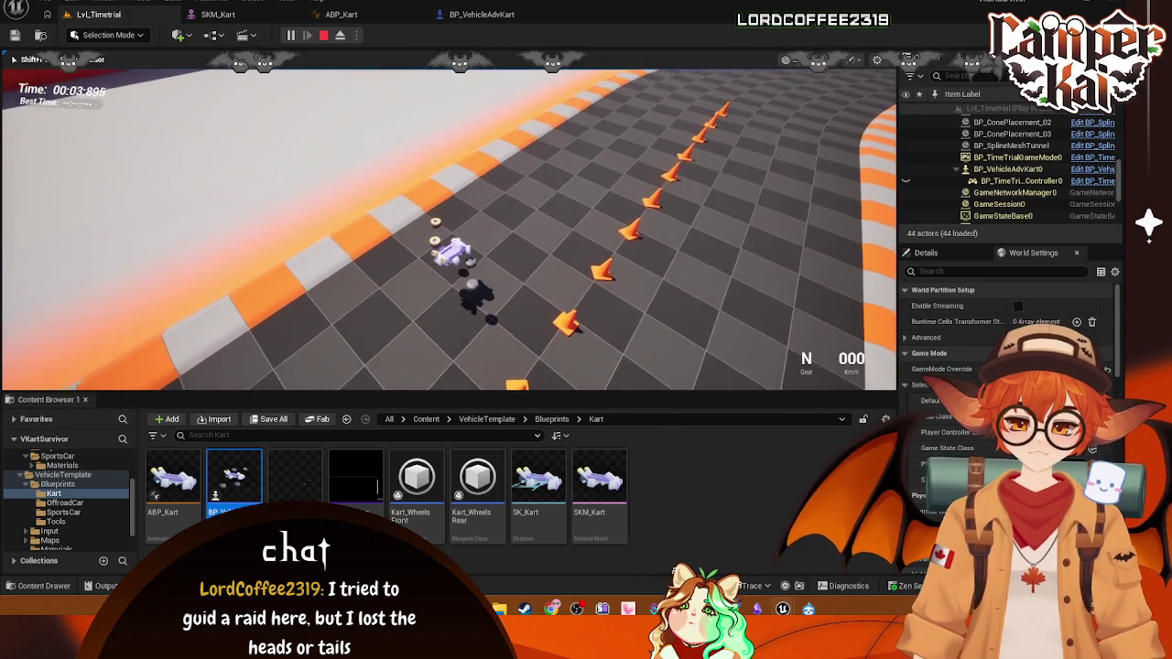
key("Escape")
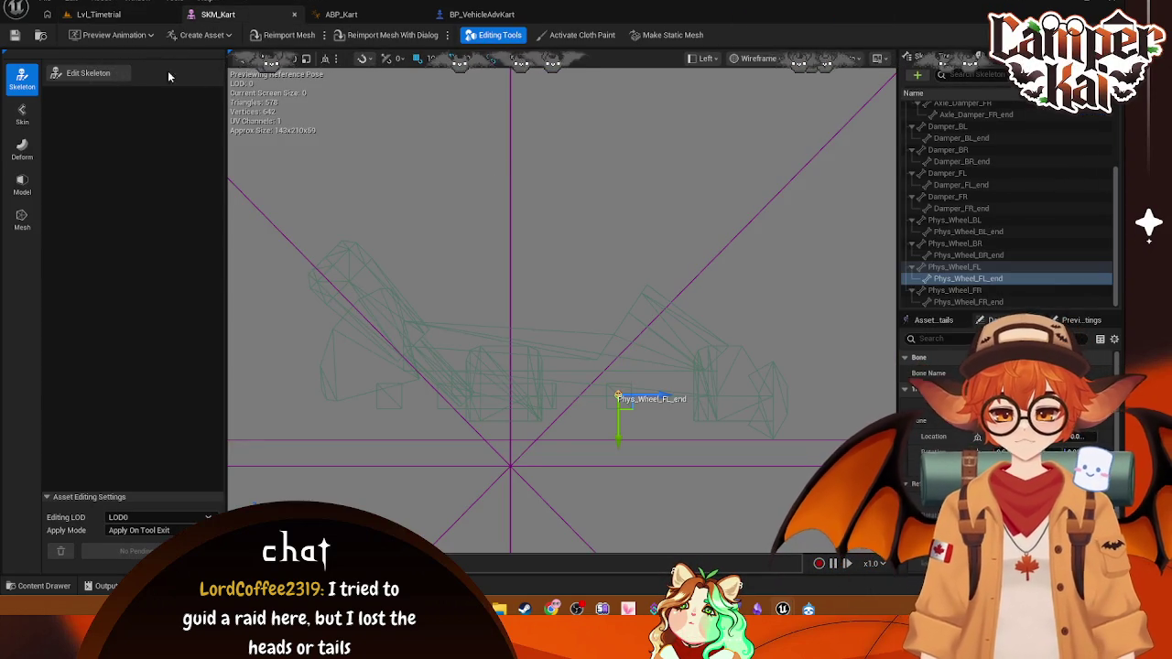
- Enter Edit Skeleton mode and frame the kart skeleton in a Top orthographic view
left_click(88, 72)
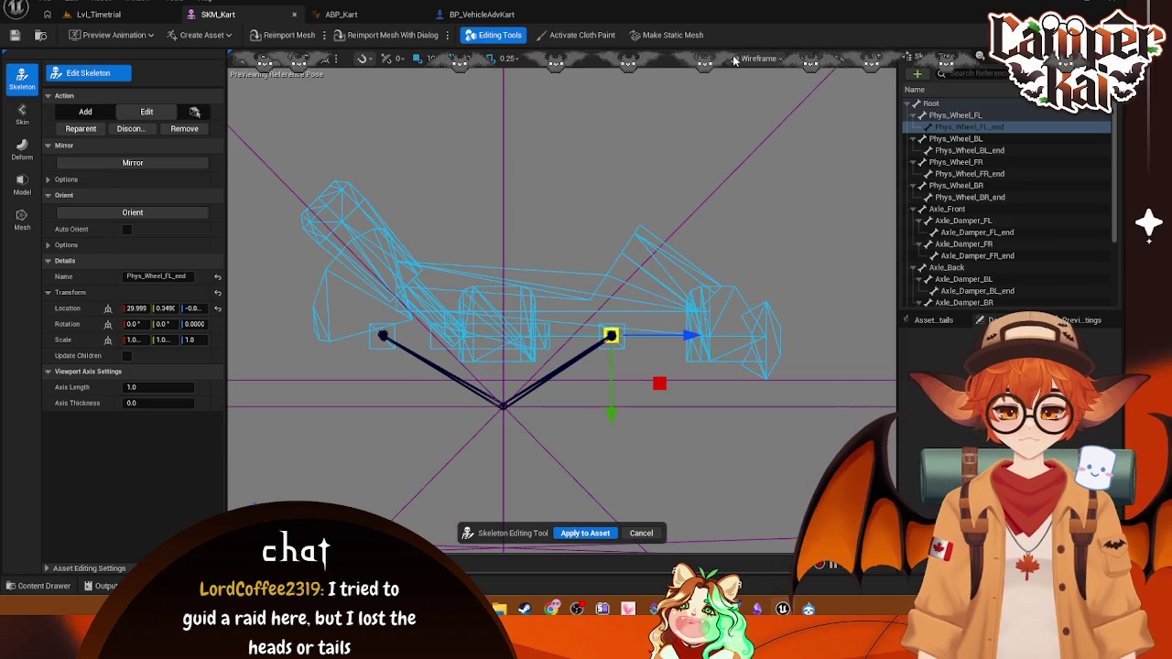
left_click(735, 59)
left_click(705, 59)
left_click(732, 131)
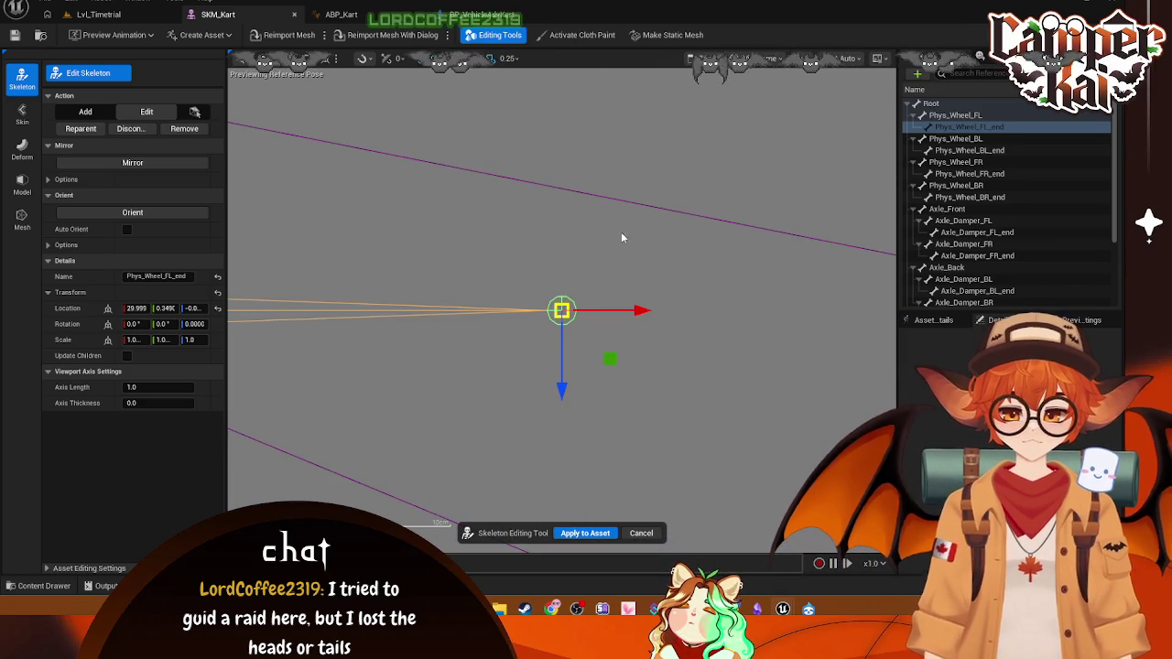
scroll(591, 271, "down", 5)
mouse_move(452, 304)
left_mouse_down()
mouse_move(594, 323)
mouse_move(665, 359)
left_mouse_up()
left_click(636, 392)
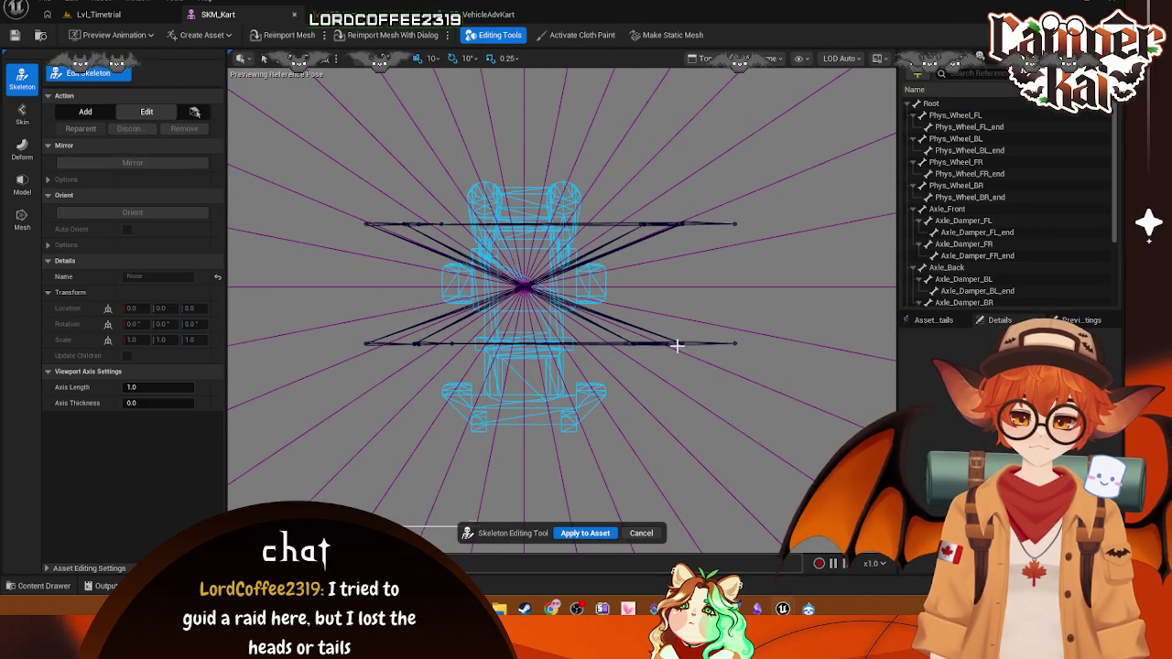
scroll(489, 269, "up", 3)
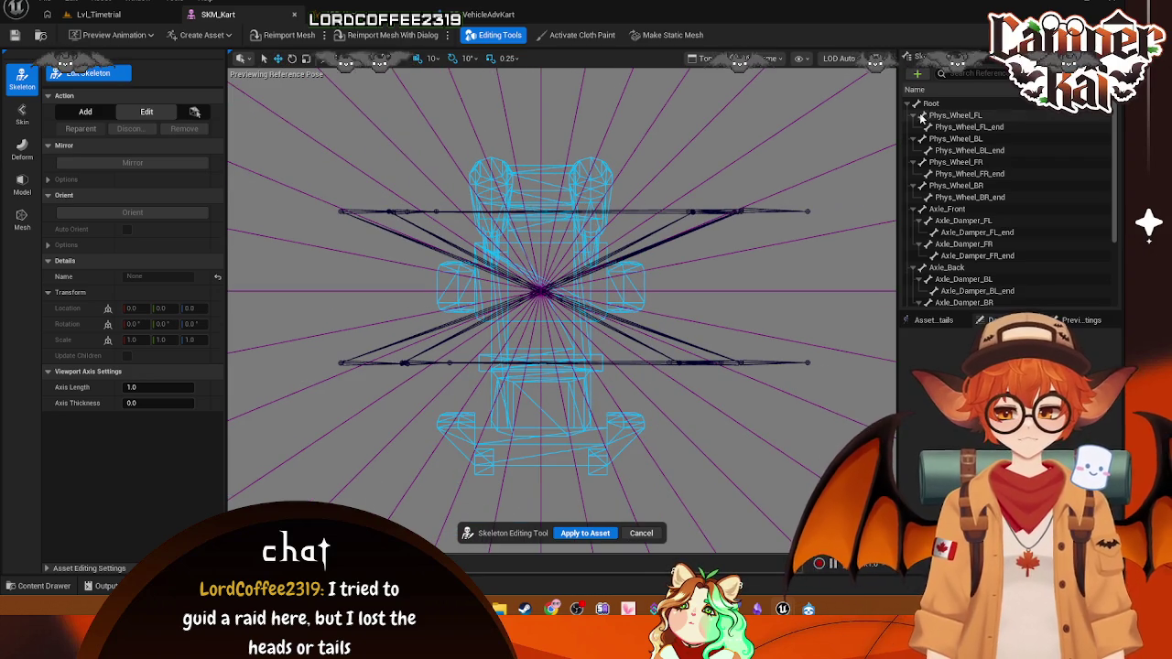
- Move the Phys_Wheel_BL bone and Phys_Wheel_BL_end along X to realign the back-left wheel
left_click(952, 116)
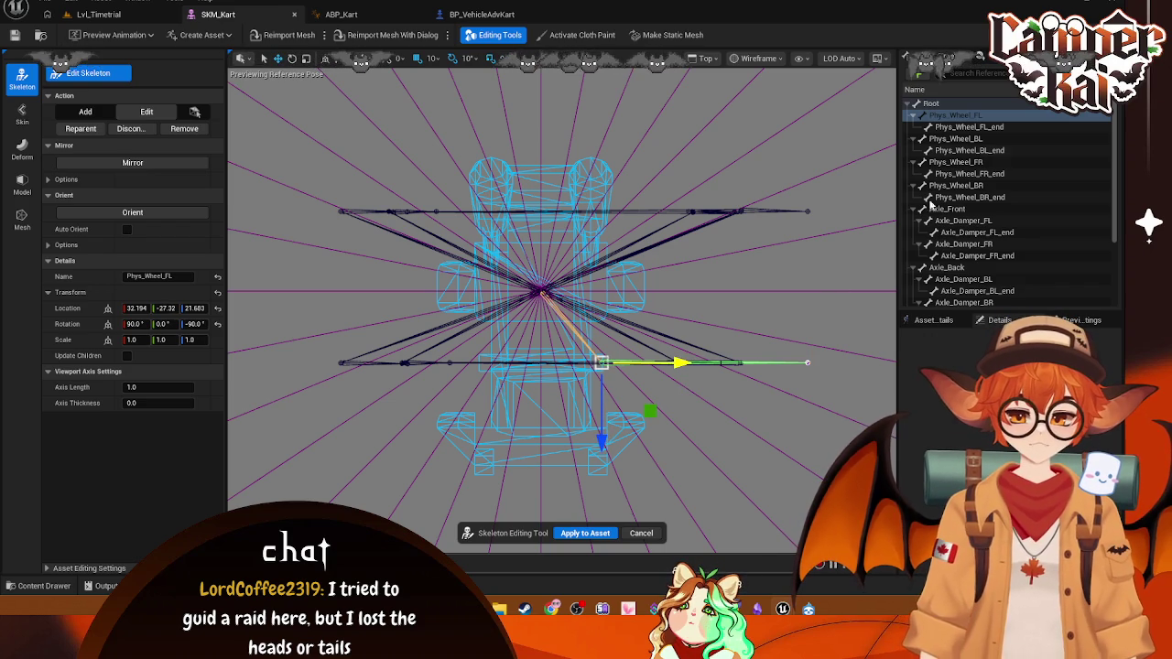
left_click(977, 129)
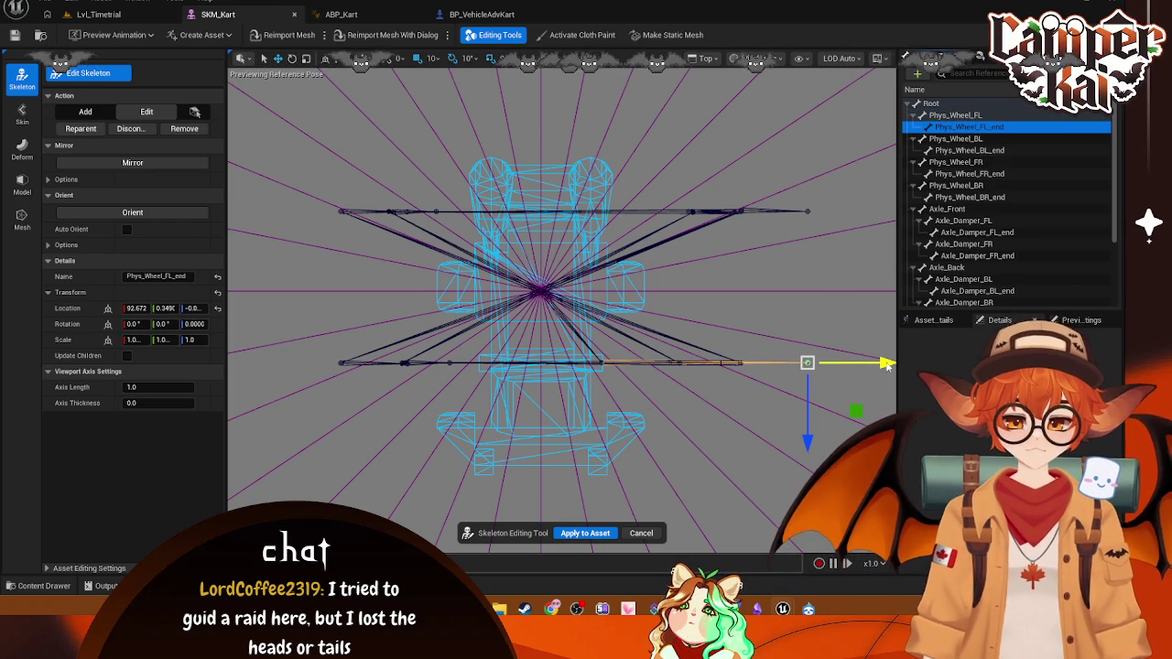
left_click(957, 138)
left_click_drag(823, 212, 735, 212)
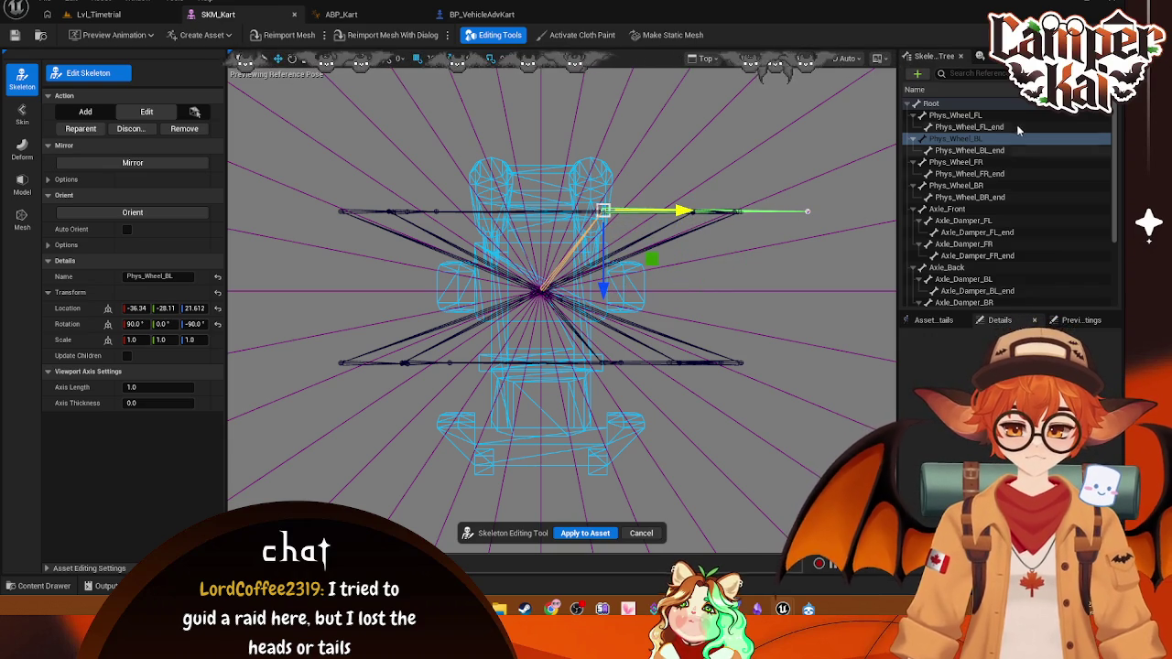
left_click(970, 151)
left_click_drag(885, 216, 745, 222)
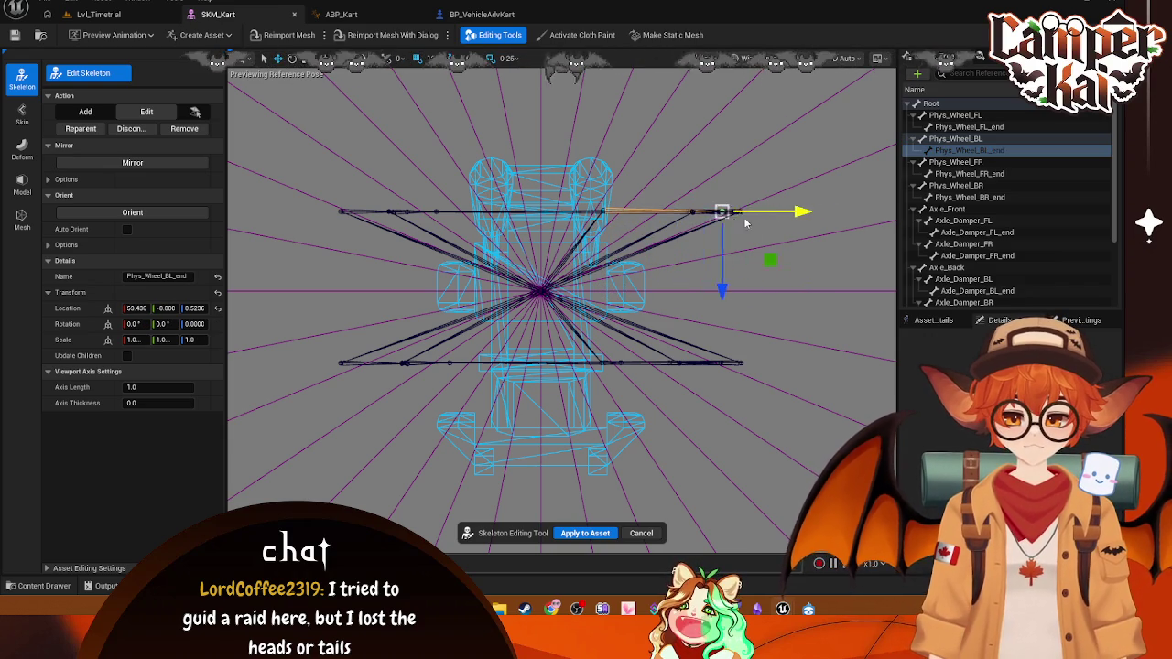
left_click_drag(647, 219, 722, 210)
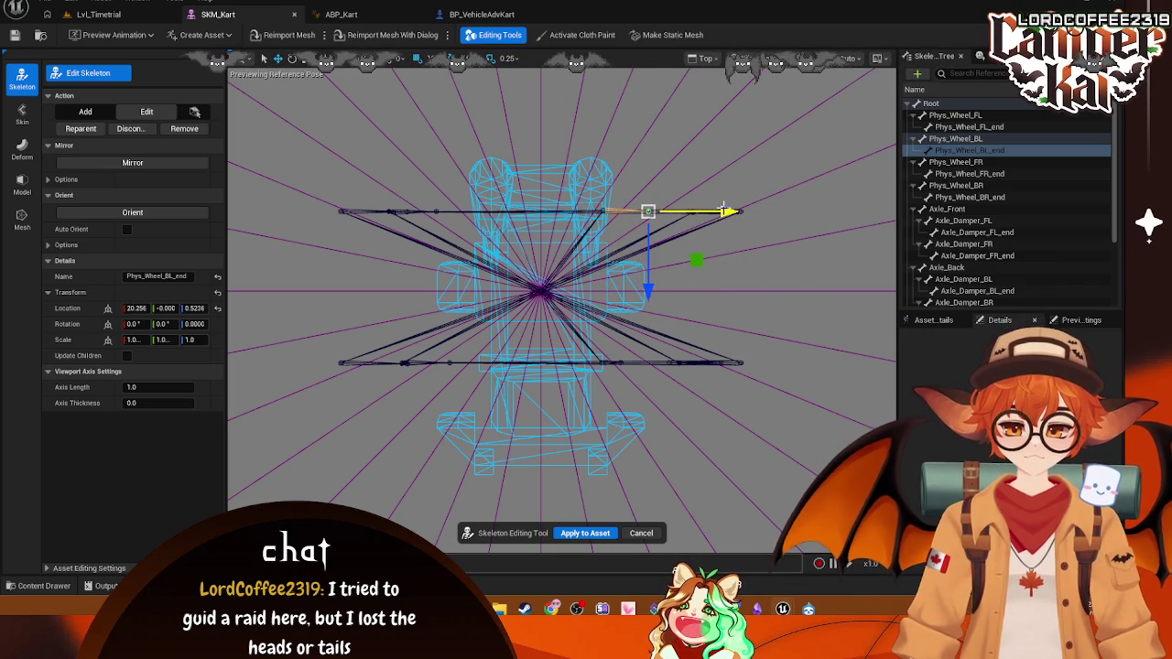
- Reselect the Phys_Wheel_FL_end and Phys_Wheel_FL bones to compare their placement
left_click(968, 128)
left_click(957, 116)
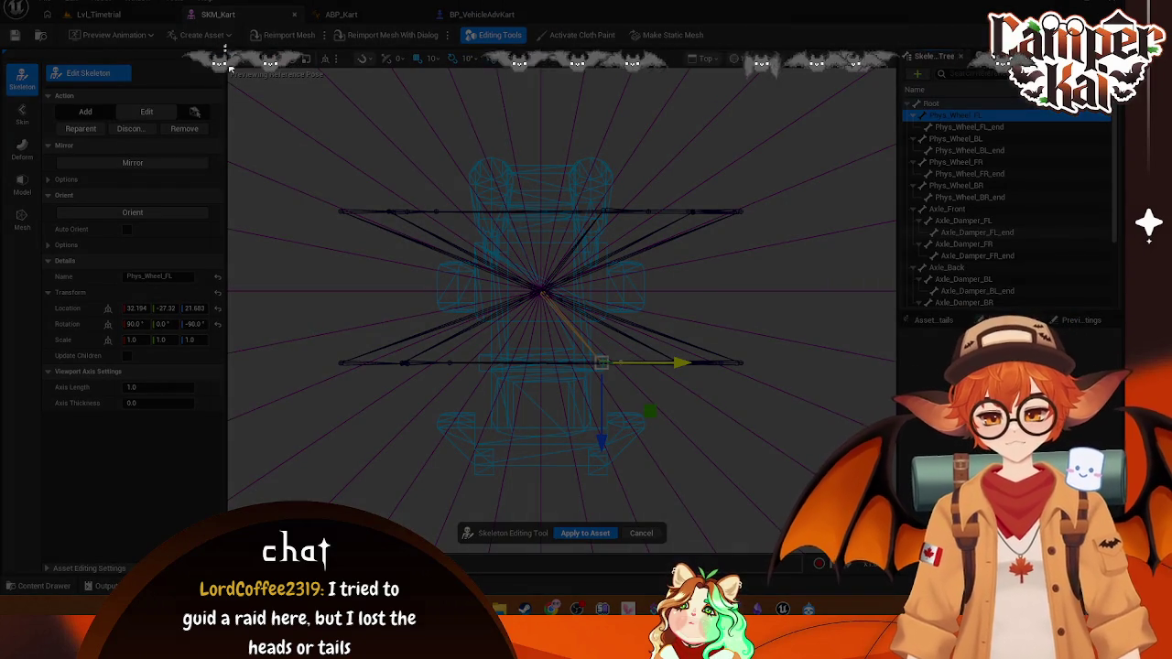
mouse_move(225, 45)
left_mouse_down()
mouse_move(1105, 510)
mouse_move(1125, 554)
left_mouse_up()
left_click(549, 572)
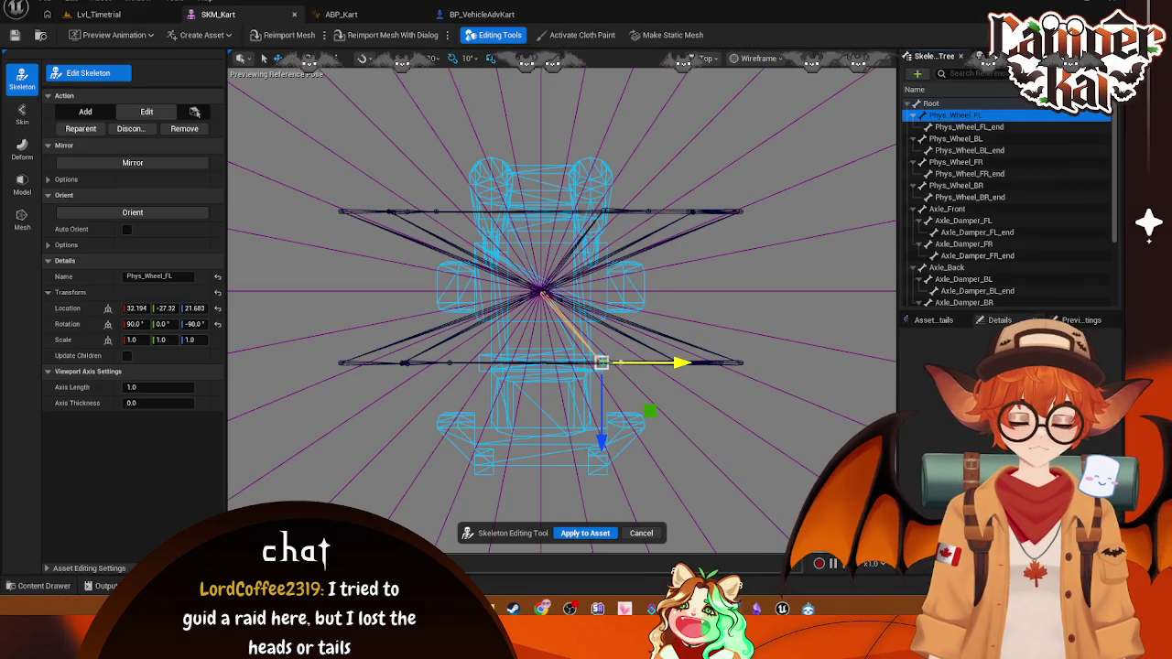
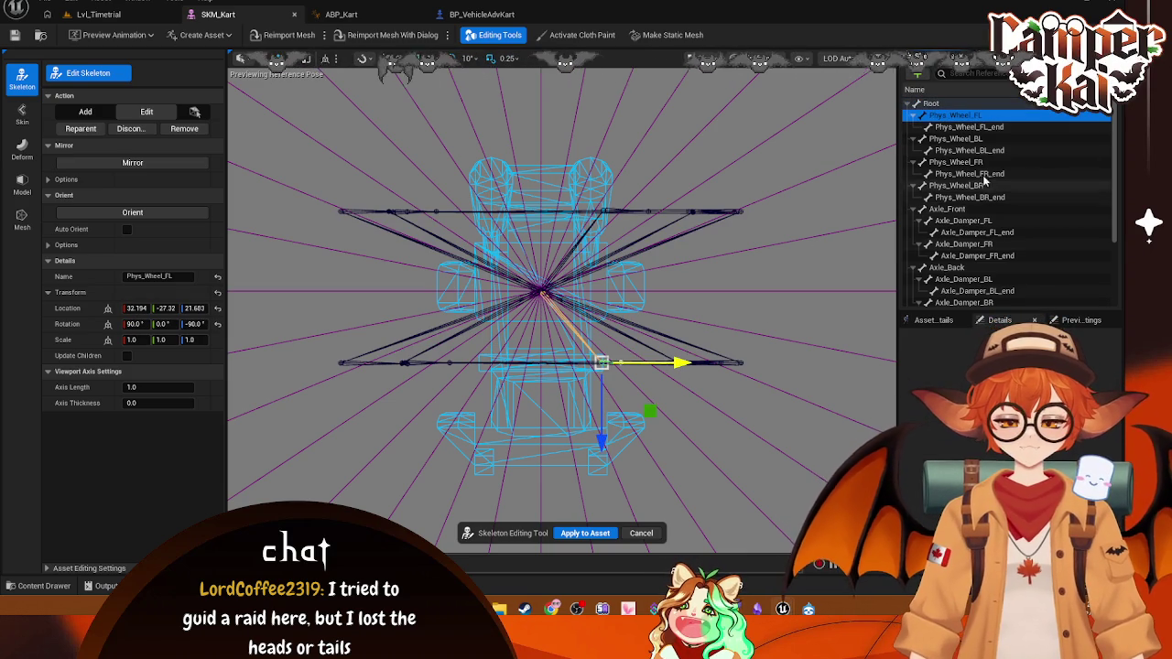
- Select the kart's Phys_Wheel_FL_end bone, then return to the Lvl_Timetrial level
left_click(989, 128)
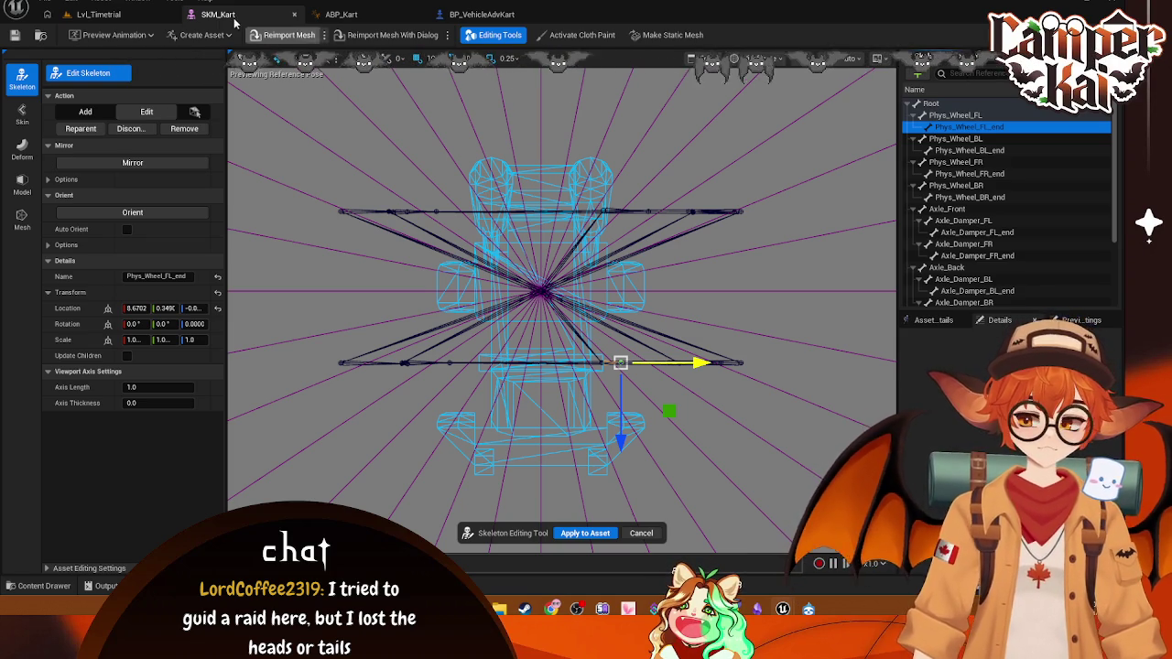
left_click(98, 14)
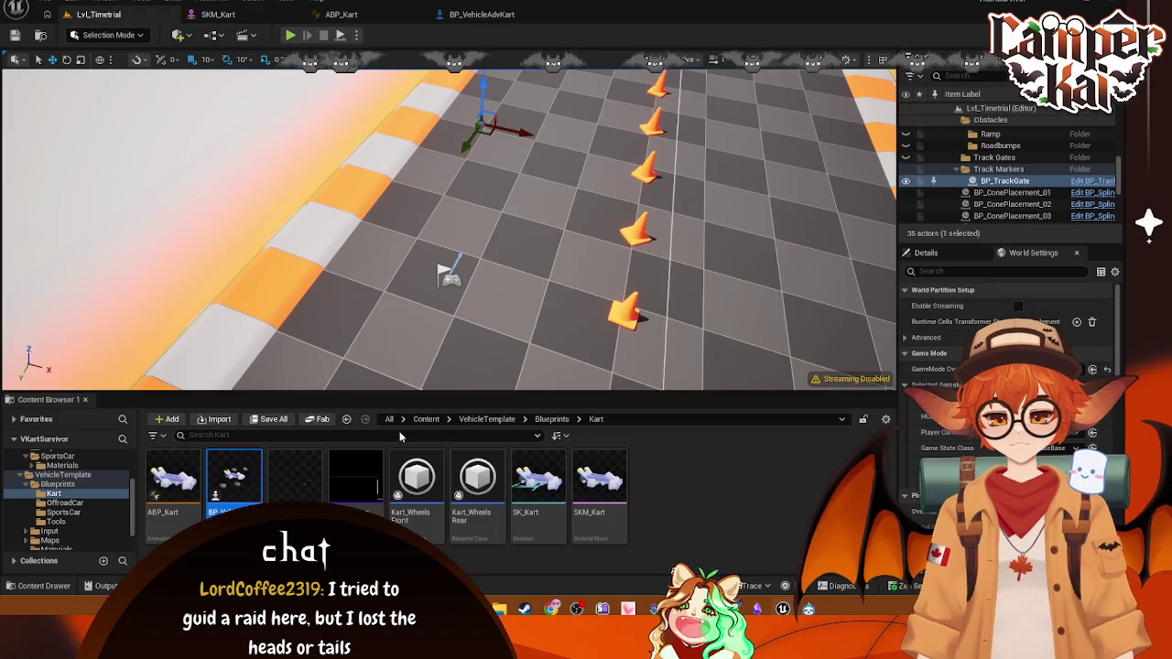
- Open the SK_SportsCar skeleton from the Vehicles/SportsCar folder
scroll(66, 475, "up", 1)
left_click(62, 474)
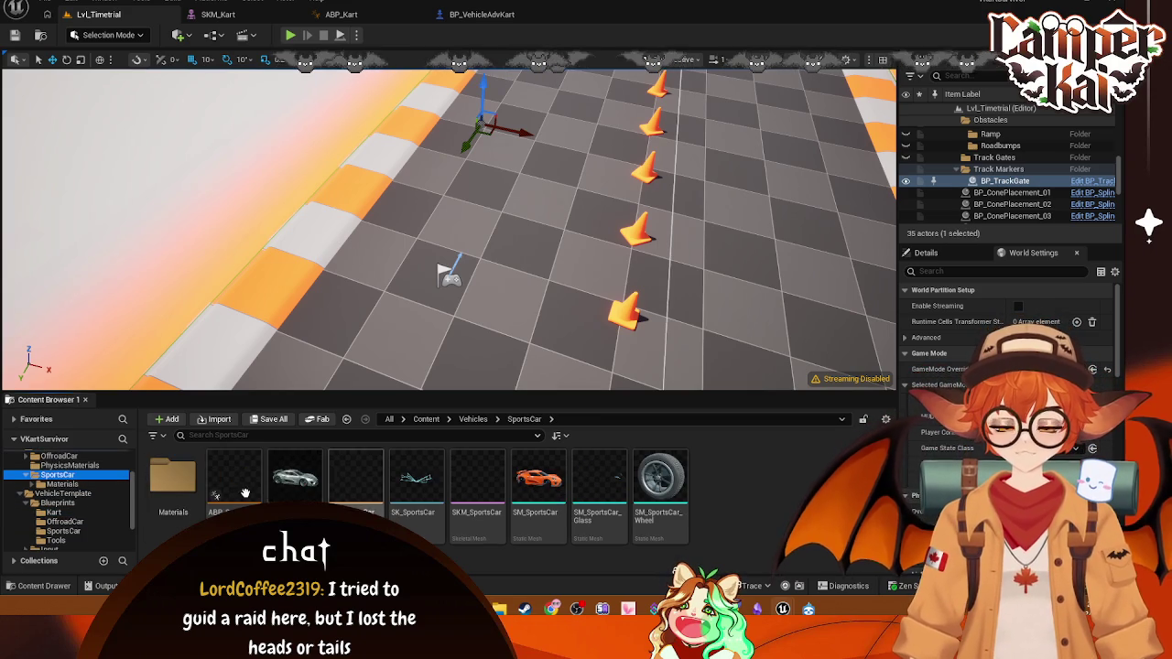
left_click(417, 480)
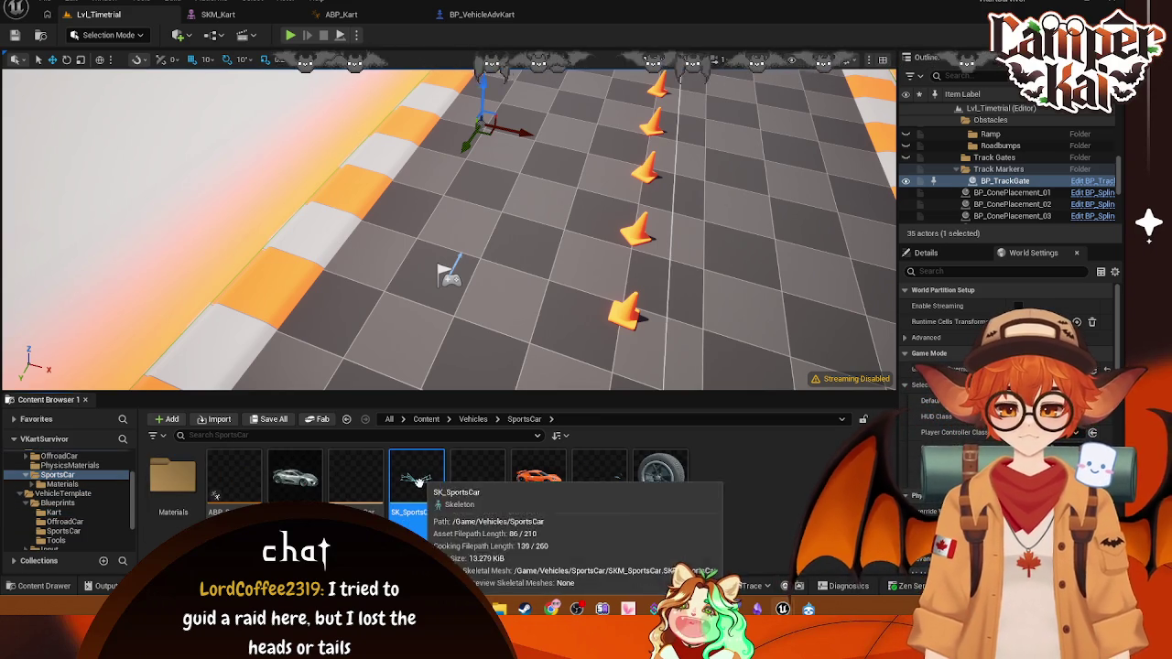
double_click(416, 481)
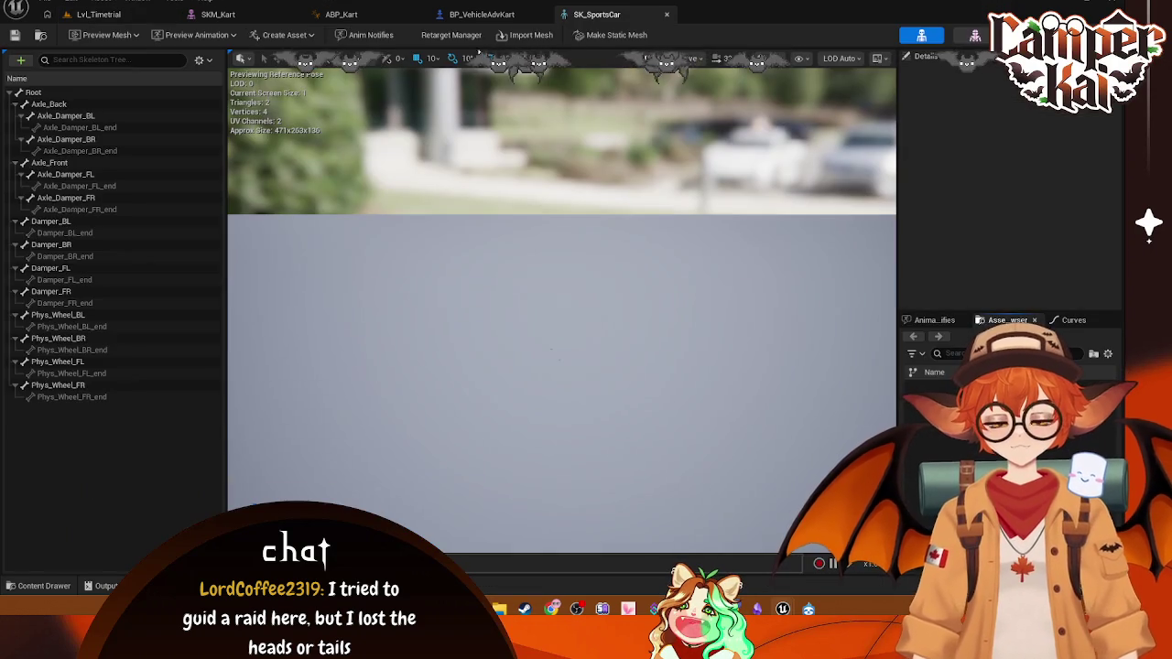
- Inspect the Root and Axle_Damper_BL_end bones and the preview mesh choices, then close SK_SportsCar
left_click(95, 95)
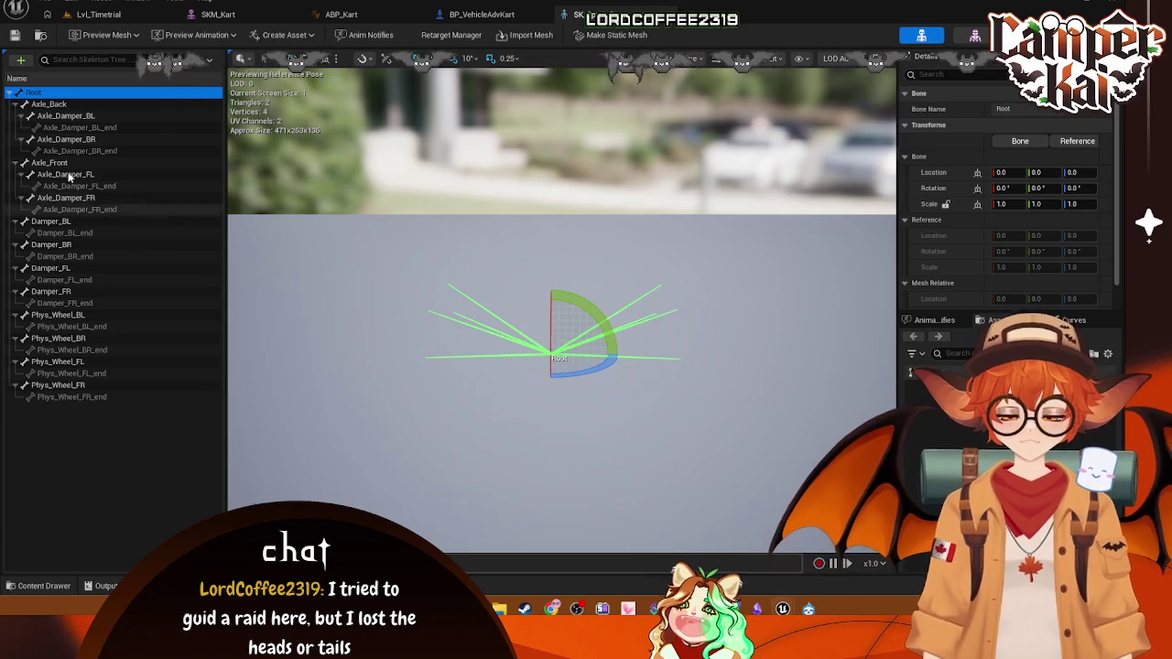
left_click(82, 127)
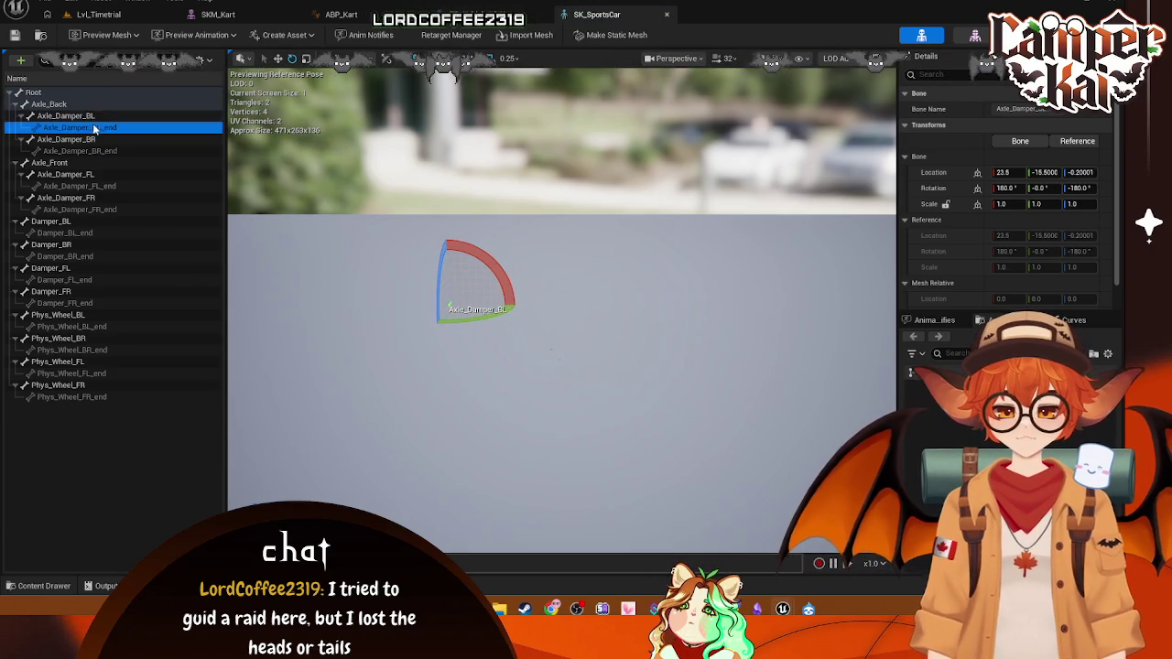
left_click(135, 36)
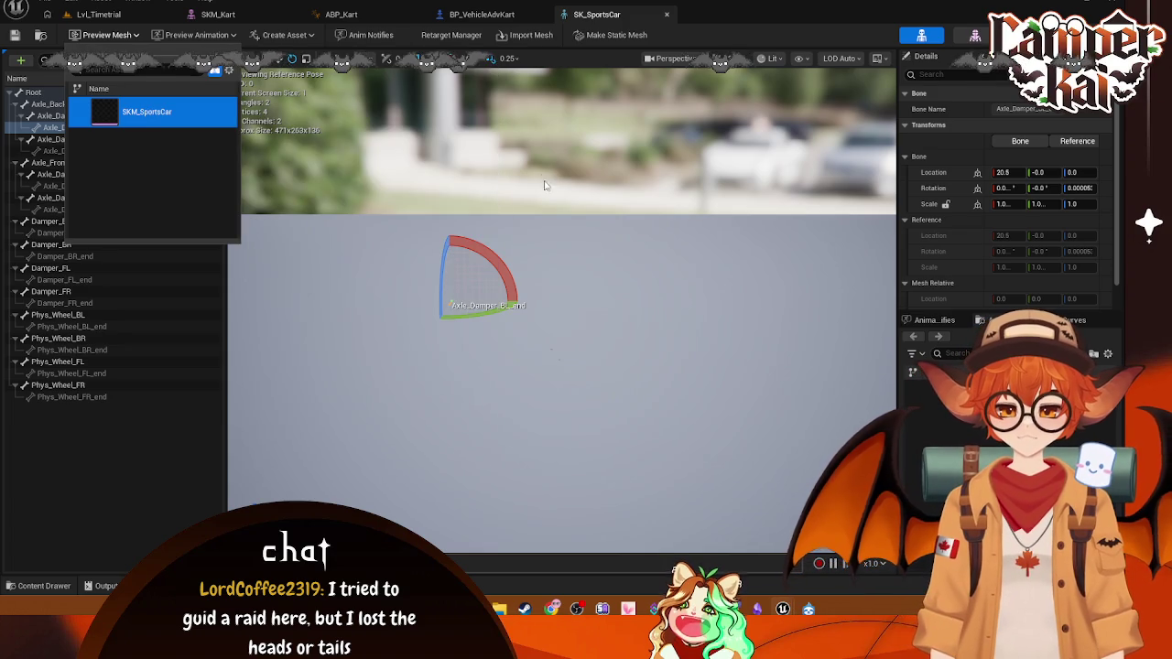
left_click(544, 186)
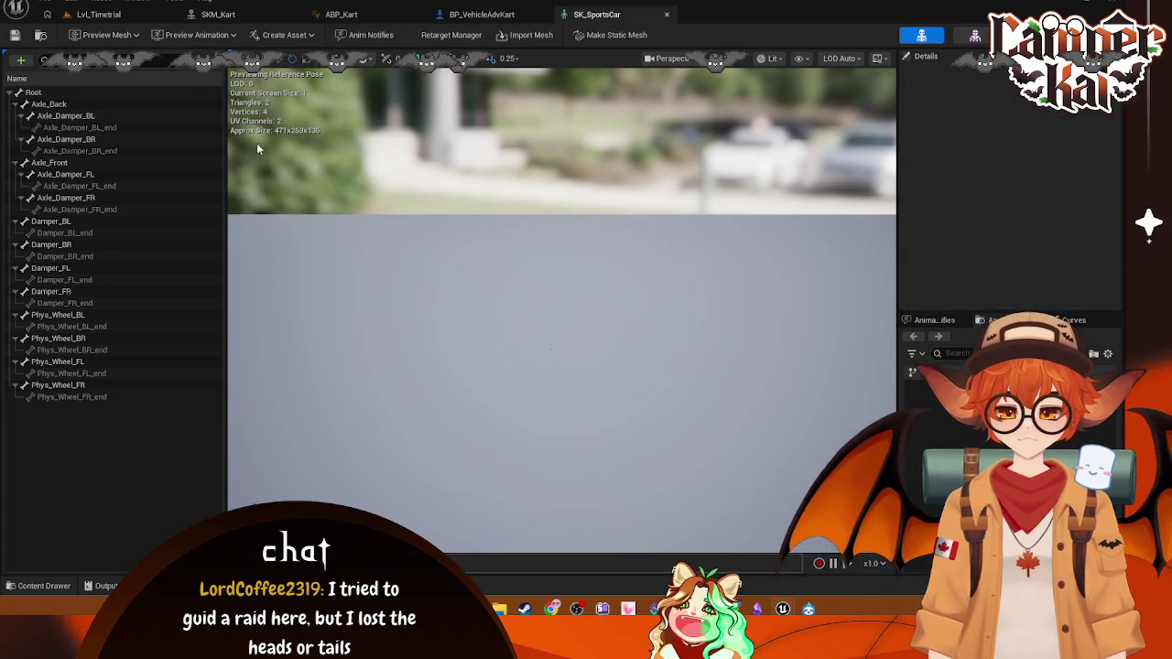
left_click(667, 14)
- Return to Lvl_Timetrial and select the SKM_SportsCar skeletal mesh
left_click(218, 14)
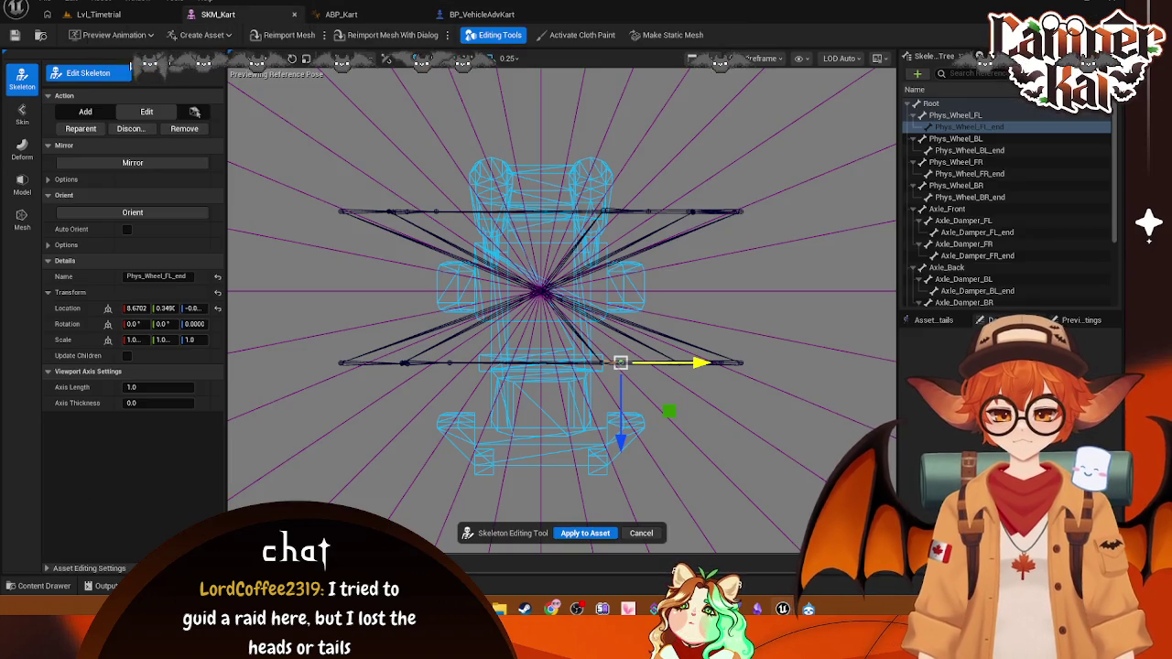
left_click(57, 15)
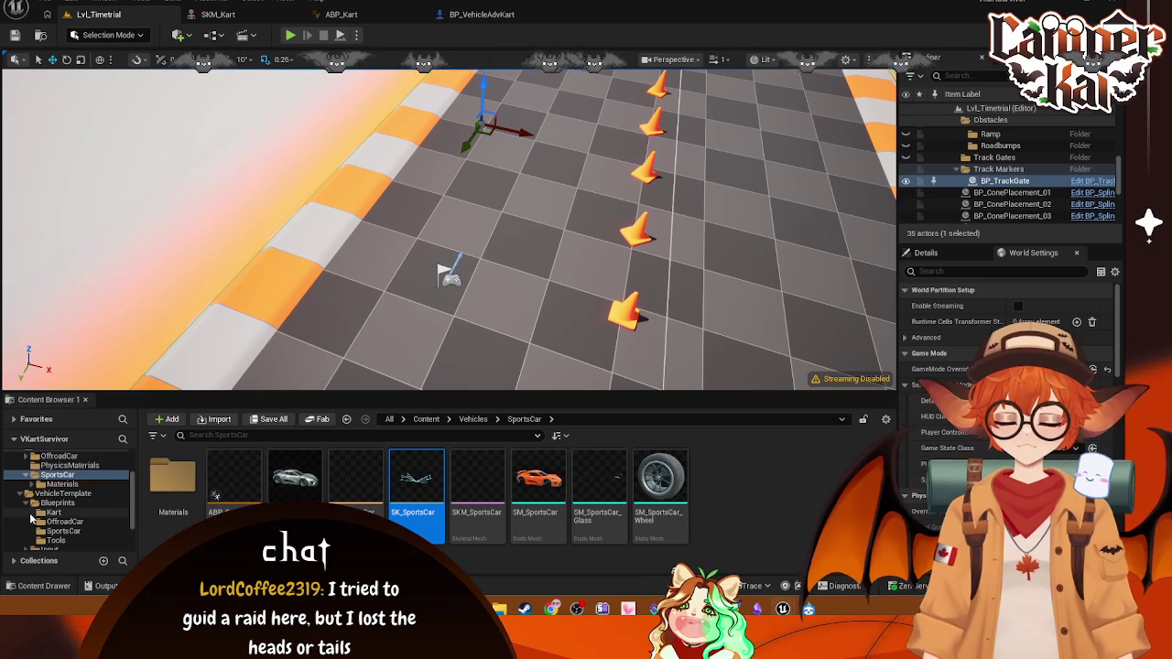
left_click(502, 489)
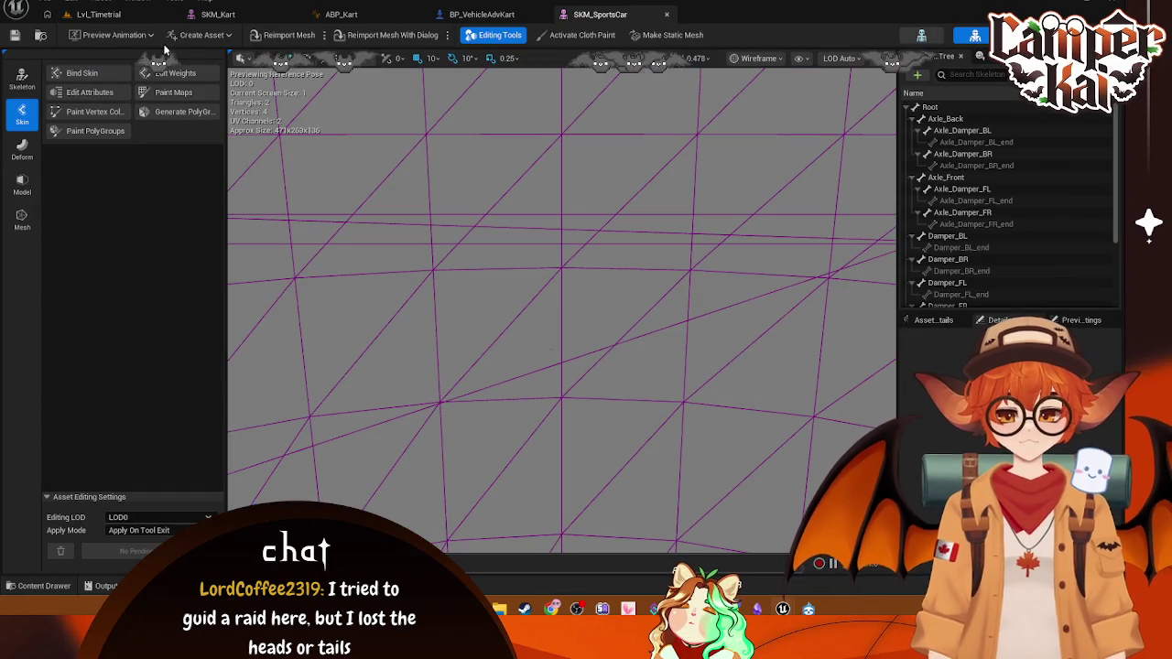
- Open SKM_SportsCar and drag SM_SportsCar from the drawer onto Root as a preview-only mesh
left_click(127, 36)
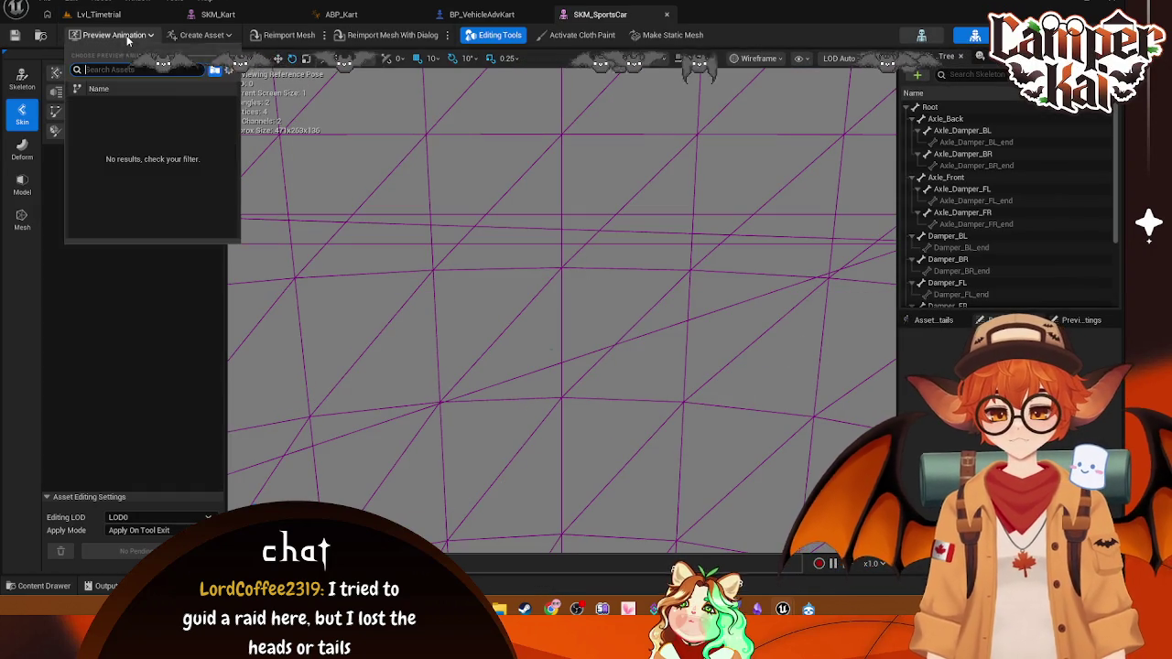
left_click(142, 40)
key("ctrl+space")
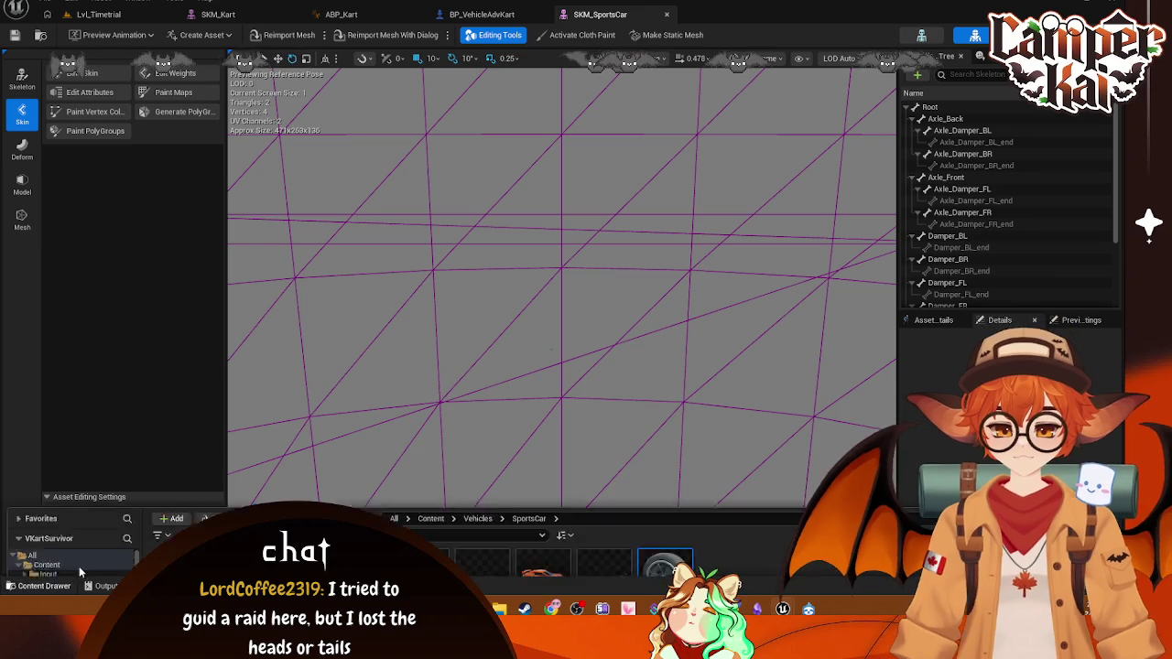
mouse_move(543, 448)
left_mouse_down()
mouse_move(1003, 156)
mouse_move(1002, 133)
mouse_move(943, 110)
left_mouse_up()
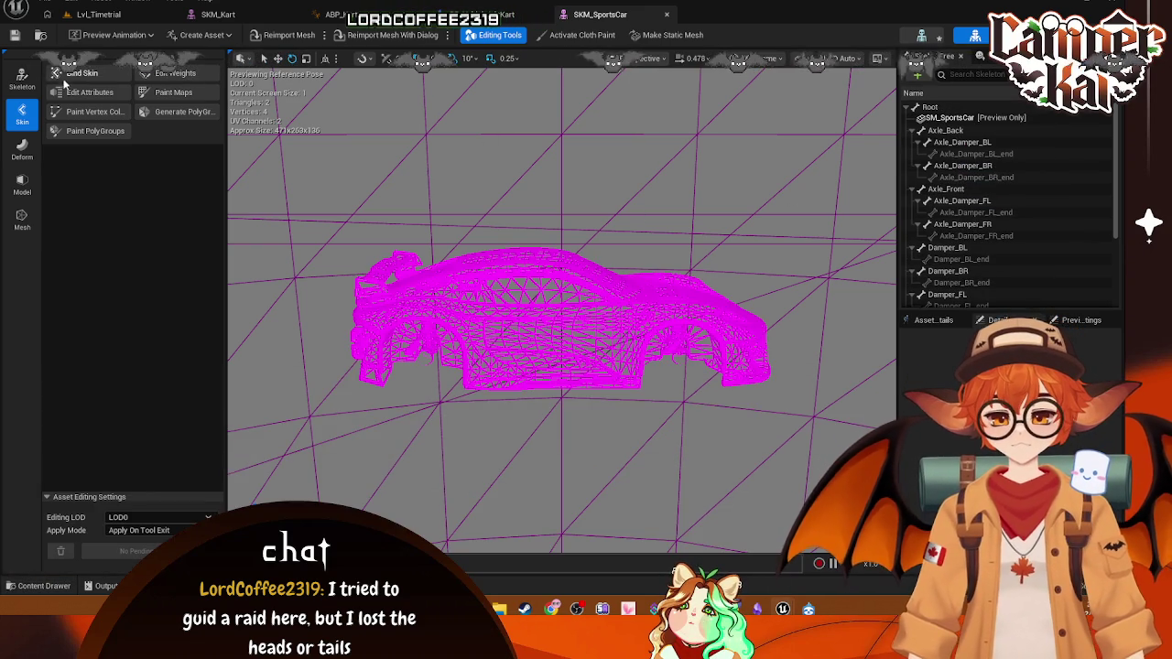
left_click(930, 40)
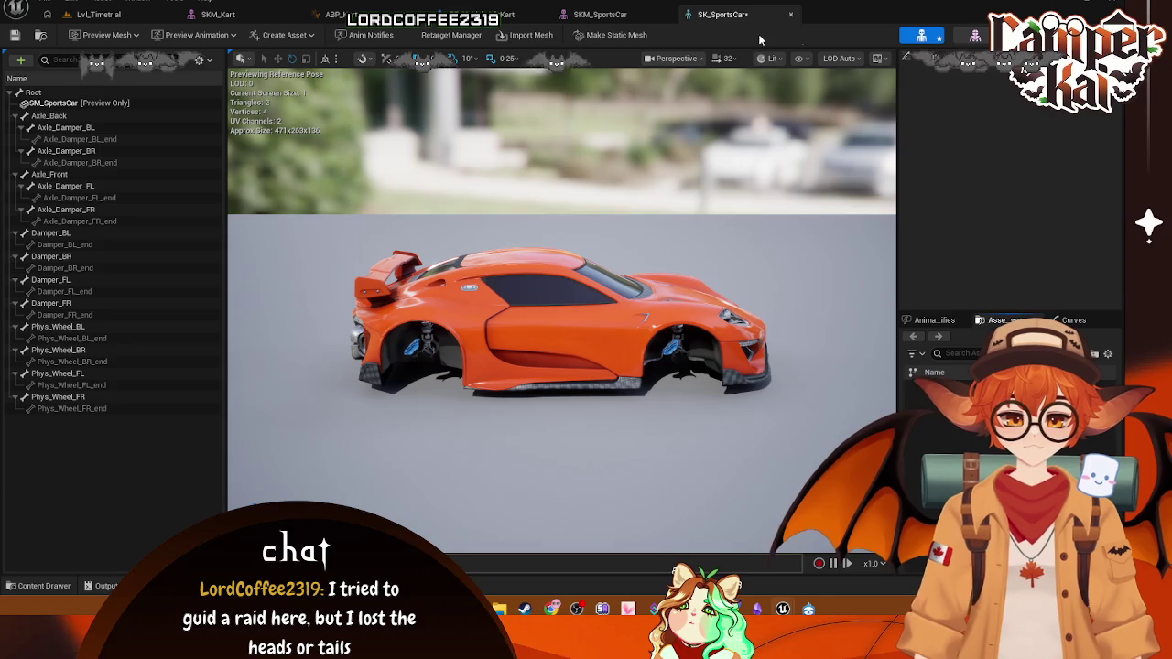
- Select the Root bone and frame and zoom the viewport on the sports car
left_click(36, 92)
scroll(562, 366, "up", 5)
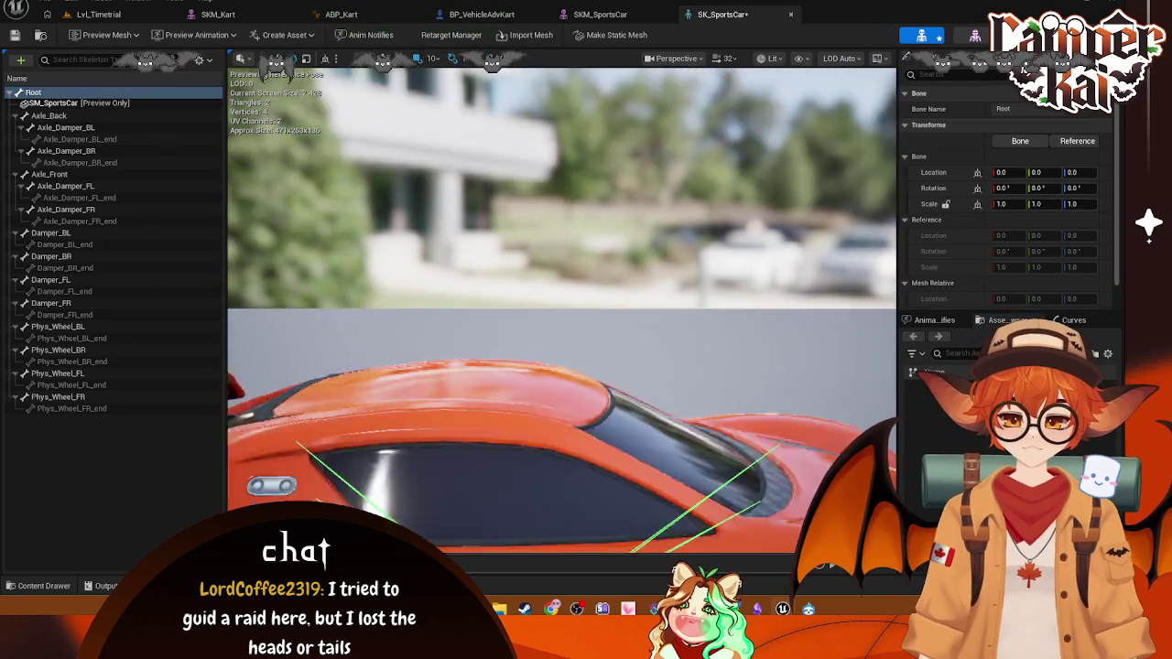
scroll(561, 302, "up", 10)
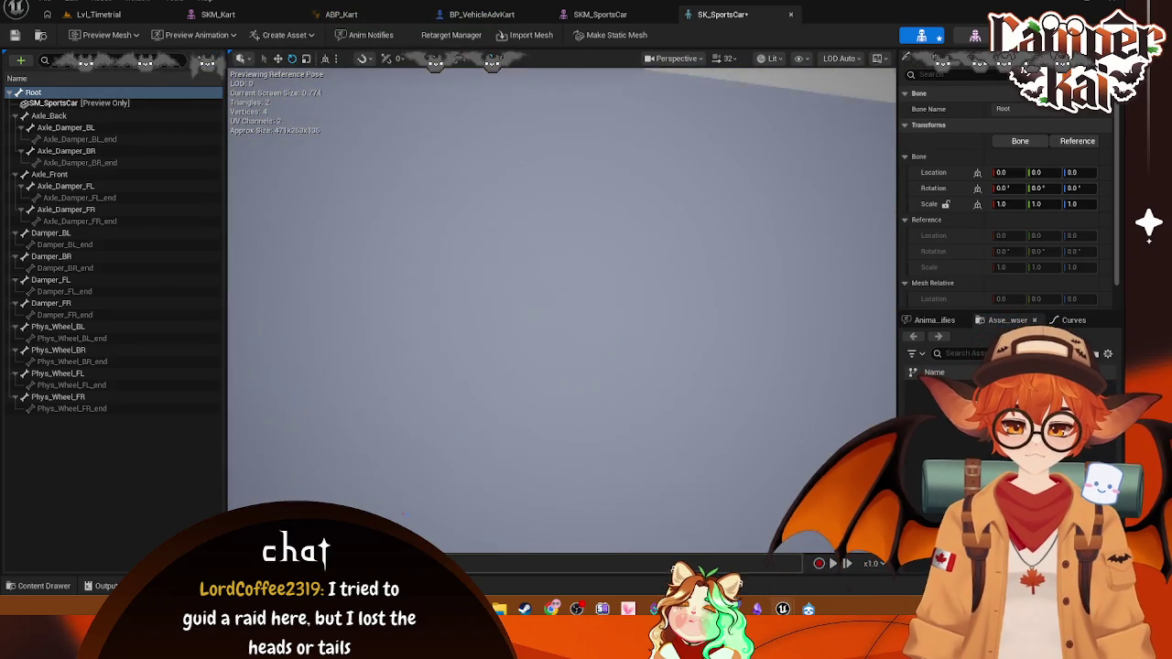
scroll(561, 312, "down", 10)
scroll(562, 311, "up", 5)
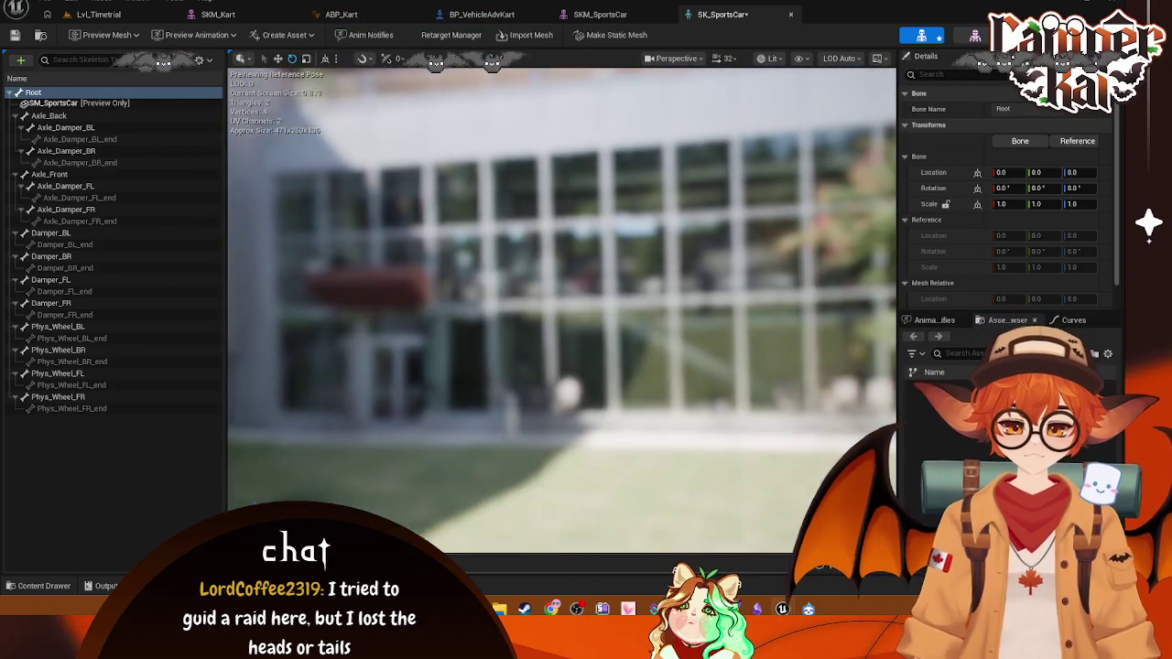
scroll(561, 311, "up", 5)
scroll(561, 311, "down", 10)
scroll(561, 312, "up", 10)
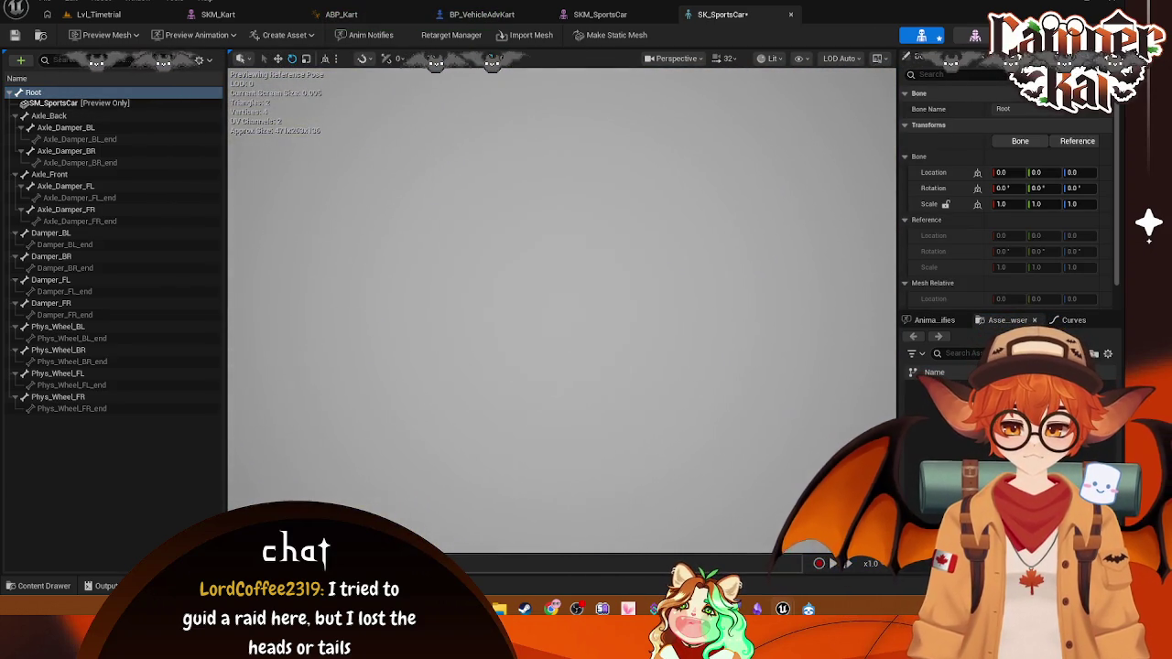
scroll(561, 311, "down", 10)
scroll(561, 311, "up", 5)
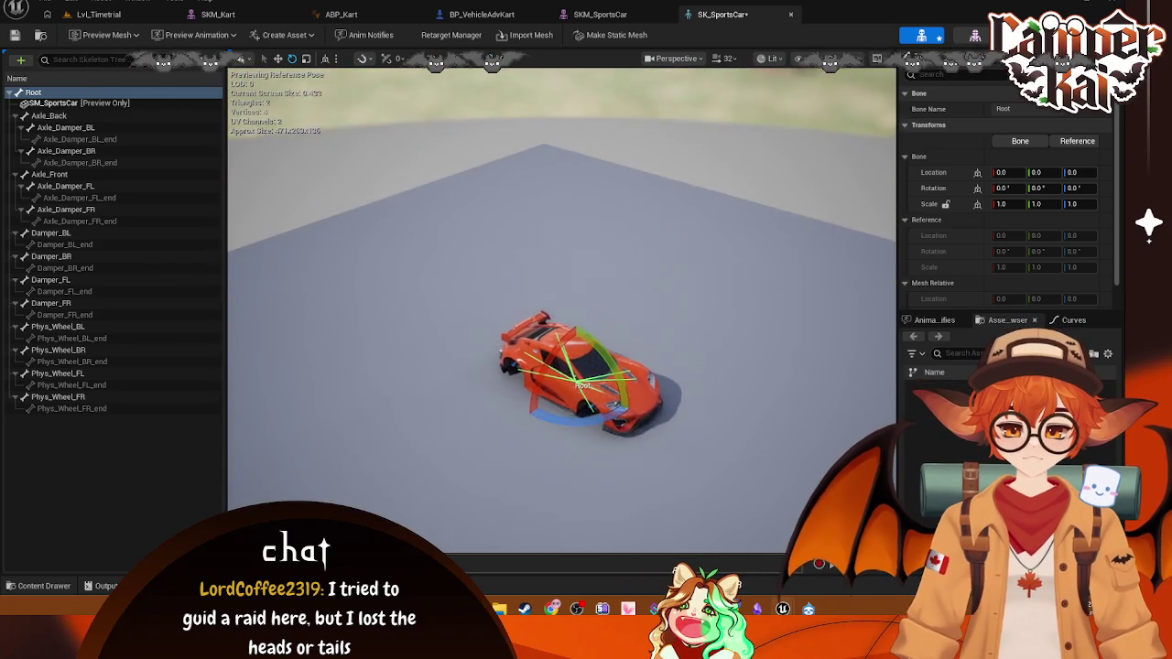
scroll(624, 162, "up", 10)
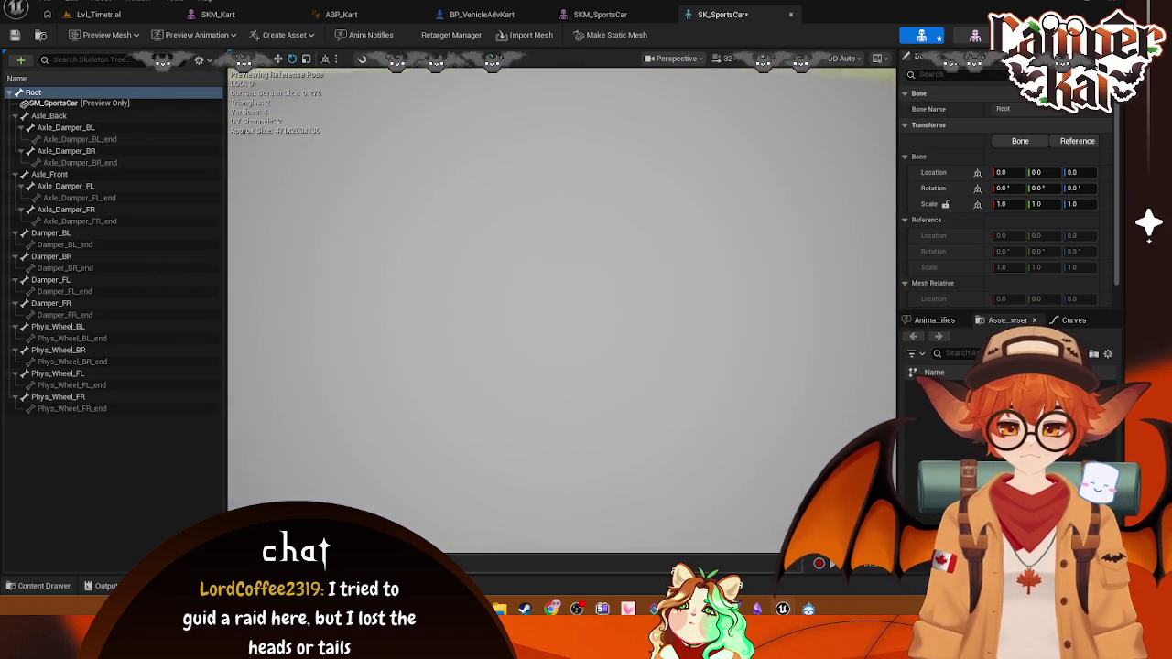
scroll(561, 312, "down", 10)
left_click(727, 58)
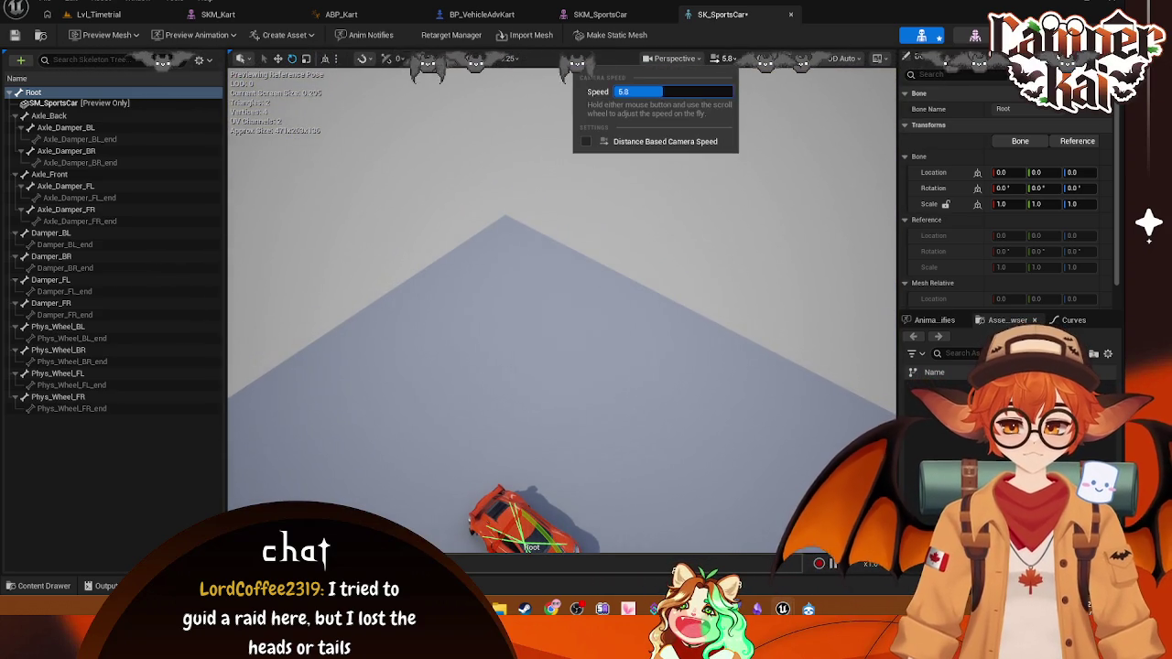
key("f")
scroll(684, 295, "up", 5)
scroll(685, 295, "down", 5)
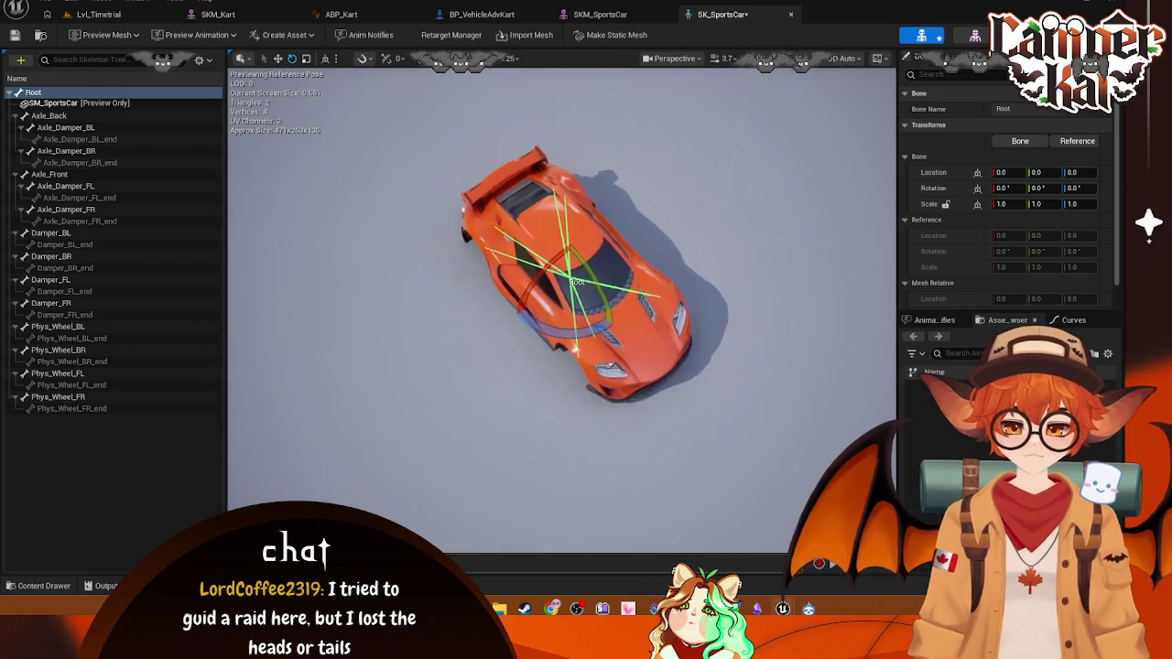
scroll(684, 295, "up", 5)
scroll(563, 311, "up", 5)
scroll(562, 312, "down", 5)
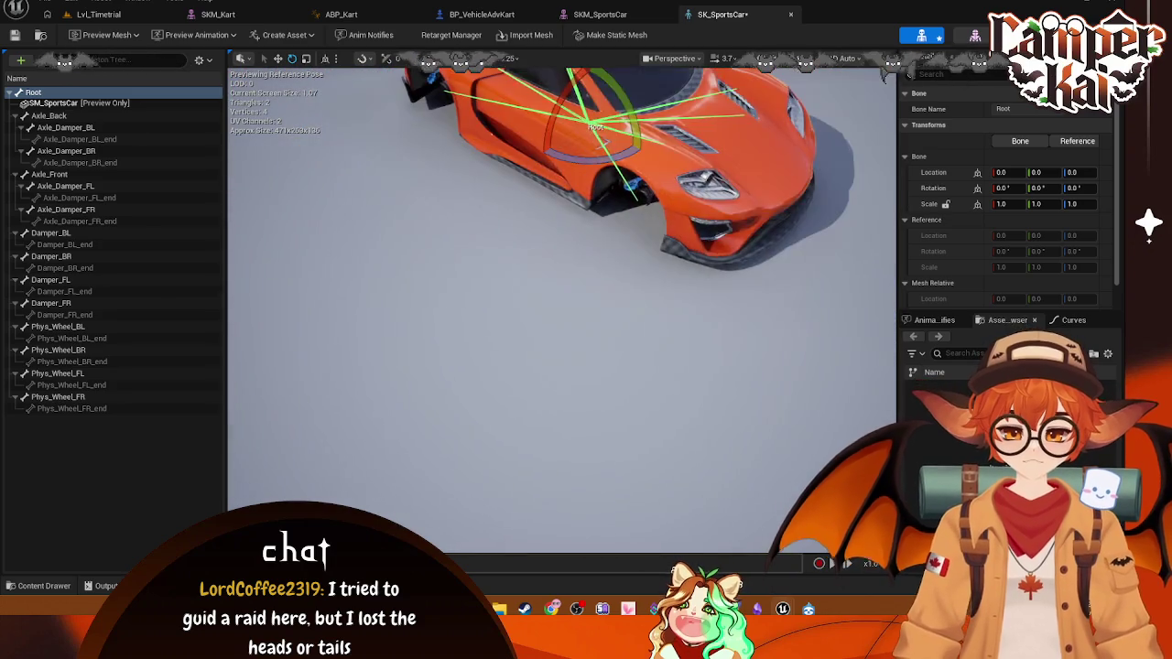
scroll(562, 311, "up", 5)
scroll(562, 311, "down", 4)
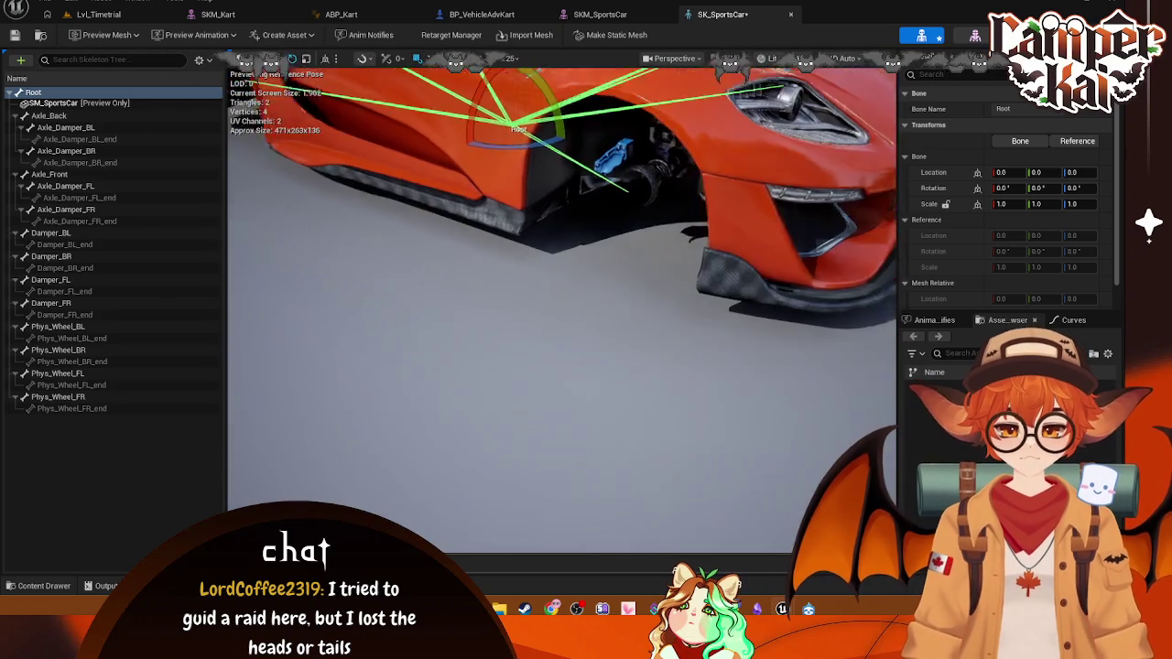
left_click_drag(562, 311, 553, 313)
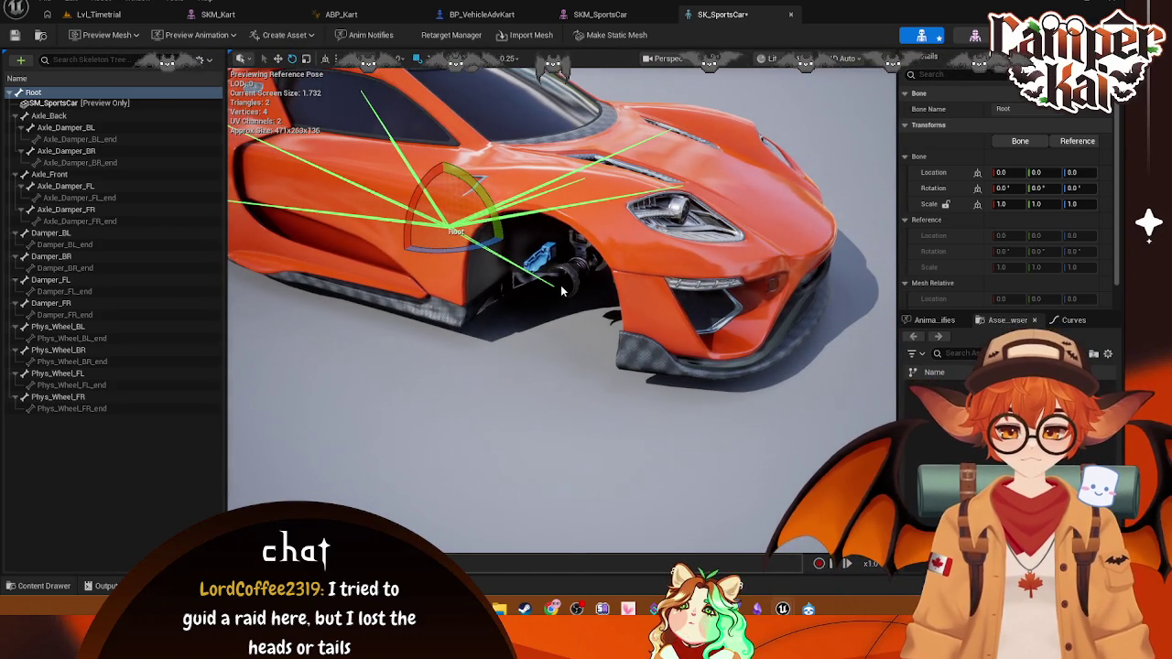
- Inspect the Axle_Back, Axle_Damper_BL and Axle_Damper_BL_end bones around the rear axle
double_click(80, 120)
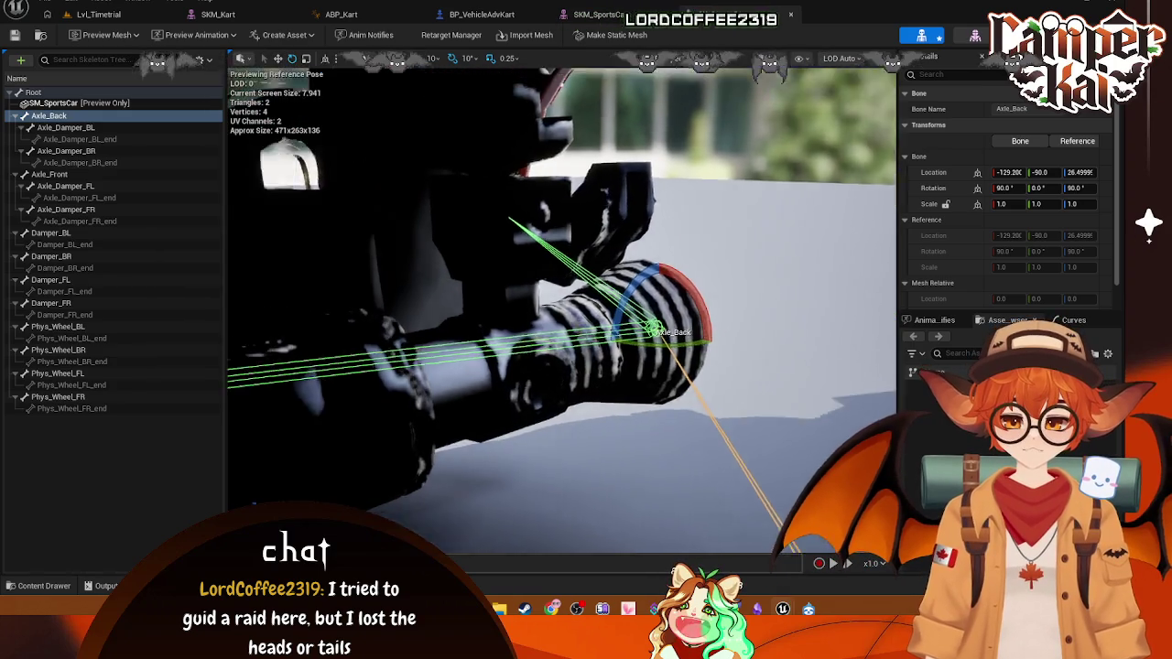
left_click_drag(575, 77, 575, 77)
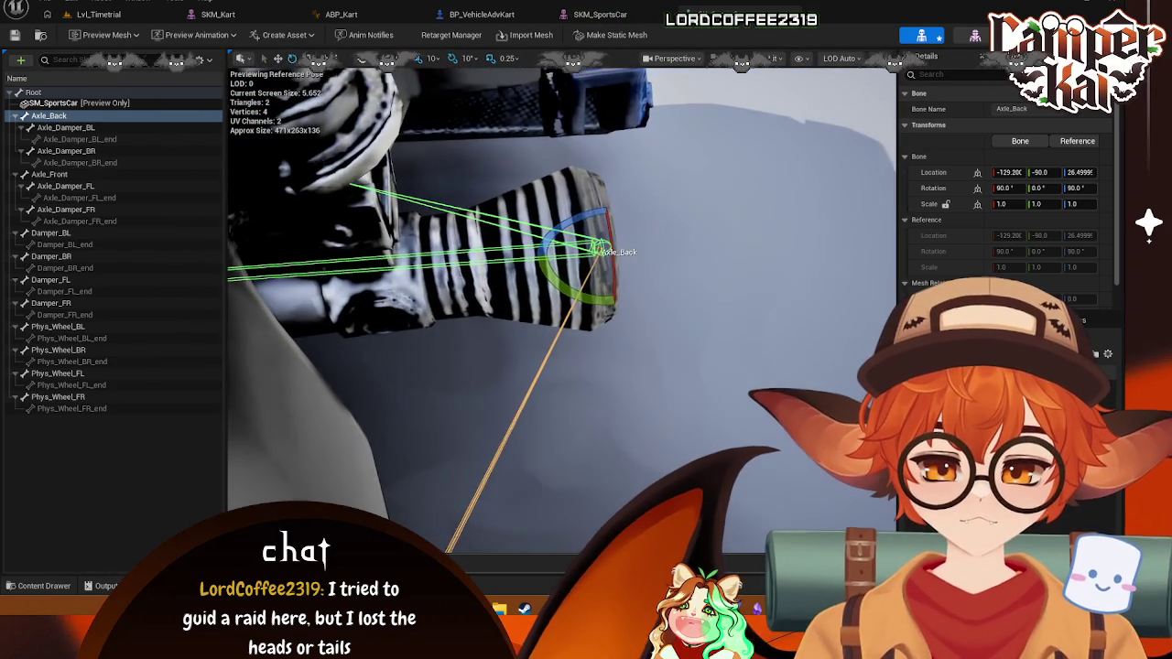
left_click_drag(513, 186, 494, 198)
left_click(495, 198)
left_click_drag(302, 143, 302, 143)
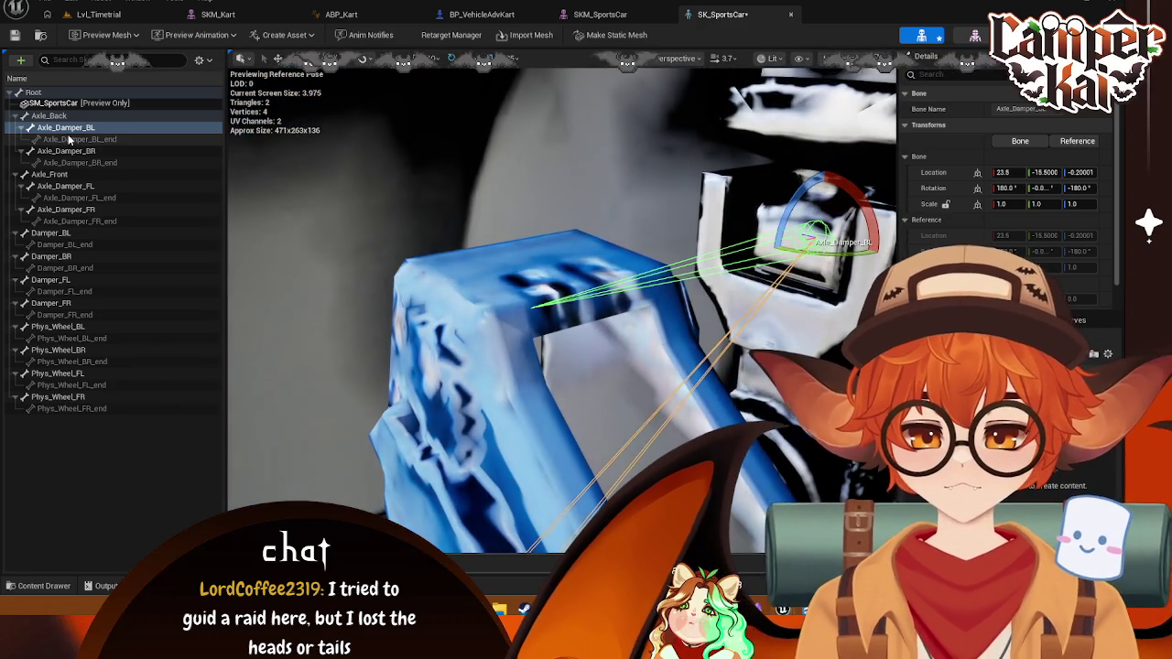
left_click(70, 139)
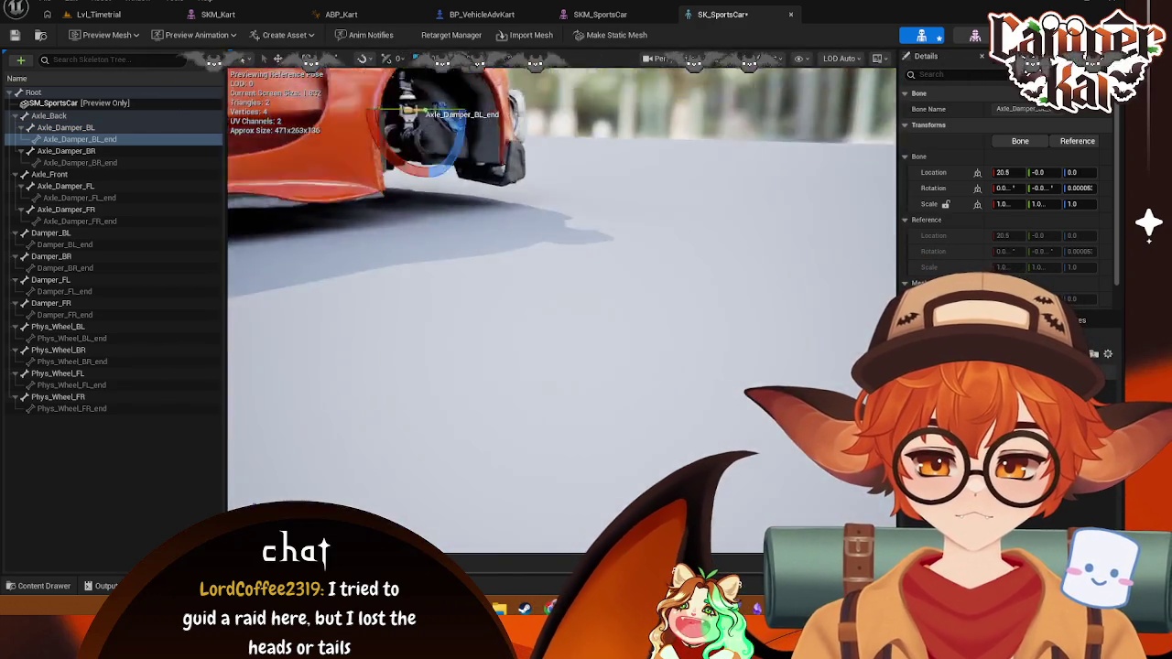
left_click_drag(531, 265, 531, 266)
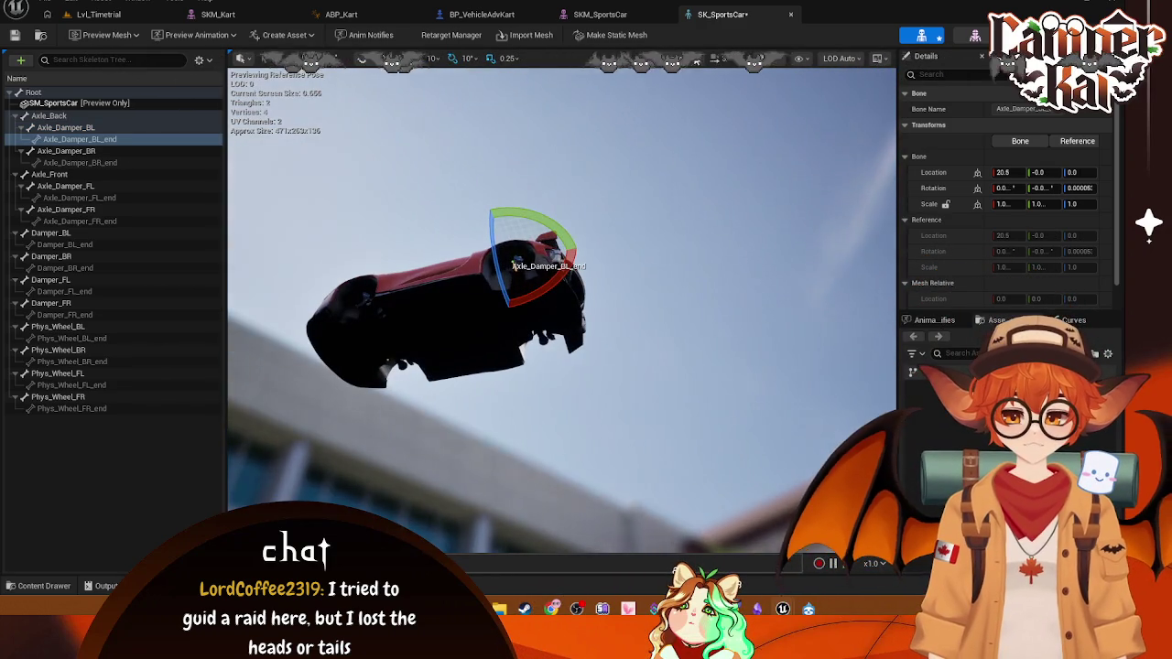
- Switch the viewport to a Top view of the car
left_click(695, 58)
left_click(683, 142)
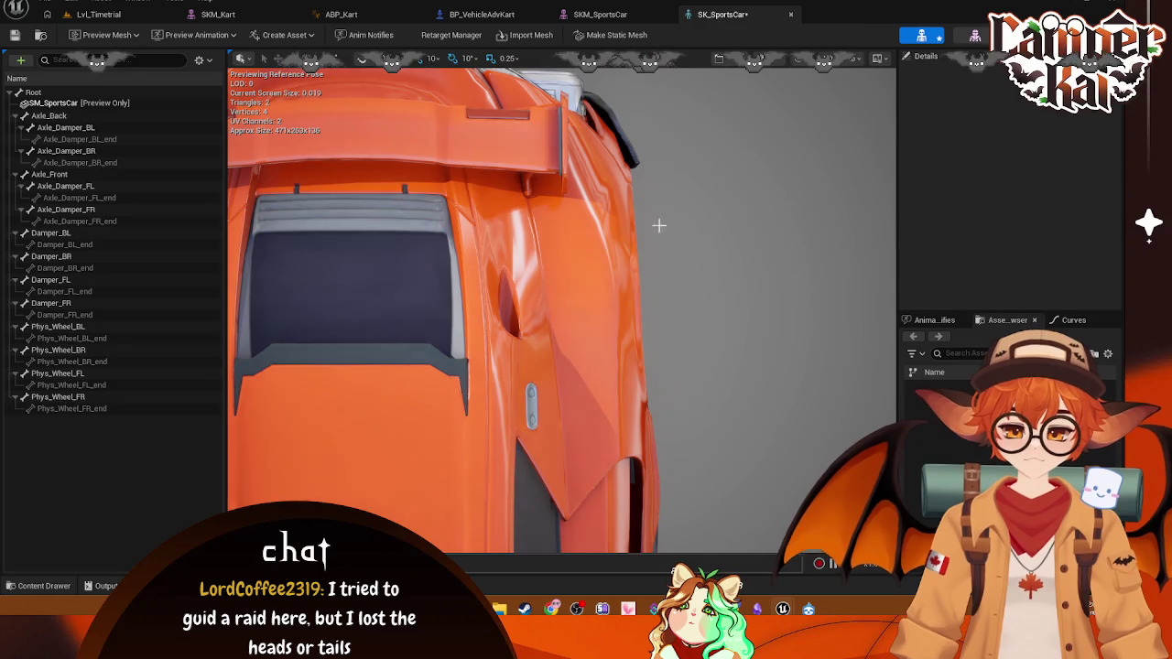
left_click(772, 60)
- Show the car in wireframe, then return to a Perspective view framed on Axle_Back at the rear wheel arch
left_click(797, 129)
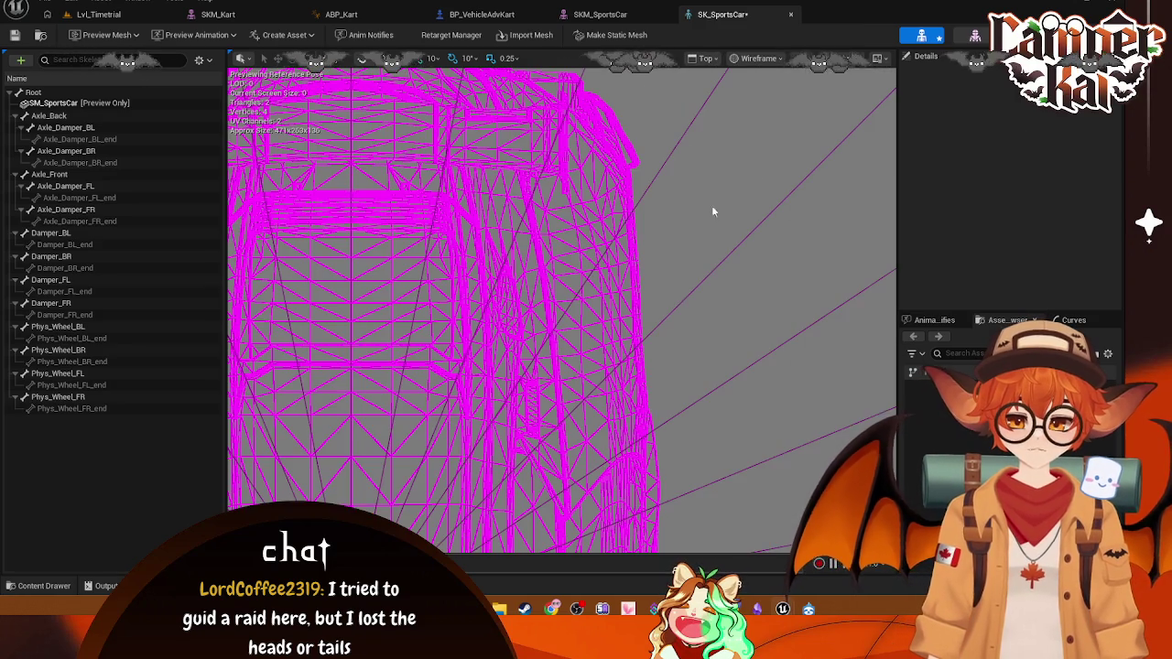
left_click(50, 116)
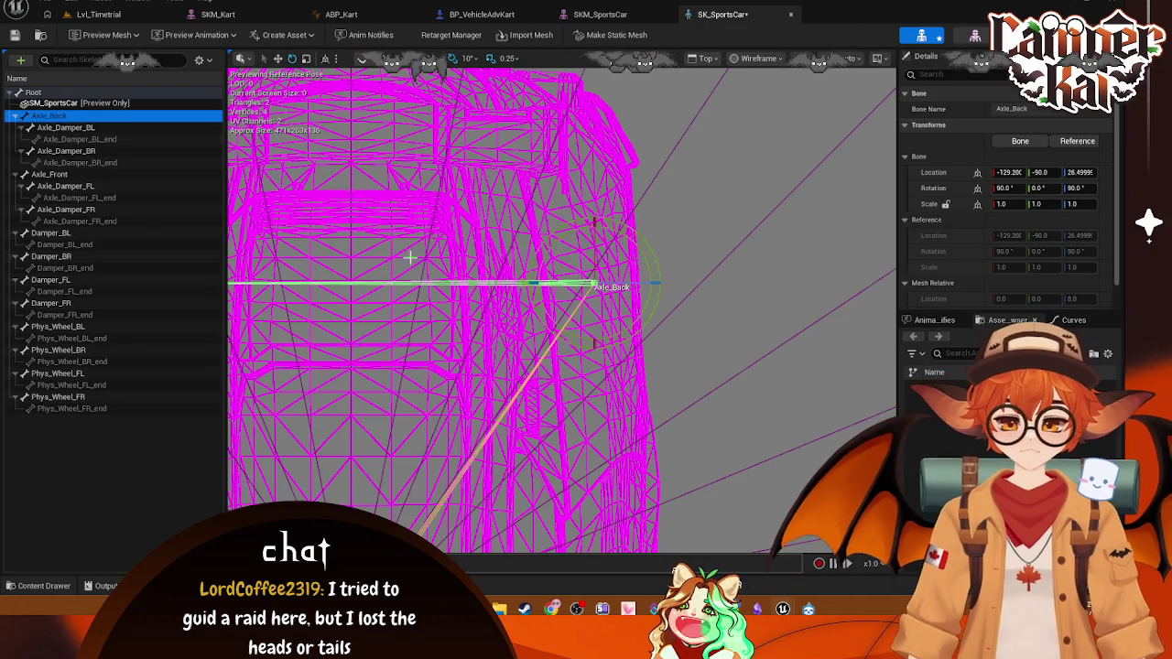
left_click(704, 58)
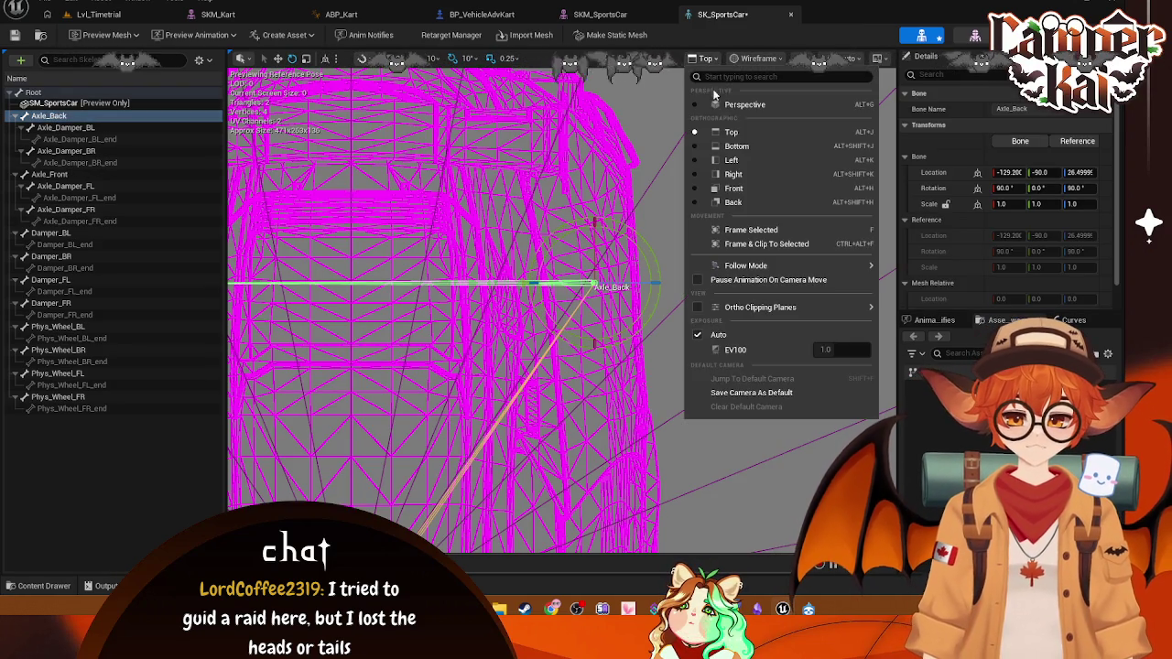
left_click(738, 87)
key("f")
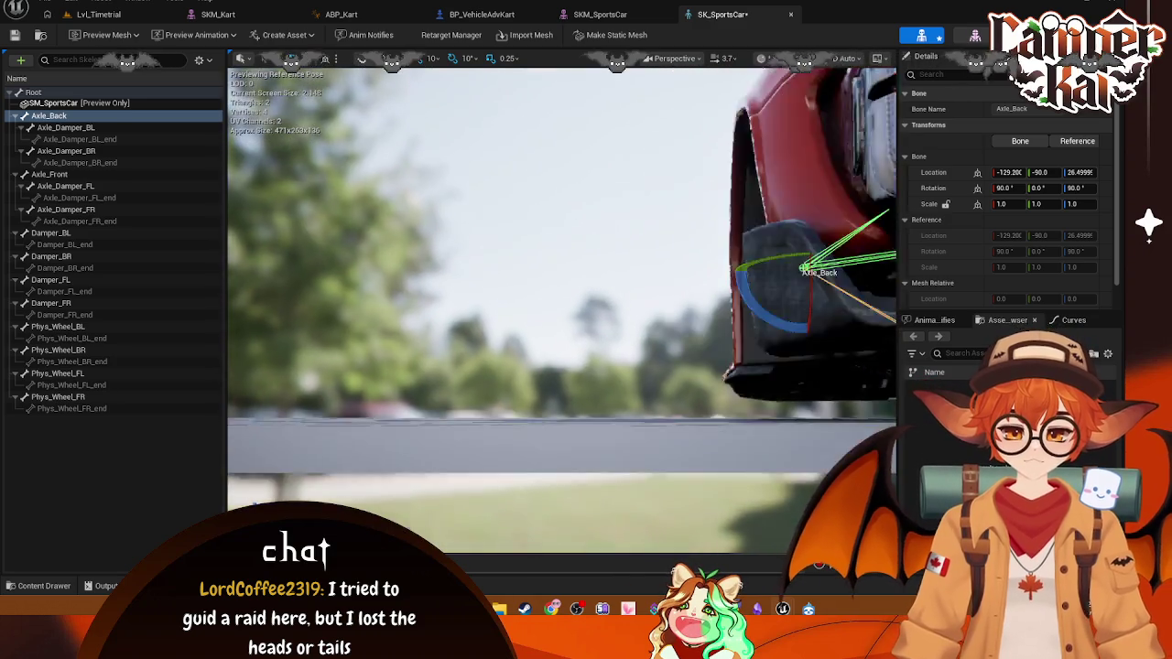
mouse_move(590, 214)
left_mouse_down()
mouse_move(513, 229)
mouse_move(590, 214)
mouse_move(508, 238)
mouse_move(507, 274)
left_mouse_up()
scroll(500, 244, "up", 5)
scroll(504, 251, "down", 5)
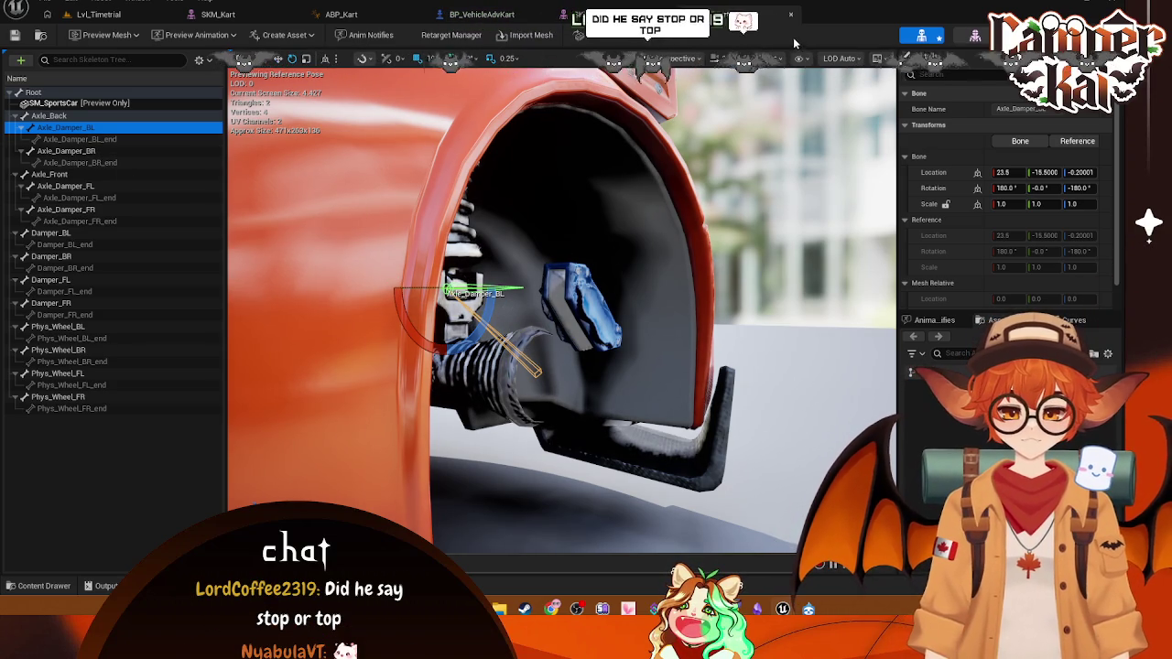
- In wireframe, zoom to the rear wheel and frame the Axle_Damper_BL_end and Axle_Damper_BL bones
left_click(879, 58)
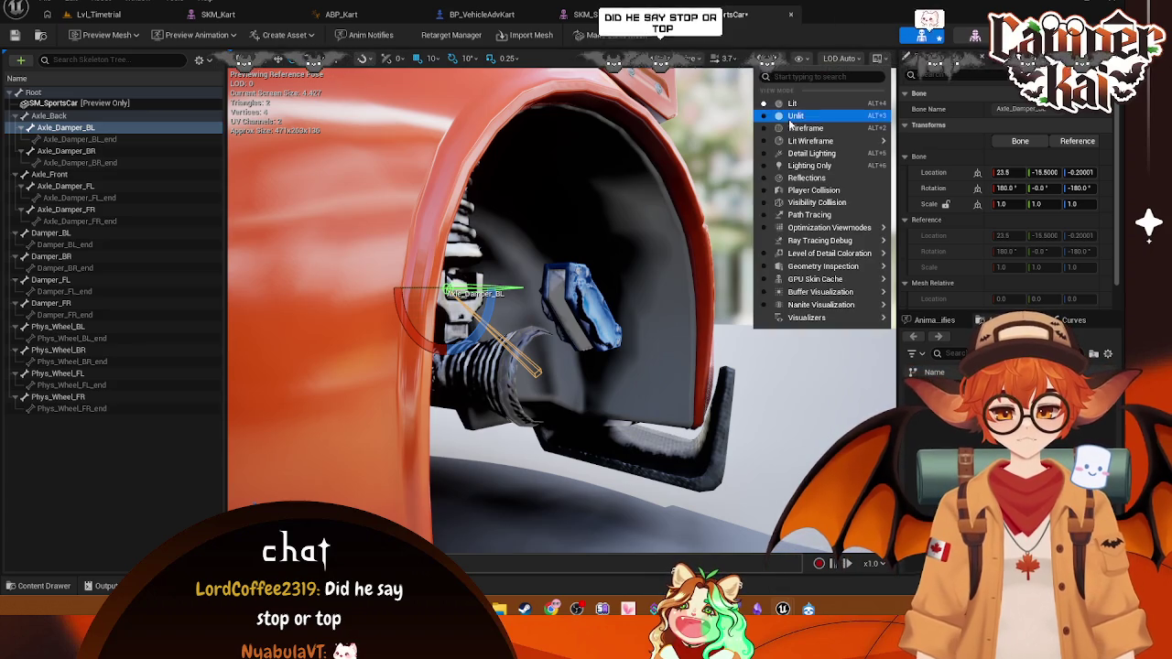
left_click(793, 129)
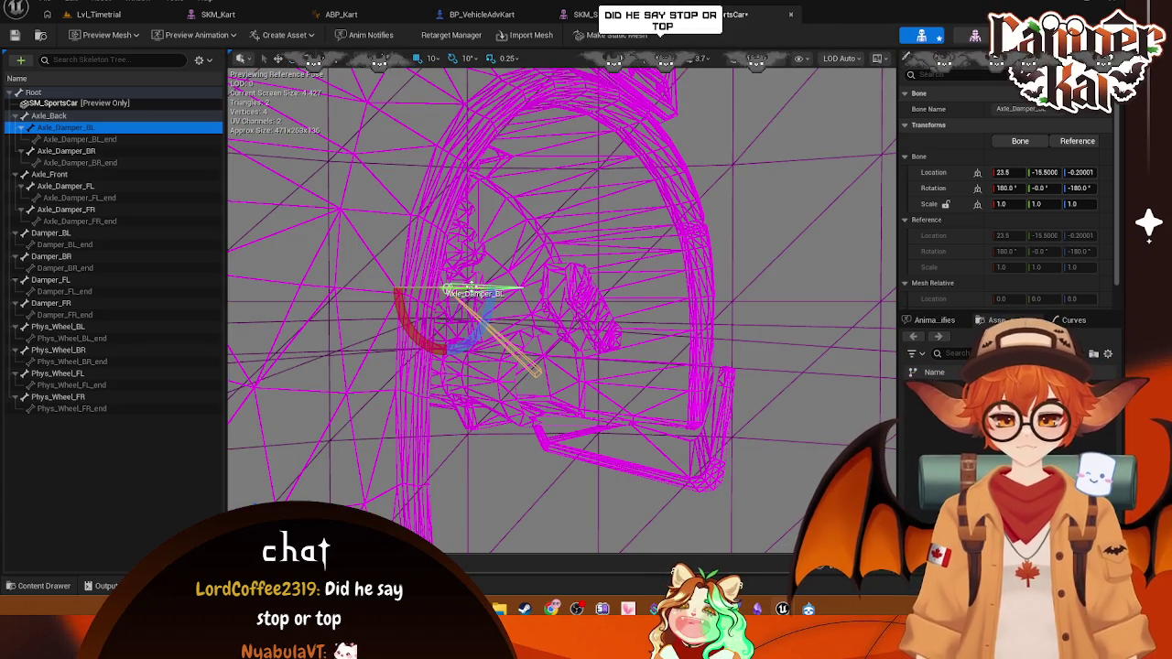
scroll(562, 312, "up", 10)
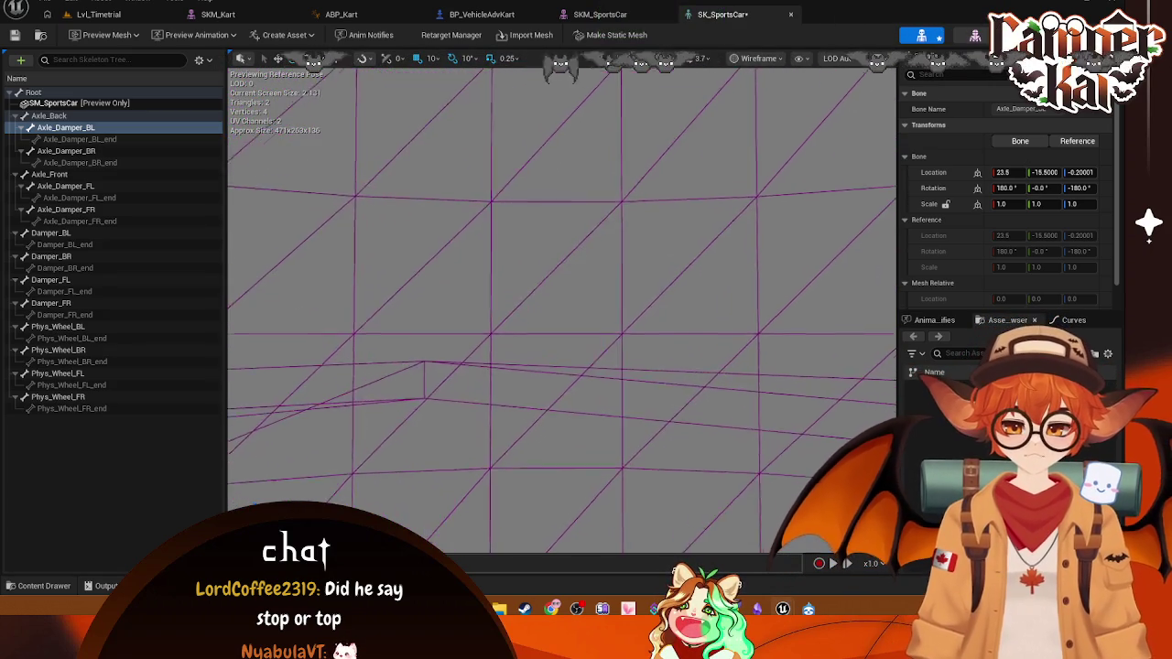
scroll(563, 312, "down", 3)
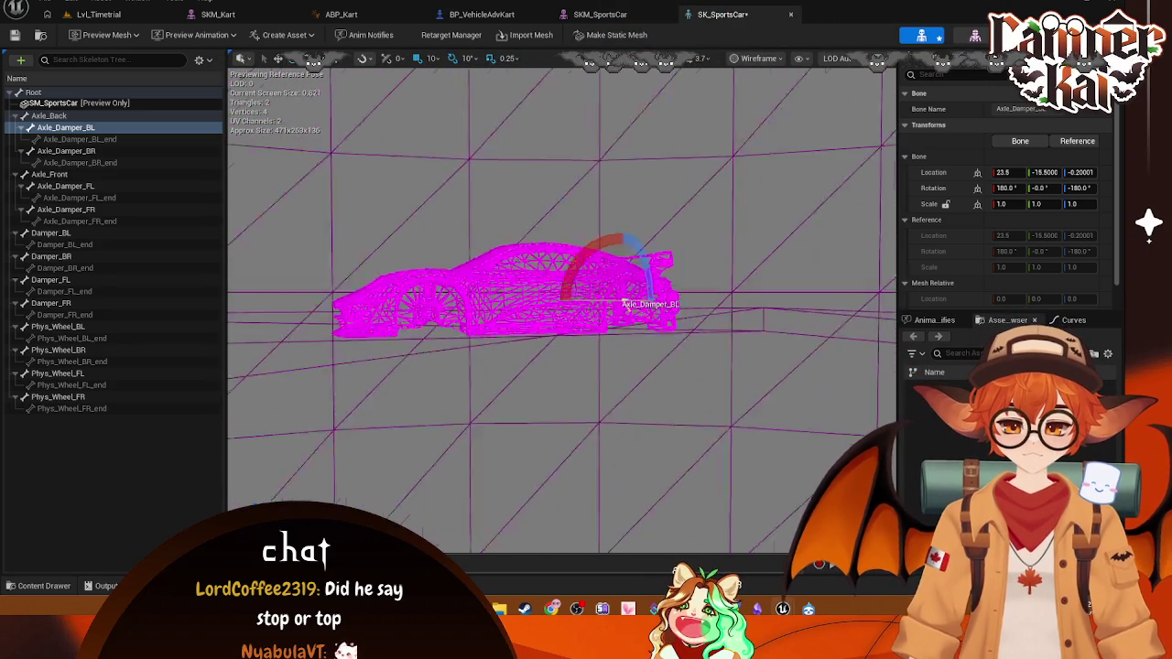
scroll(562, 302, "up", 5)
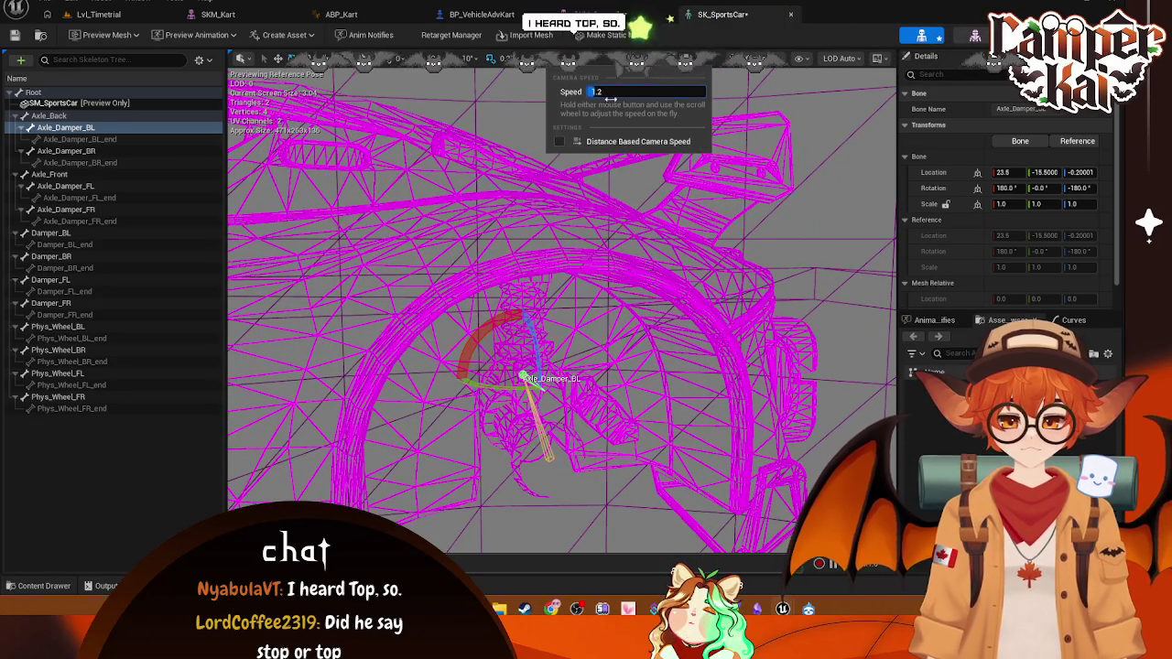
mouse_move(563, 367)
left_mouse_down()
mouse_move(568, 339)
mouse_move(504, 371)
left_mouse_up()
double_click(92, 138)
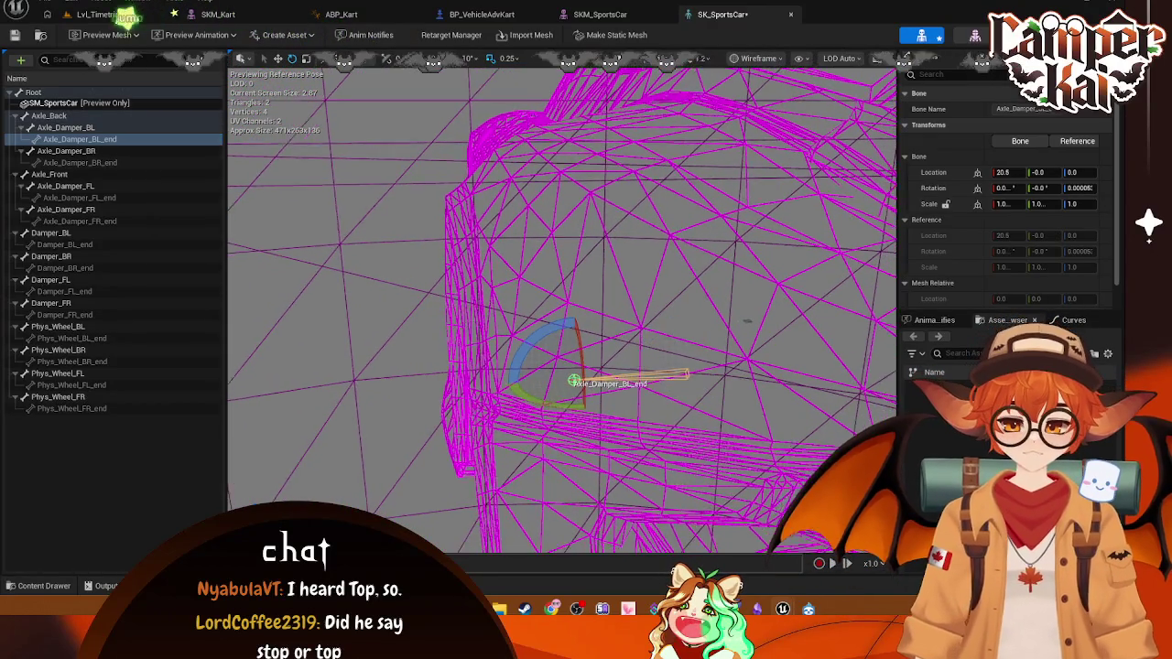
double_click(82, 128)
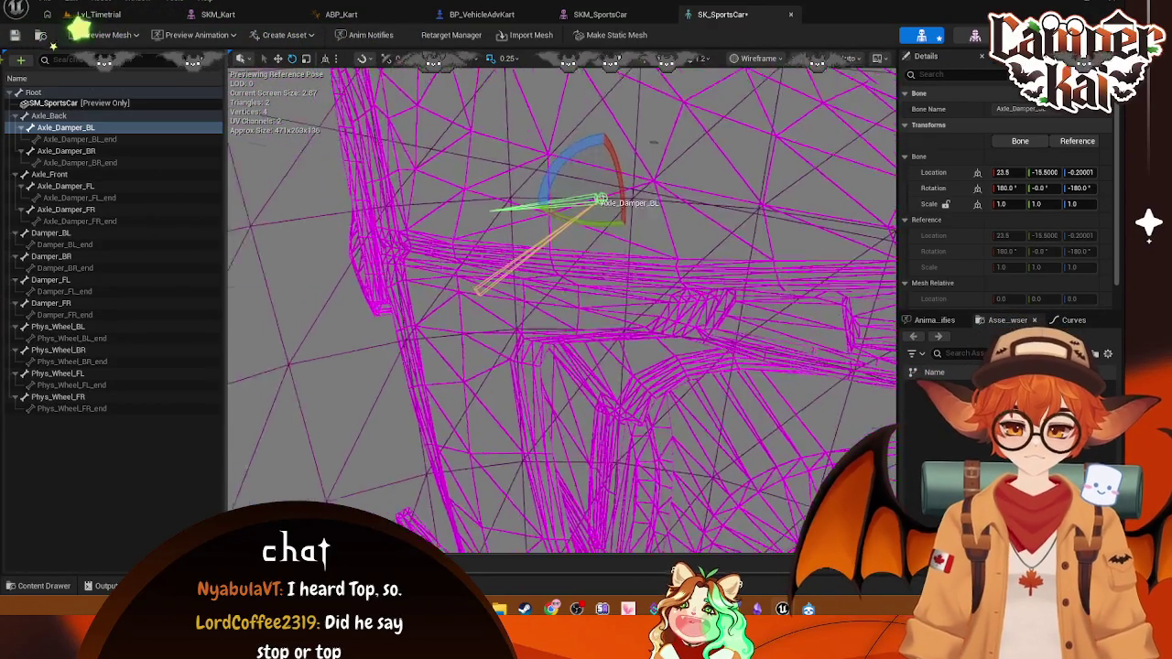
- Step through Axle_Back, Axle_Damper_BL and Axle_Damper_BL_end with the arrow keys, then bring up SKM_SportsCar
left_click_drag(562, 302, 485, 351)
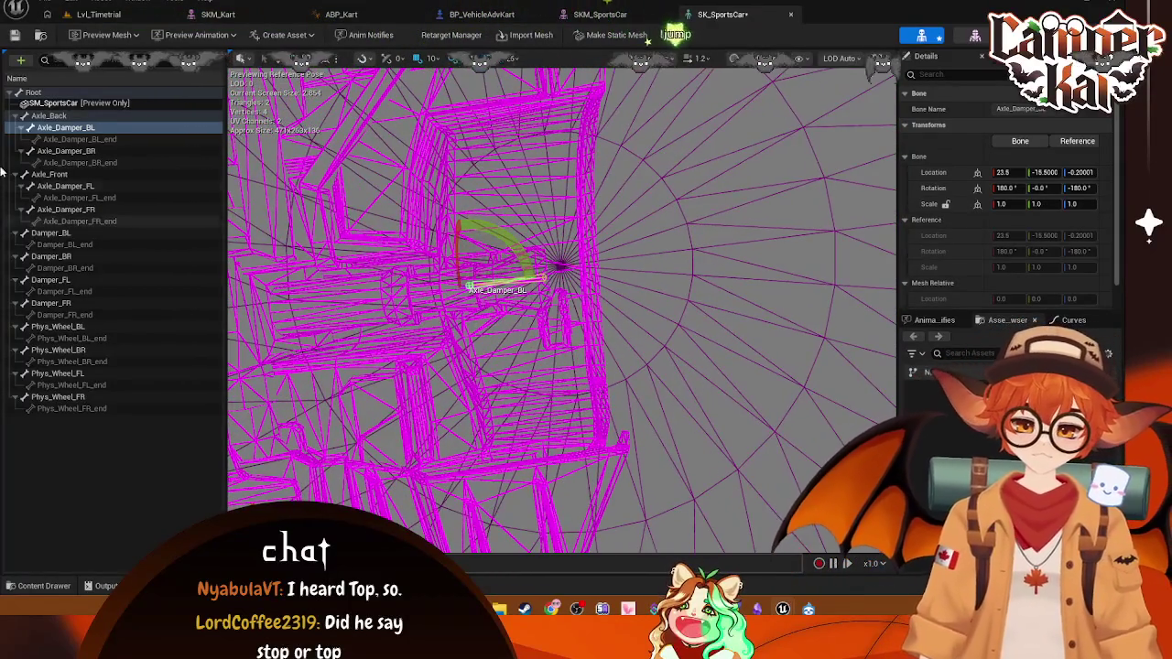
left_click(101, 139)
key("Up")
key("Up")
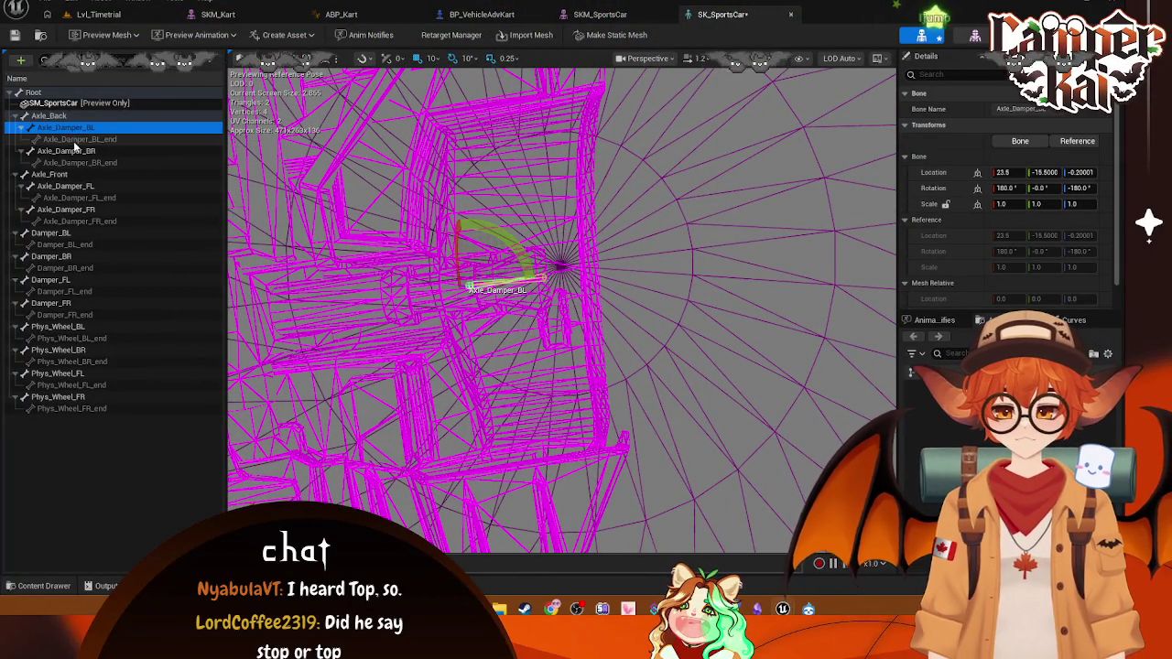
key("Down")
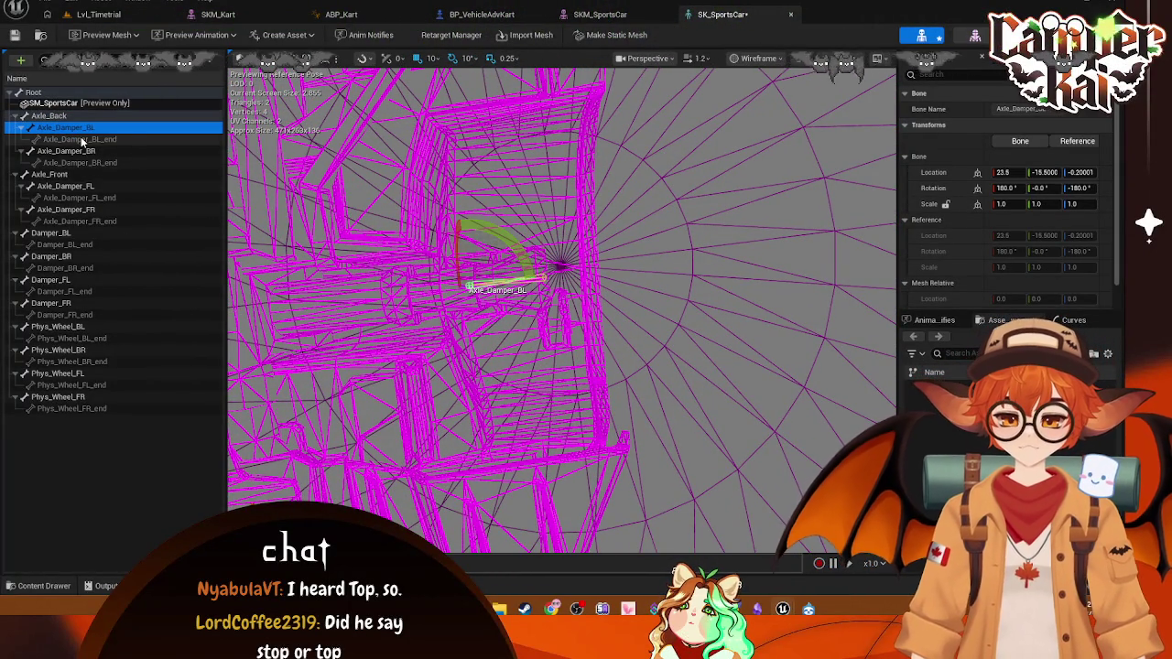
key("Down")
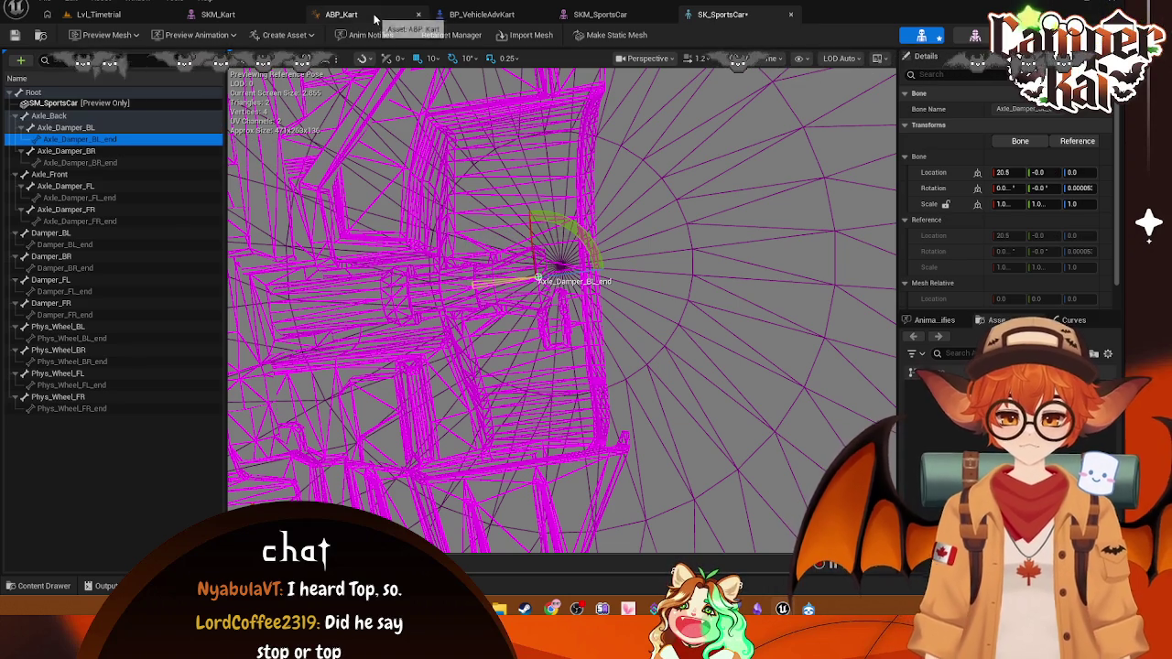
left_click(622, 14)
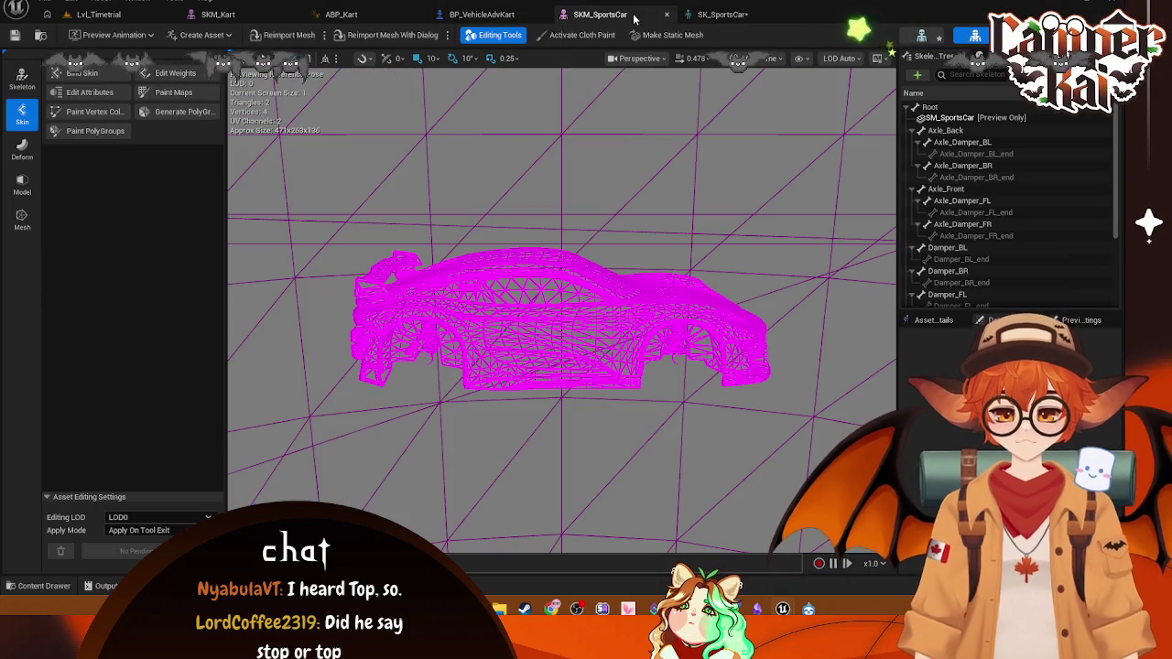
- Close SKM_SportsCar and compare the SKM_Kart and SK_SportsCar skeletons side by side
left_click(664, 17)
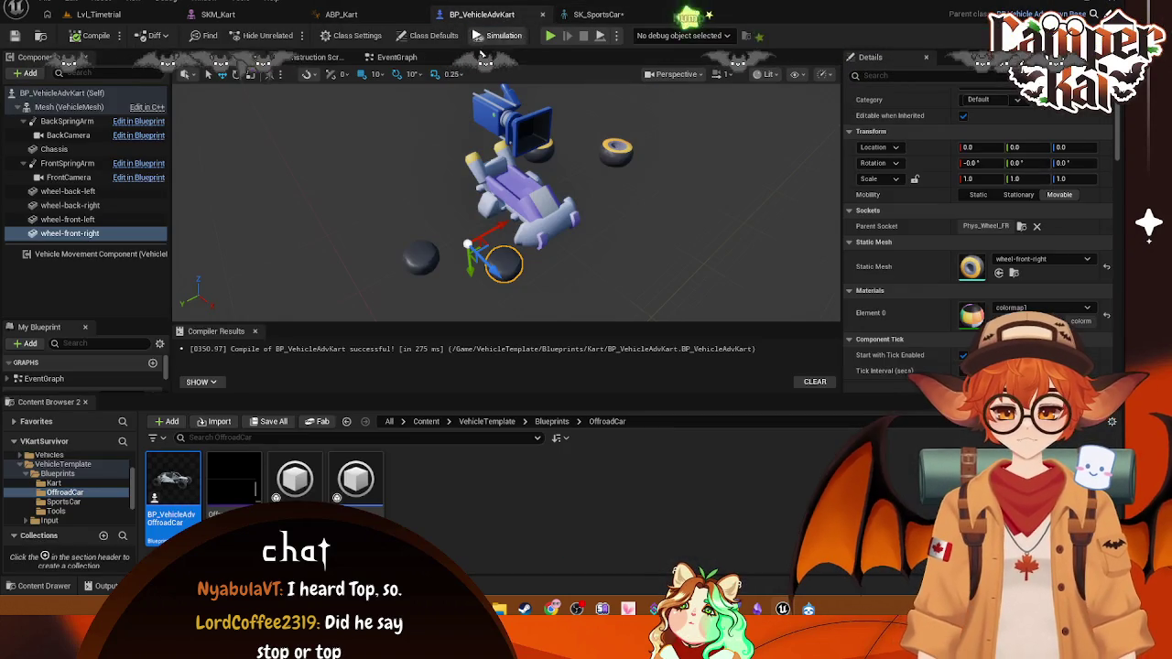
left_click(360, 15)
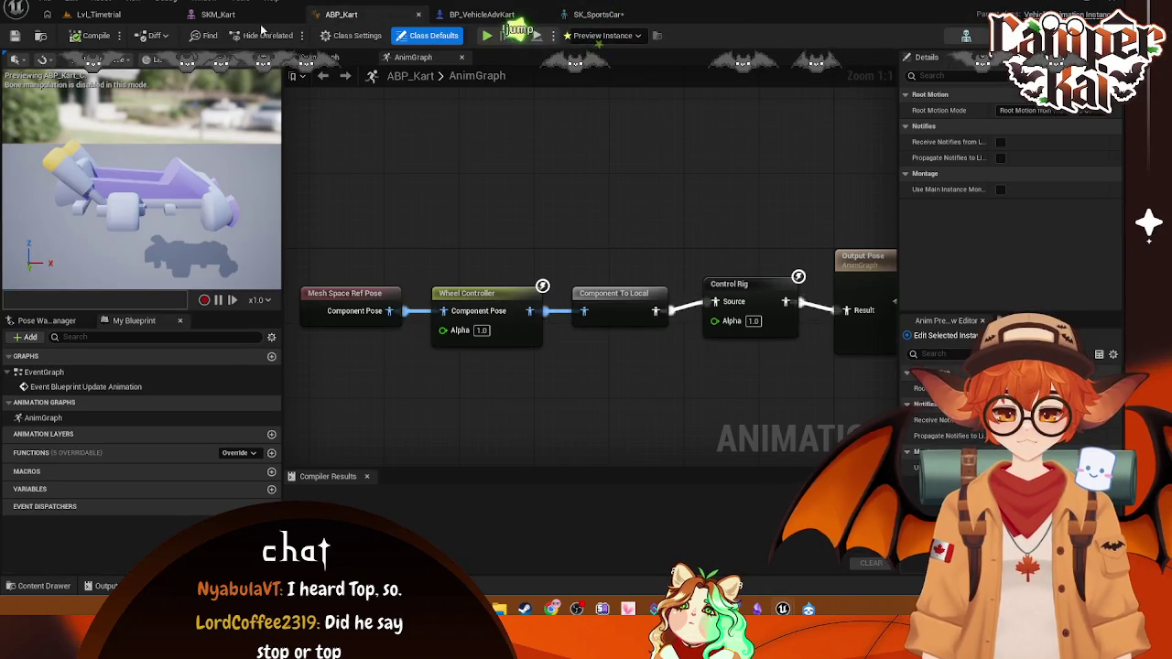
left_click(224, 15)
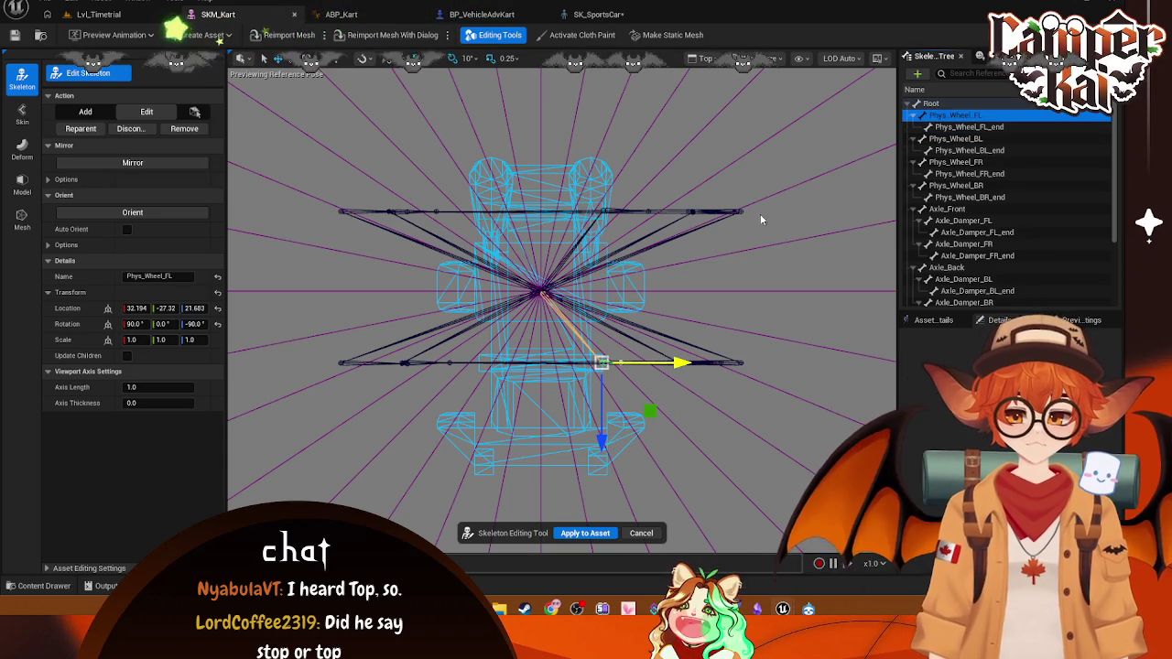
left_click(595, 15)
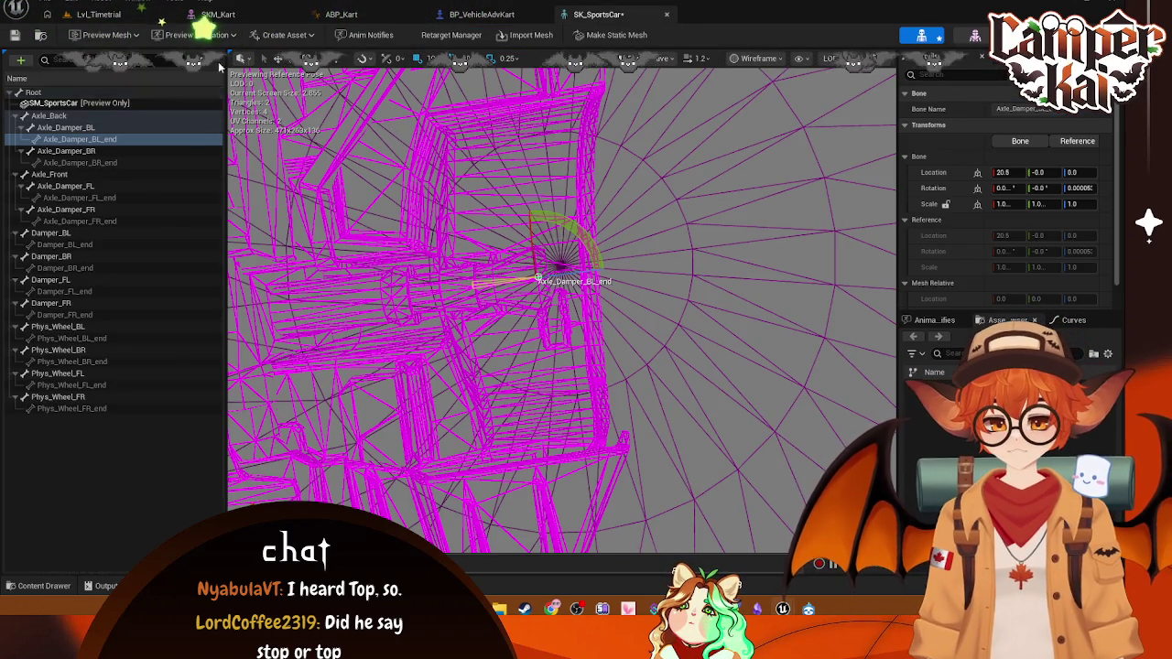
left_click(243, 14)
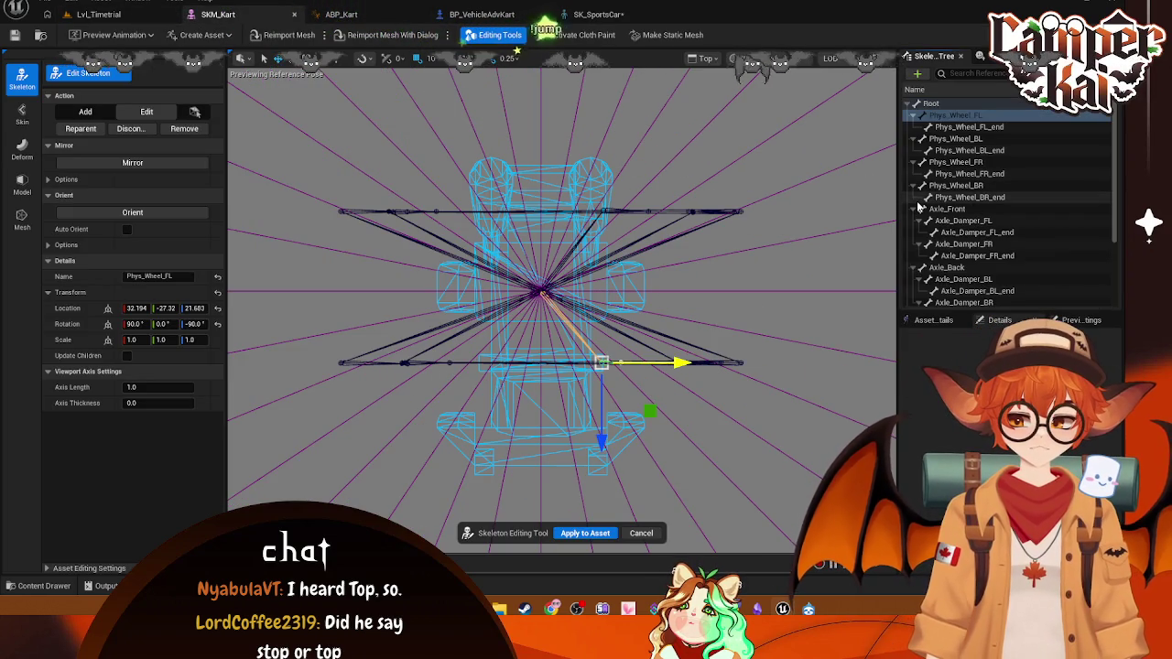
left_click(609, 15)
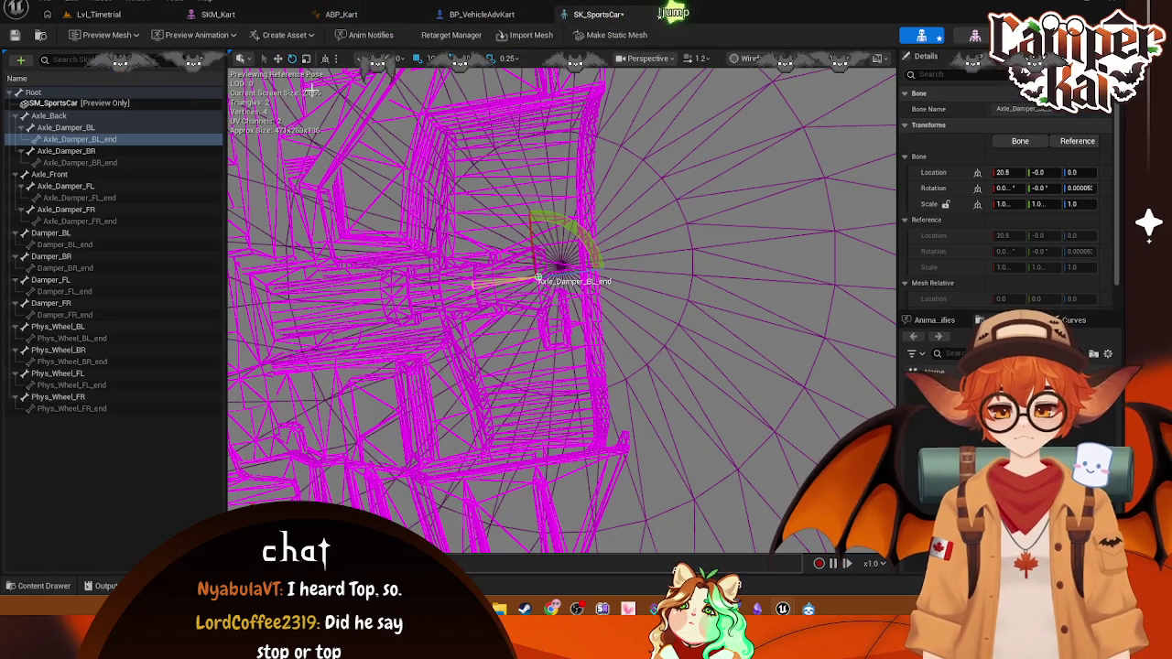
- Select Root in SK_SportsCar, visit Lvl_Timetrial, and return to show the sports car mesh
left_click(80, 103)
left_click(37, 93)
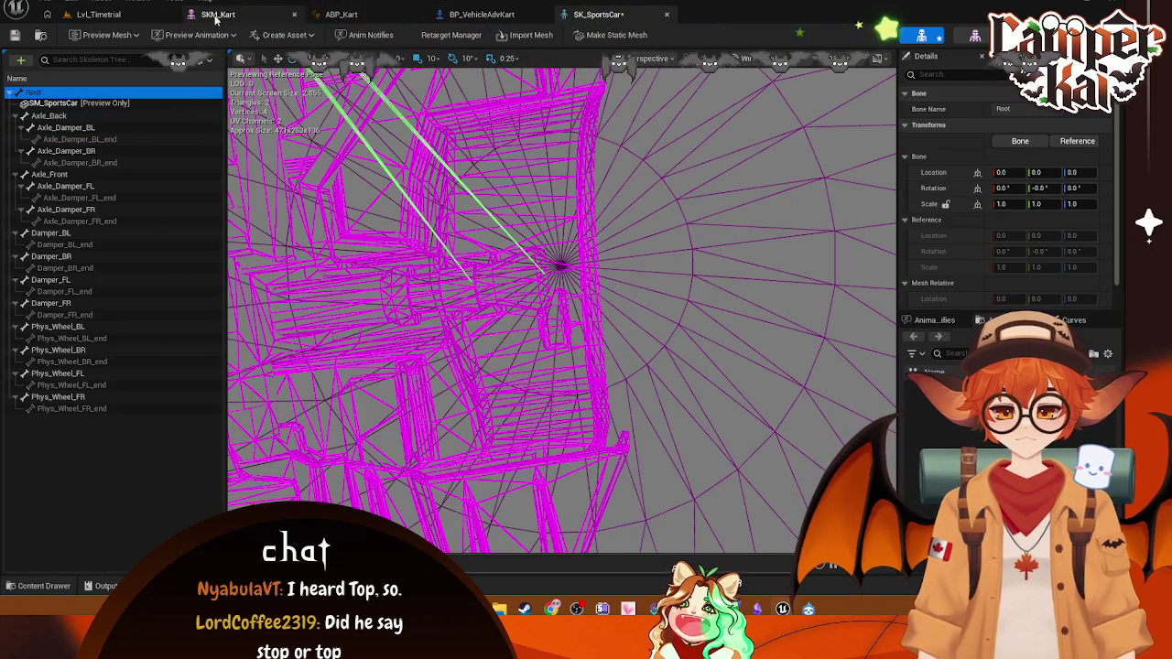
left_click(145, 14)
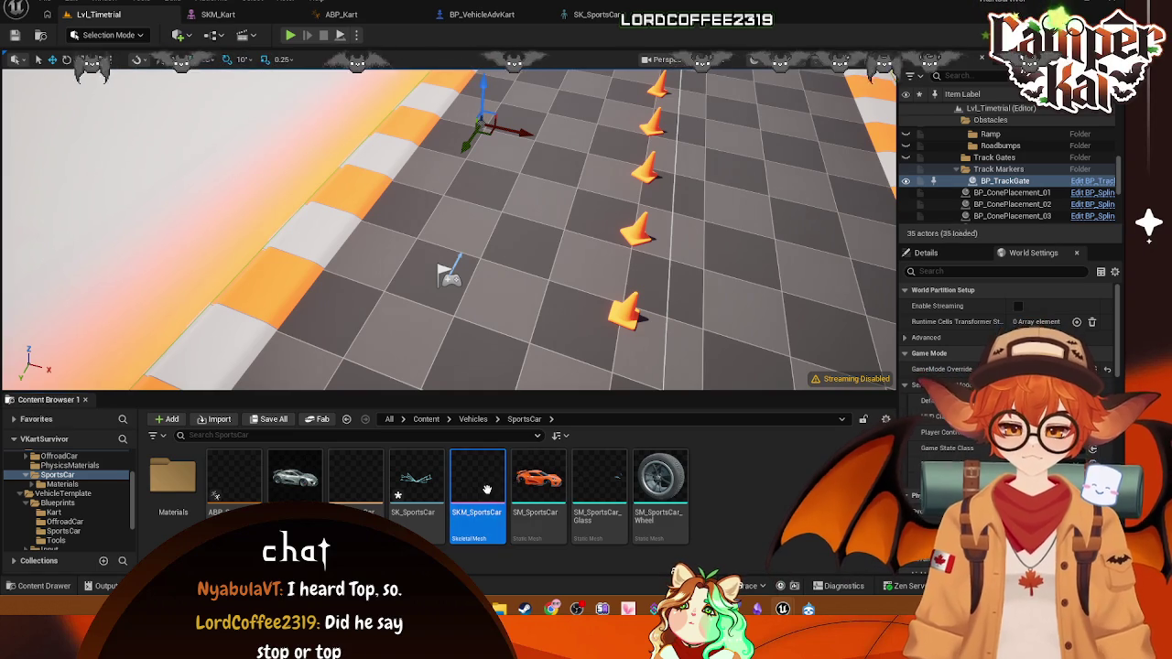
left_click(606, 16)
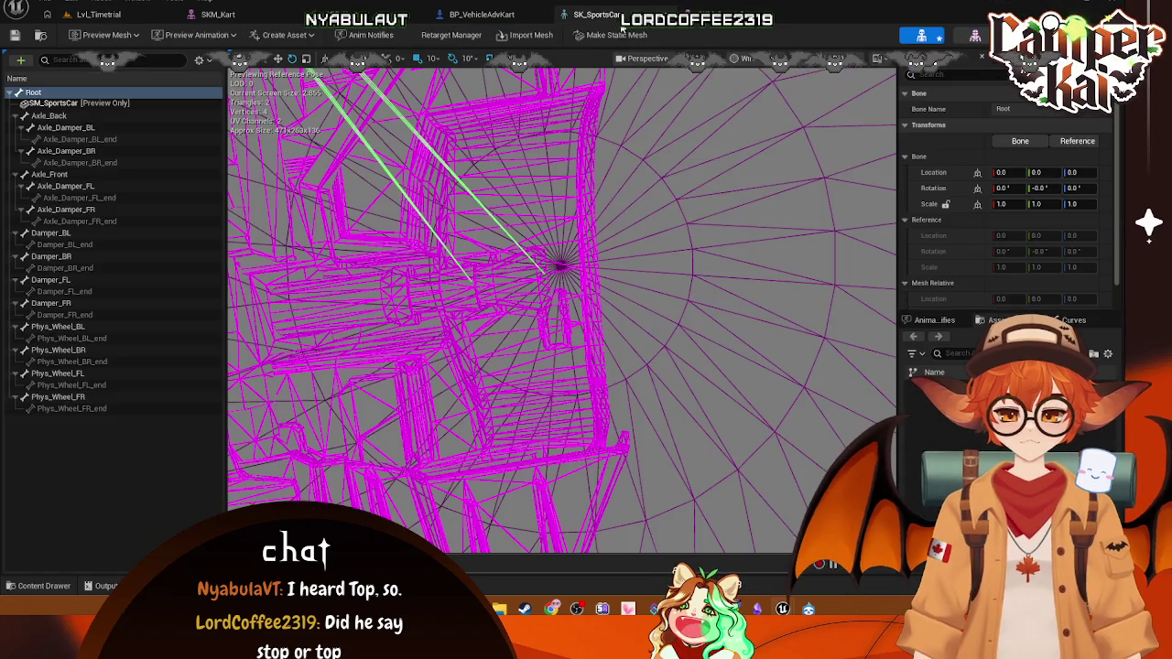
left_click(975, 35)
- Enter Edit Skeleton on SKM_SportsCar and frame the front-left wheel bone Phys_Wheel_FL up close
left_click(500, 39)
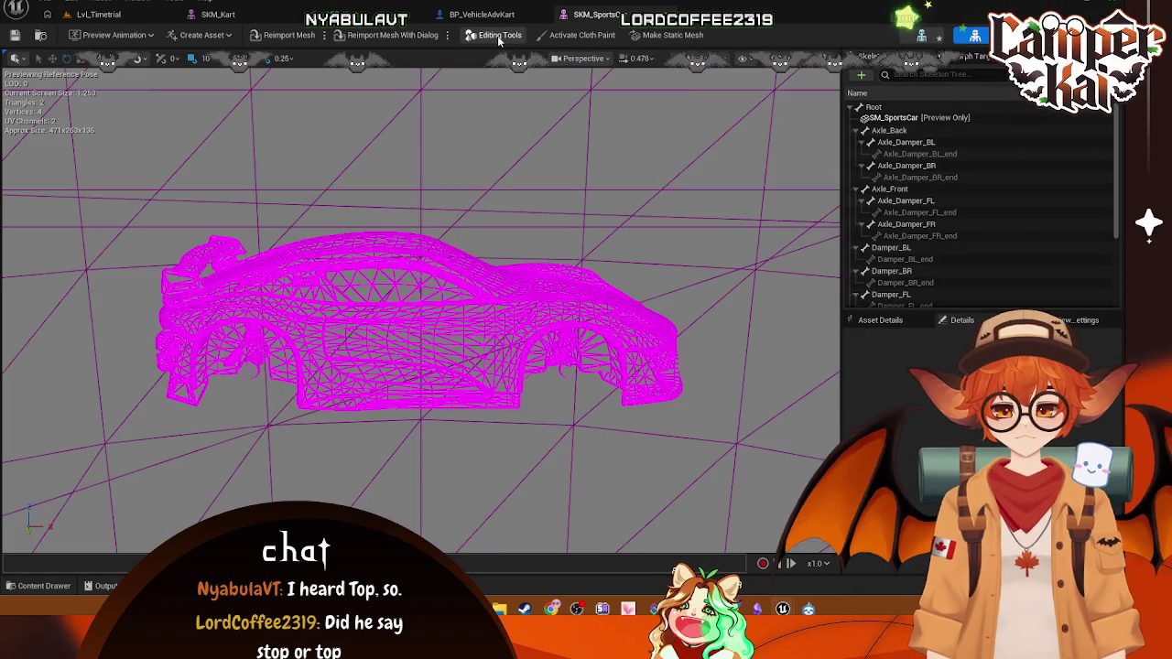
left_click(502, 36)
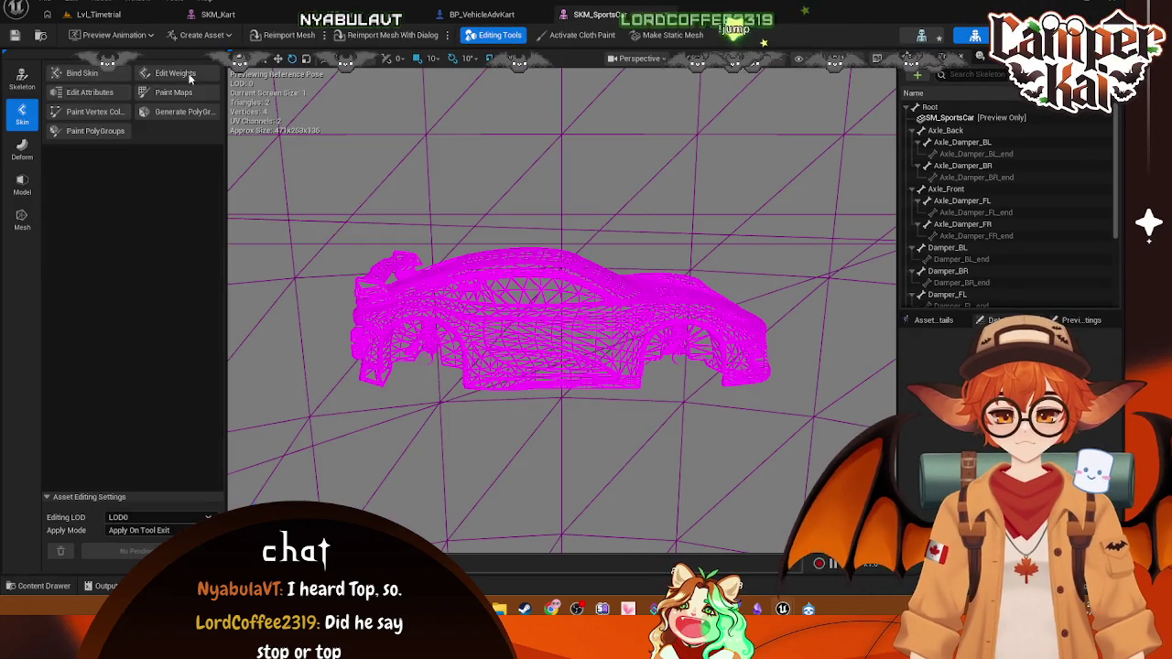
left_click(22, 80)
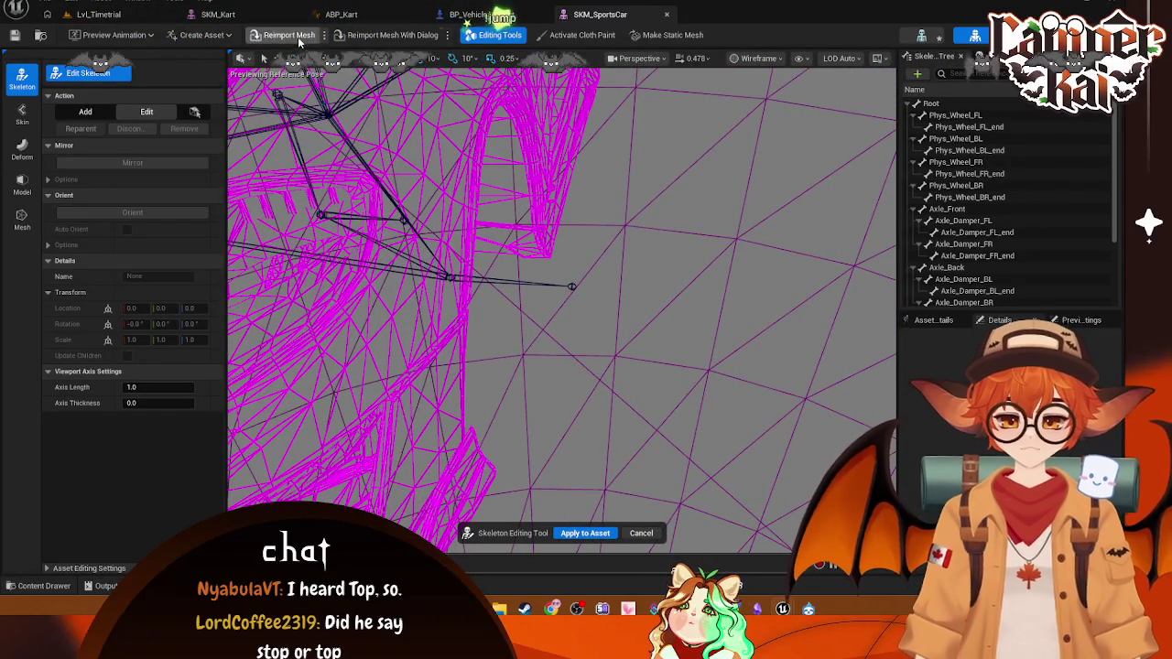
left_click(215, 16)
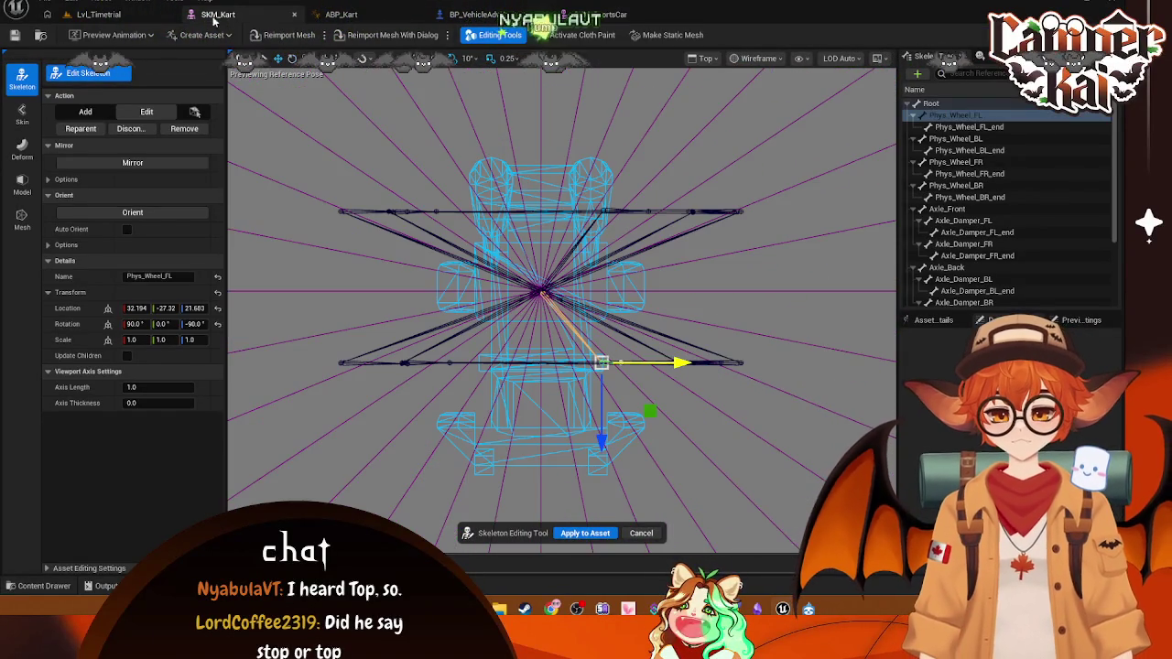
left_click(600, 15)
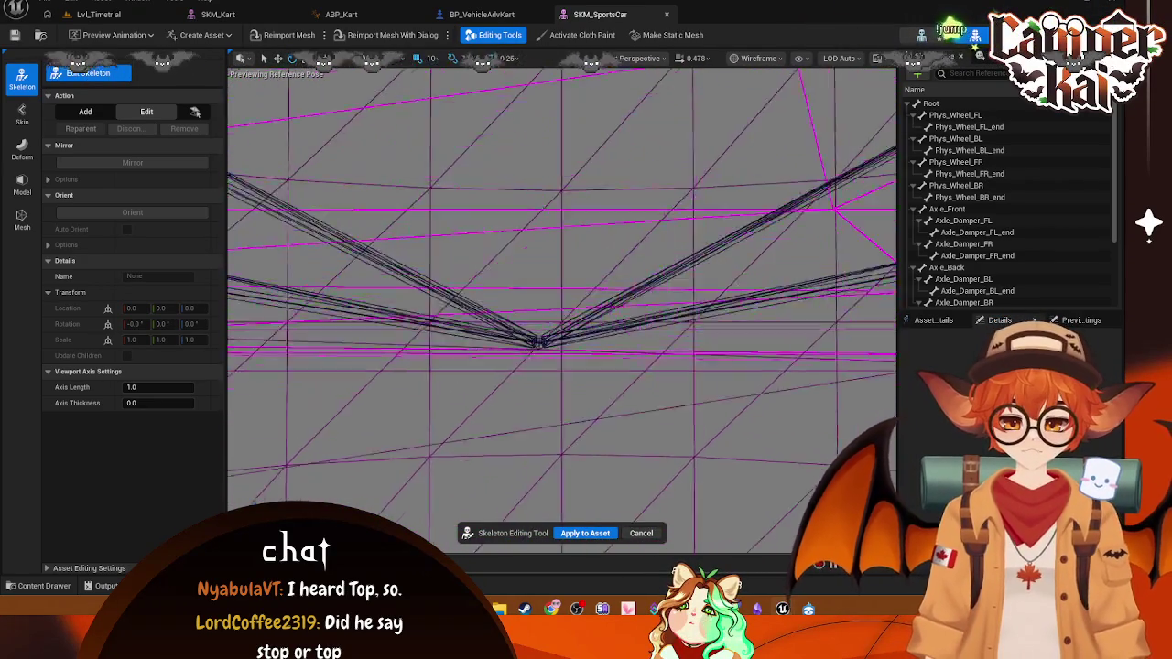
key("f")
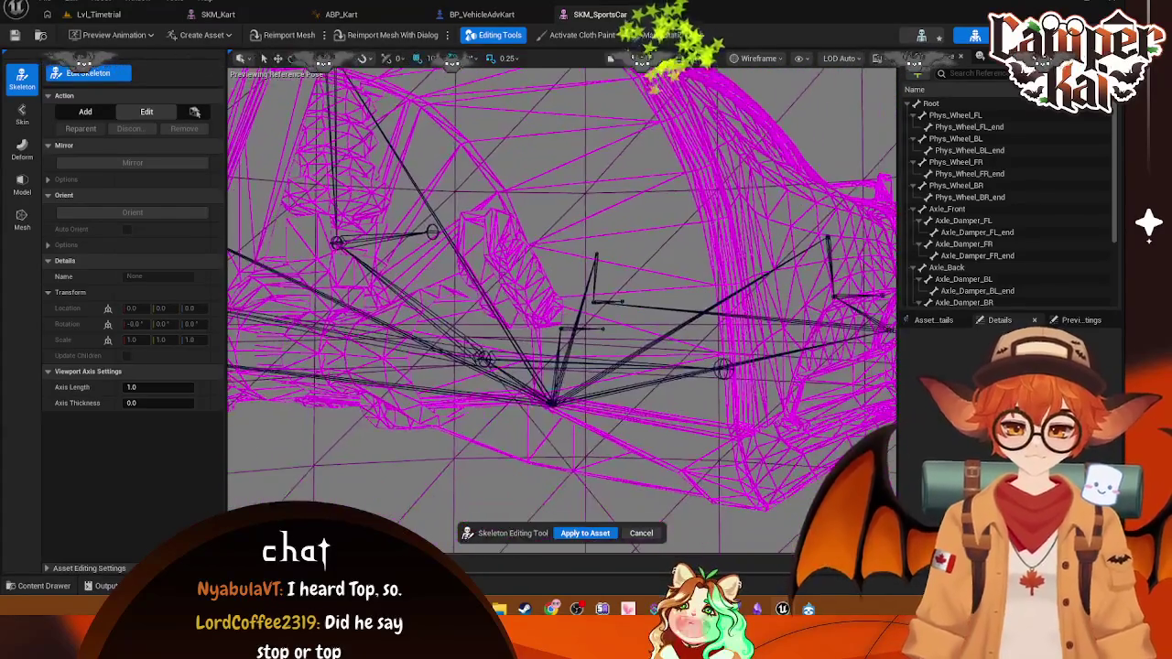
left_click_drag(893, 169, 824, 210)
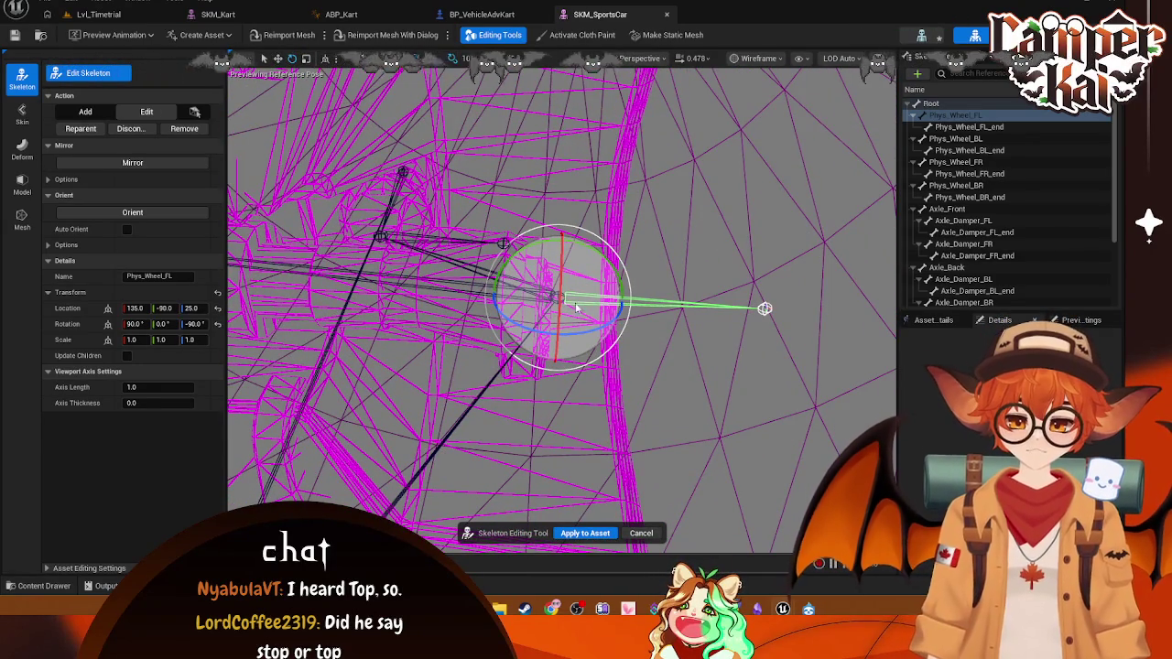
- Select the SKM_SportsCar Phys_Wheel_FL_end bone after glancing at SKM_Kart
left_click(259, 16)
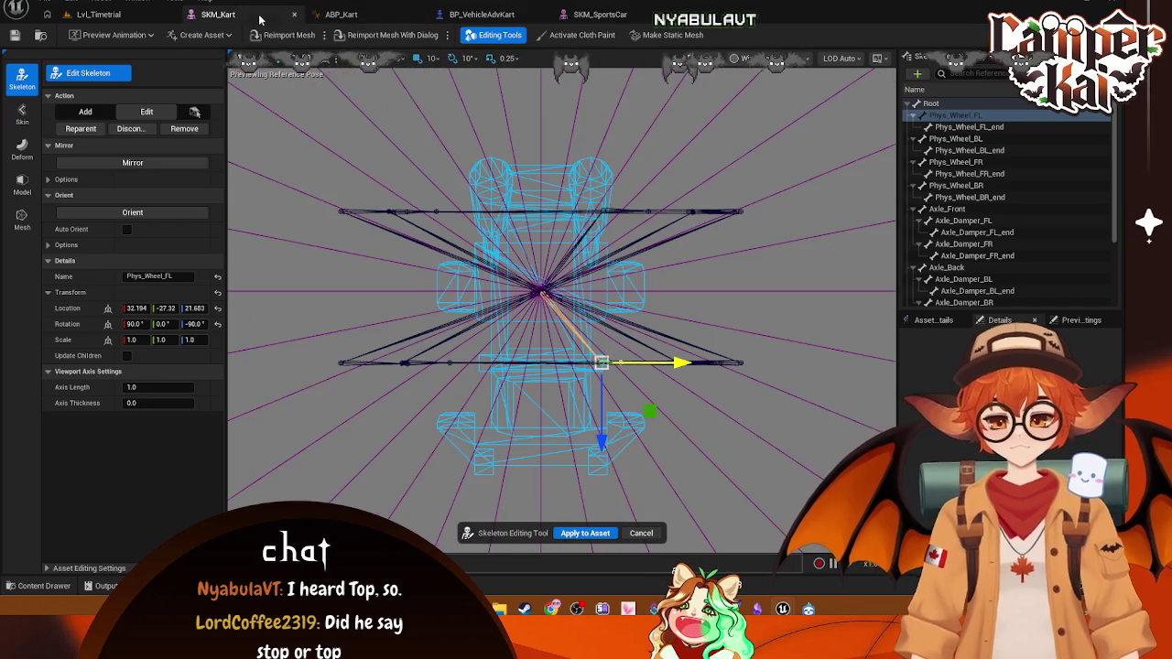
scroll(612, 373, "up", 5)
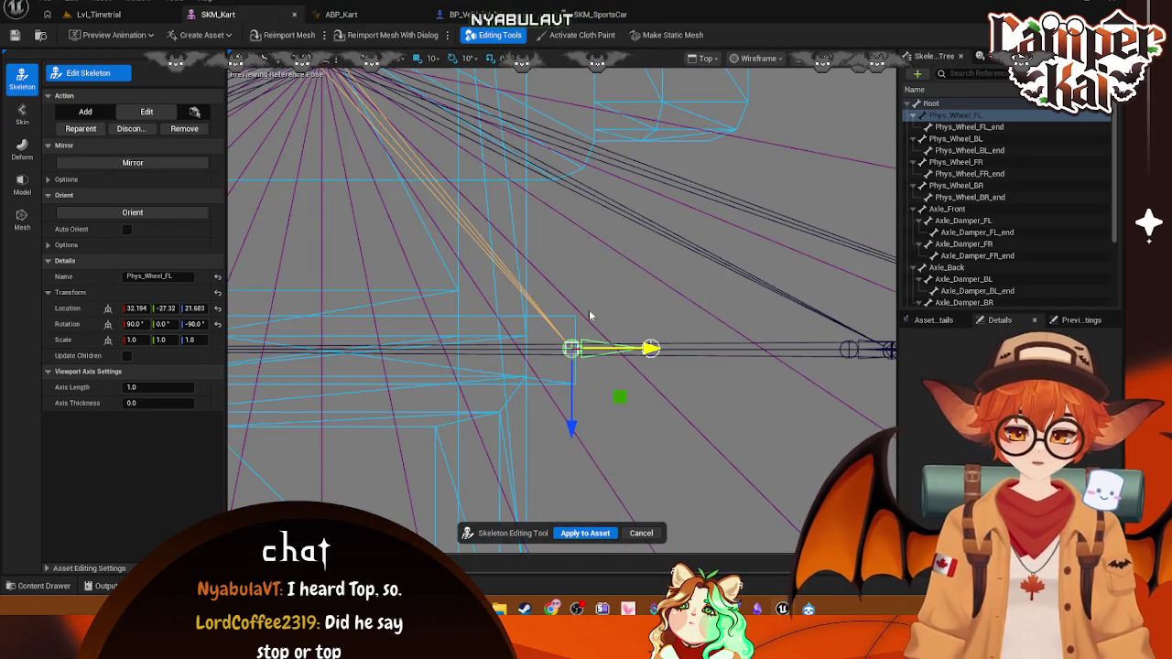
left_click(600, 14)
left_click(958, 128)
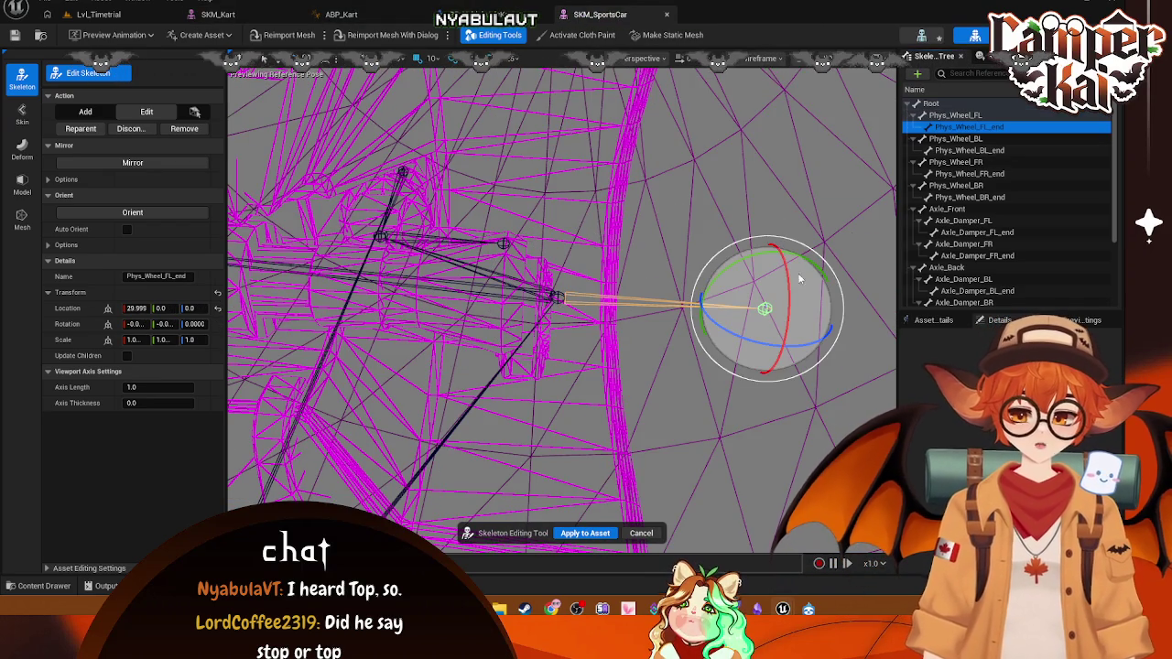
- Nudge and select the kart's Phys_Wheel_FL_end bone, compare with SKM_SportsCar, then visit ABP_Kart
left_click(369, 20)
left_click(209, 24)
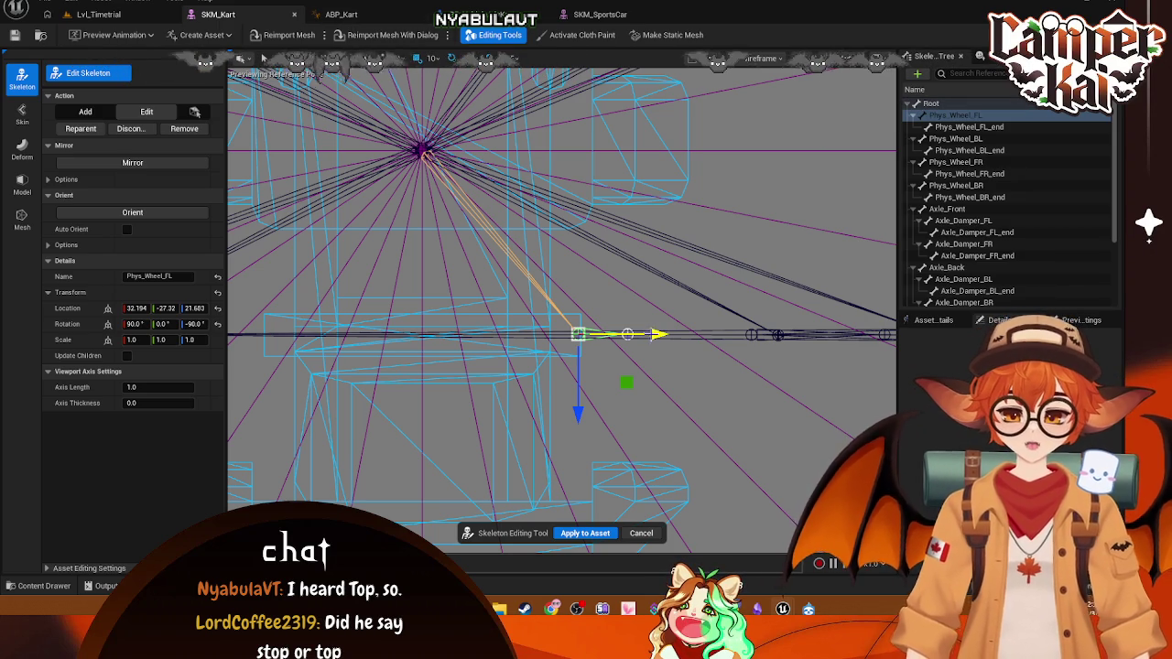
left_click_drag(655, 335, 745, 329)
left_click(943, 126)
left_click(600, 14)
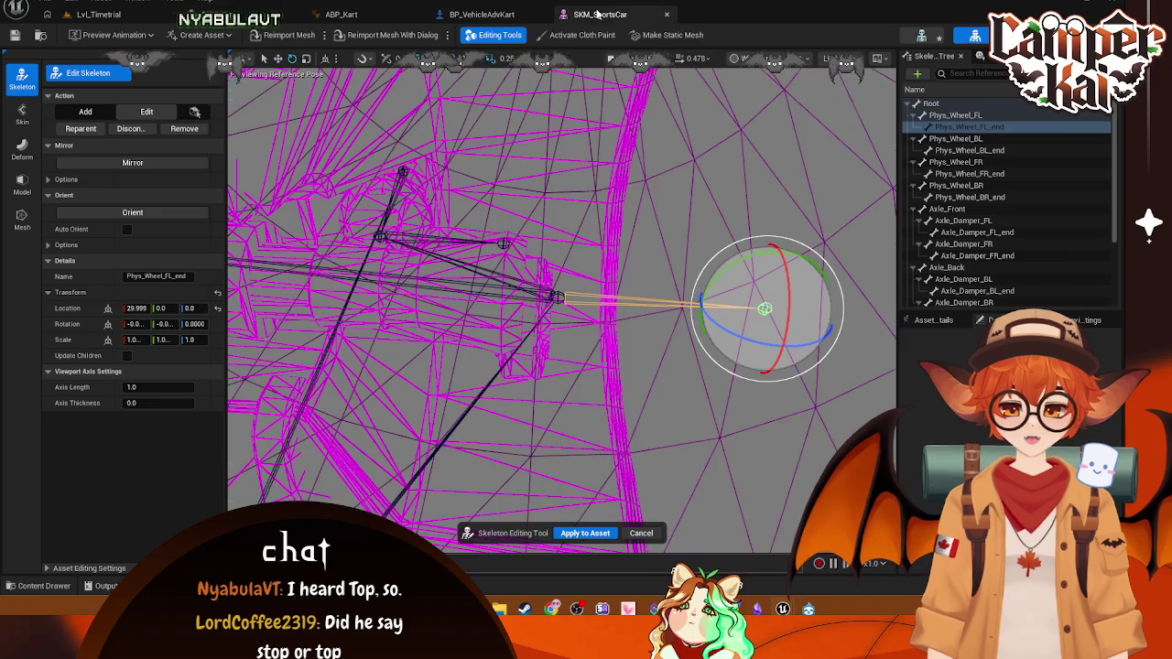
left_click(218, 13)
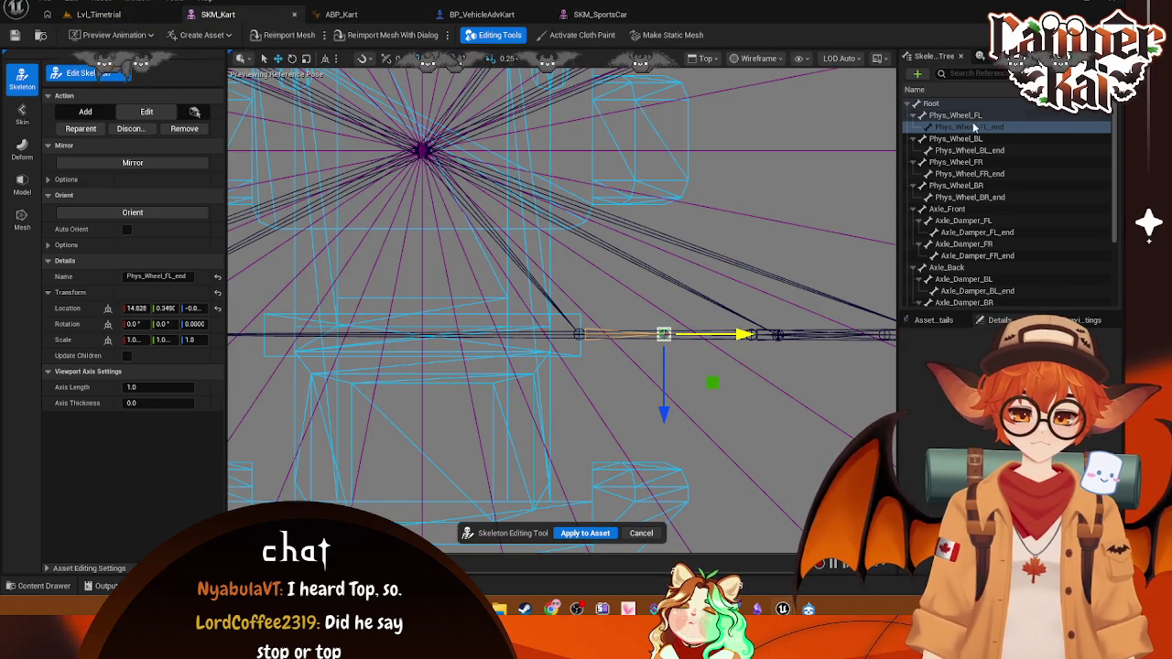
left_click(340, 14)
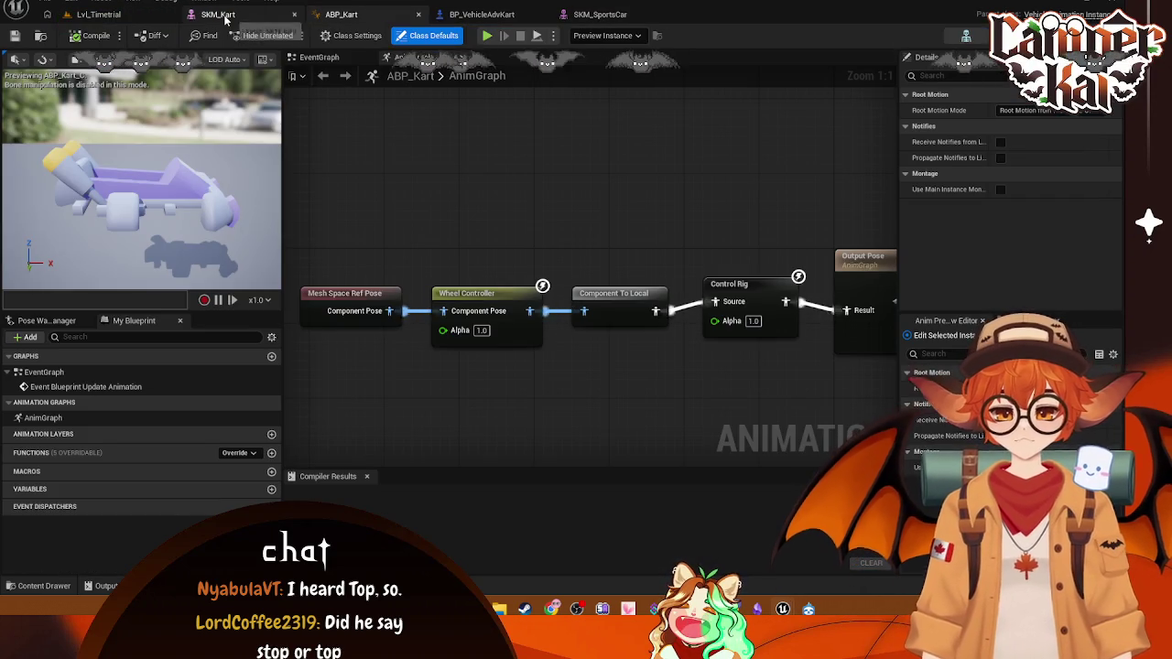
left_click(219, 14)
- Go to the Kart blueprints folder and open the SK_Kart skeleton asset
left_click(98, 14)
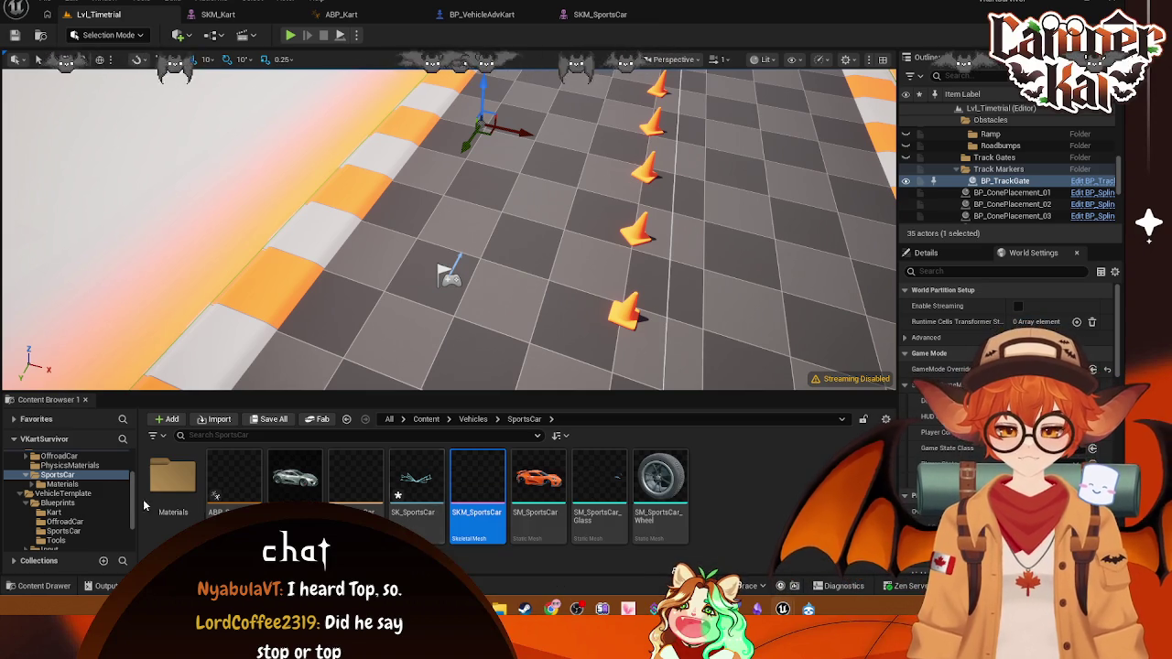
left_click(53, 511)
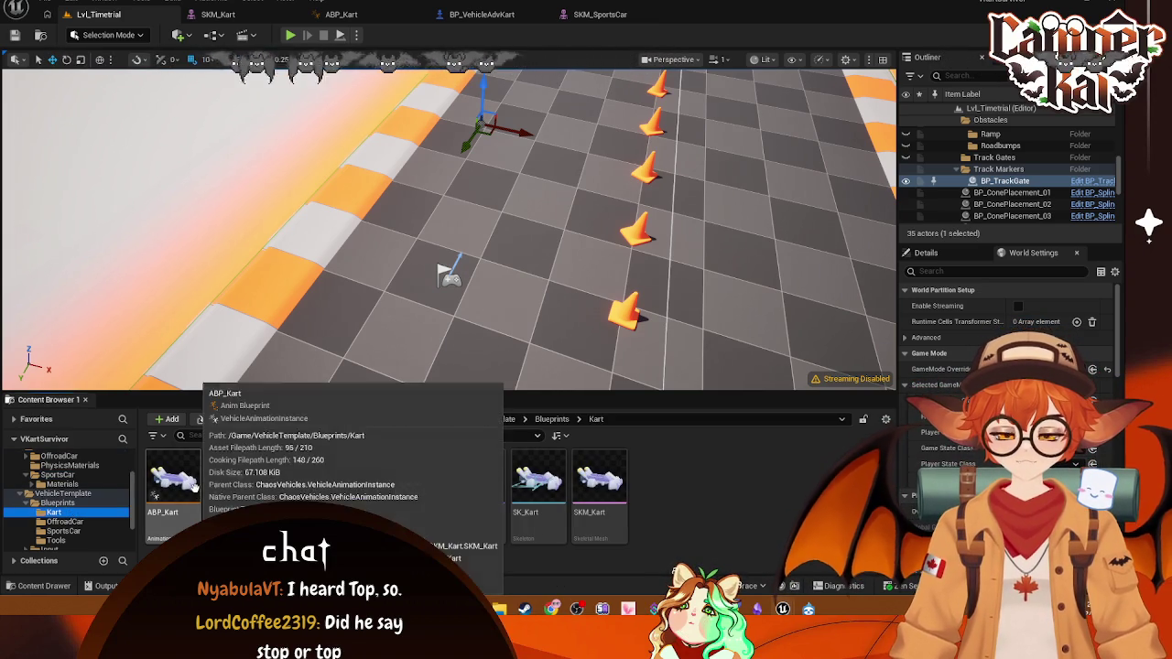
left_click(538, 482)
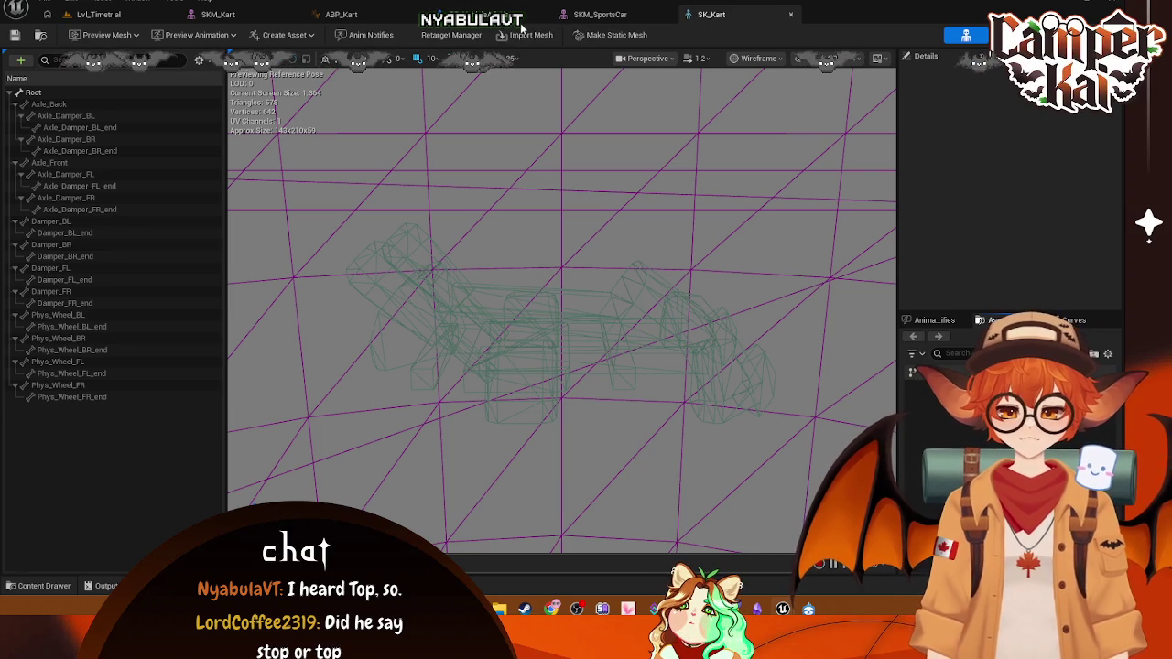
- Compare SK_Kart against the SKM_SportsCar skeleton, viewing the kart from below, then return to SK_Kart
left_click(600, 14)
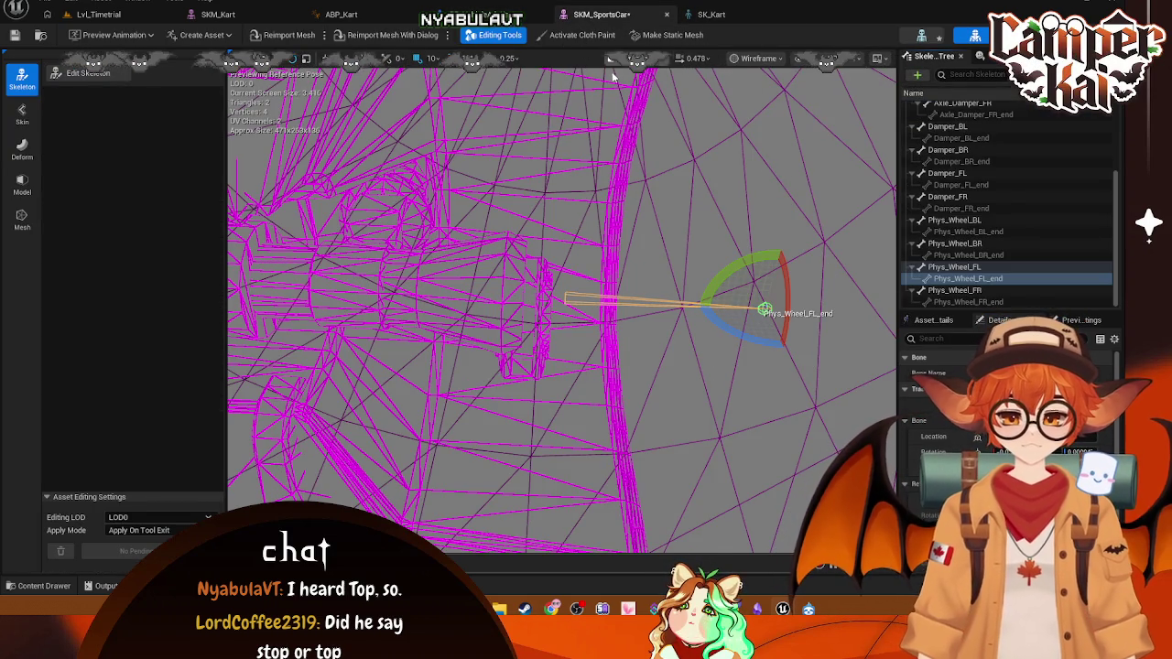
left_click(711, 14)
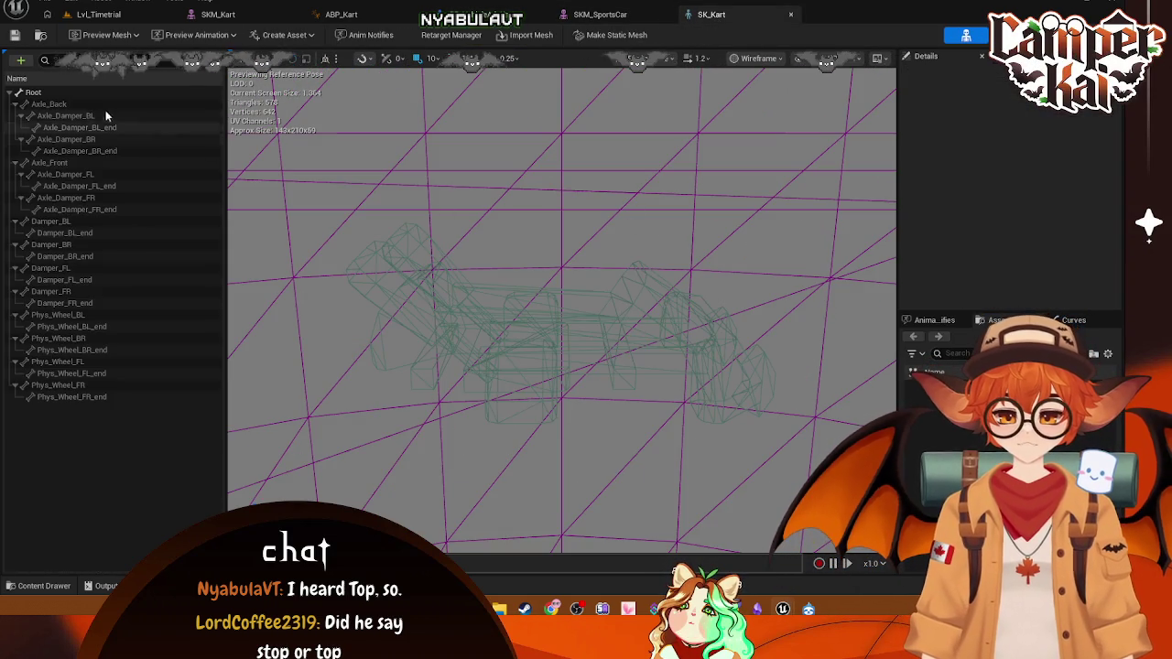
left_click_drag(535, 293, 541, 480)
left_click(626, 20)
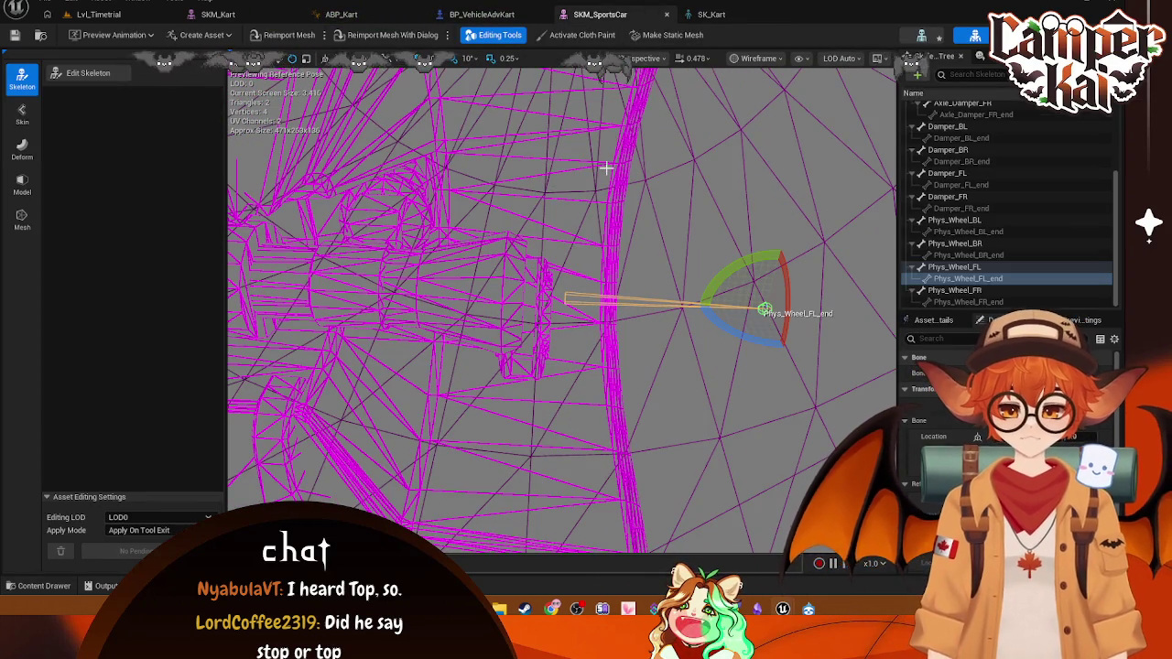
left_click(481, 14)
left_click(385, 20)
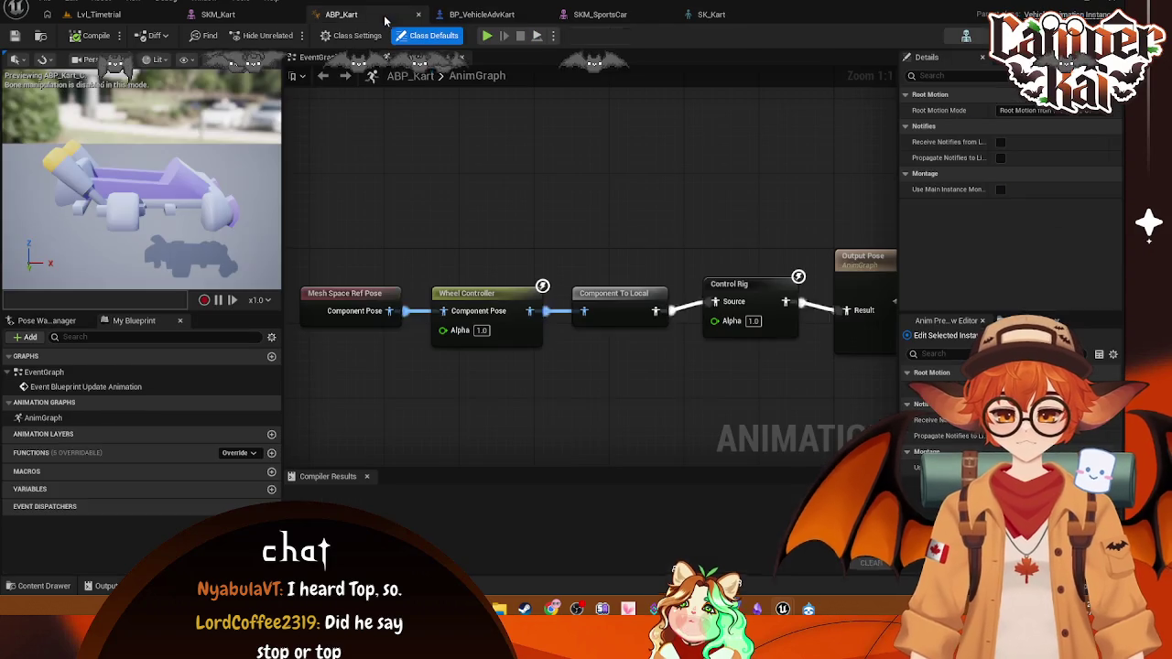
left_click(253, 19)
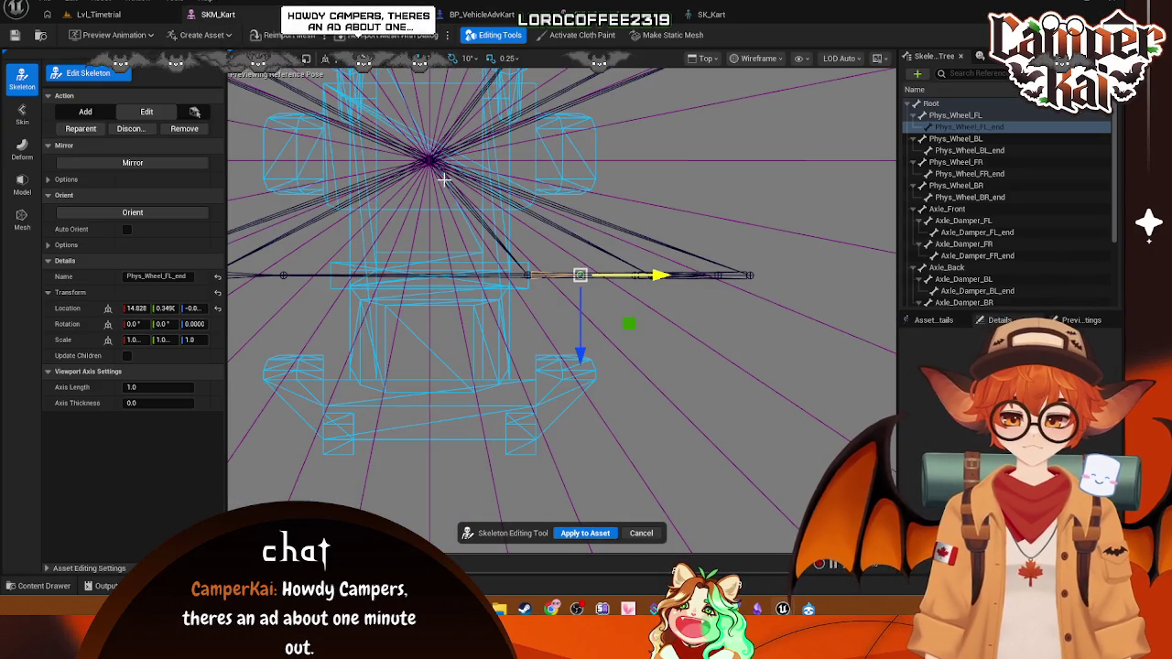
left_click(711, 14)
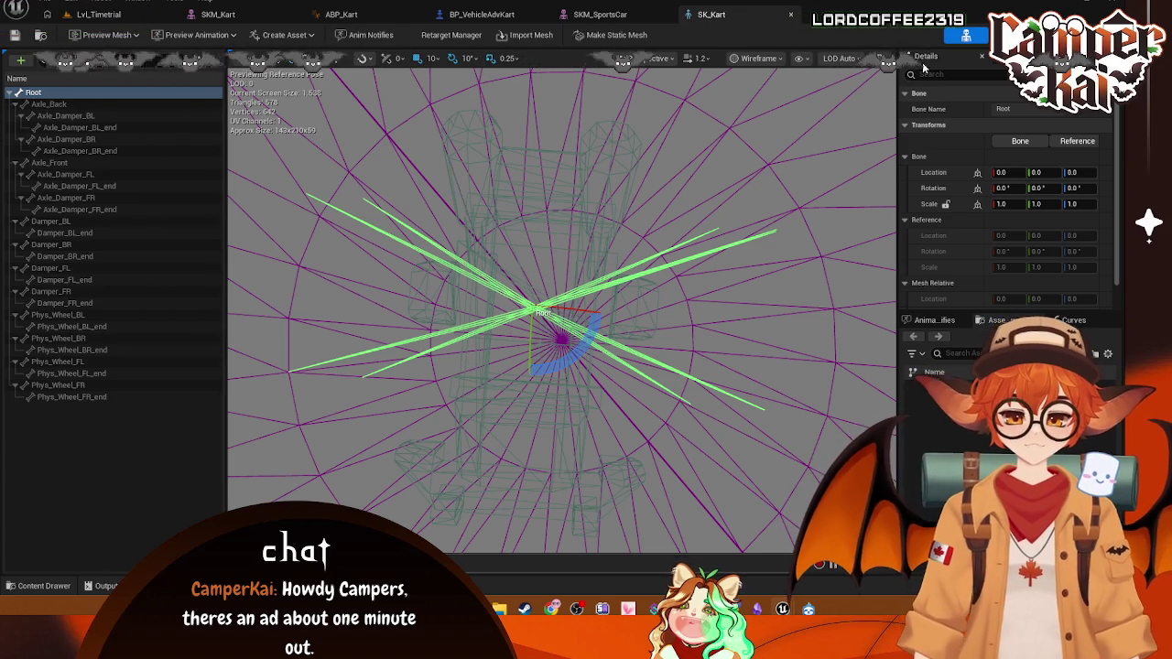
- Check the skeleton's preview mesh options and reselect the Root bone
left_click(139, 35)
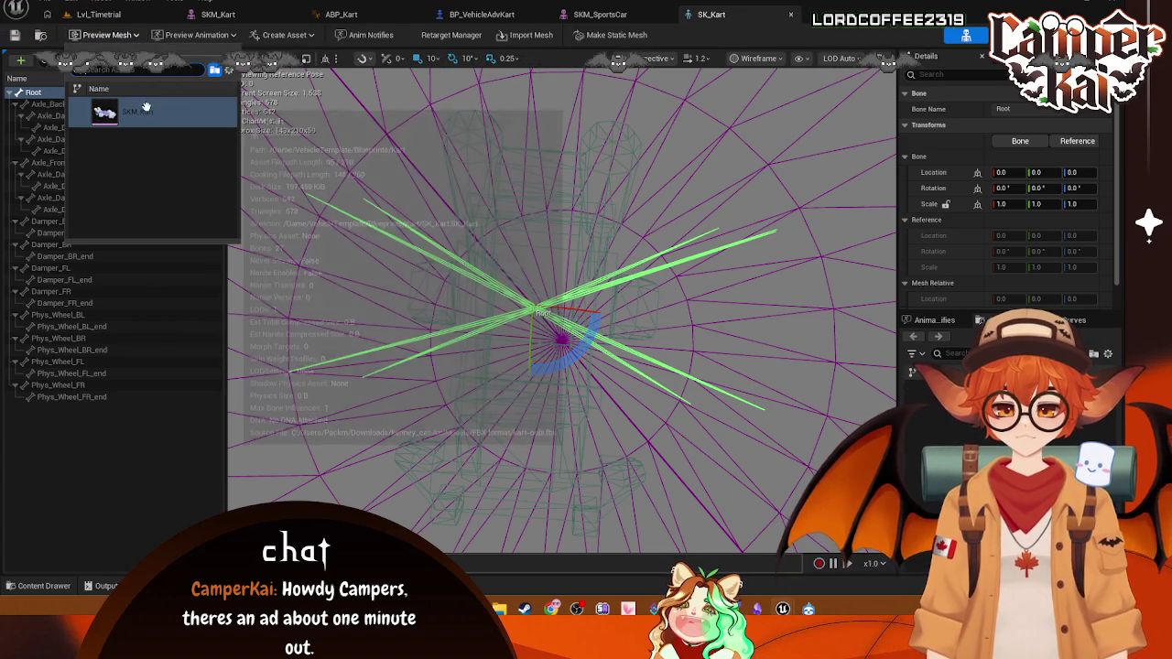
left_click(137, 112)
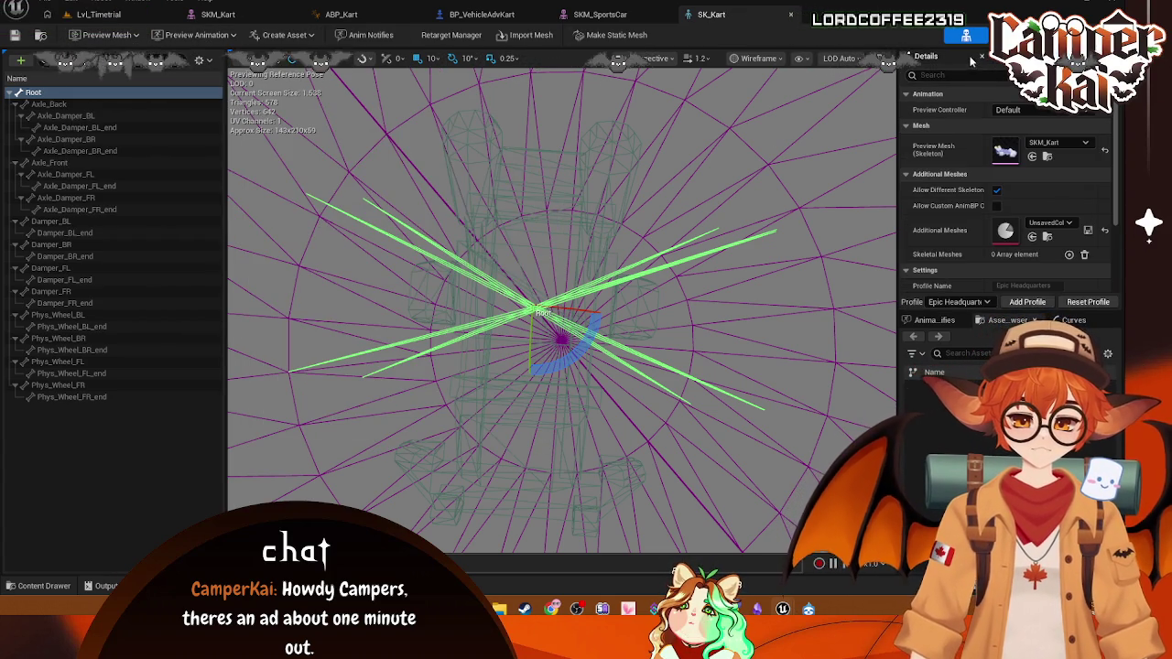
left_click(60, 93)
right_click(57, 93)
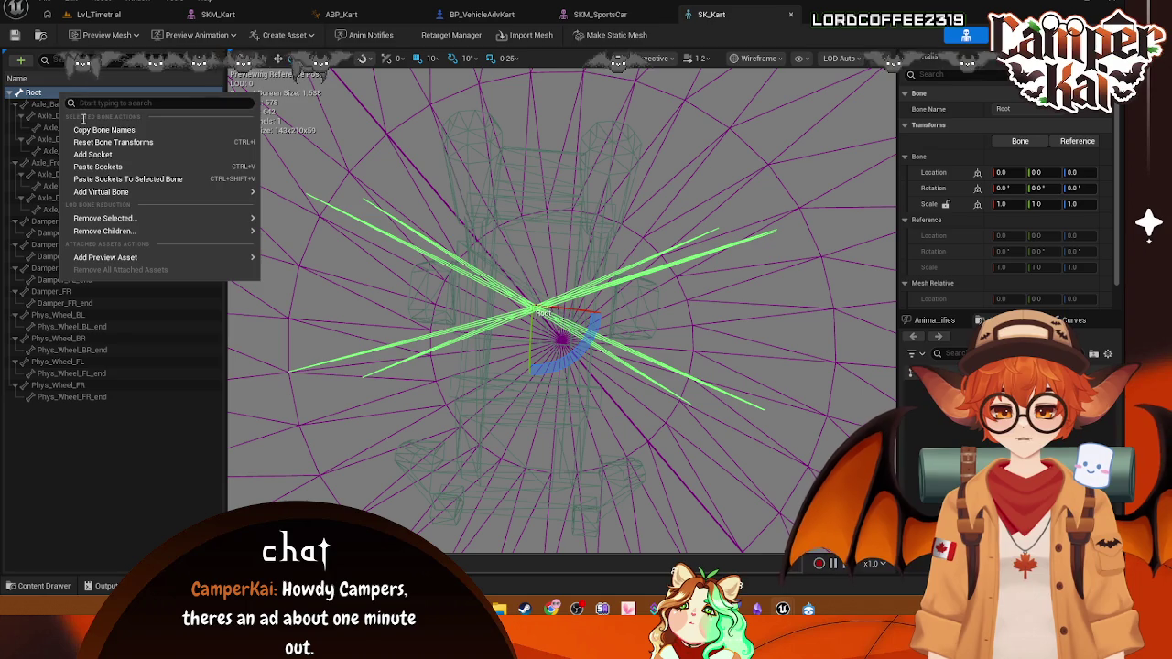
- Drag the four Kenney_Assets wheel meshes onto Root as preview attachments, then change editor tabs
left_click(63, 577)
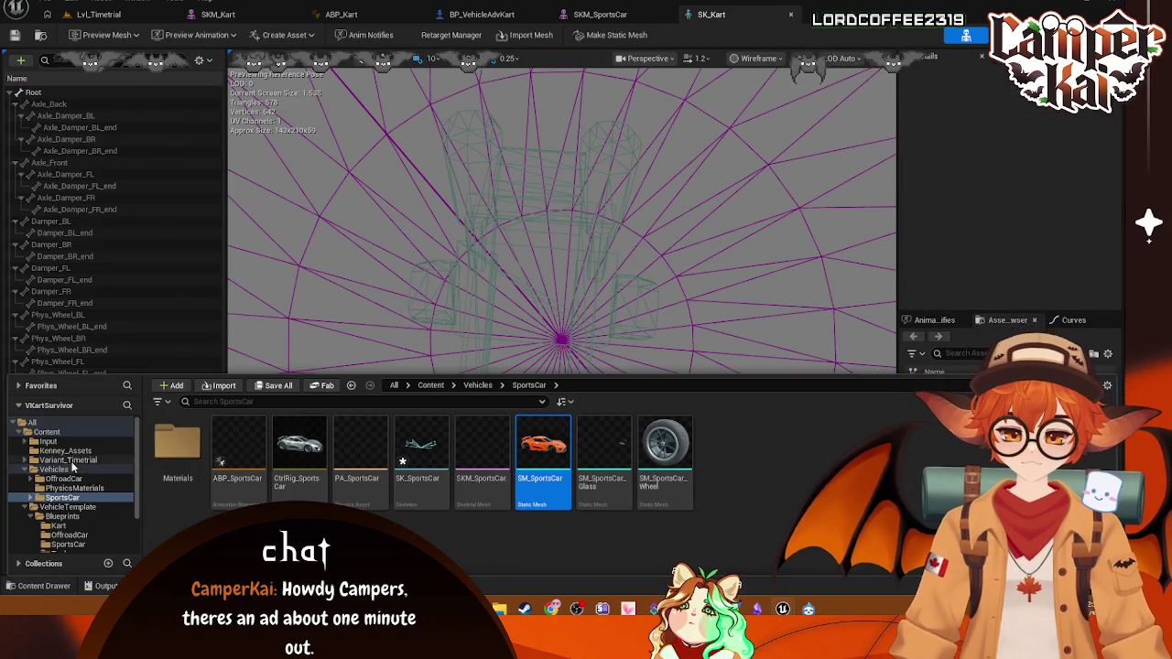
left_click(65, 451)
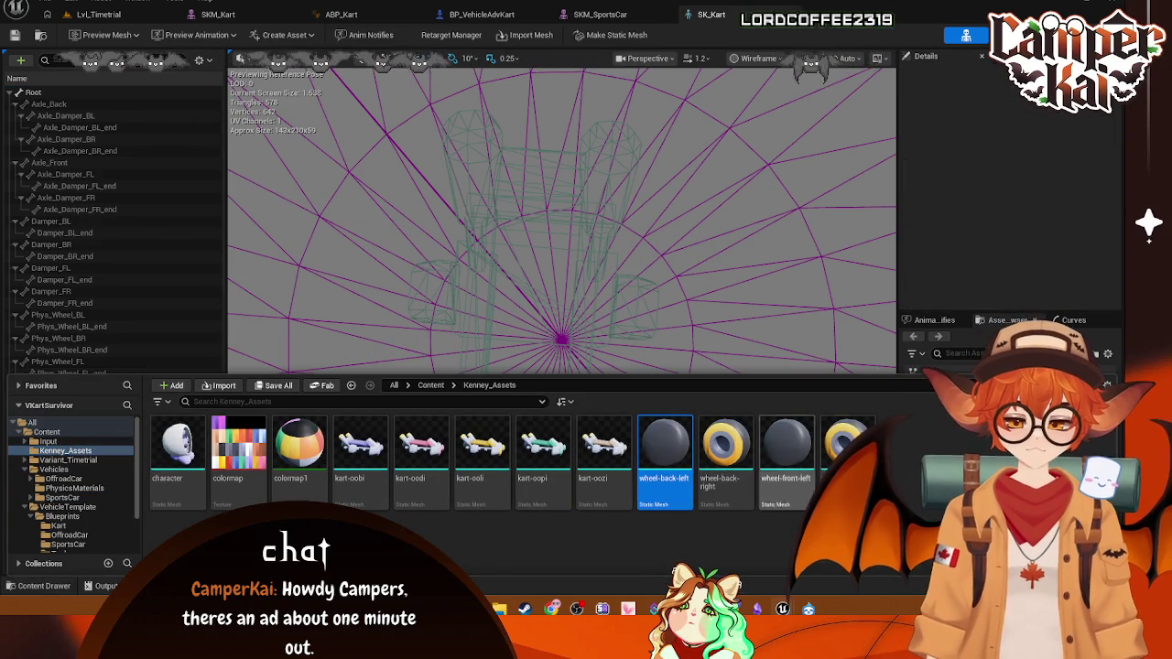
left_click(786, 449)
left_click(676, 460, "shift")
mouse_move(675, 461)
left_mouse_down()
mouse_move(209, 202)
mouse_move(107, 89)
left_mouse_up()
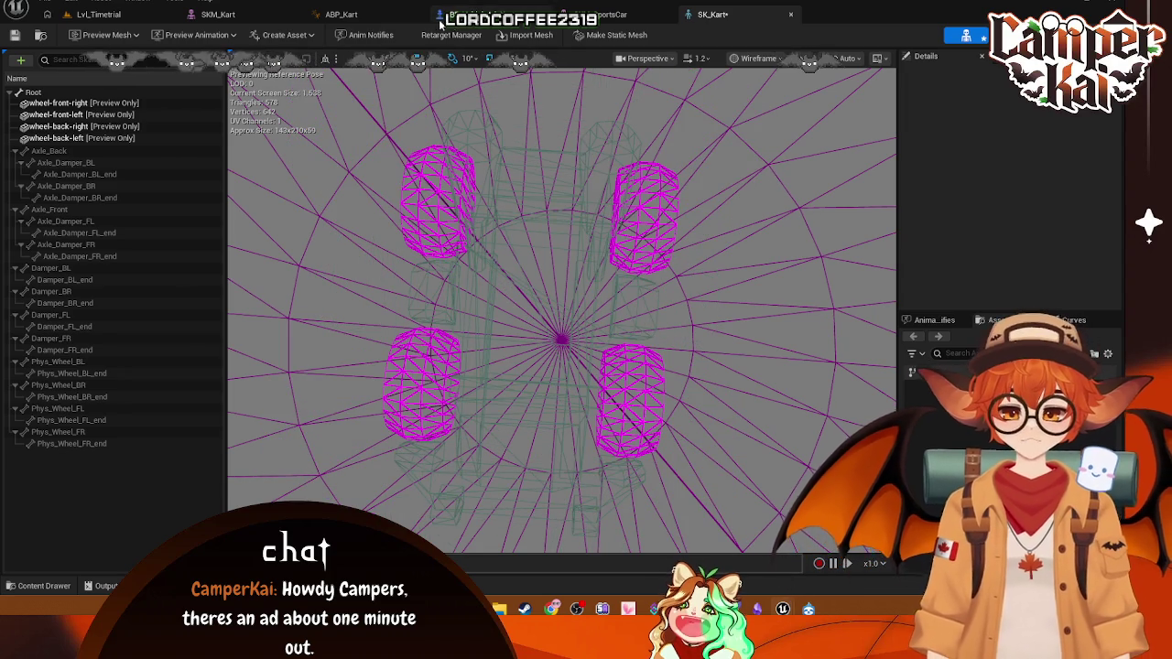
left_click(595, 15)
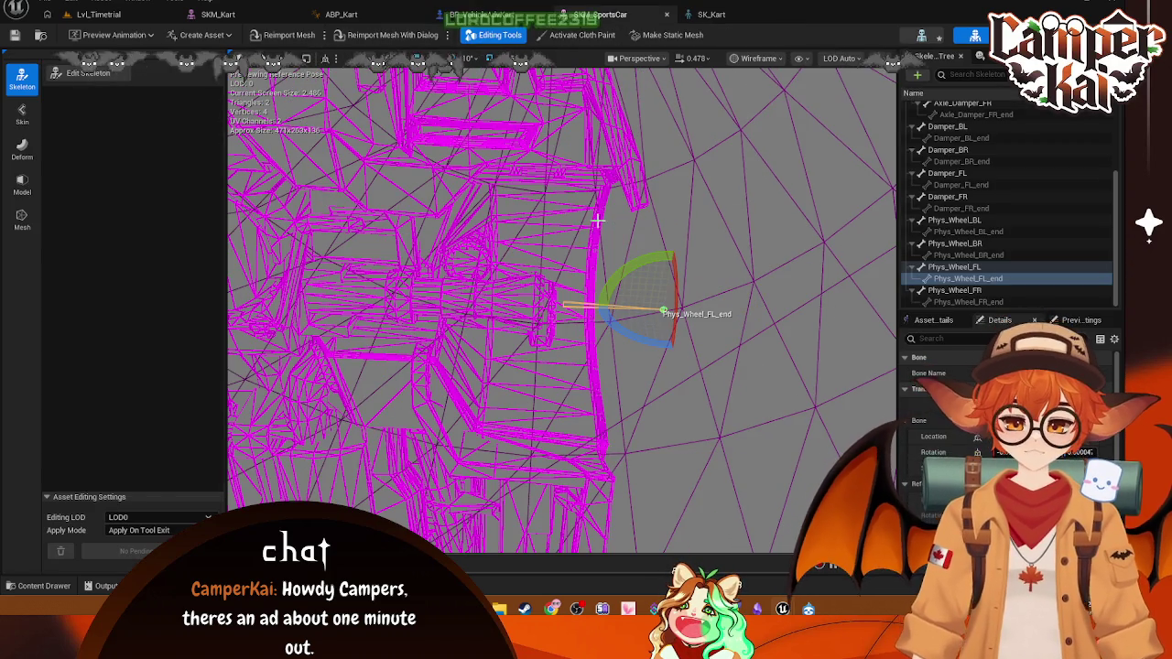
left_click(482, 14)
- Close the SKM_Kart, ABP_Kart and SK_Kart editor tabs
left_click(340, 14)
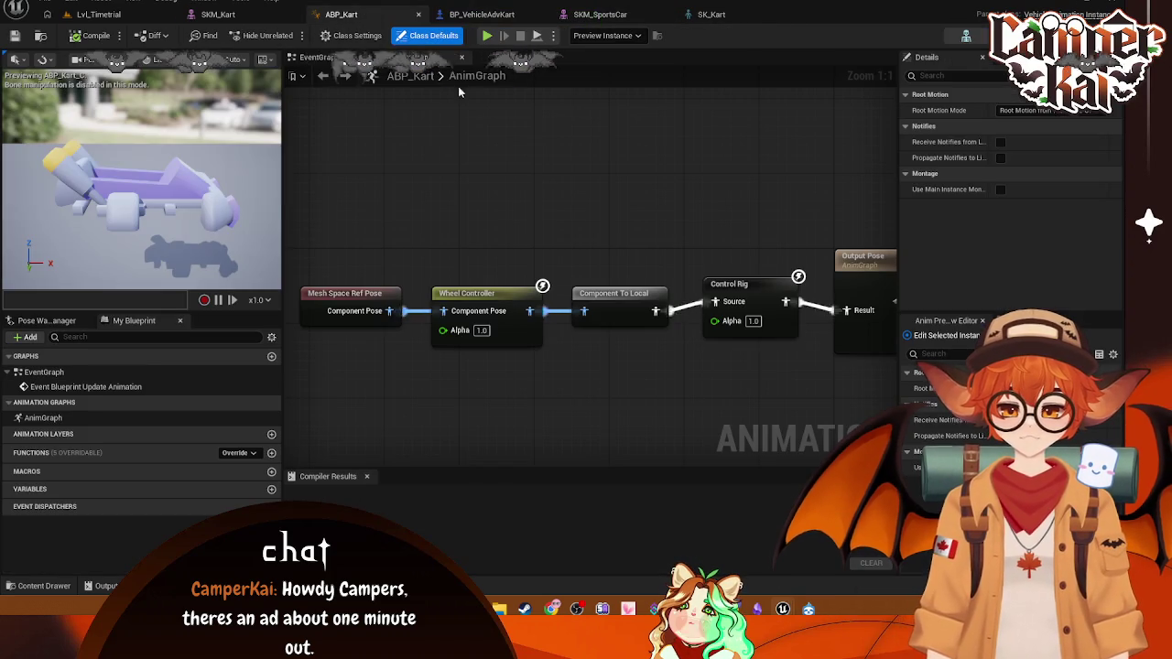
left_click(218, 14)
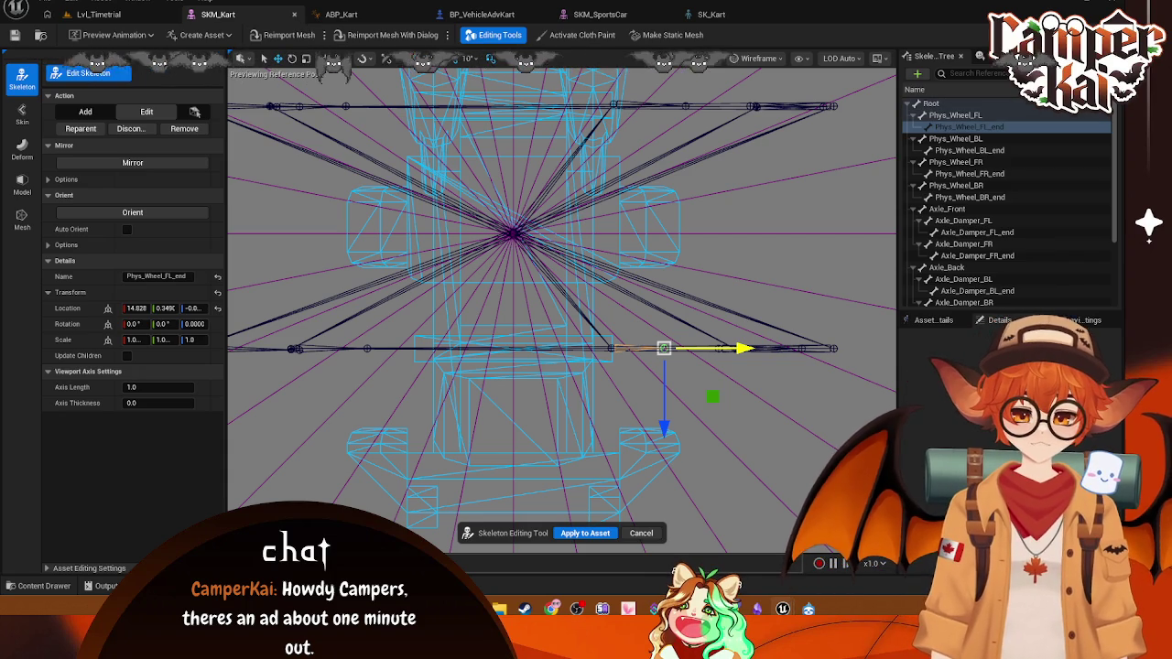
left_click(294, 14)
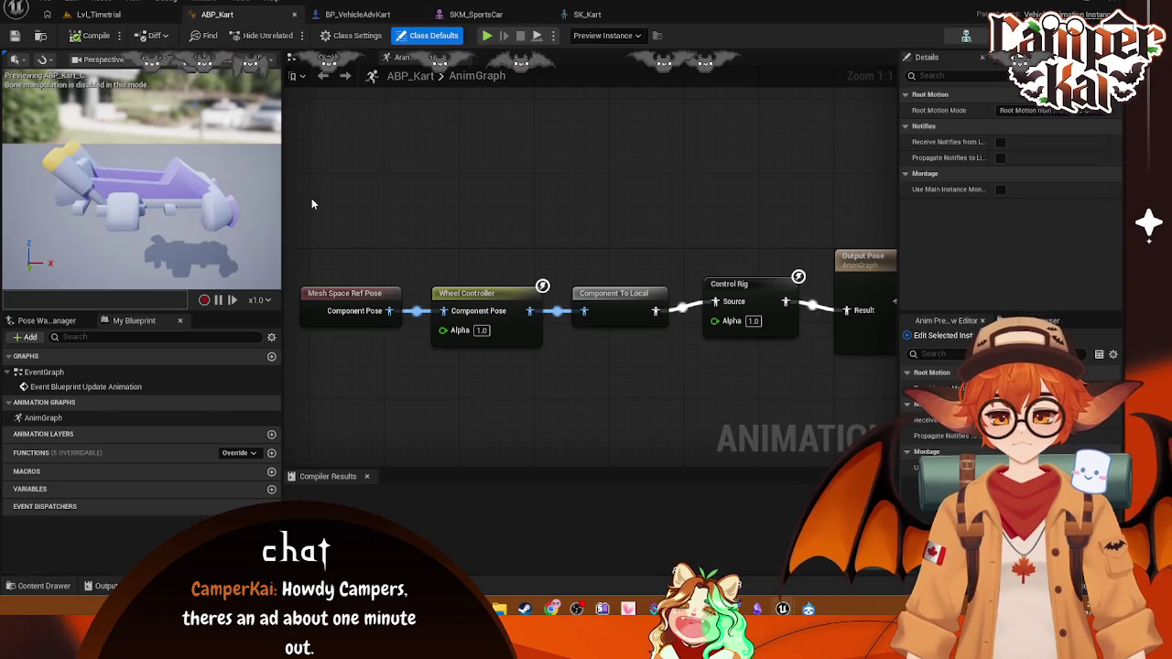
left_click(294, 15)
left_click(329, 15)
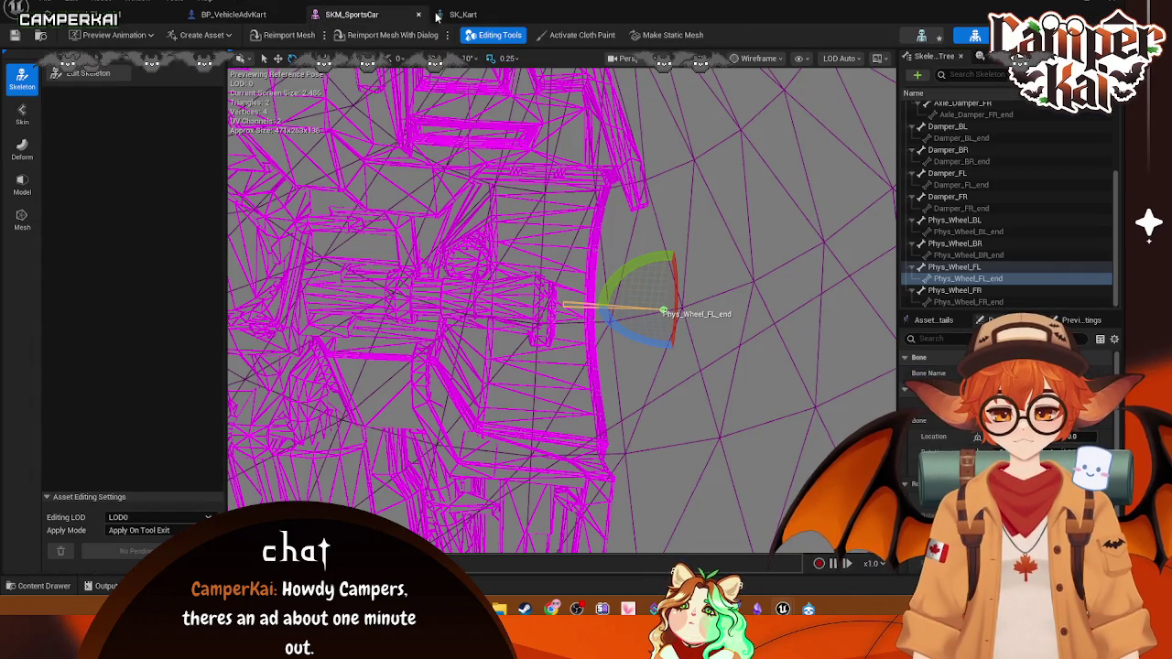
left_click(543, 18)
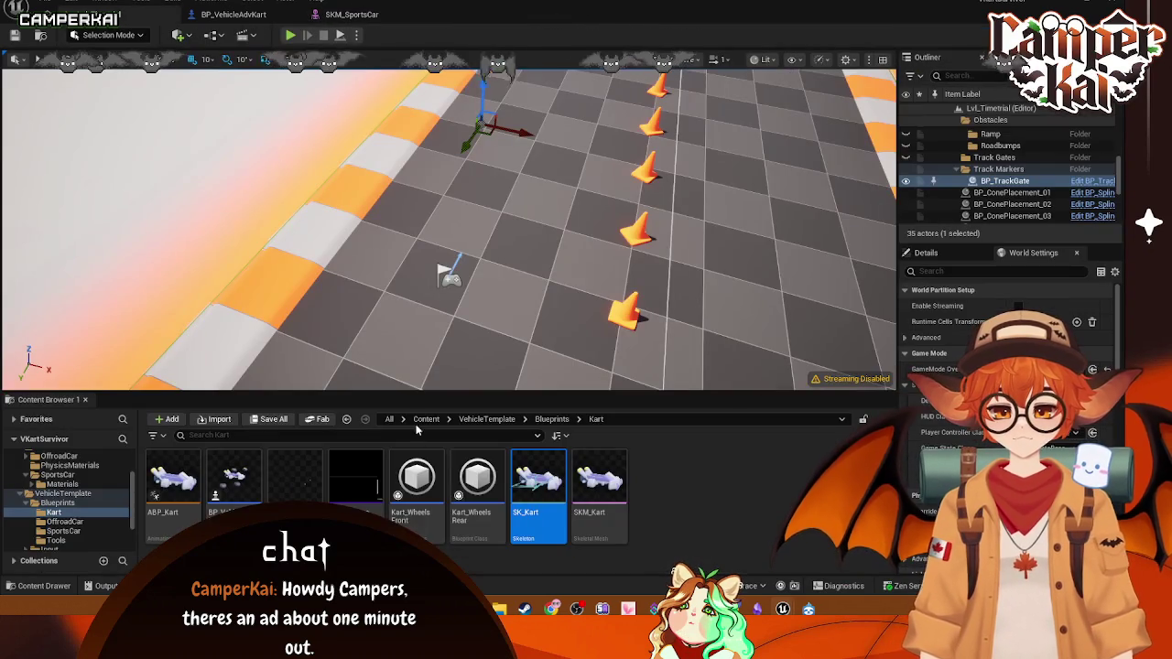
- Reopen SKM_Kart from the Content Browser, view it from above, and enter Skeleton mode
left_click(601, 511)
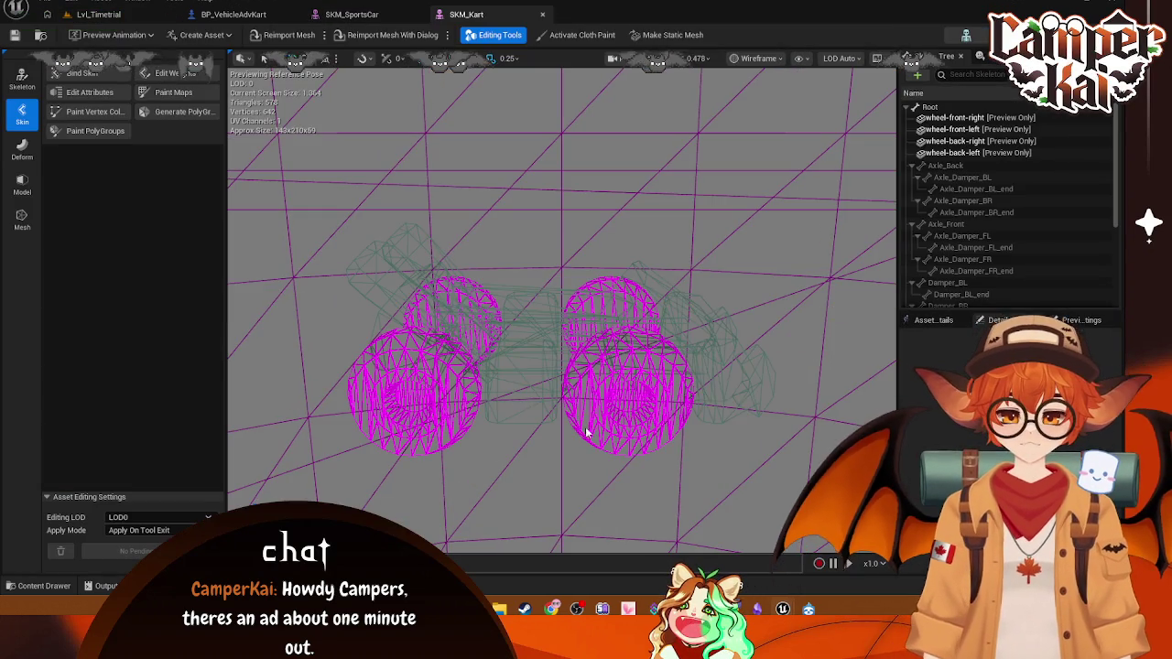
left_click_drag(471, 302, 471, 250)
left_click(22, 78)
- Move Phys_Wheel_FL and Phys_Wheel_FL_end inward toward the front-left wheel
left_click(70, 77)
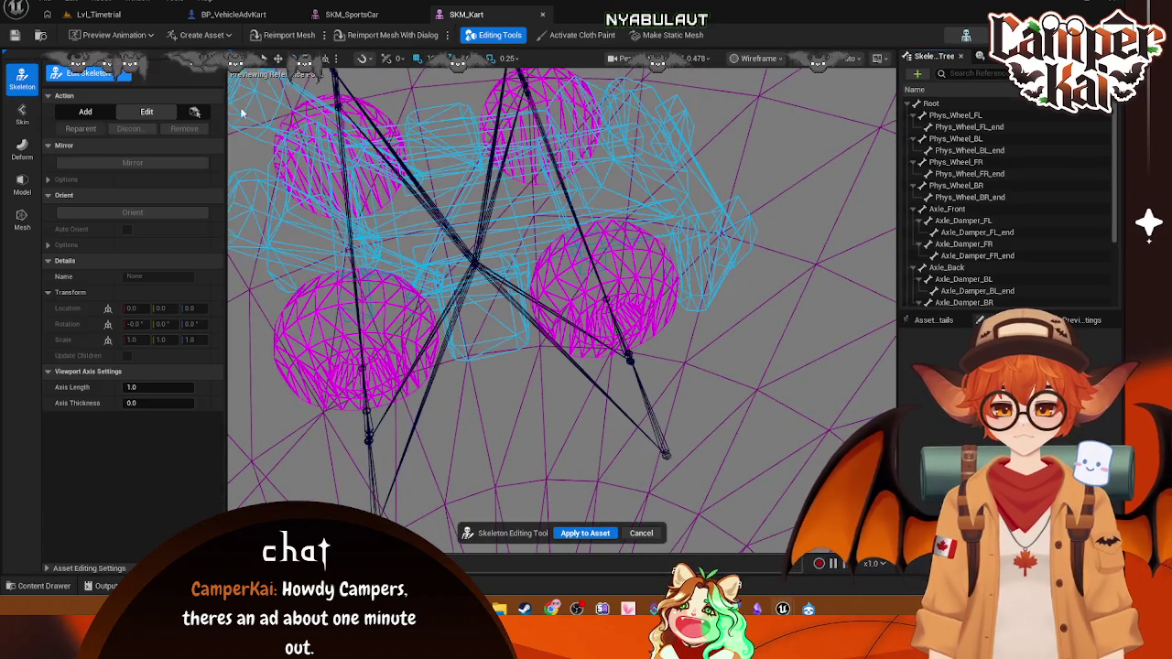
key("f")
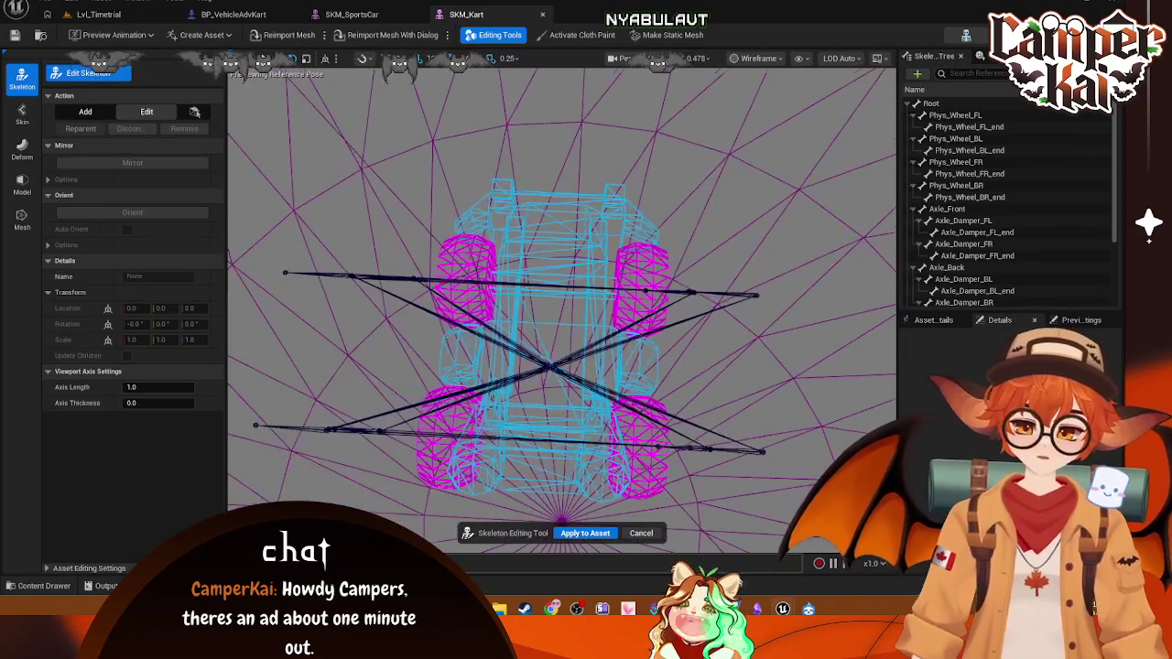
left_click(977, 128)
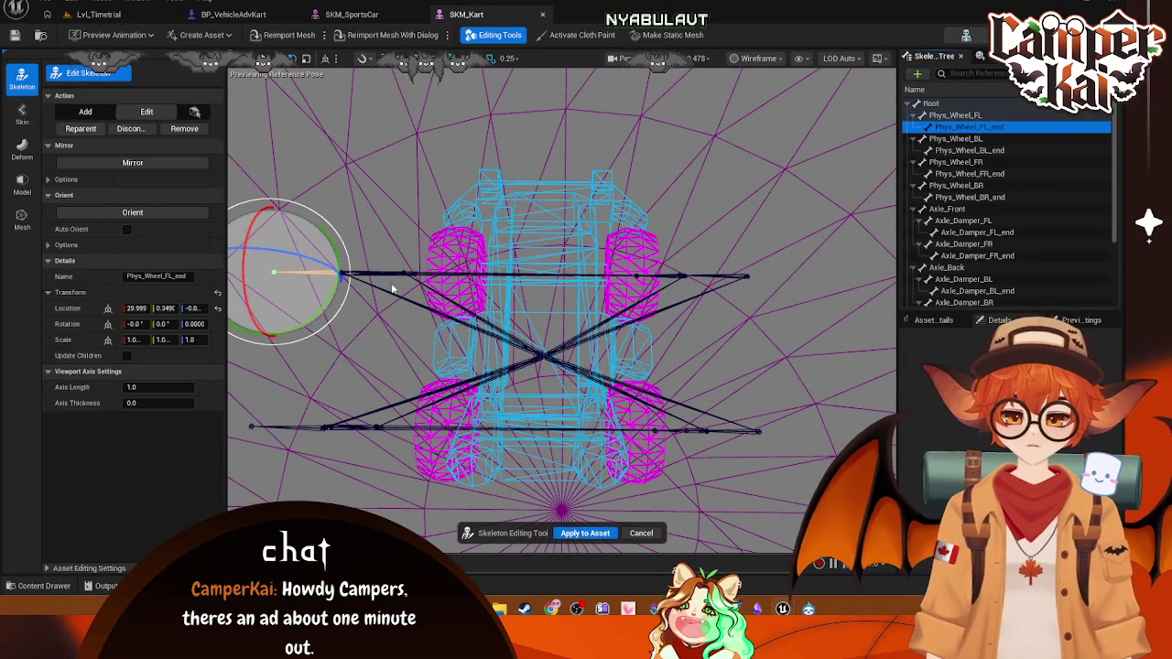
left_click(976, 116)
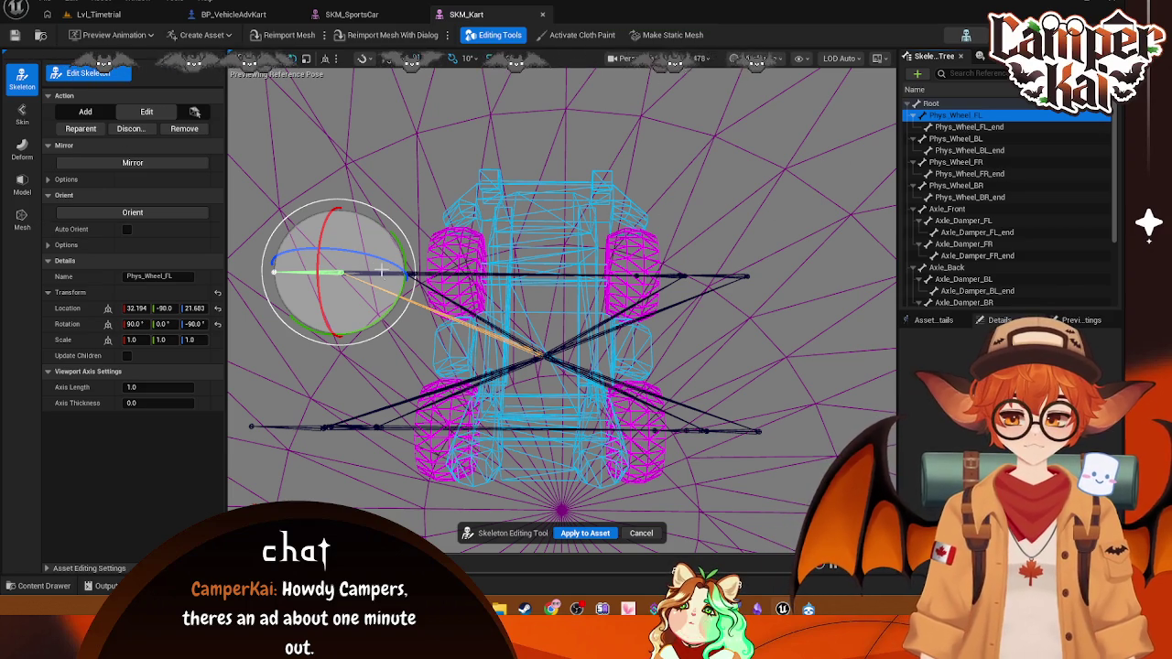
key("w")
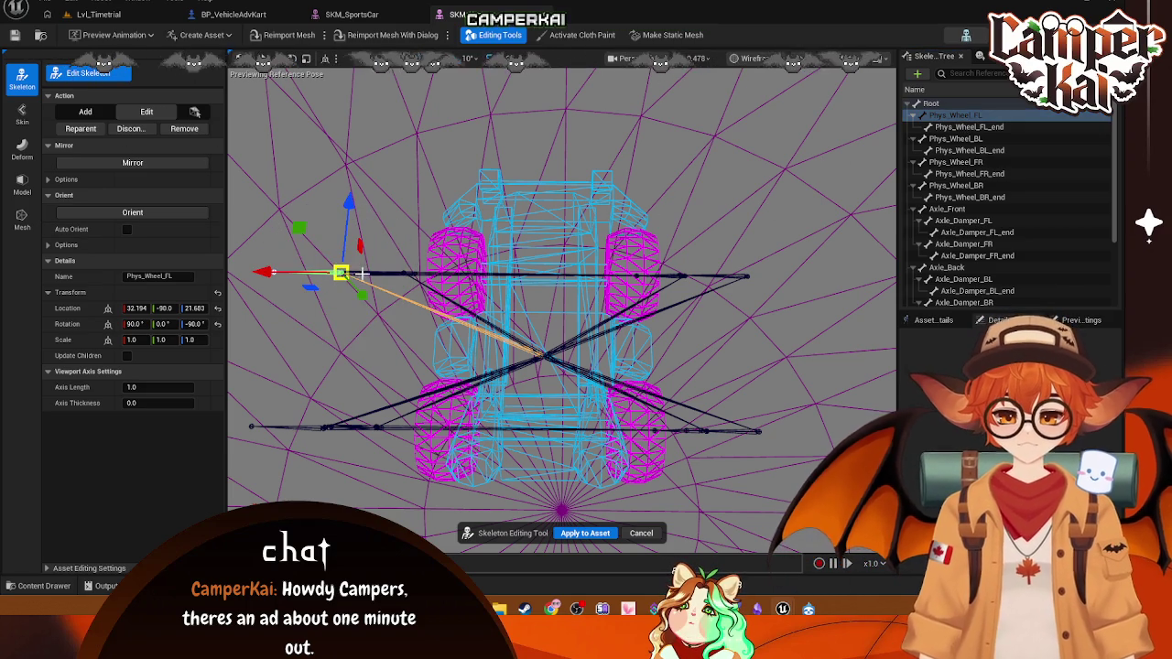
left_click_drag(293, 272, 409, 277)
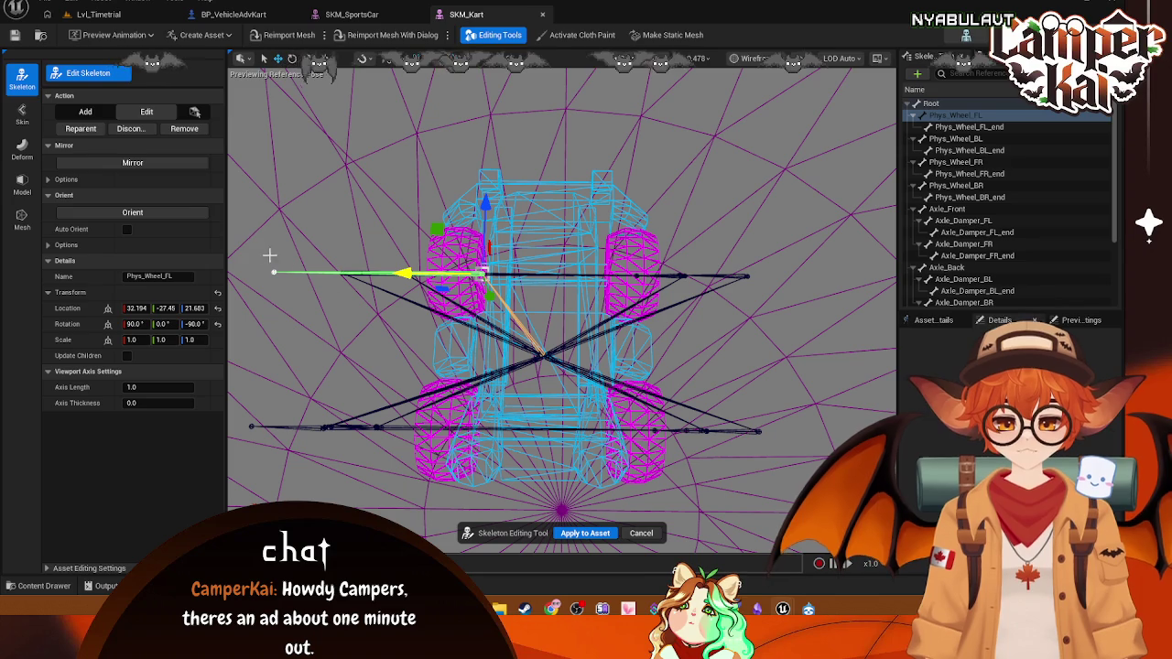
left_click(961, 128)
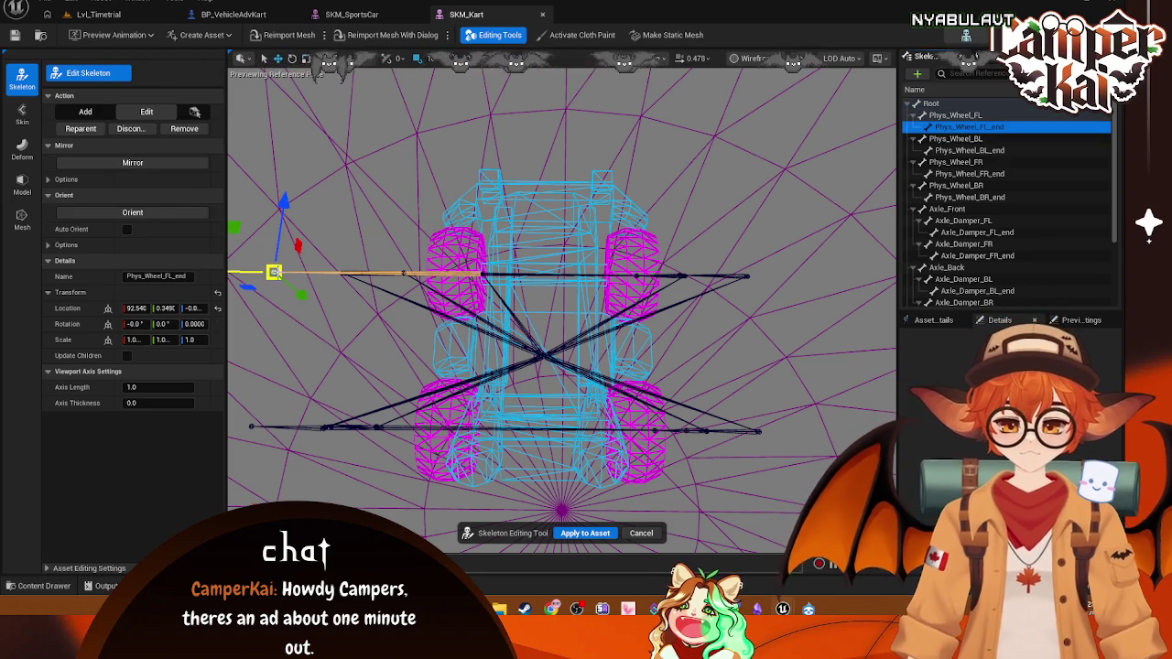
mouse_move(255, 275)
left_mouse_down()
mouse_move(403, 279)
mouse_move(410, 291)
left_mouse_up()
- Switch the viewport to Top and Wireframe, then nudge Phys_Wheel_FL_end inward to X ≈ 21.39
left_click(744, 58)
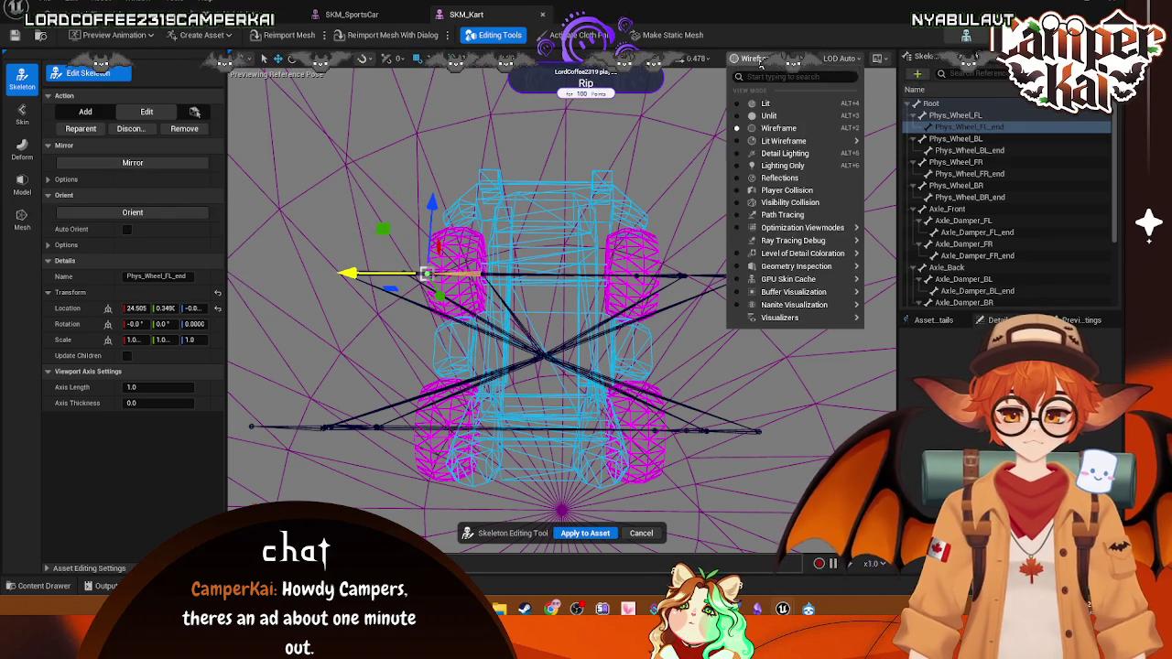
left_click(694, 59)
left_click(652, 133)
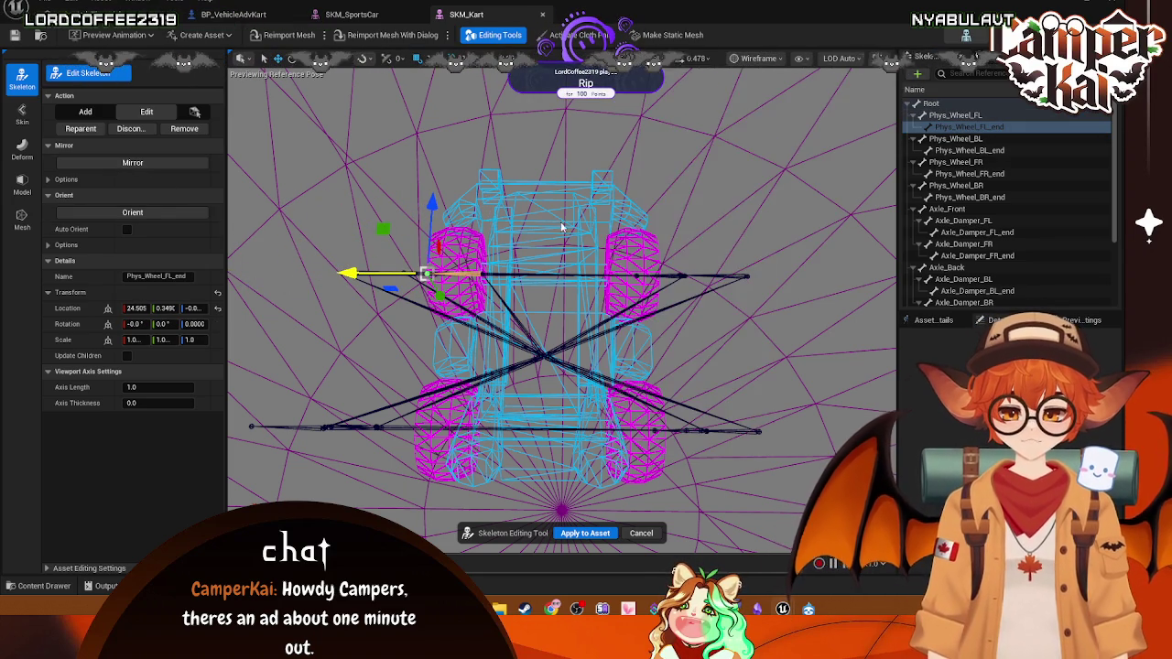
scroll(596, 218, "up", 6)
scroll(628, 273, "down", 5)
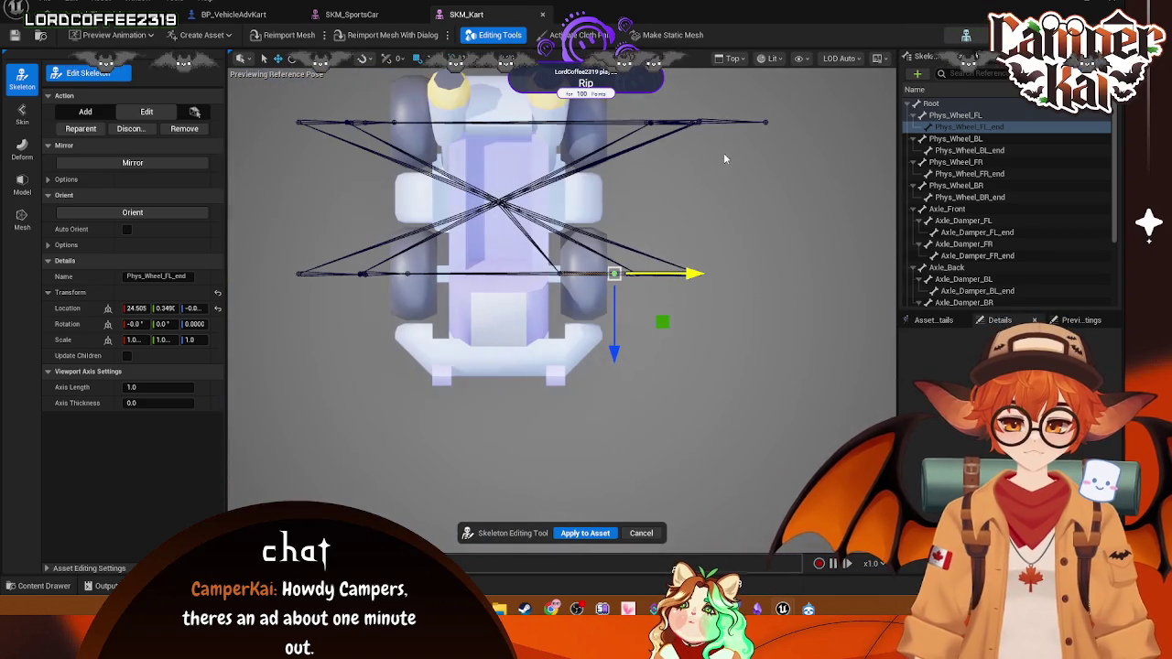
left_click(732, 59)
left_click(779, 59)
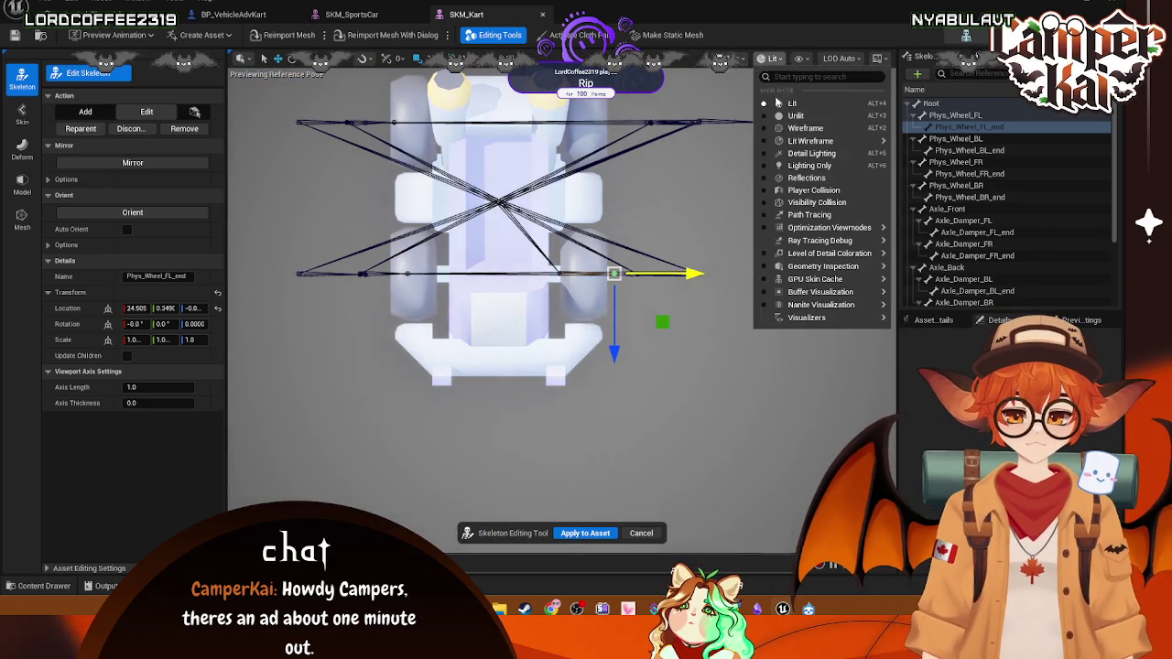
left_click(796, 128)
scroll(628, 240, "up", 3)
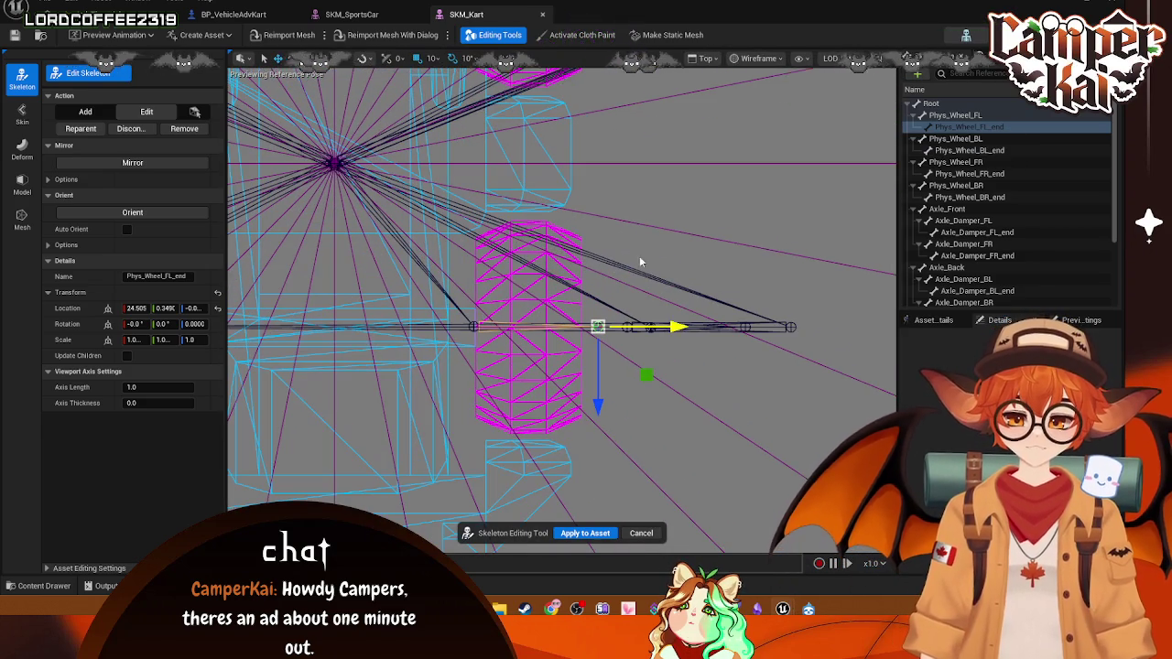
left_click_drag(674, 327, 661, 329)
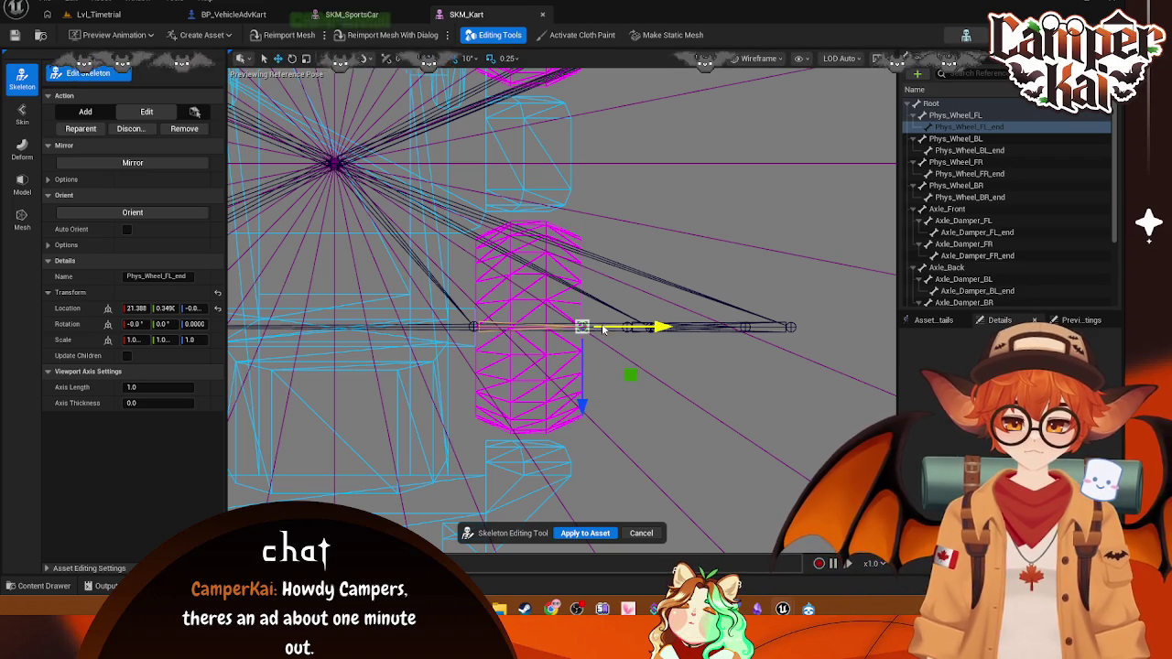
left_click(952, 138)
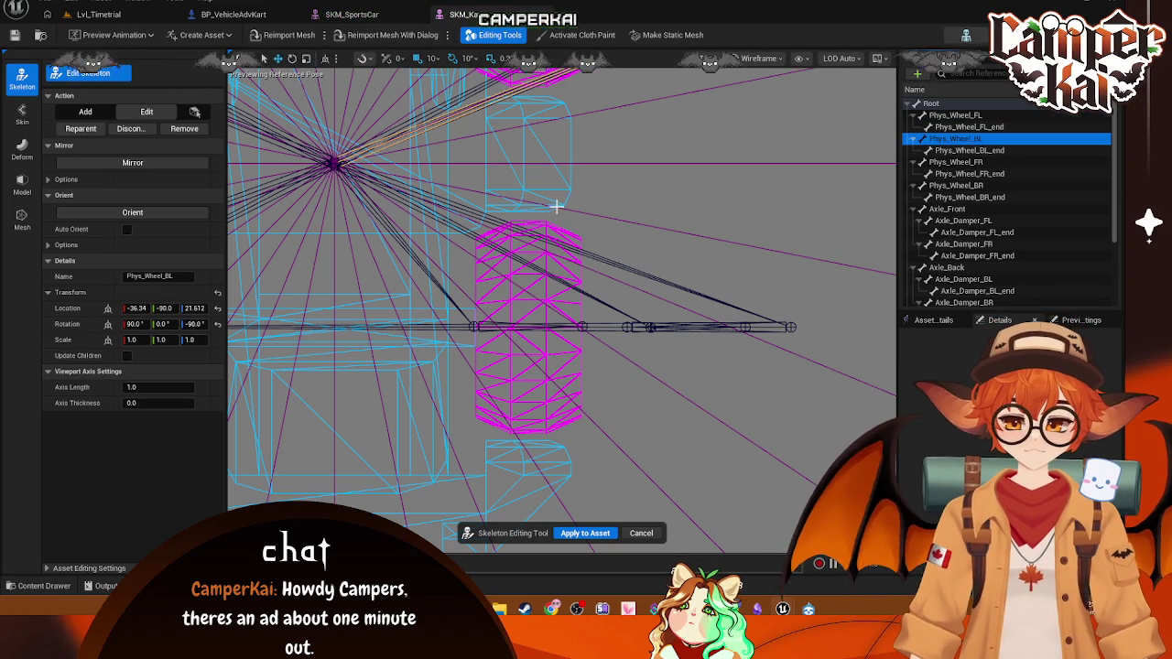
- Move Phys_Wheel_BL and its end bone inward onto the back-left wheel
key("f")
scroll(465, 363, "down", 3)
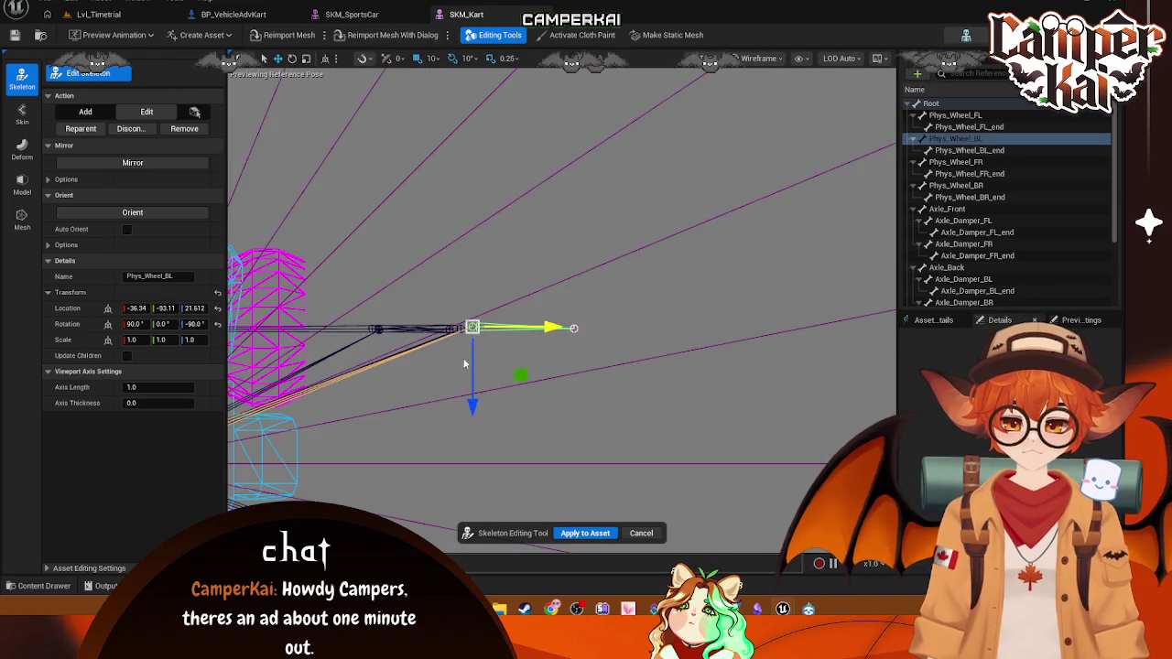
scroll(464, 363, "down", 5)
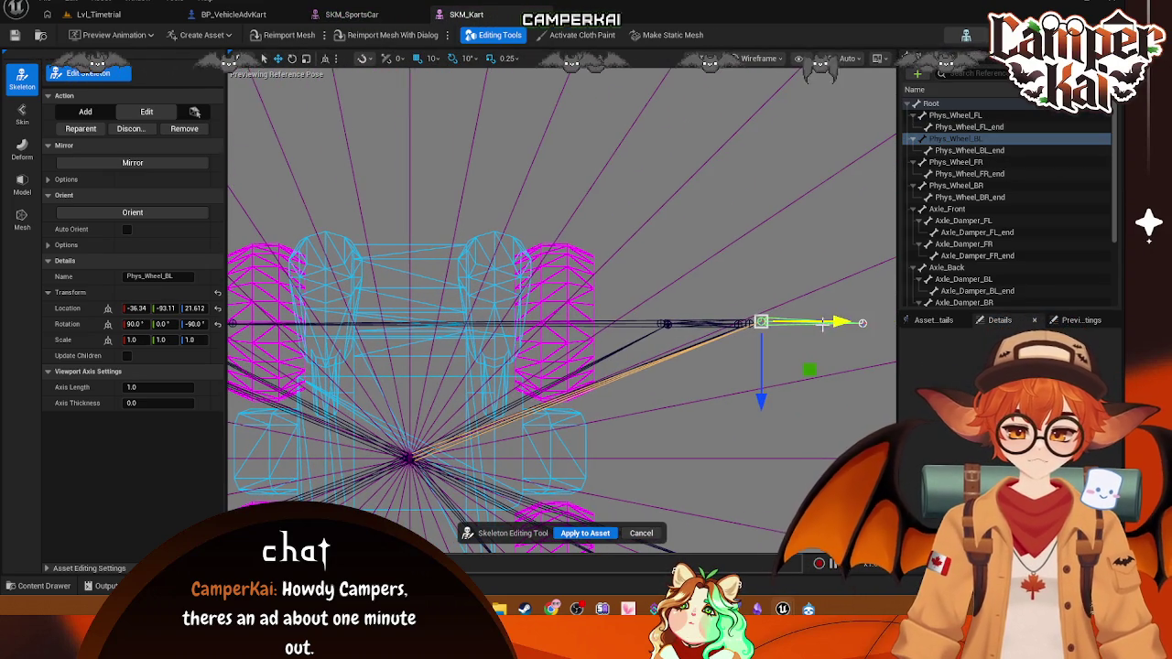
left_click_drag(815, 321, 600, 341)
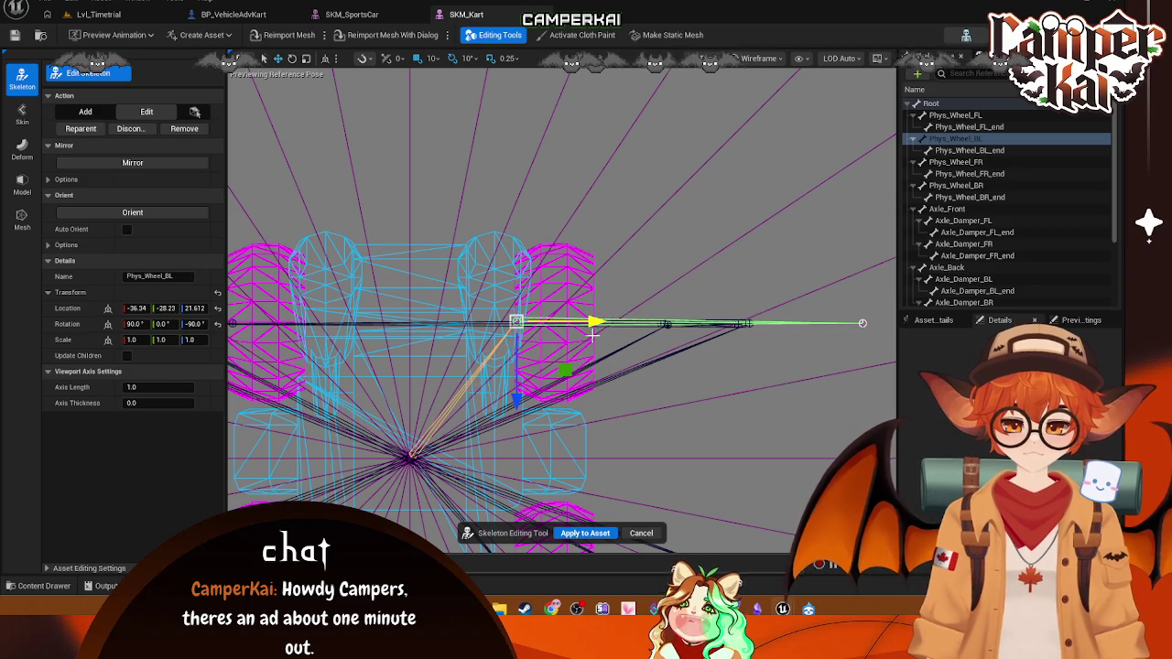
left_click(861, 322)
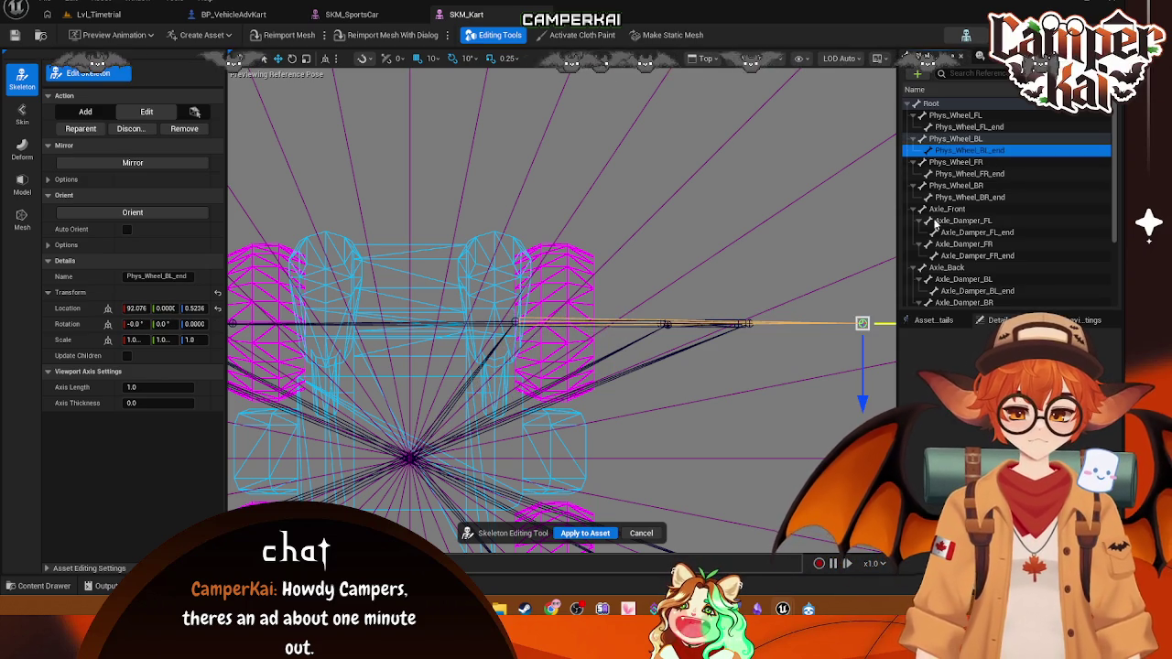
left_click_drag(881, 326, 611, 331)
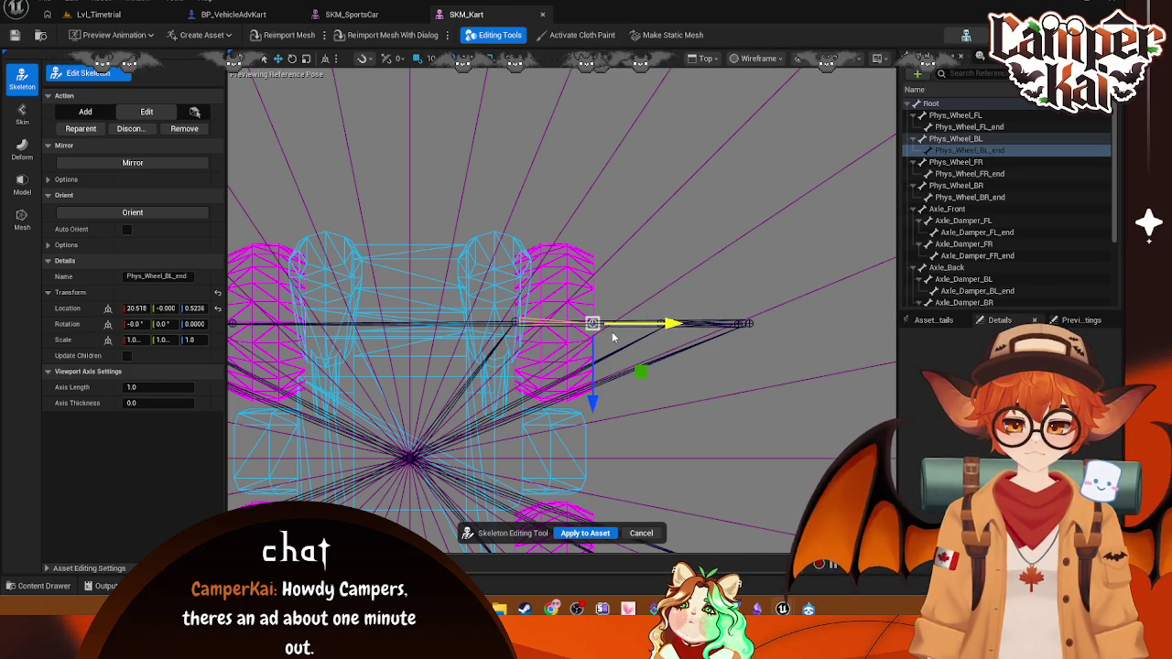
- Move Phys_Wheel_FR to Y 29.541 and its end bone to X -21.21
left_click(951, 161)
key("f")
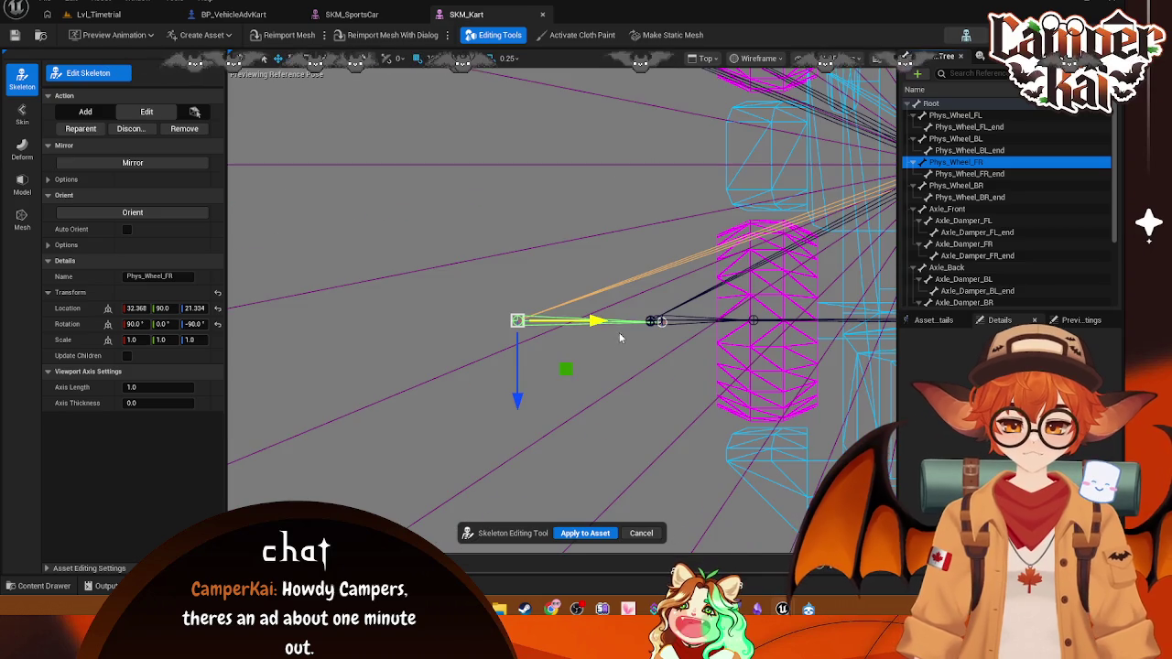
left_click_drag(593, 320, 894, 321)
left_click(971, 173)
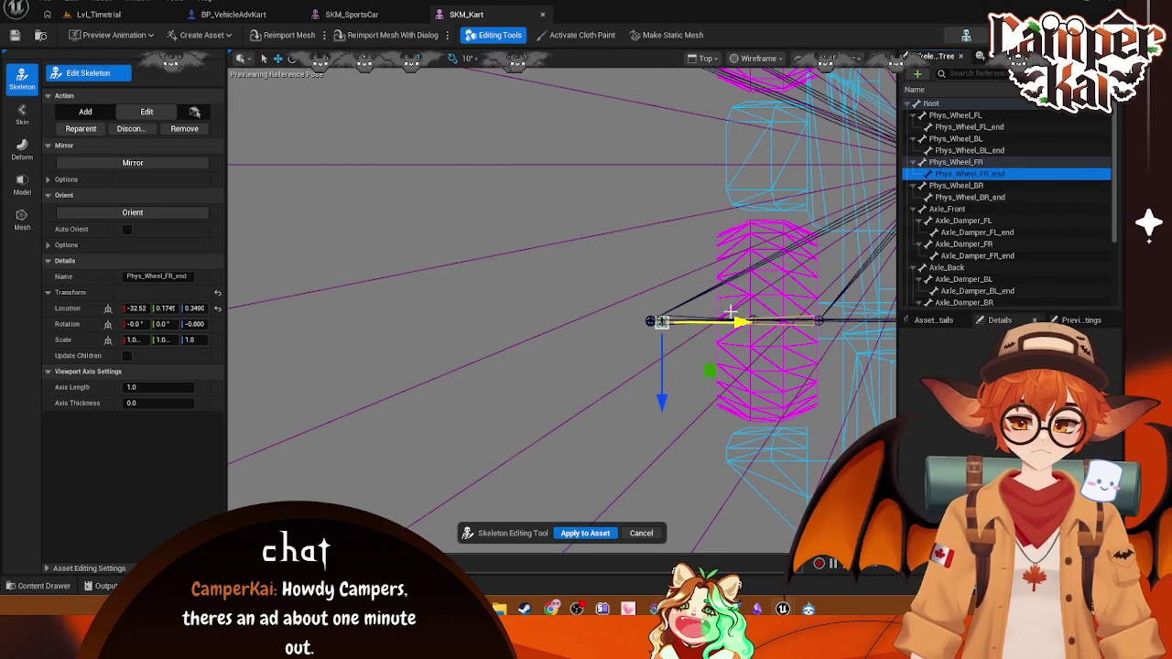
left_click_drag(738, 323, 785, 325)
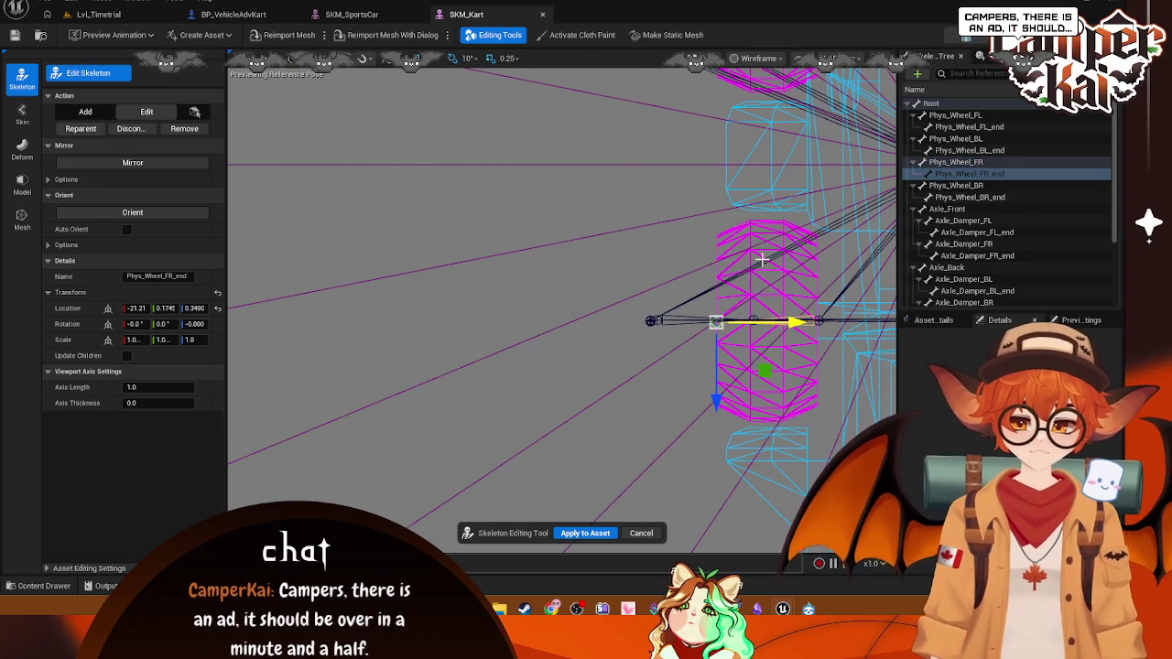
mouse_move(762, 254)
left_mouse_down()
mouse_move(690, 229)
mouse_move(630, 244)
left_mouse_up()
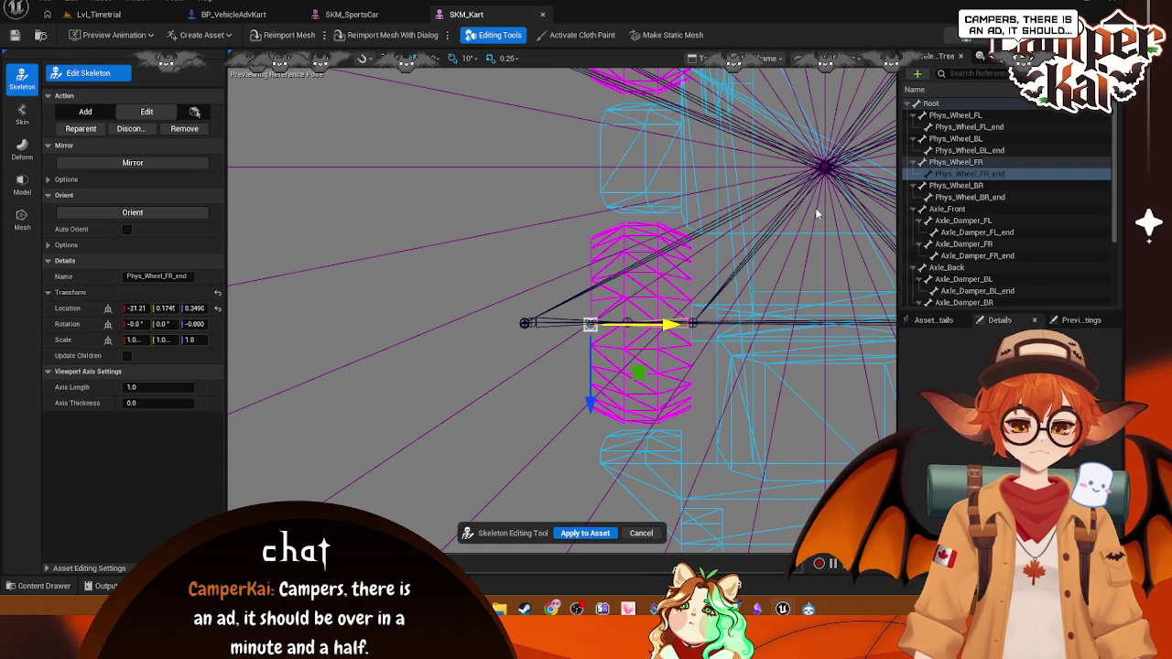
- Move Phys_Wheel_BR inward to Y 40.706 on the back-right wheel
left_click(957, 185)
key("f")
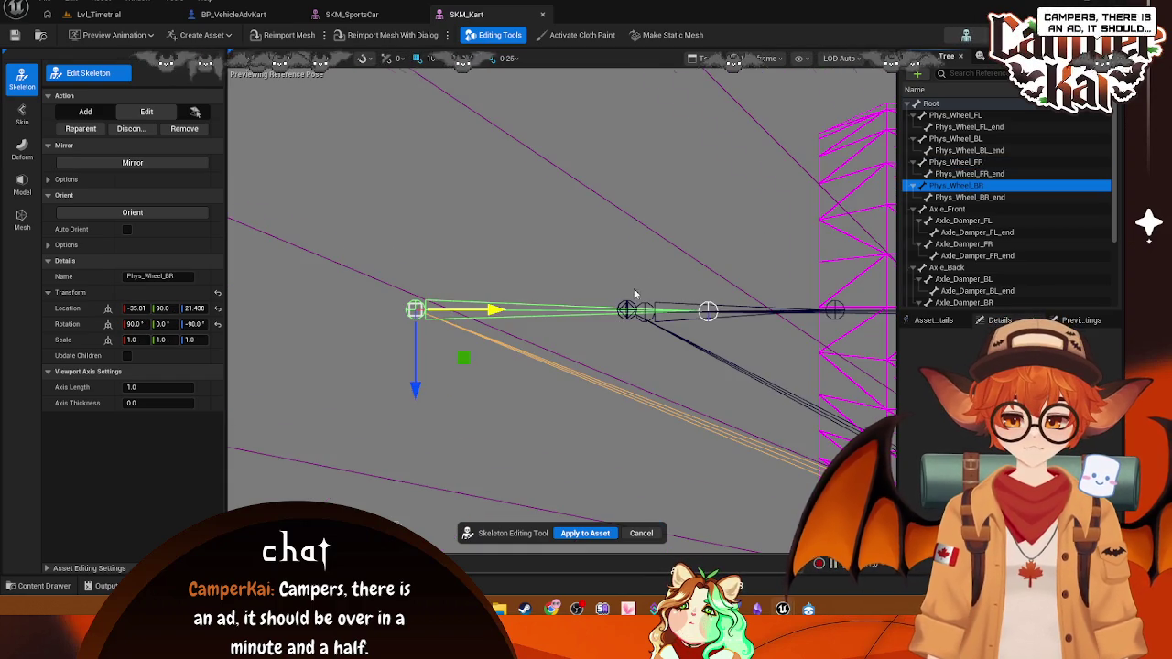
left_click_drag(567, 301, 838, 302)
- Move Axle_Damper_BL, Axle_Damper_BL_end and Axle_Damper_BR inward toward the kart centre
key("f")
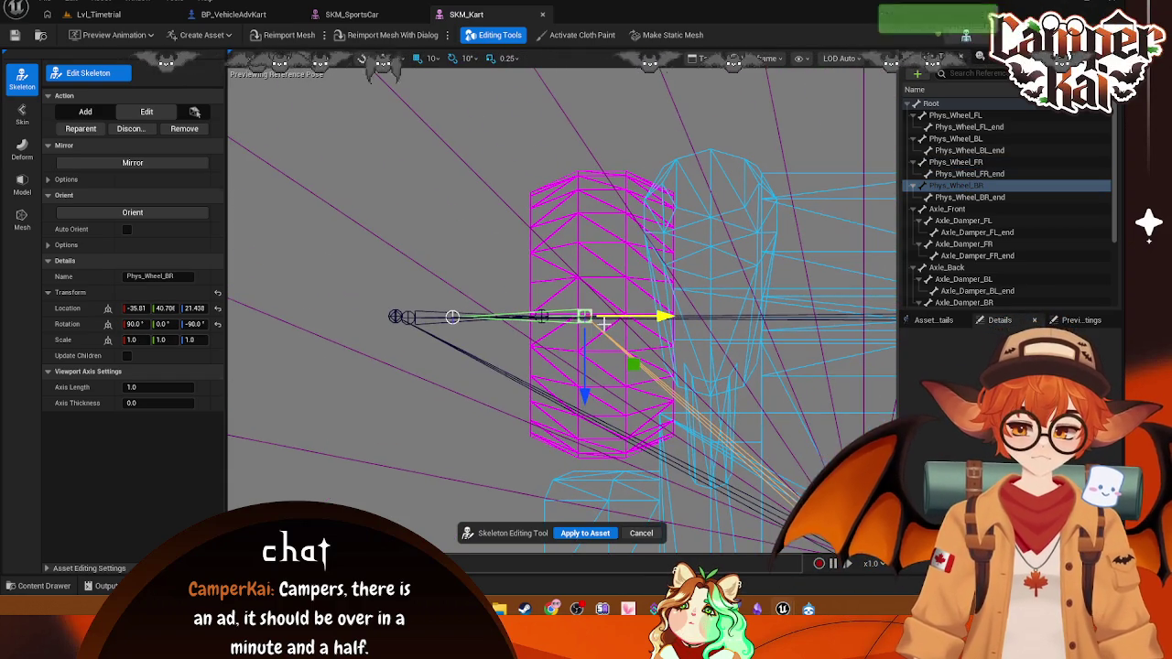
left_click(927, 275)
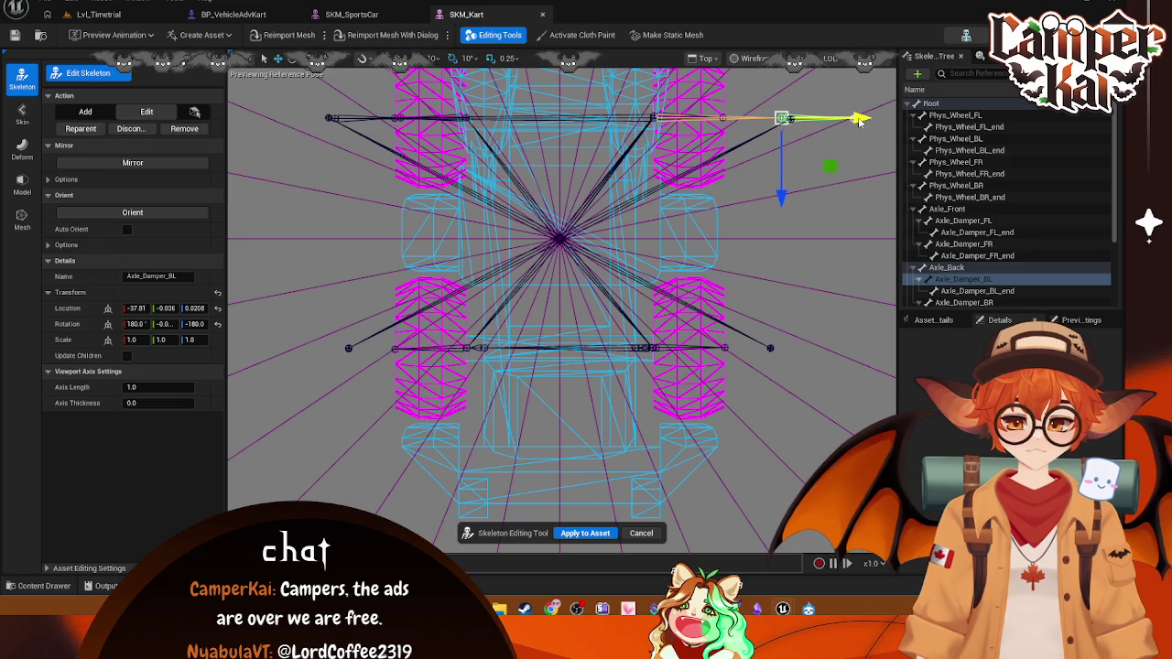
left_click_drag(851, 117, 696, 119)
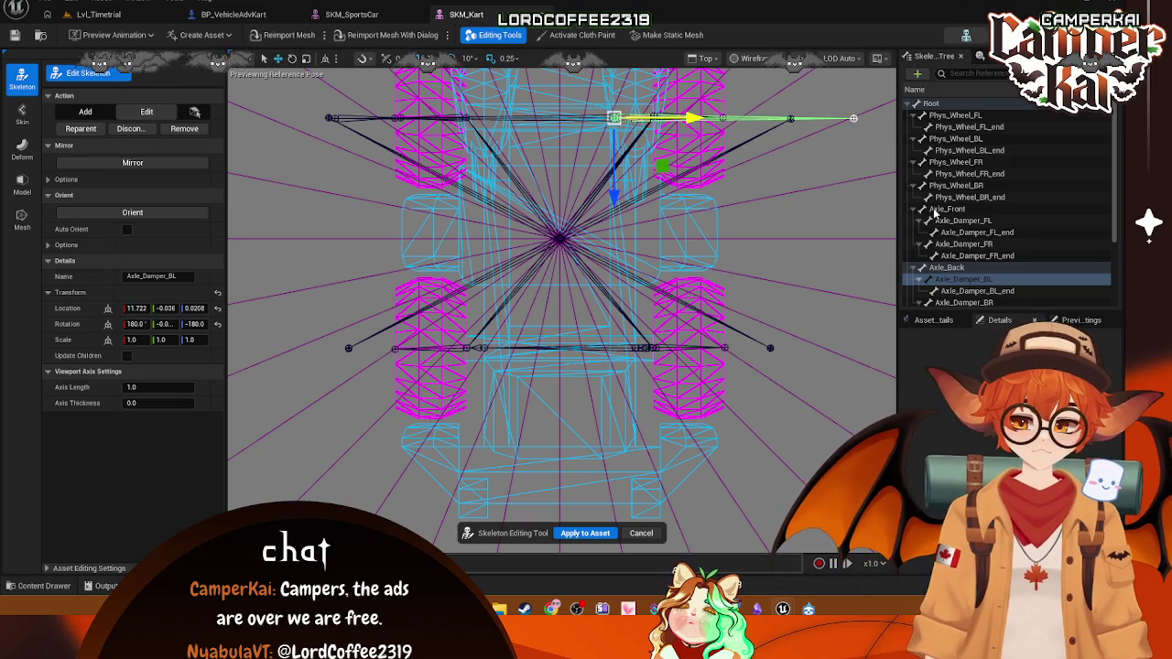
left_click(976, 290)
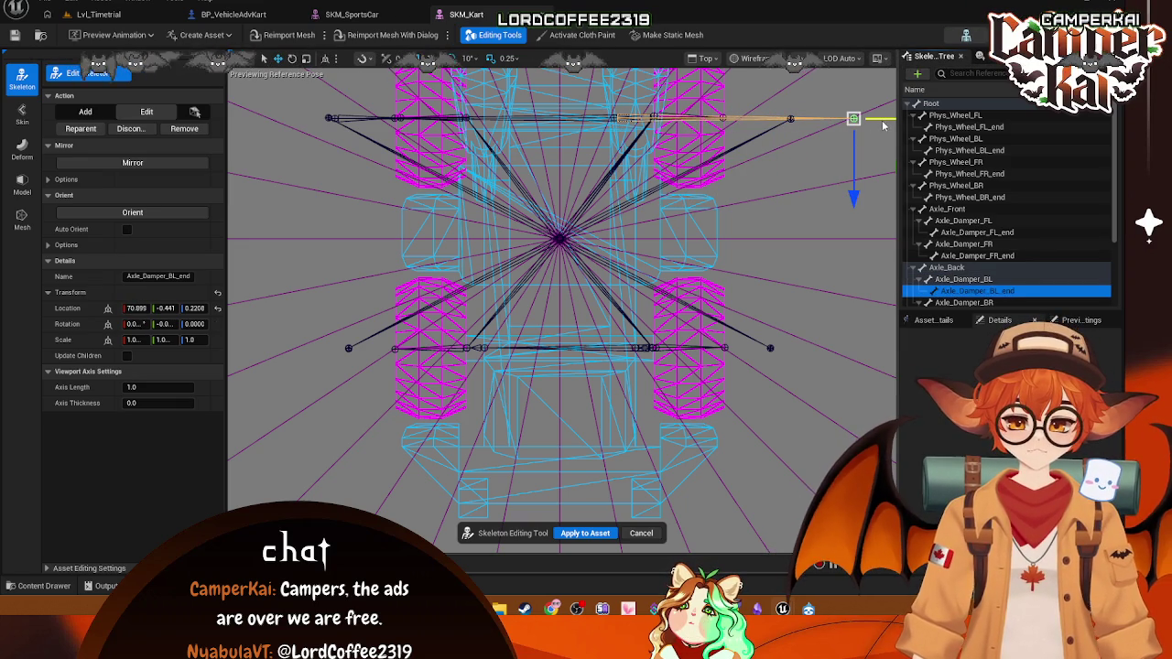
left_click_drag(883, 121, 684, 119)
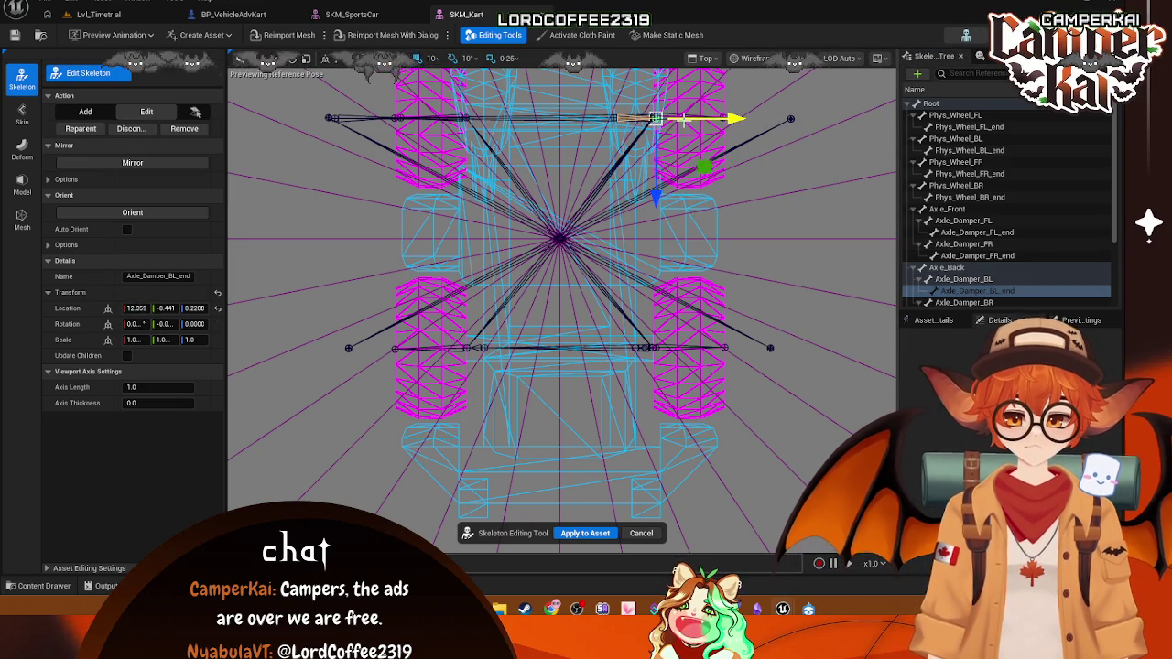
left_click(964, 302)
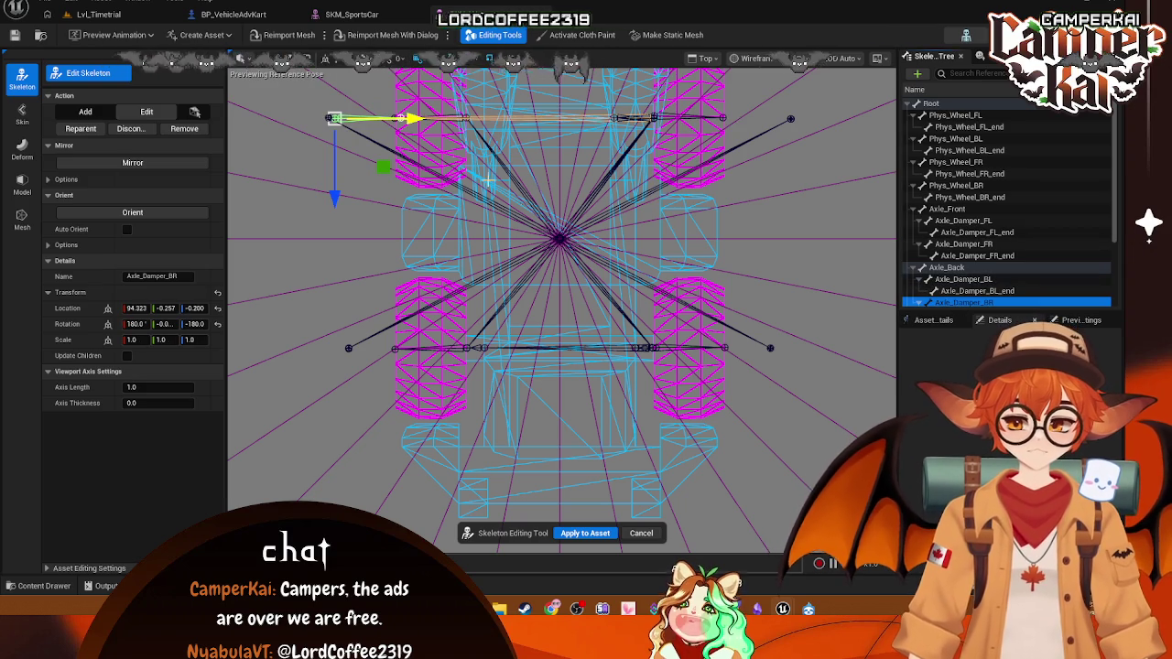
left_click_drag(412, 118, 567, 110)
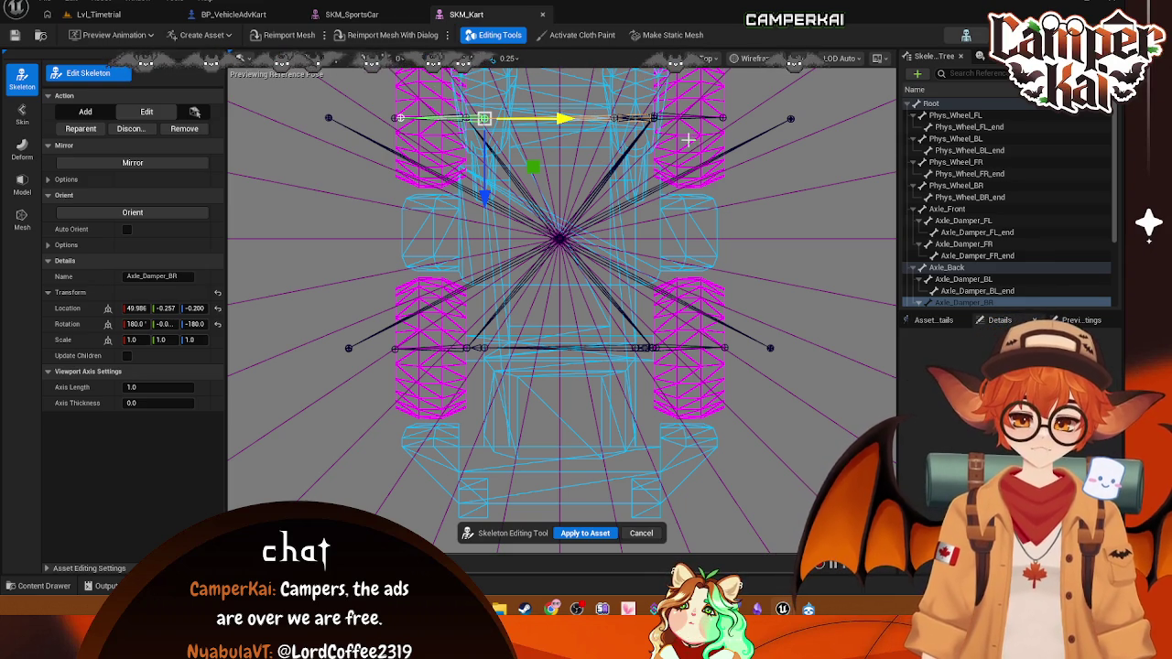
- Readjust Axle_Damper_BL to X 4.9683 and review the other axle damper bones
scroll(989, 293, "down", 1)
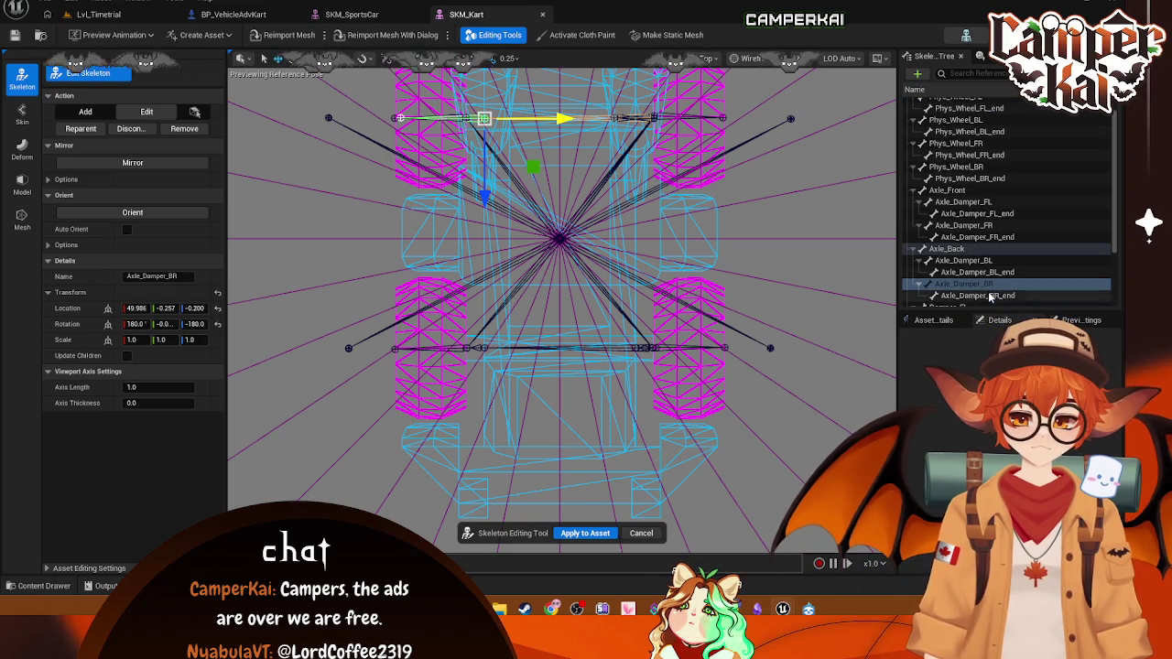
left_click(980, 296)
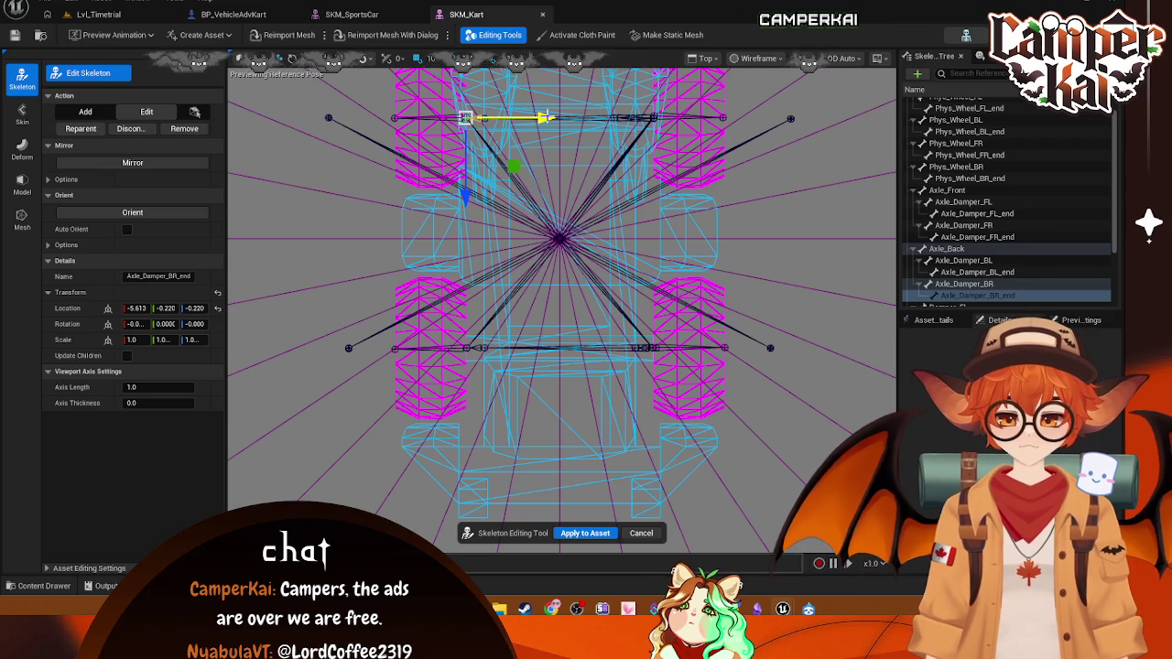
left_click(963, 260)
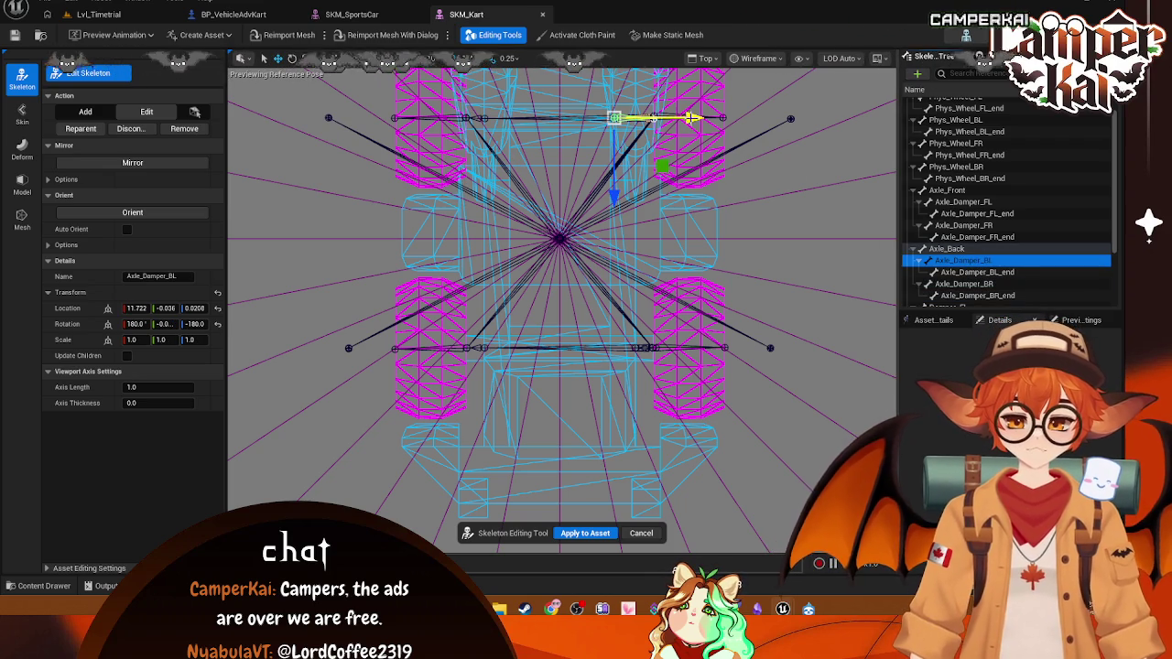
left_click_drag(688, 117, 712, 117)
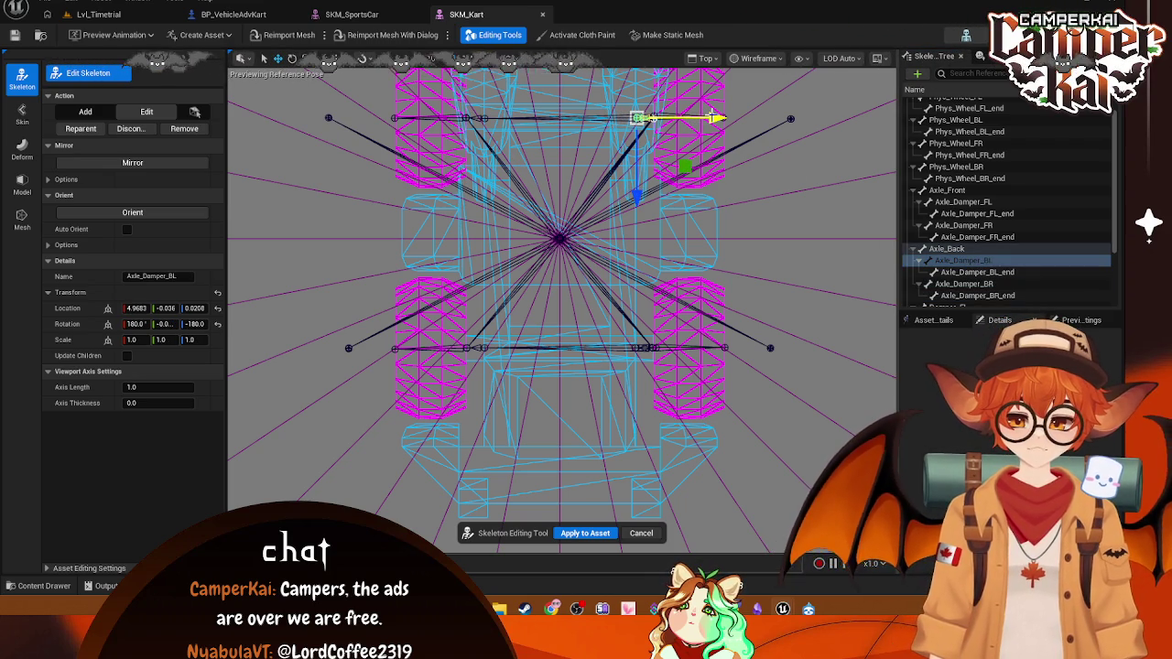
left_click(965, 275)
left_click(979, 286)
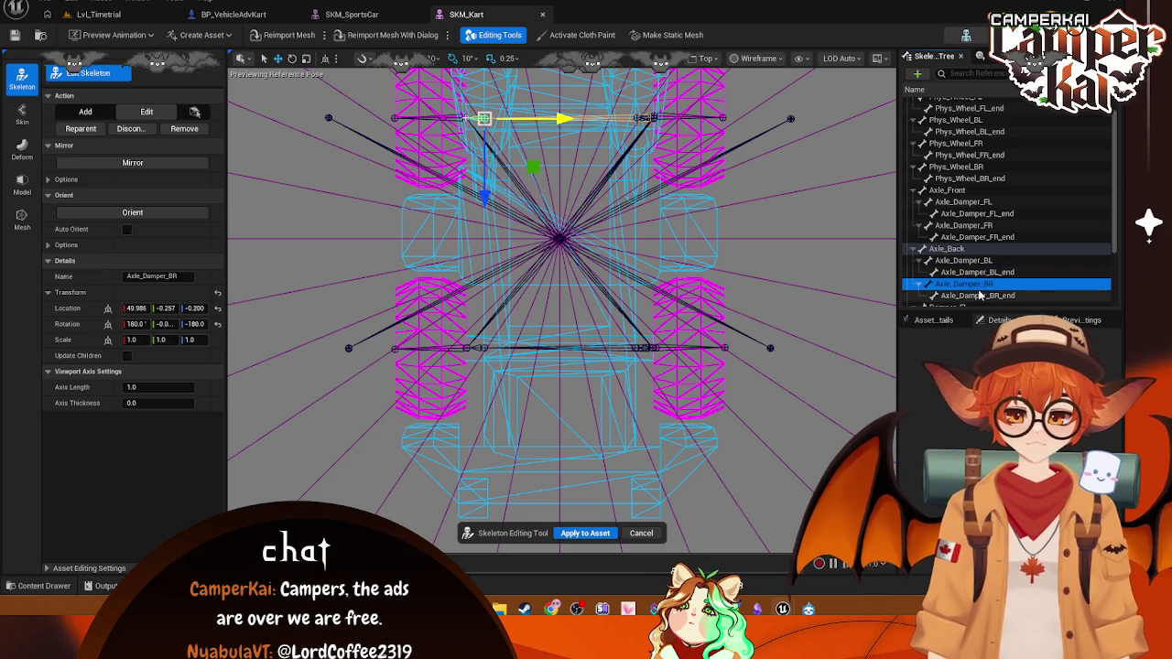
left_click(978, 296)
scroll(979, 275, "down", 2)
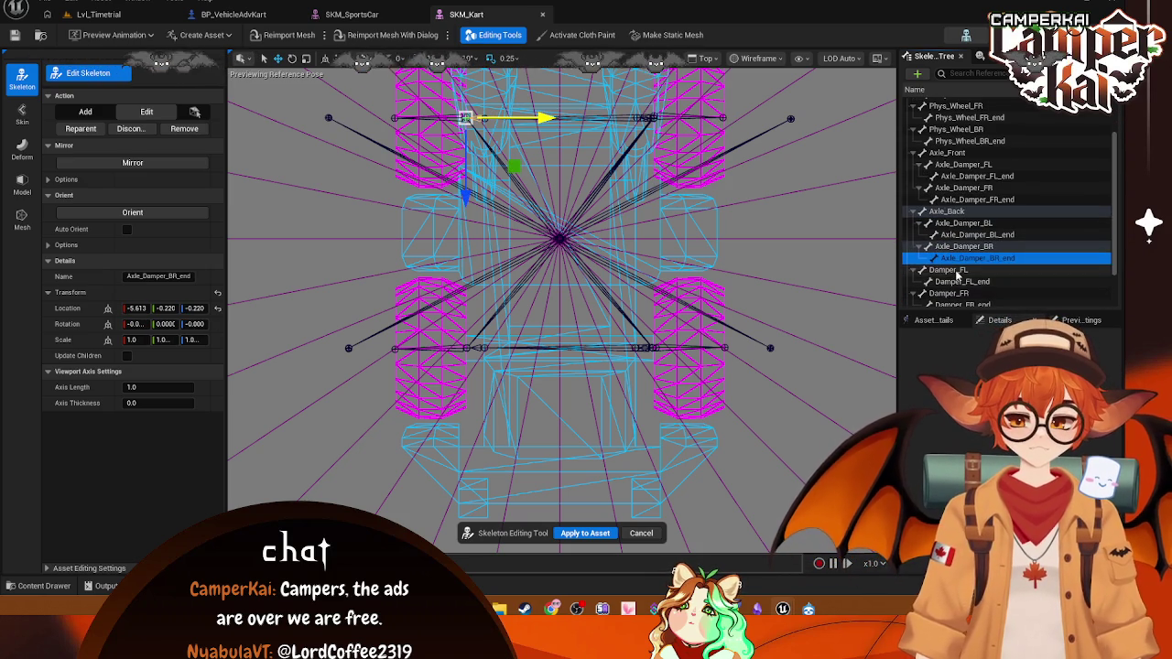
- Move Damper_FL inward to Y -27.34 and switch to SKM_SportsCar for comparison
left_click(952, 270)
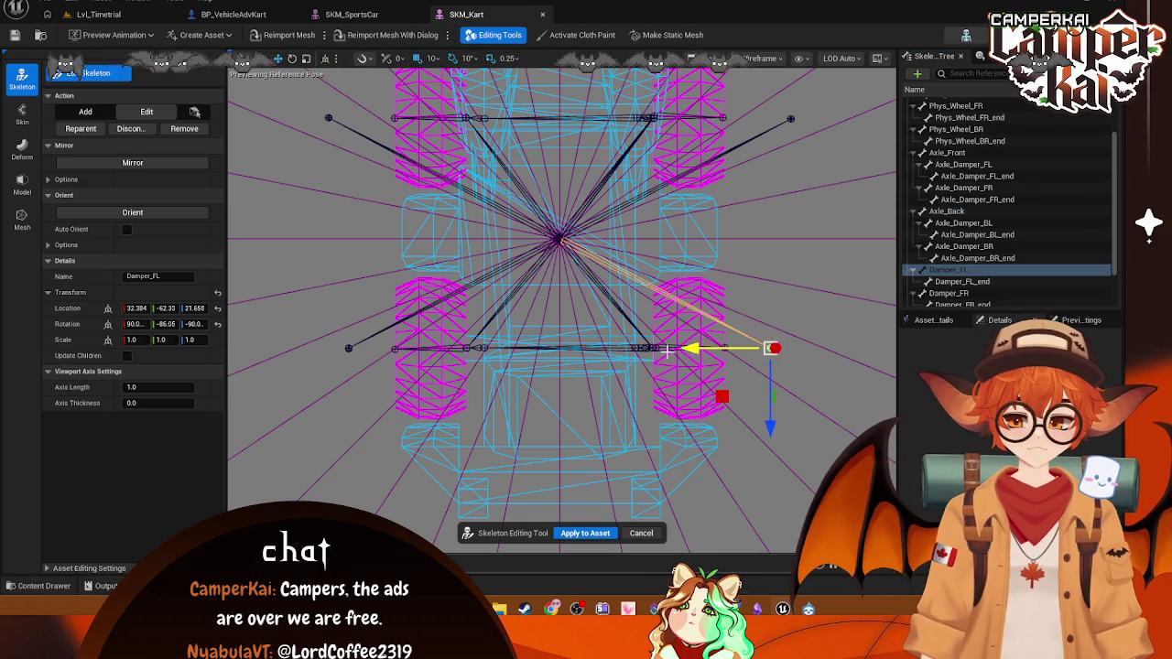
left_click_drag(669, 350, 572, 351)
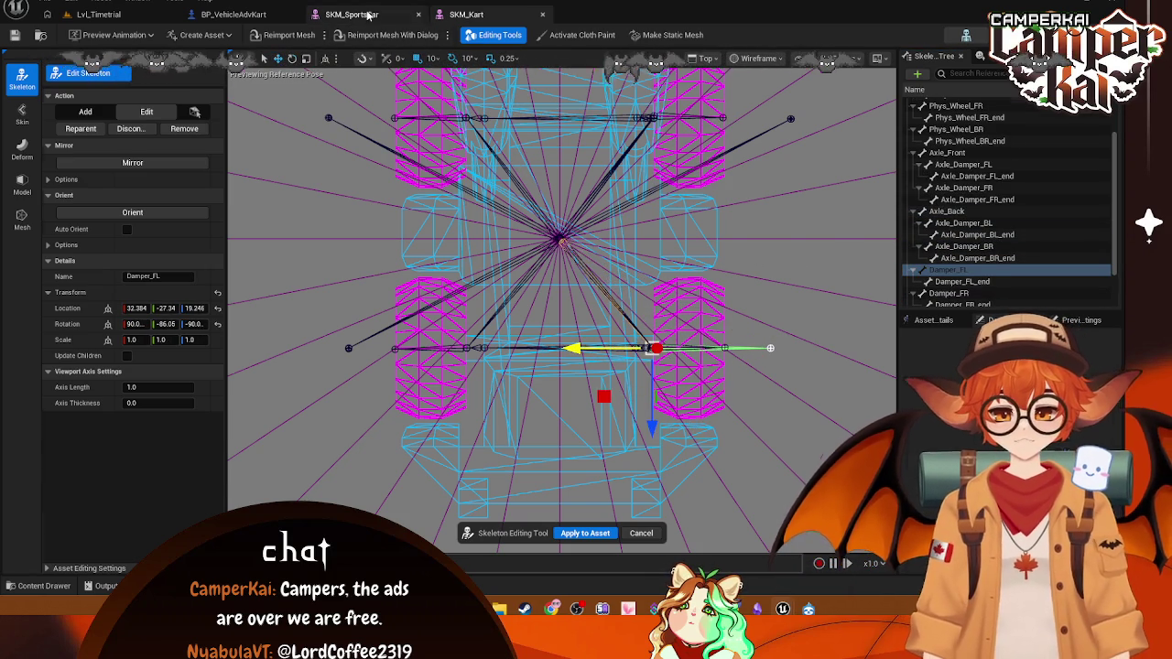
left_click(369, 14)
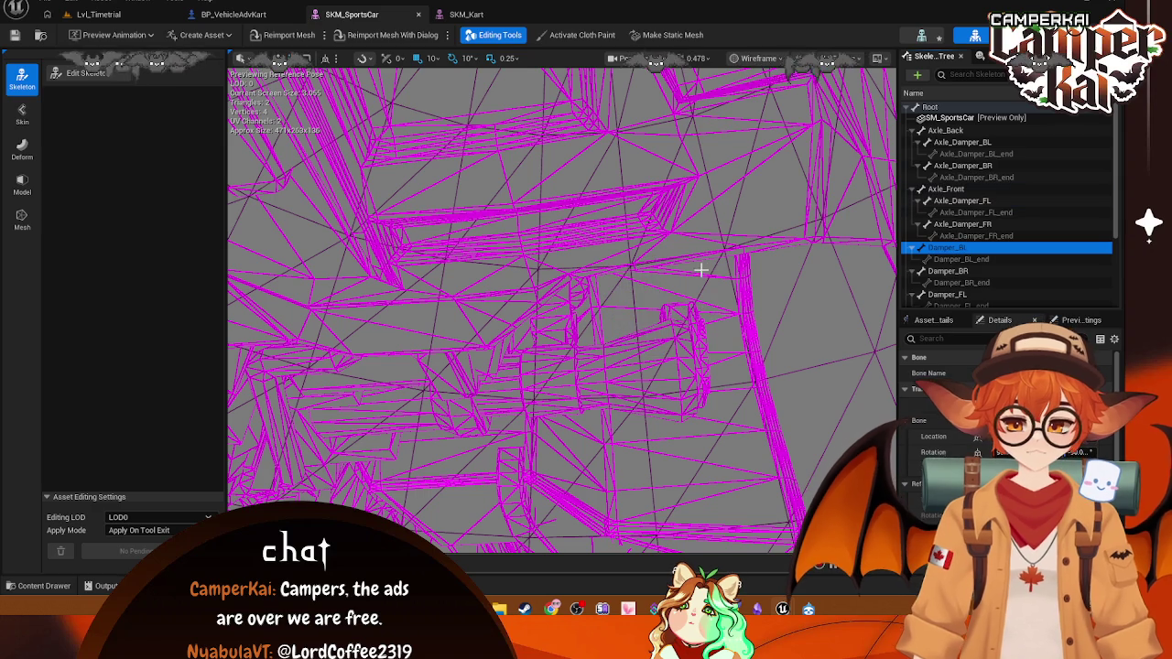
- Focus on and inspect the sports car's Damper_BL bone, then return to Lvl_Timetrial
key("f")
scroll(569, 272, "down", 3)
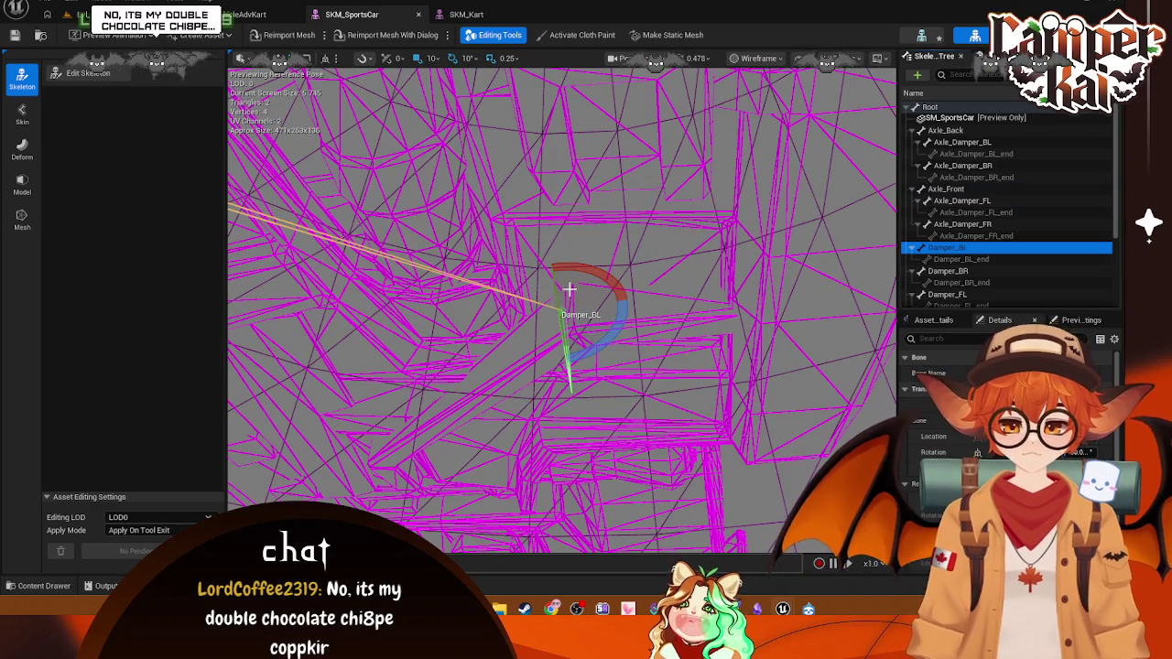
mouse_move(568, 290)
left_mouse_down()
mouse_move(568, 246)
mouse_move(569, 290)
mouse_move(480, 279)
left_mouse_up()
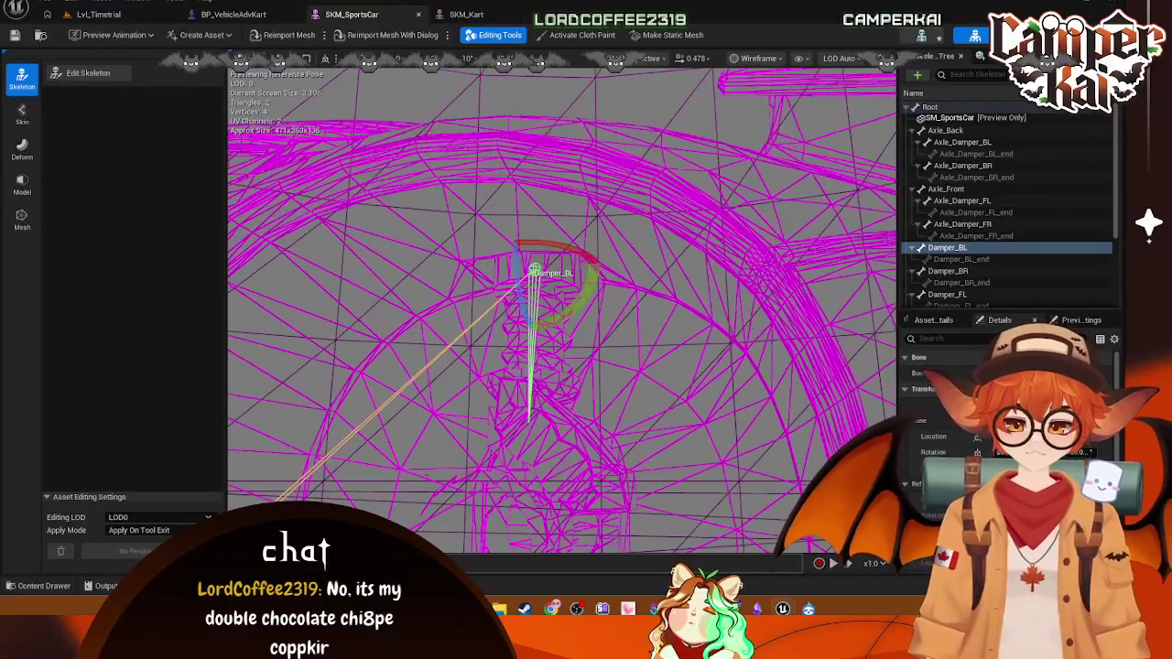
left_click(220, 18)
key("ctrl+Tab")
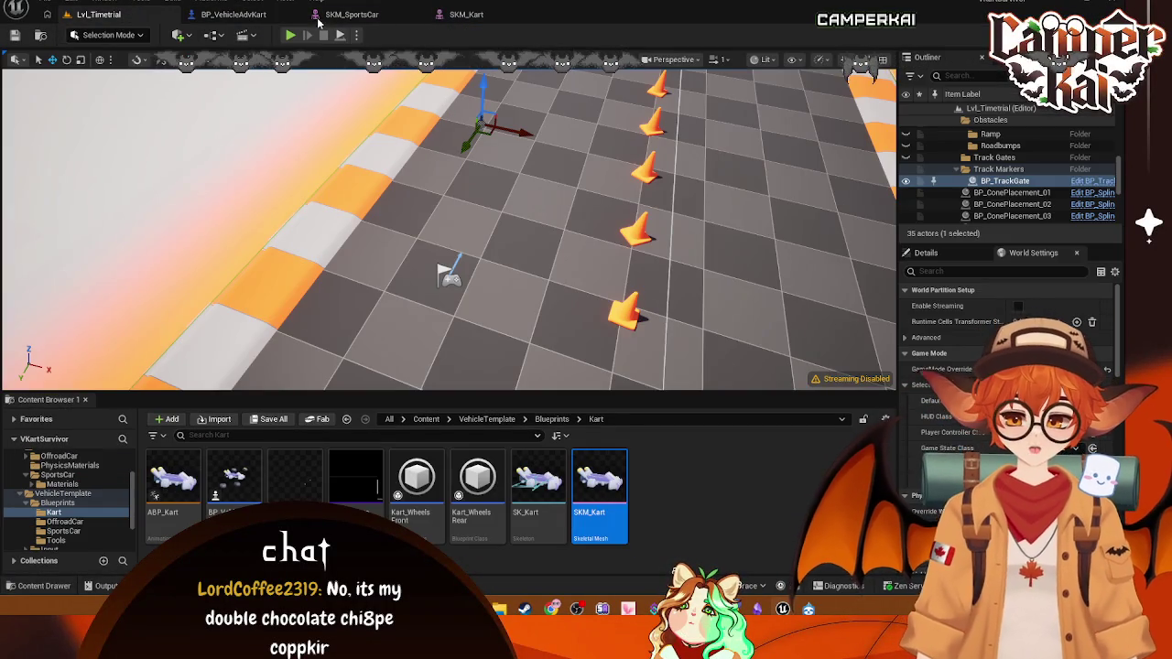
- Move Damper_FL, Damper_FR and their end joints inward toward the front wheels
left_click(463, 15)
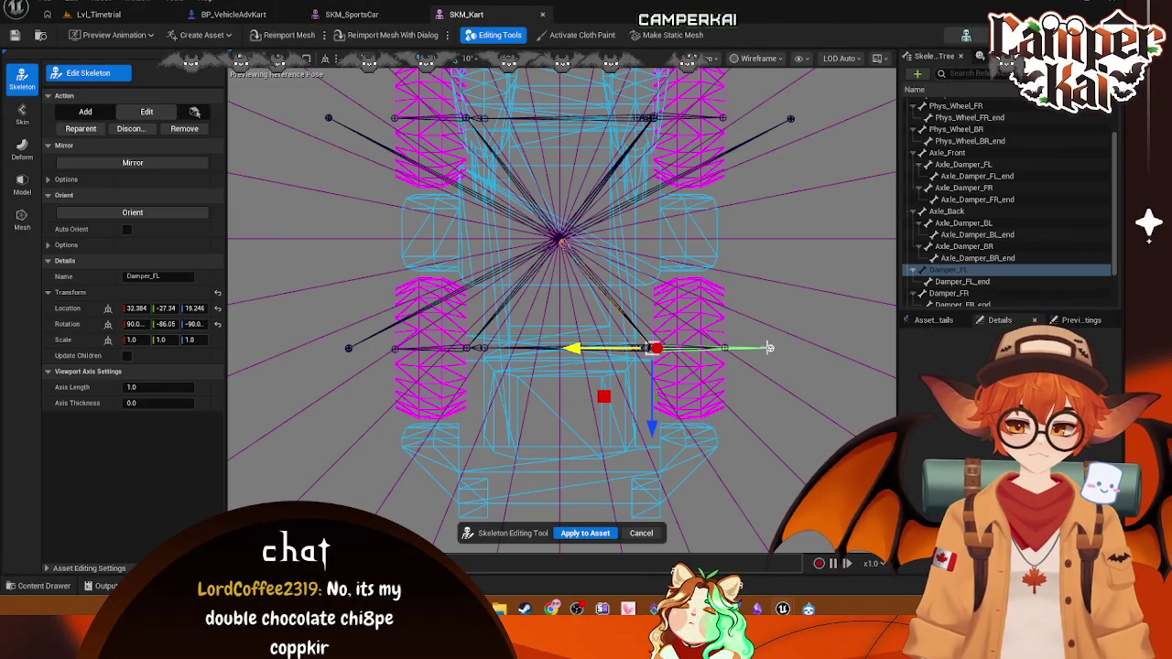
mouse_move(577, 356)
left_mouse_down()
mouse_move(595, 355)
mouse_move(564, 355)
left_mouse_up()
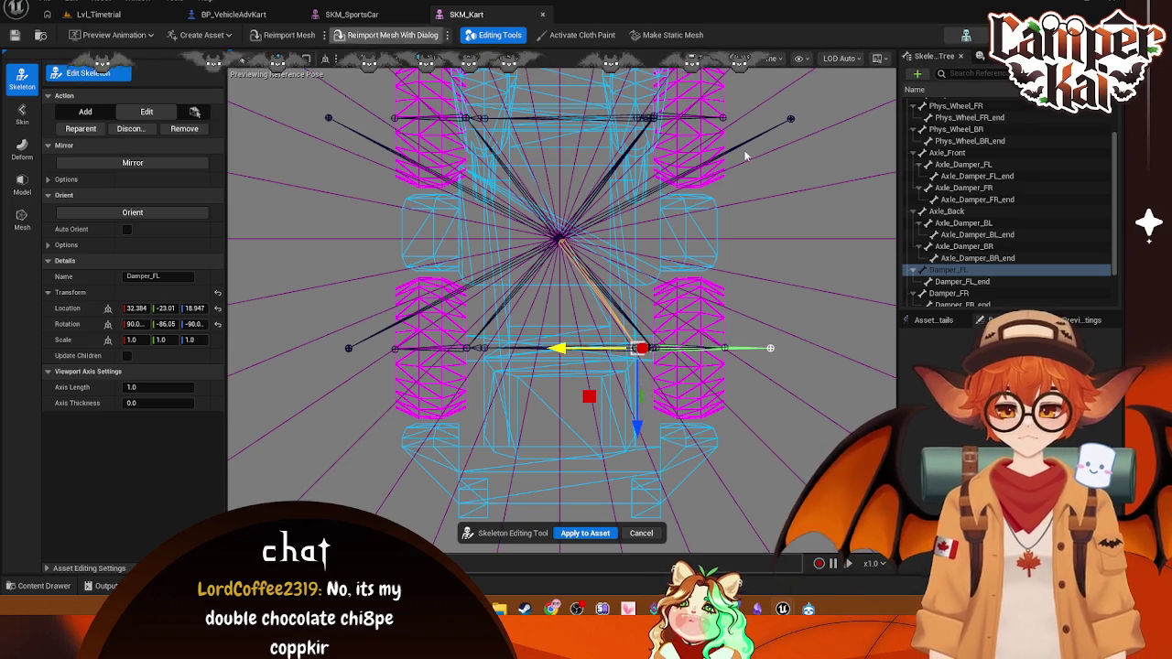
left_click(769, 348)
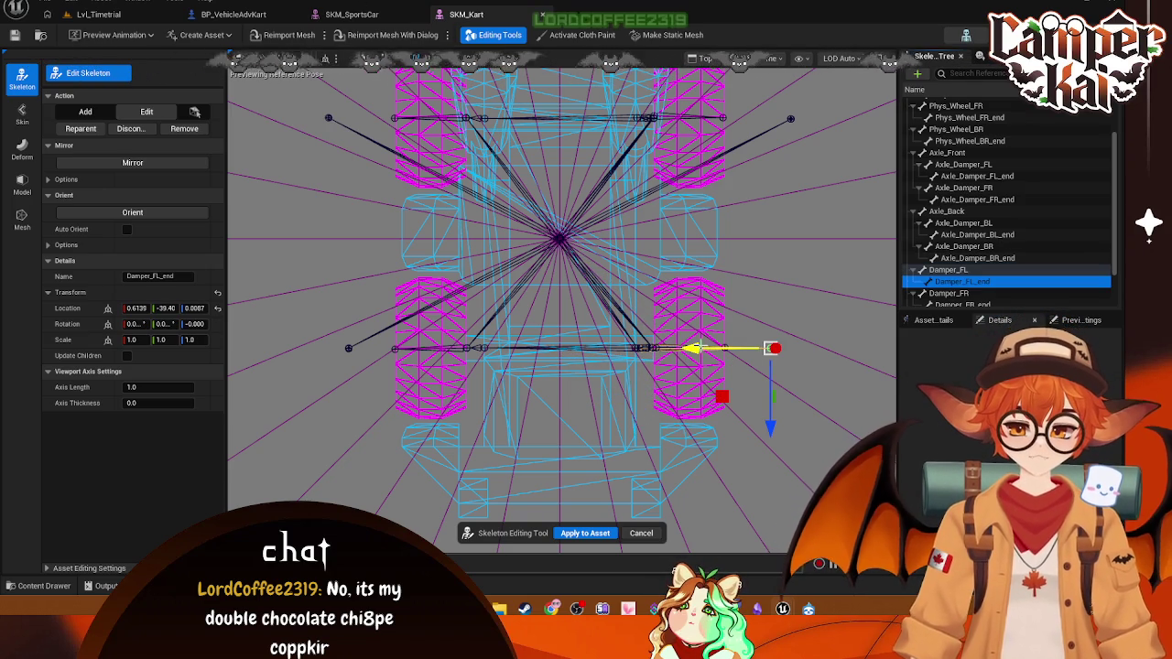
left_click_drag(771, 348, 659, 348)
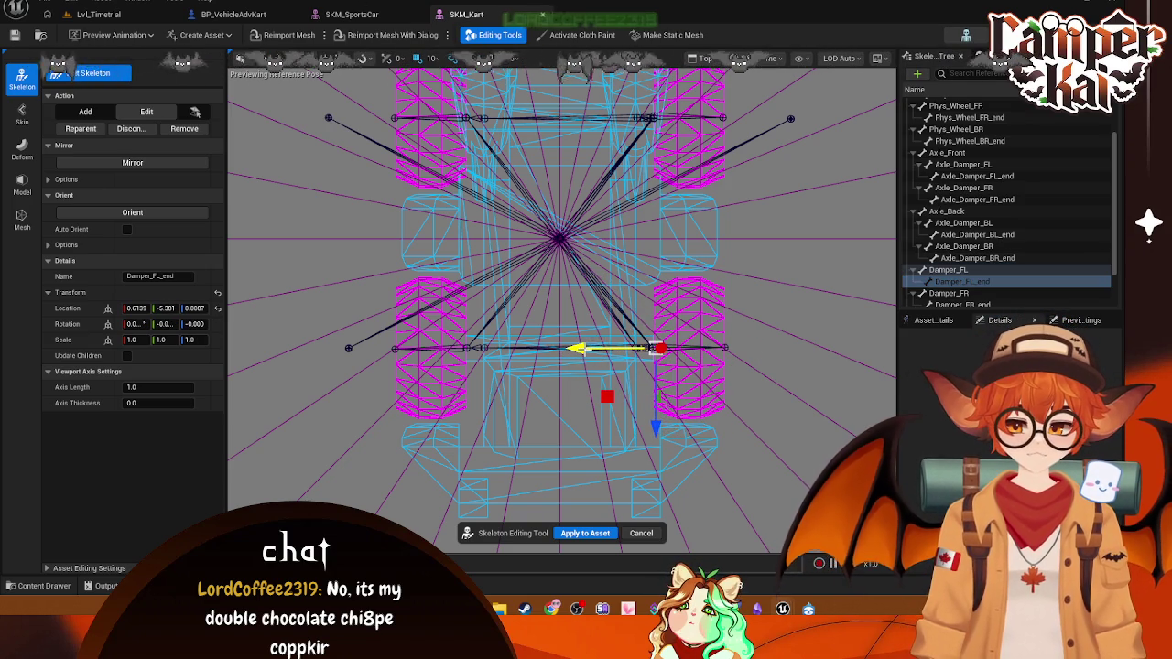
left_click(1000, 294)
left_click_drag(278, 359, 400, 351)
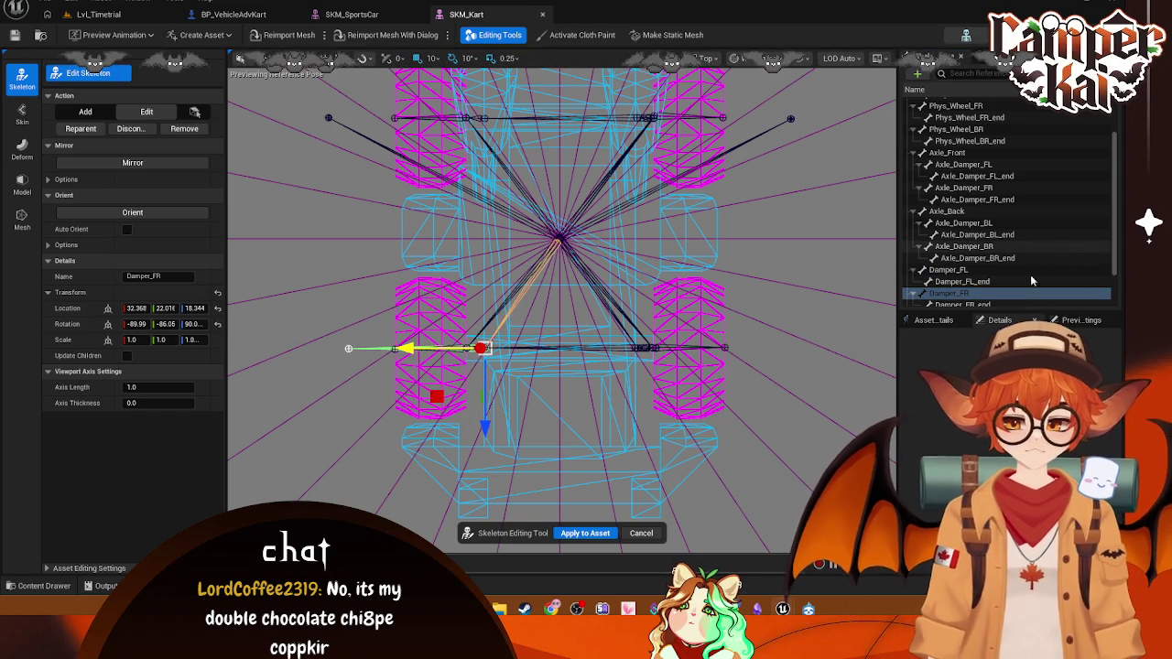
left_click_drag(272, 352, 414, 357)
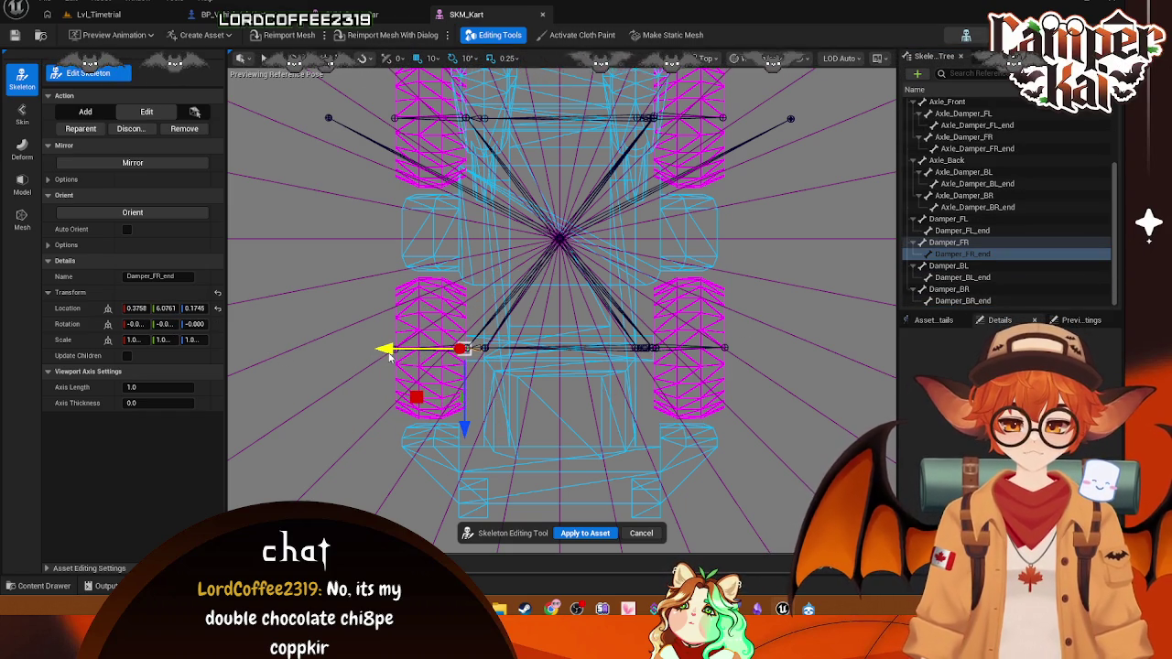
- Move Damper_BL, Damper_BR (Y 22.27) and their end joints inward, then save and apply
left_click(950, 266)
left_click_drag(730, 122, 558, 117)
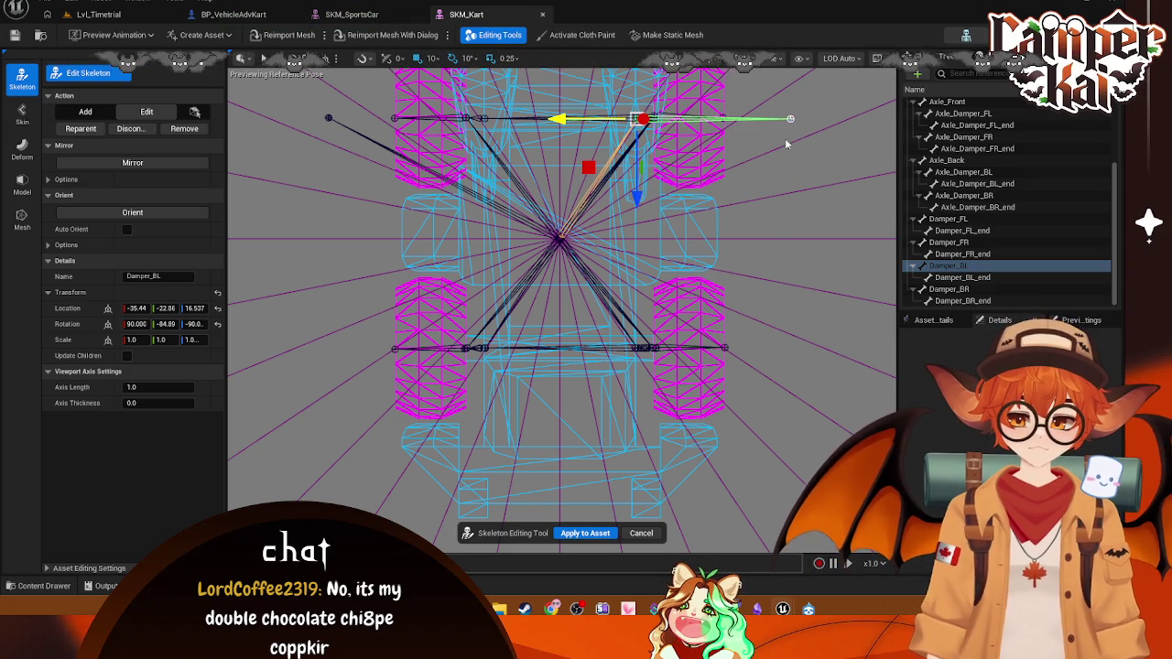
left_click(961, 276)
left_click_drag(714, 119, 580, 114)
left_click(328, 117)
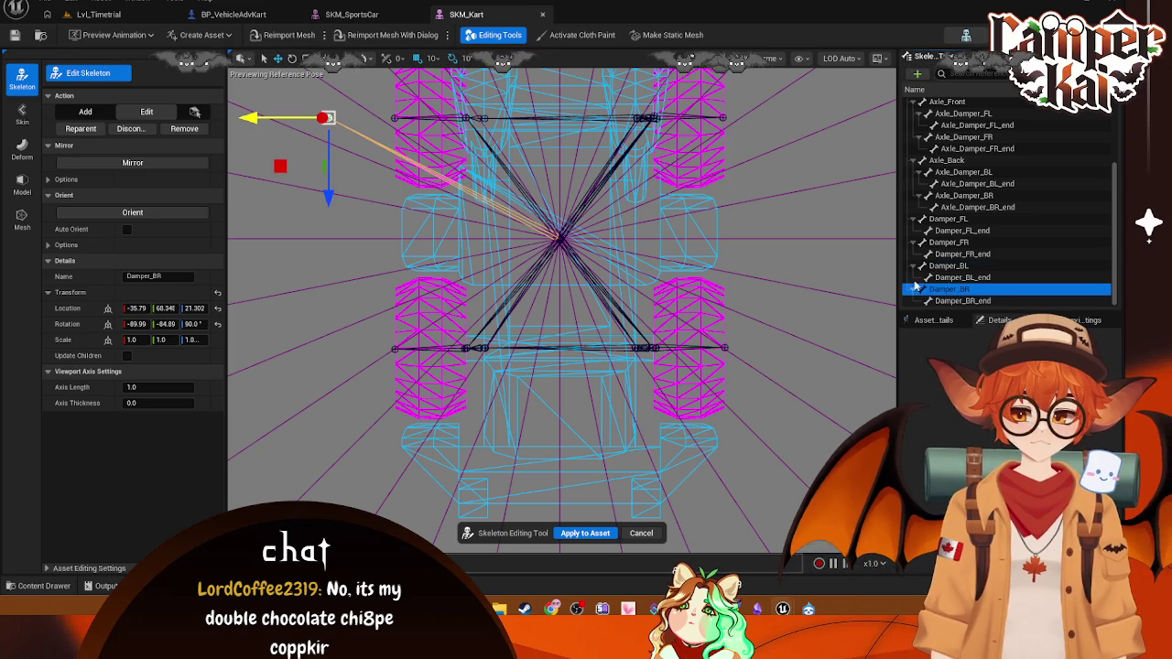
left_click_drag(251, 119, 403, 119)
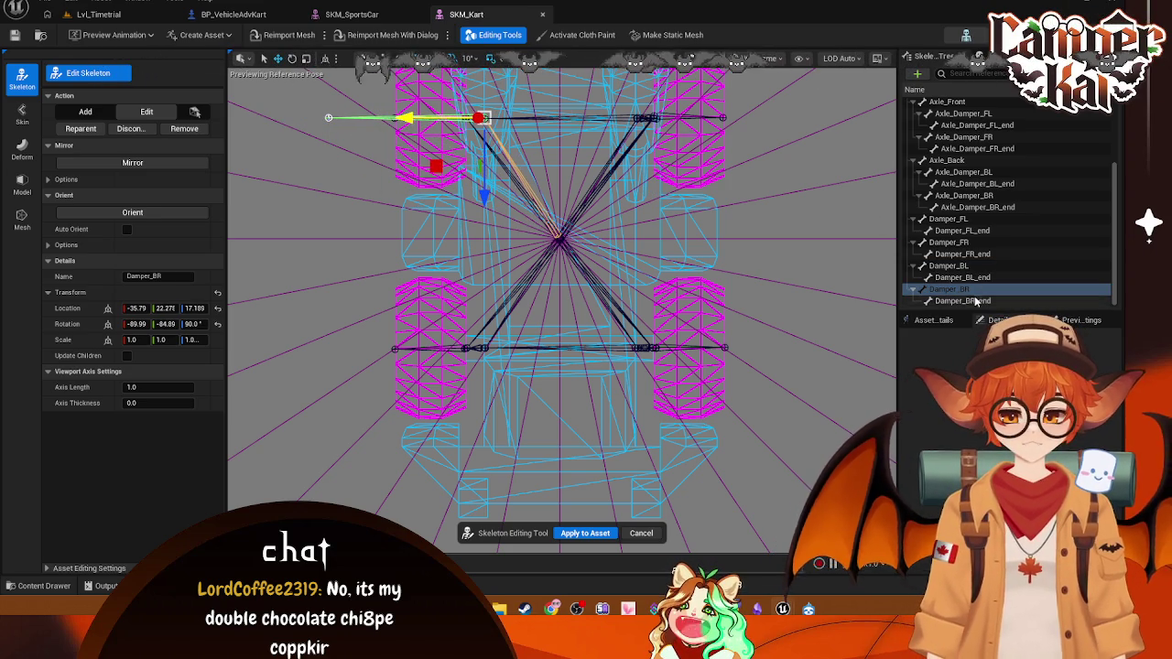
left_click(328, 117)
left_click_drag(259, 119, 388, 119)
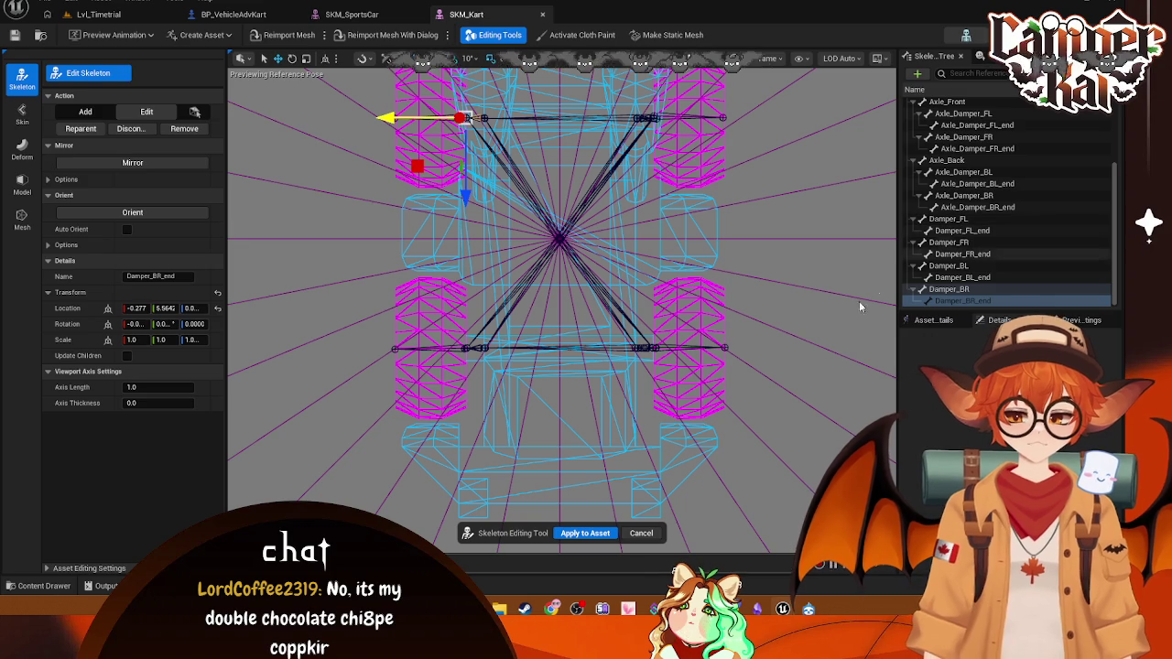
key("ctrl+s")
left_click(590, 533)
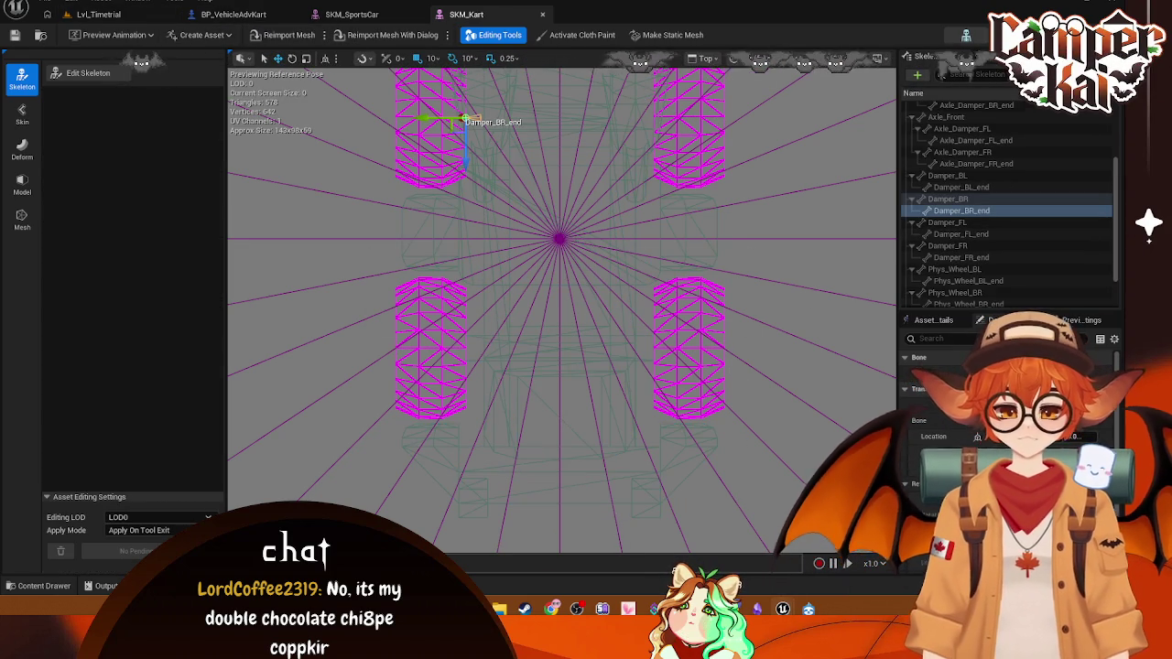
- Show SKM_SportsCar in Top view with Wireframe shading
scroll(952, 137, "up", 3)
left_click(947, 110)
scroll(631, 223, "down", 2)
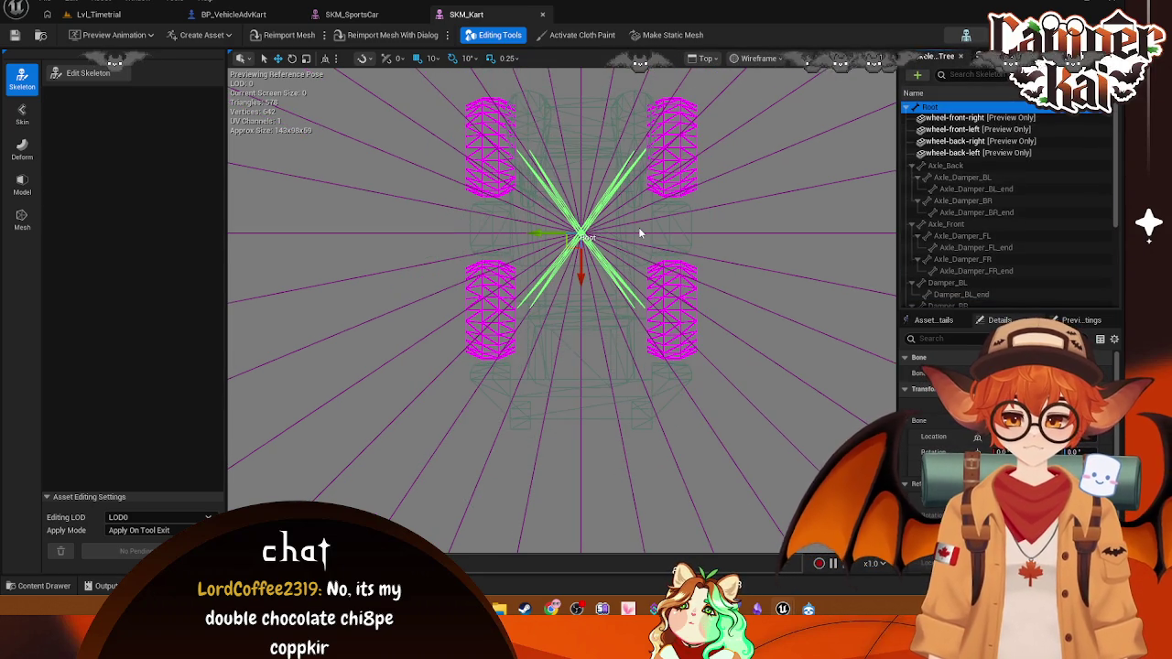
scroll(638, 227, "up", 1)
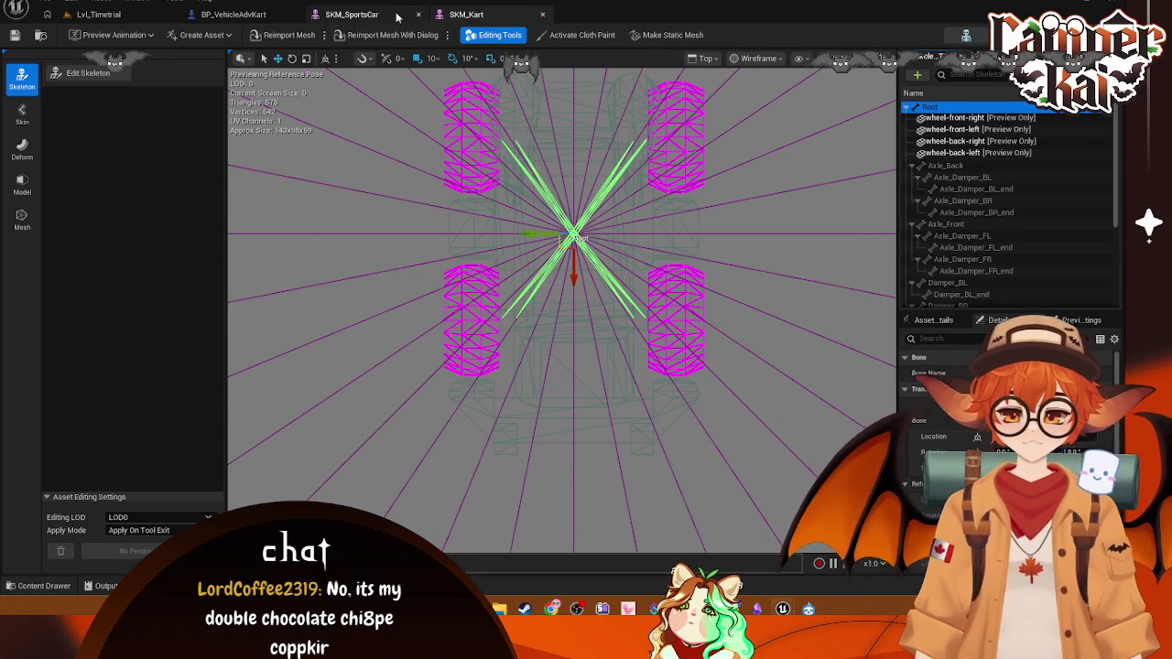
left_click(351, 14)
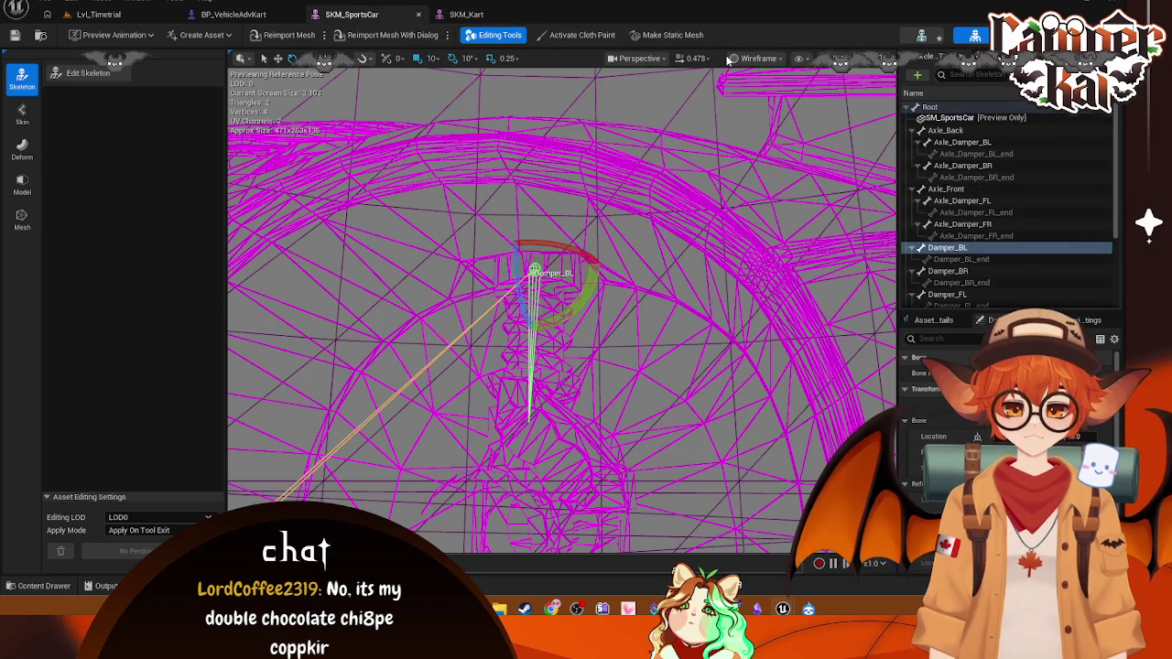
left_click(652, 59)
left_click(641, 131)
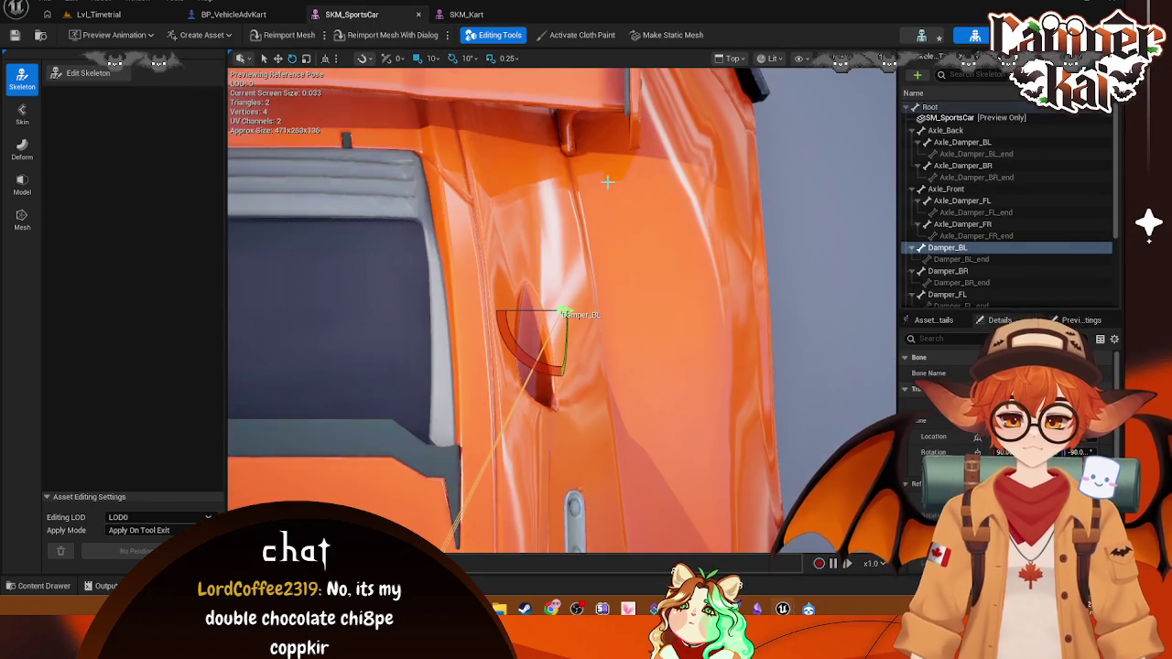
scroll(607, 182, "down", 3)
left_click(773, 58)
left_click(788, 128)
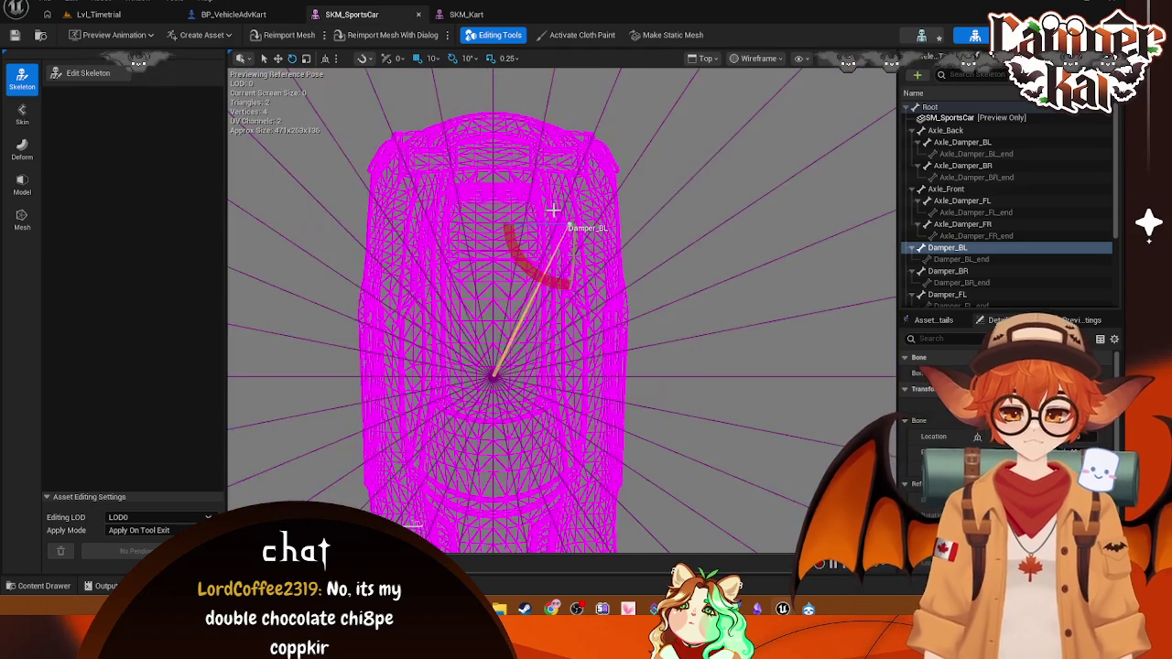
- Select the sports car's Root bone and snip its top wireframe view
scroll(553, 210, "down", 2)
left_click(930, 108)
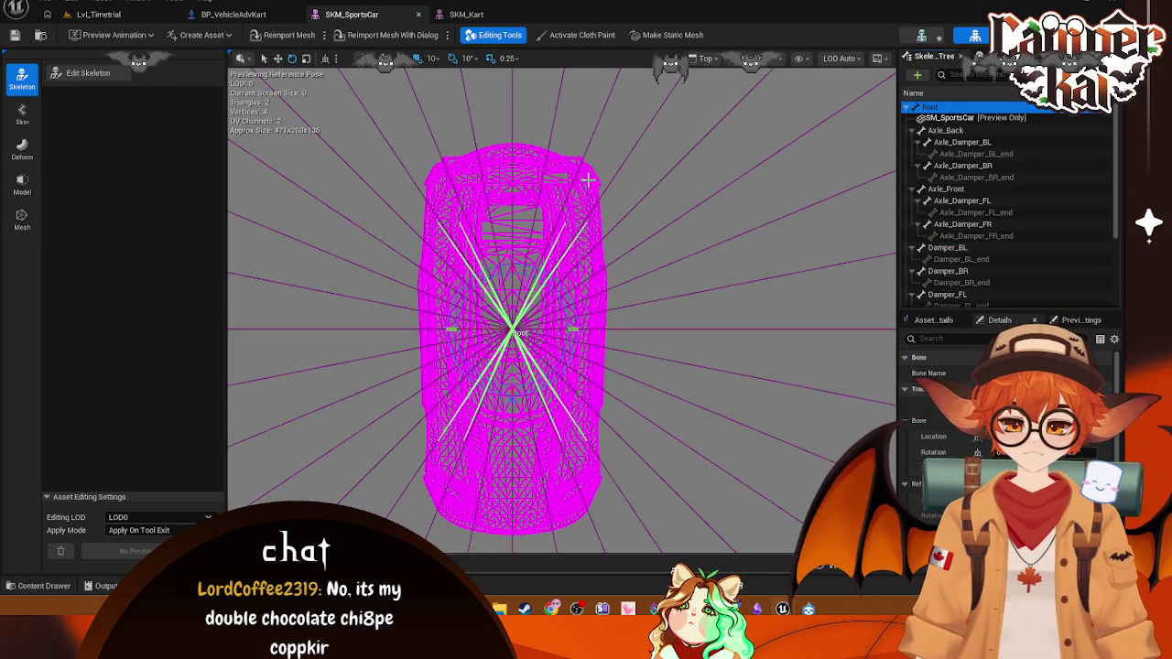
key("super+shift+s")
mouse_move(395, 128)
left_mouse_down()
mouse_move(634, 534)
mouse_move(646, 529)
left_mouse_up()
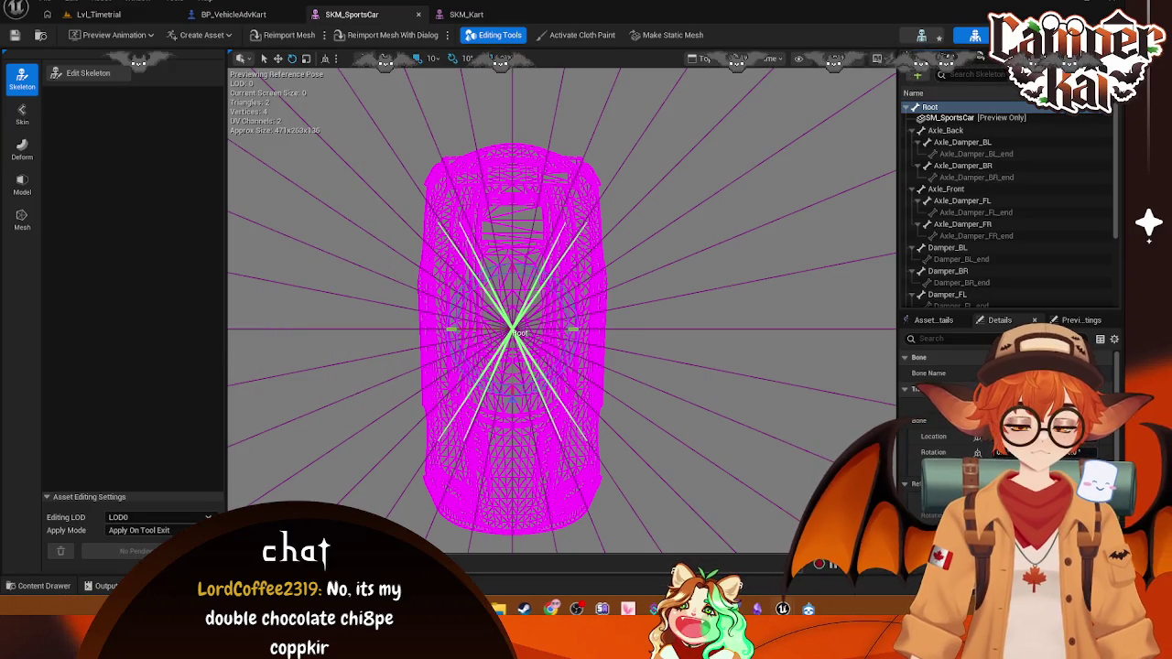
- Snip the SKM_Kart wheels and root bone, then switch to the BP_VehicleAdvKart blueprint
left_click(466, 14)
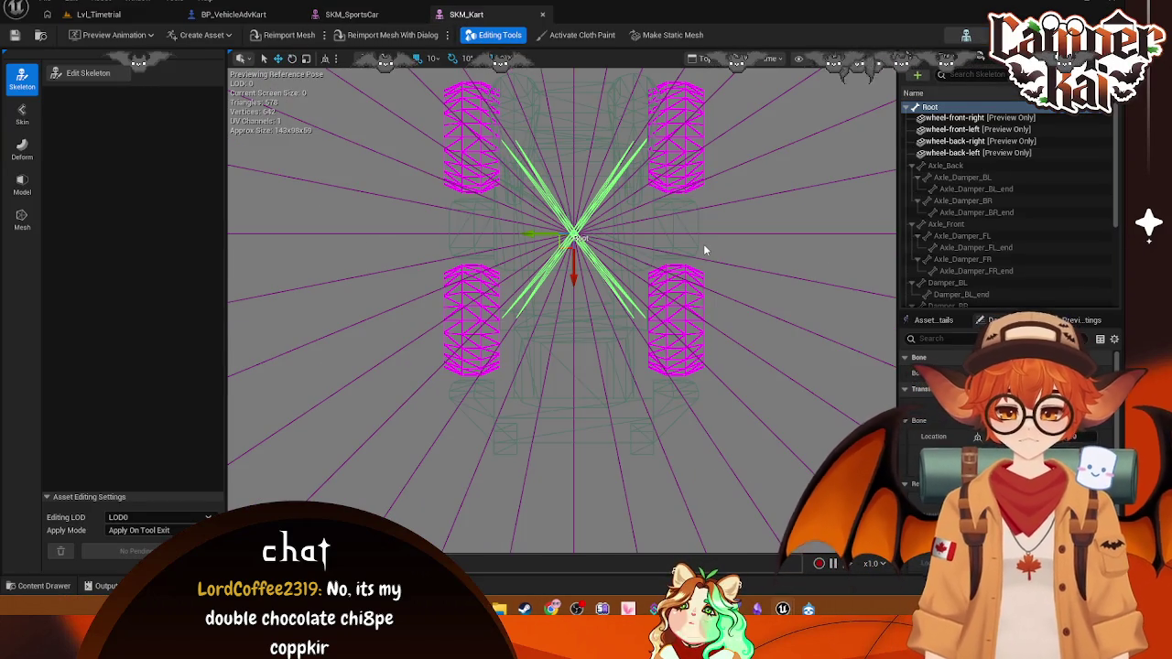
scroll(703, 243, "up", 3)
scroll(750, 228, "up", 1)
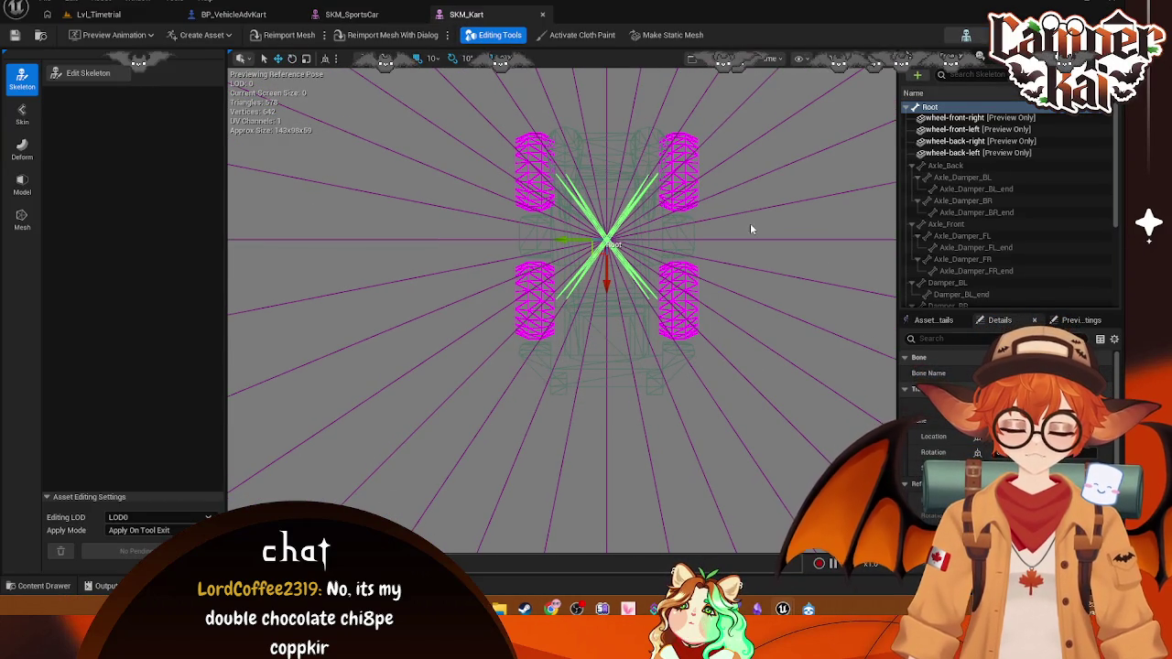
key("super+shift+s")
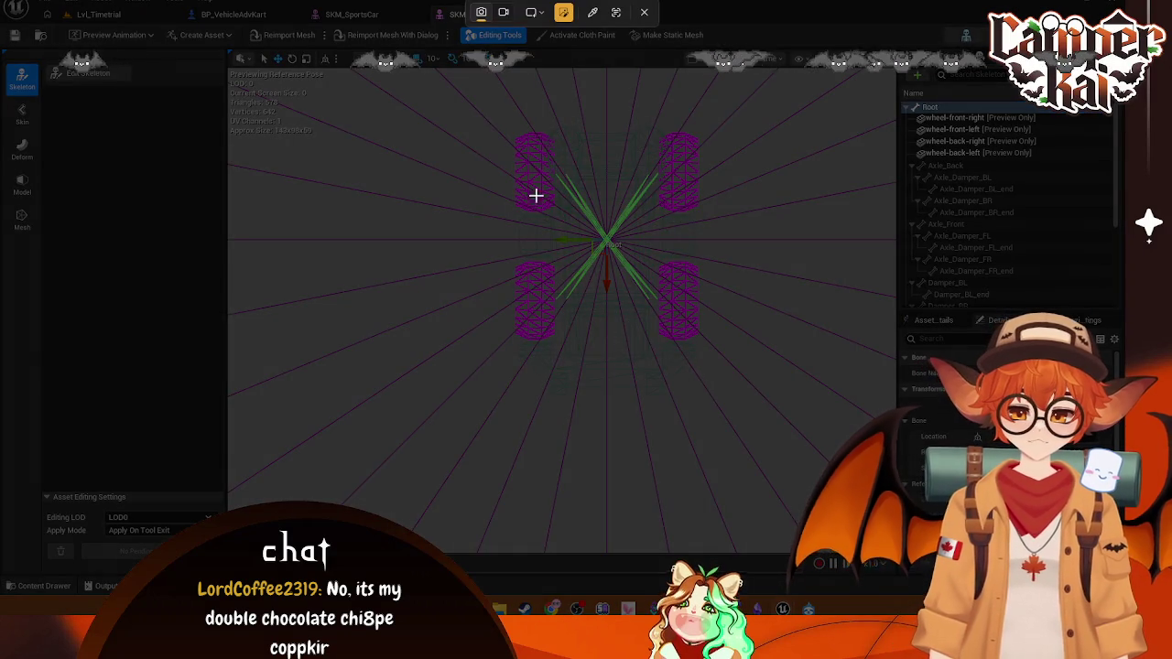
mouse_move(482, 115)
left_mouse_down()
mouse_move(754, 389)
mouse_move(769, 425)
left_mouse_up()
left_click(488, 443)
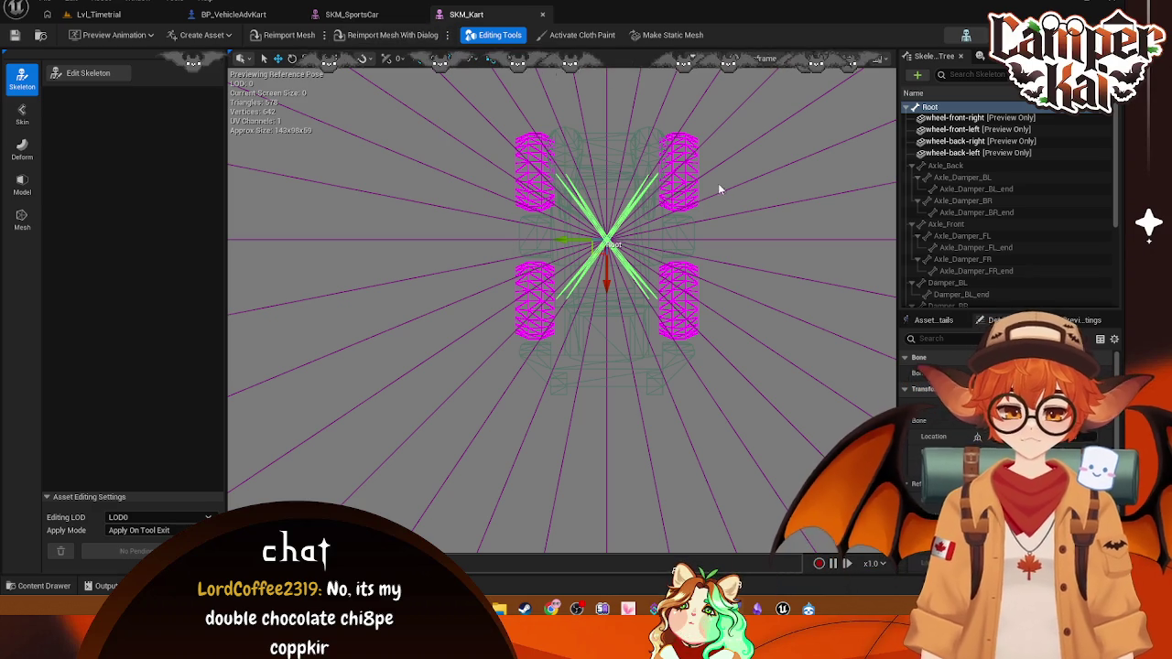
left_click(352, 13)
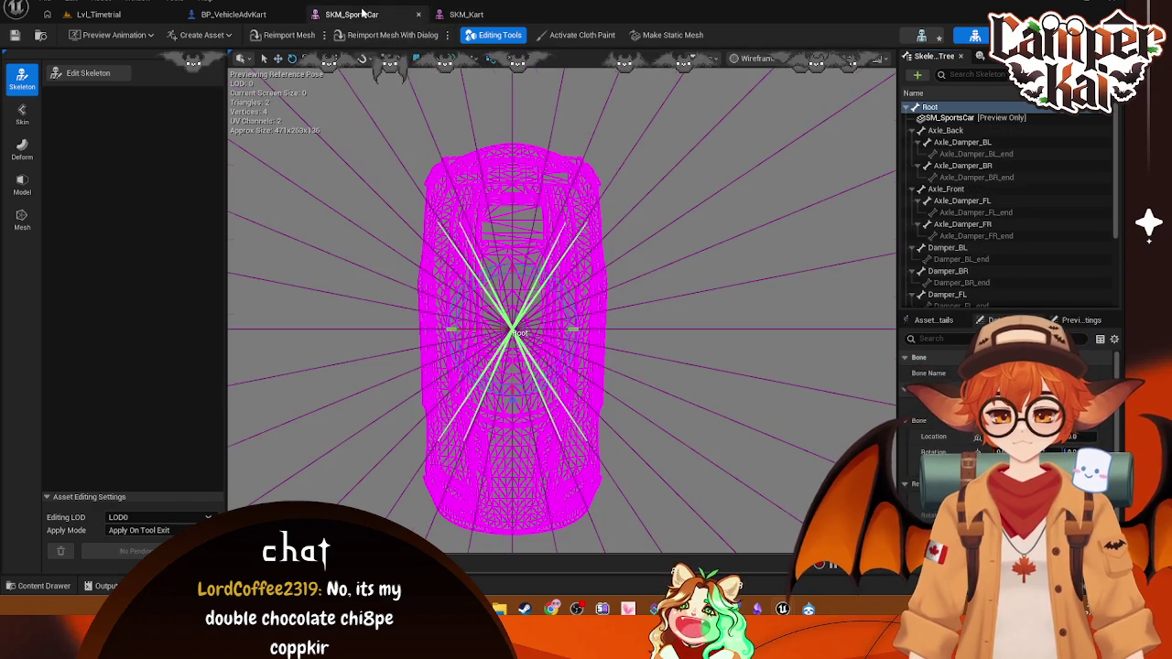
left_click(232, 14)
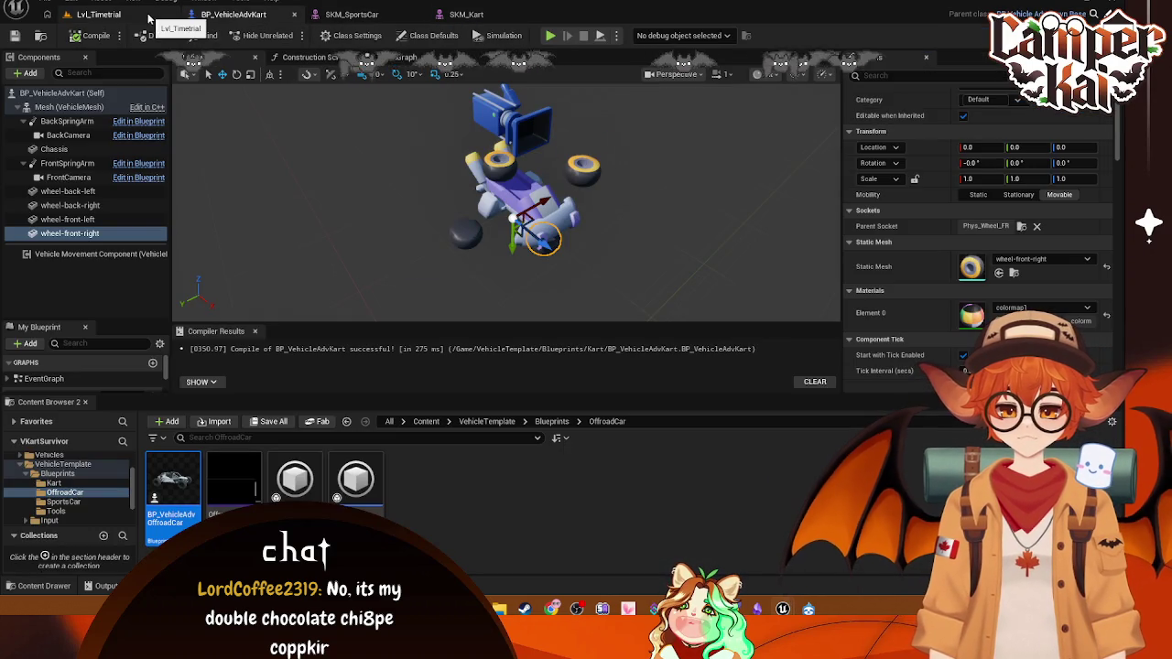
- Play-test the kart in Lvl_Timetrial, then browse the Kart folder from BP_VehicleAdvKart
mouse_move(512, 202)
left_mouse_down()
mouse_move(457, 205)
mouse_move(522, 200)
left_mouse_up()
scroll(513, 210, "up", 3)
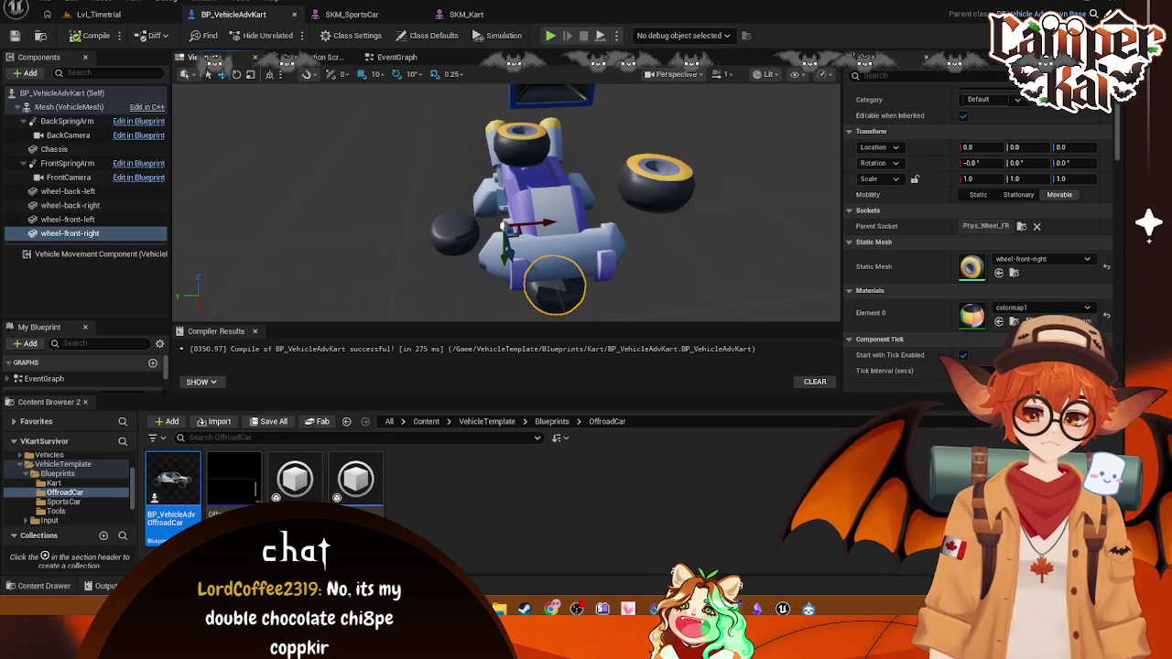
left_click(98, 13)
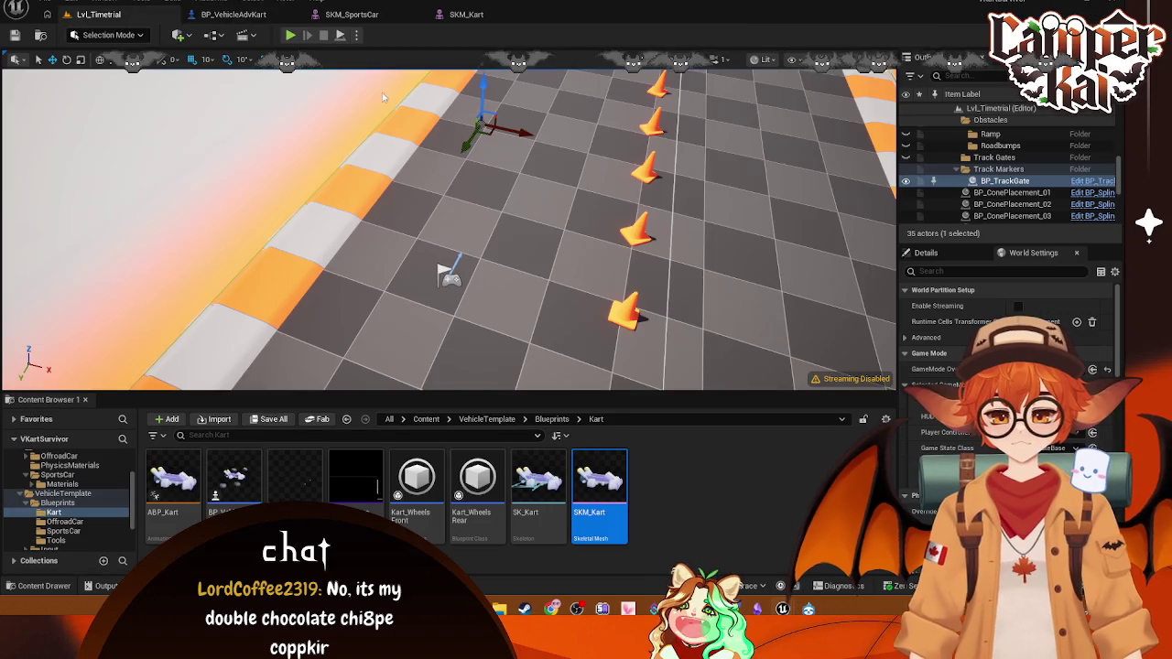
left_click(291, 37)
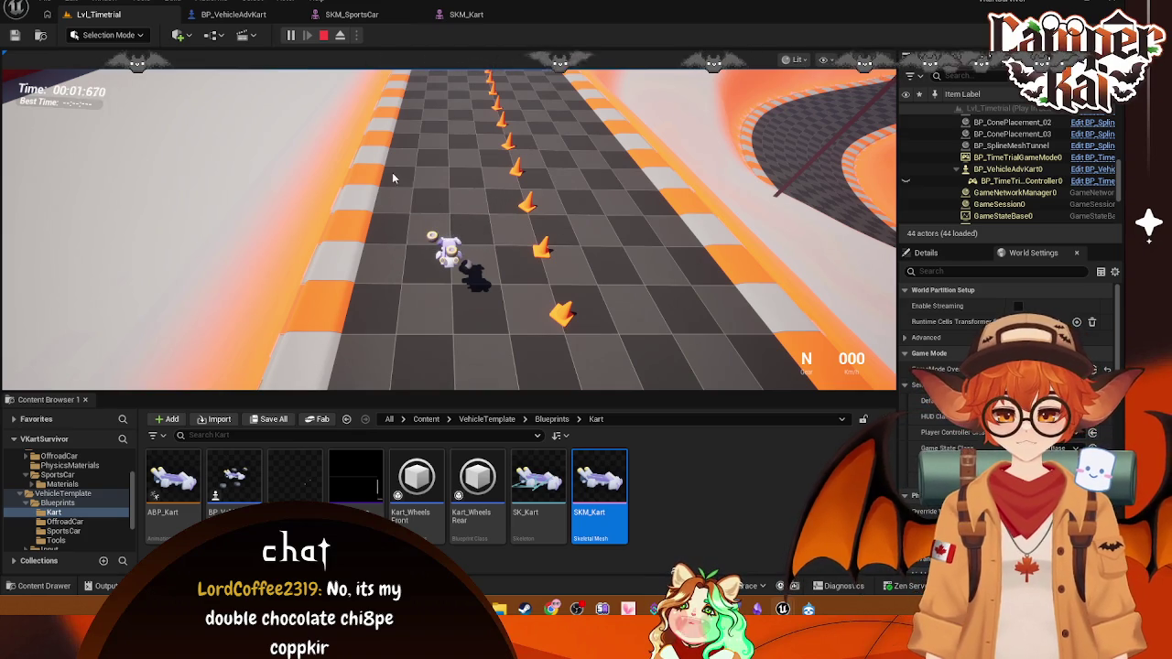
key("Escape")
left_click(266, 15)
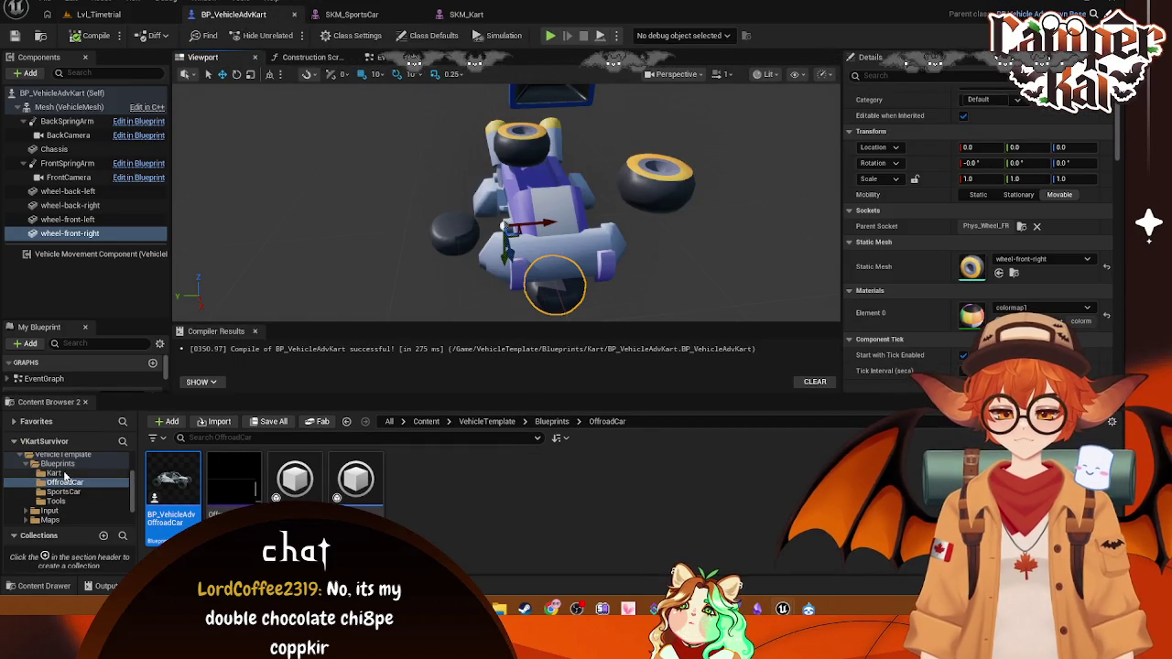
left_click(53, 483)
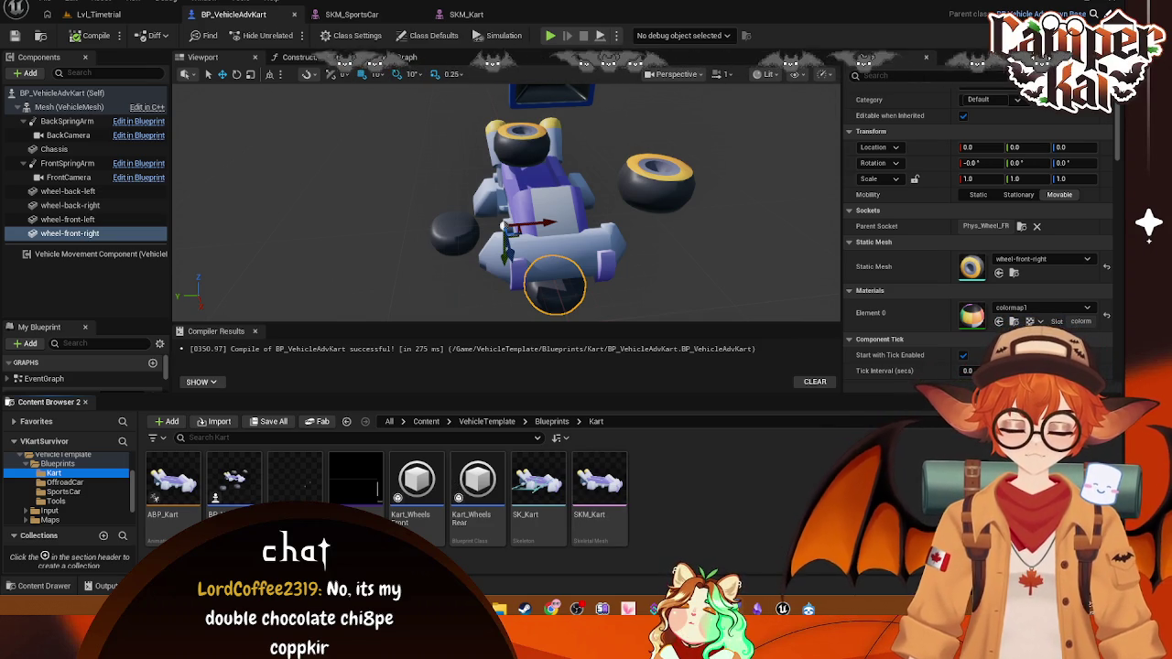
- Close the SKM_SportsCar and SKM_Kart editors and deselect SKM_Kart in the Content Browser
left_click(404, 18)
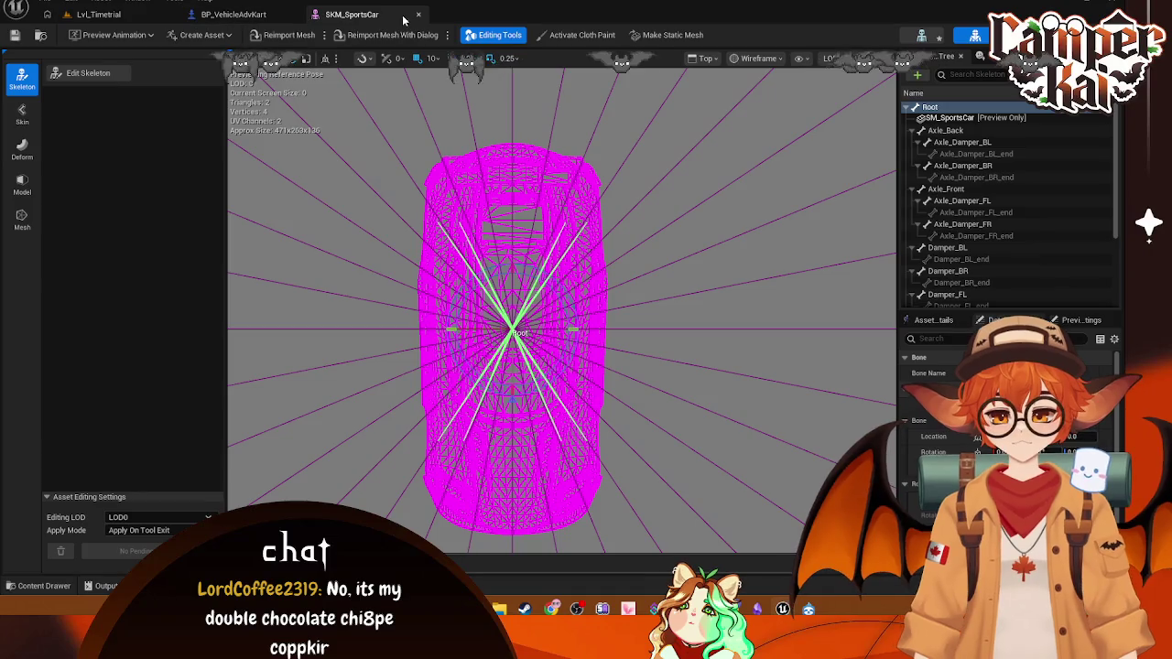
left_click(419, 15)
left_click(98, 15)
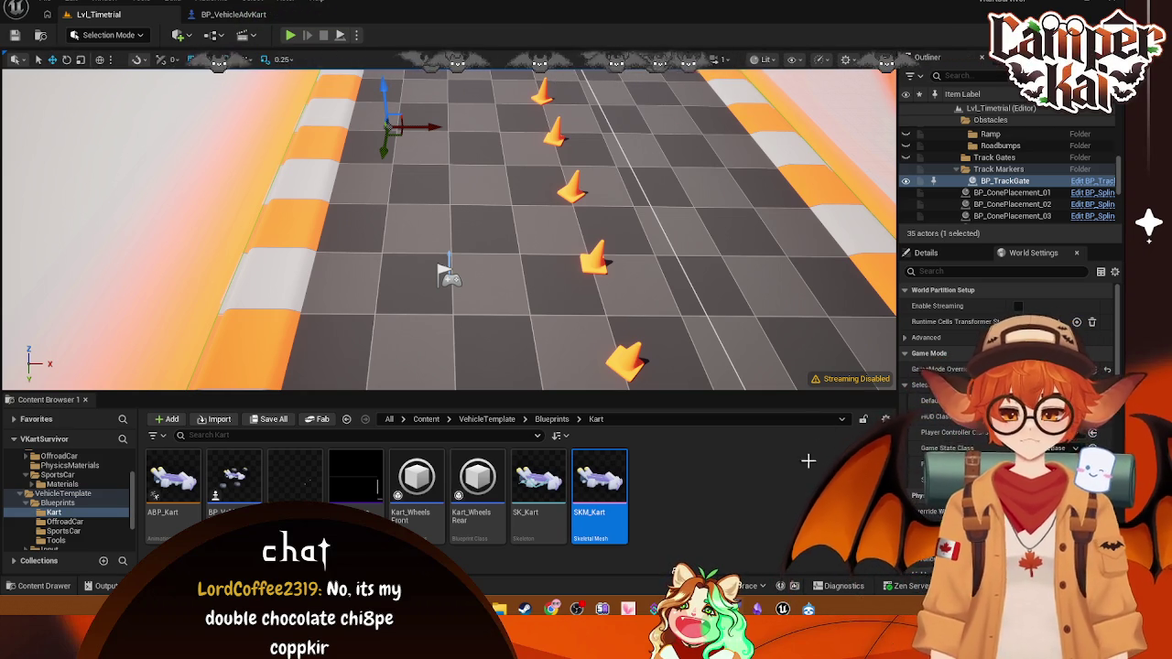
left_click(791, 514)
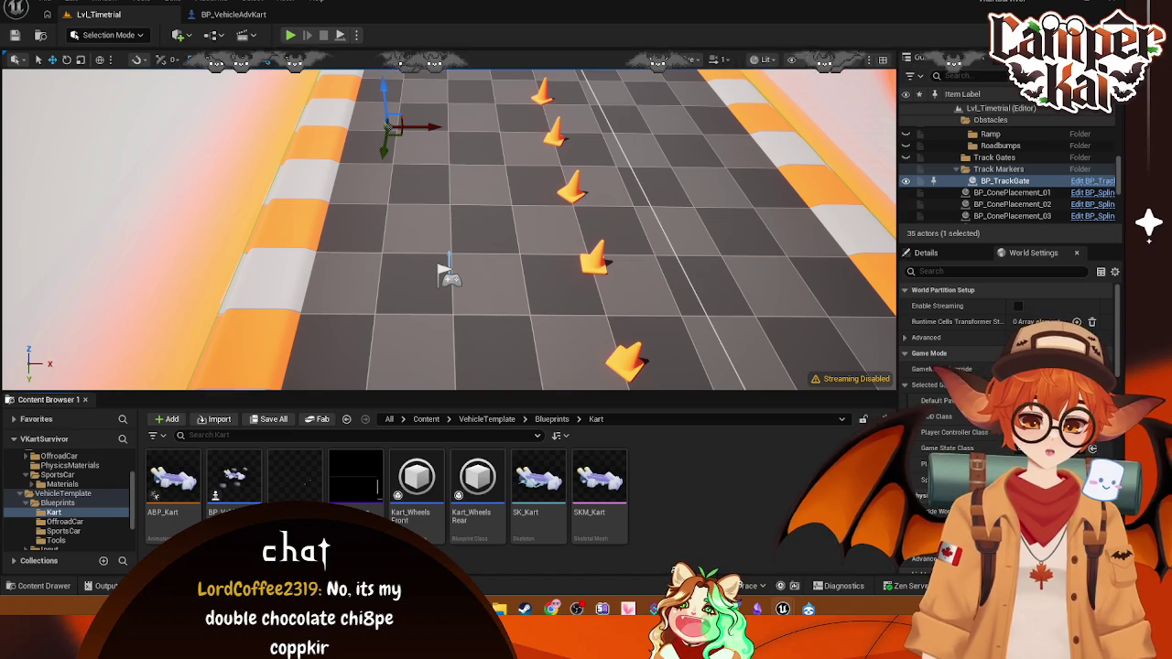
- Start a new physics asset from SKM_Kart's Create menu and screenshot its settings dialog
right_click(599, 486)
mouse_move(677, 50)
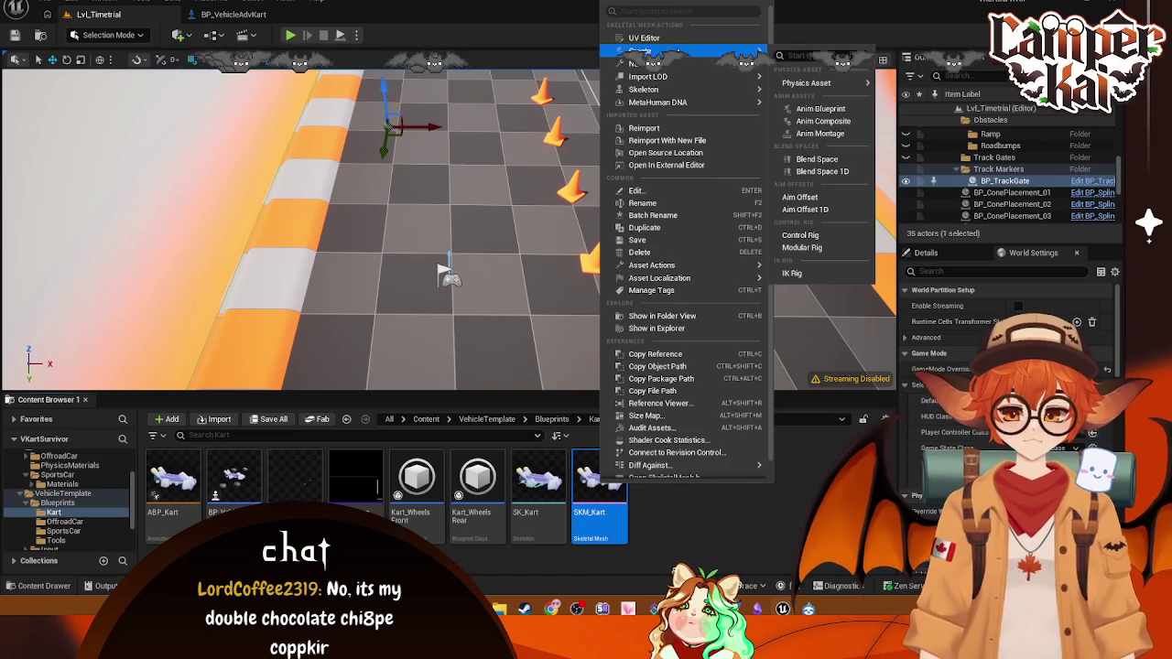
mouse_move(817, 90)
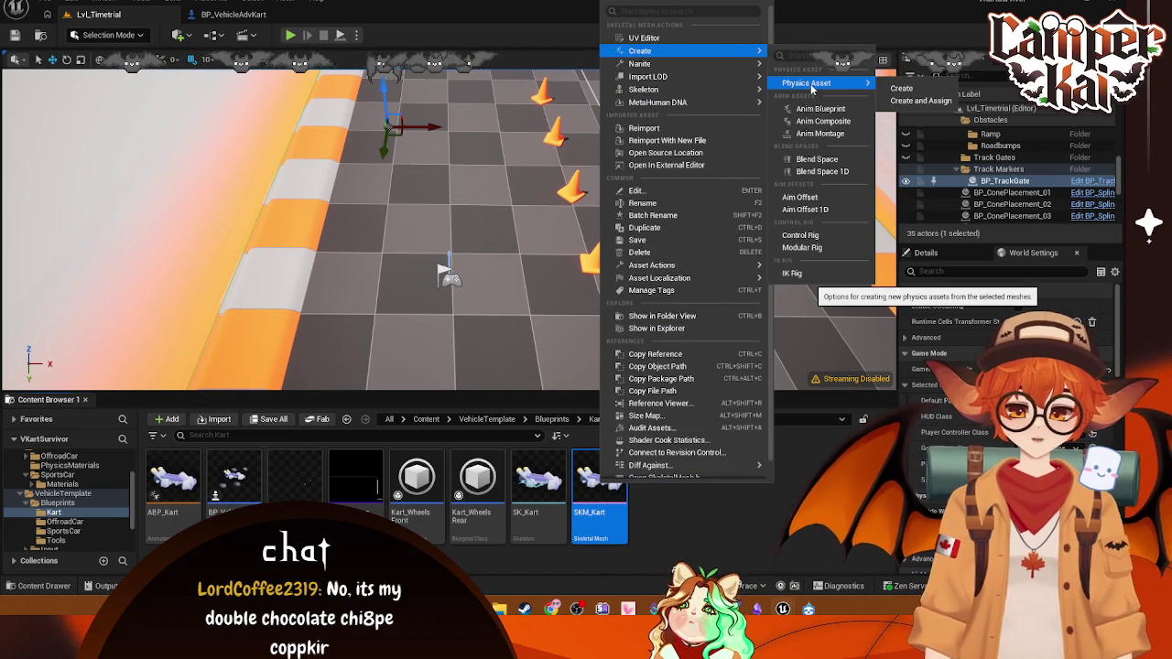
left_click(920, 100)
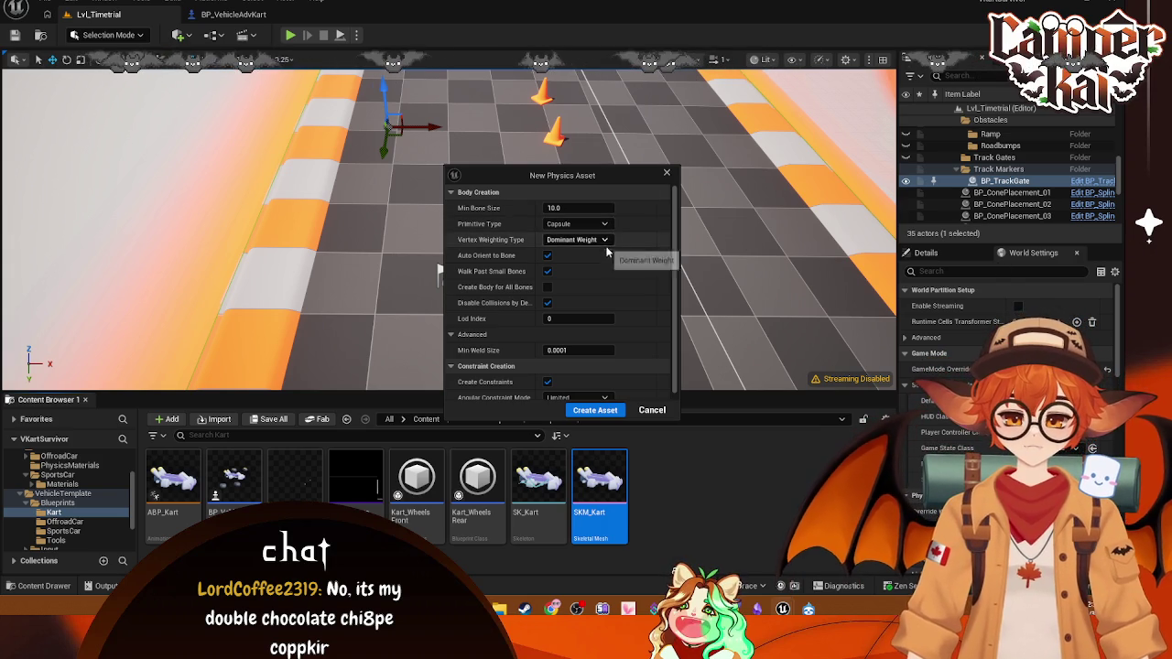
left_click_drag(578, 173, 507, 106)
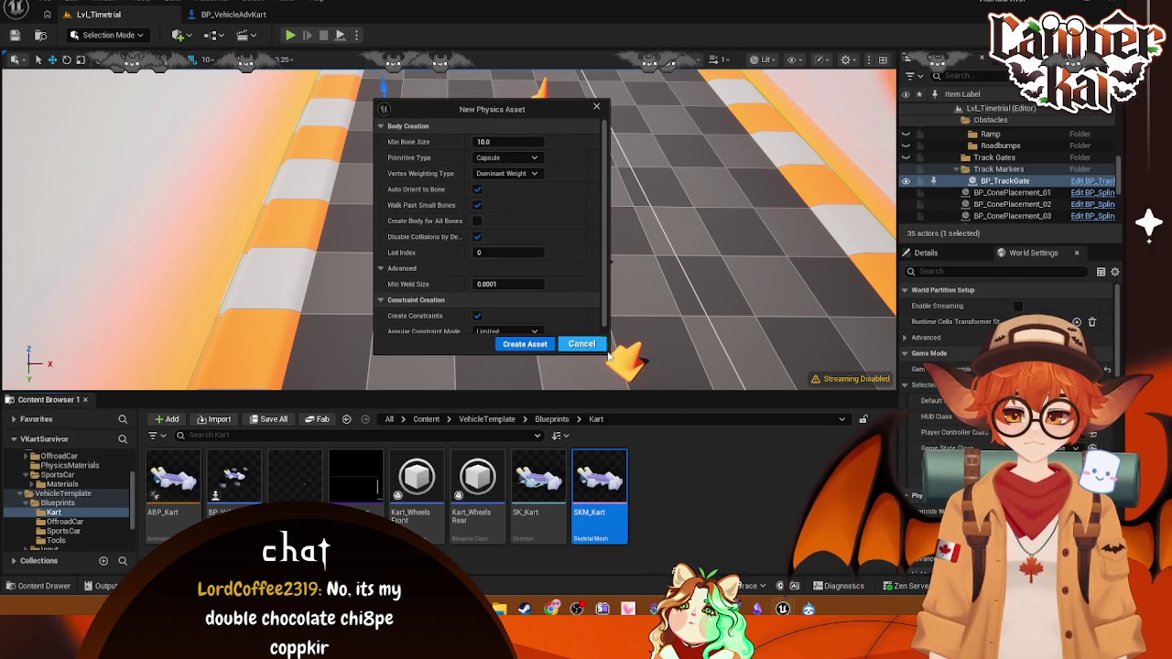
scroll(587, 263, "down", 1)
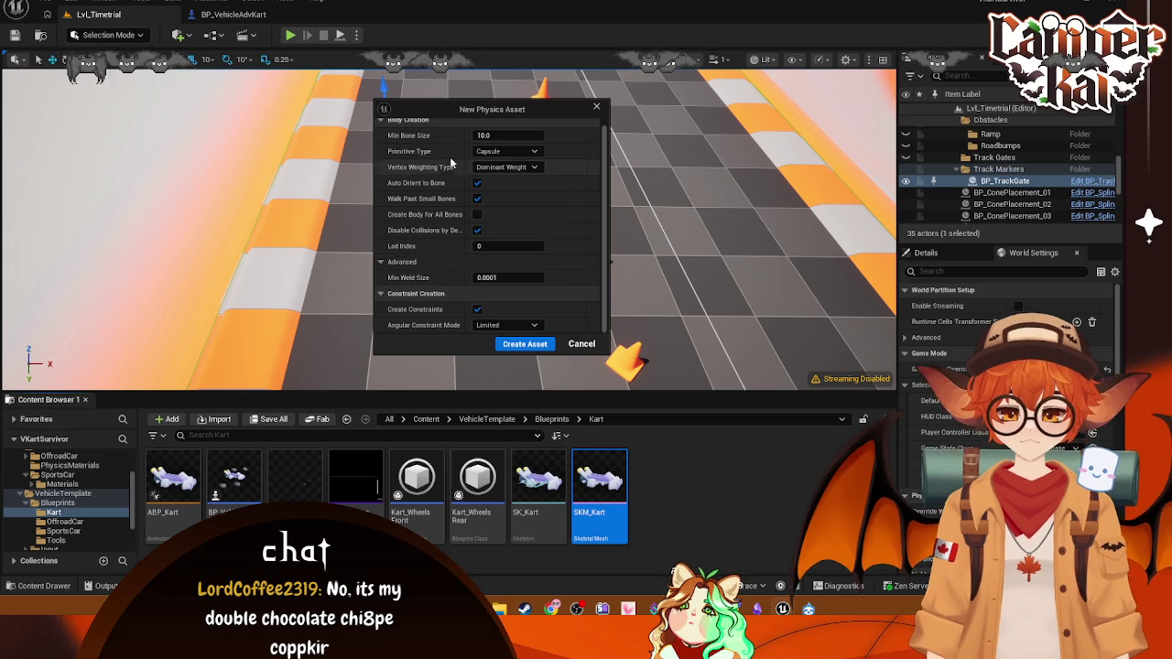
left_click_drag(371, 94, 611, 357)
left_click(353, 375)
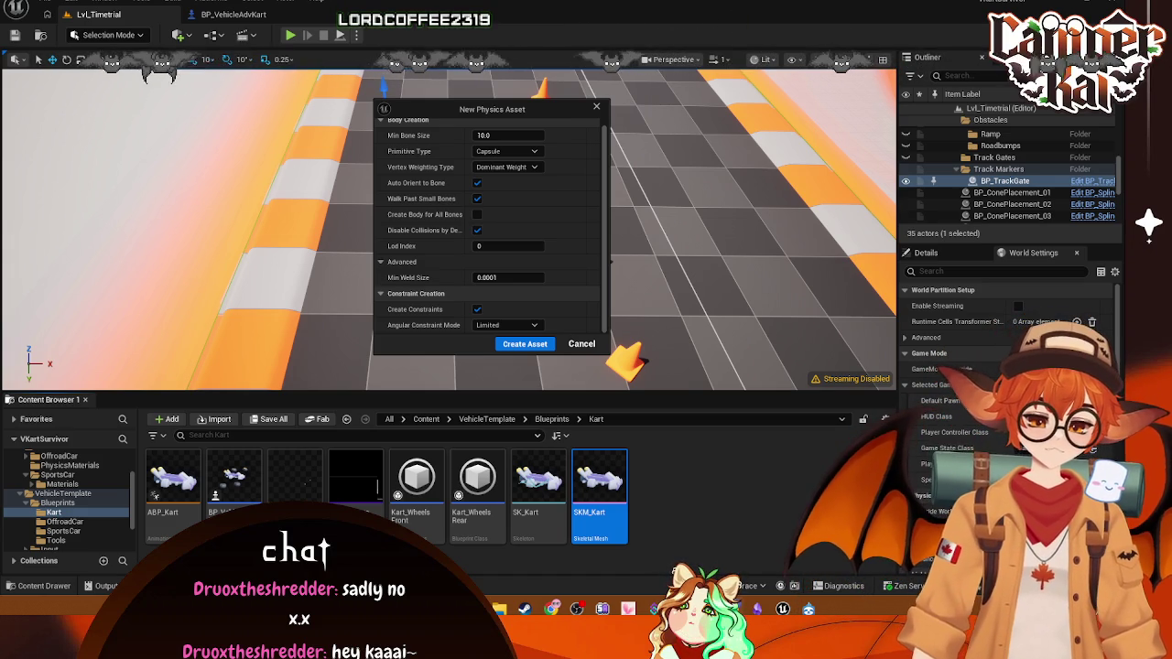
- Clear Min Bone Size, set Primitive Type to Sphere, and create the asset
scroll(533, 172, "up", 1)
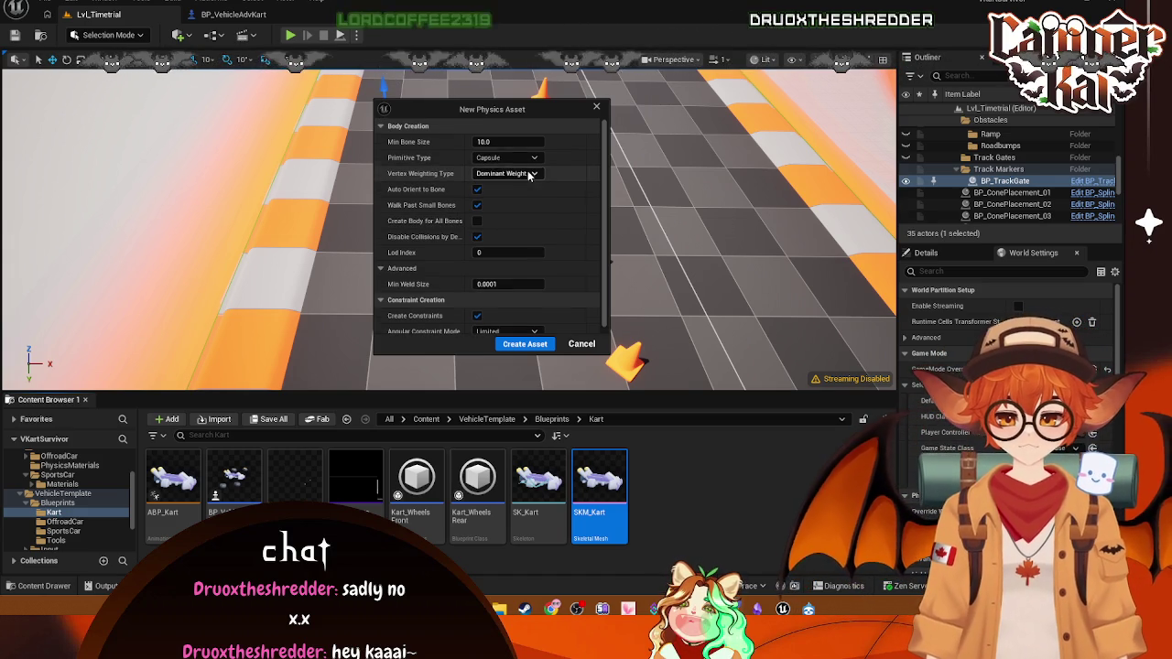
type("2")
key("BackSpace")
type("1")
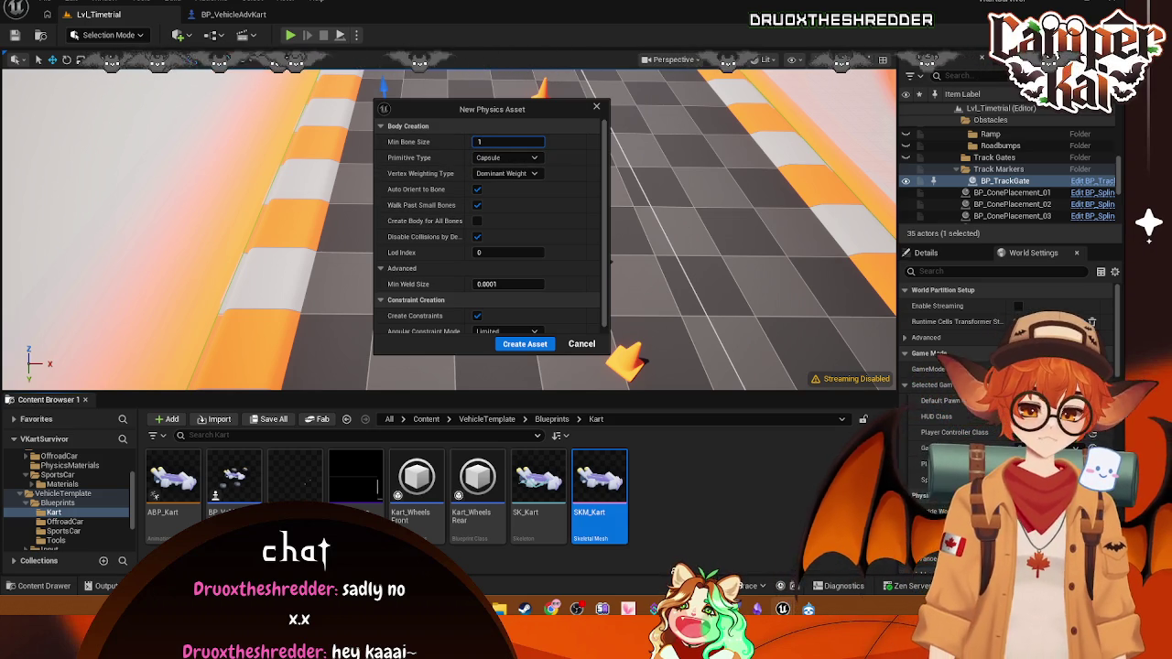
left_click(535, 158)
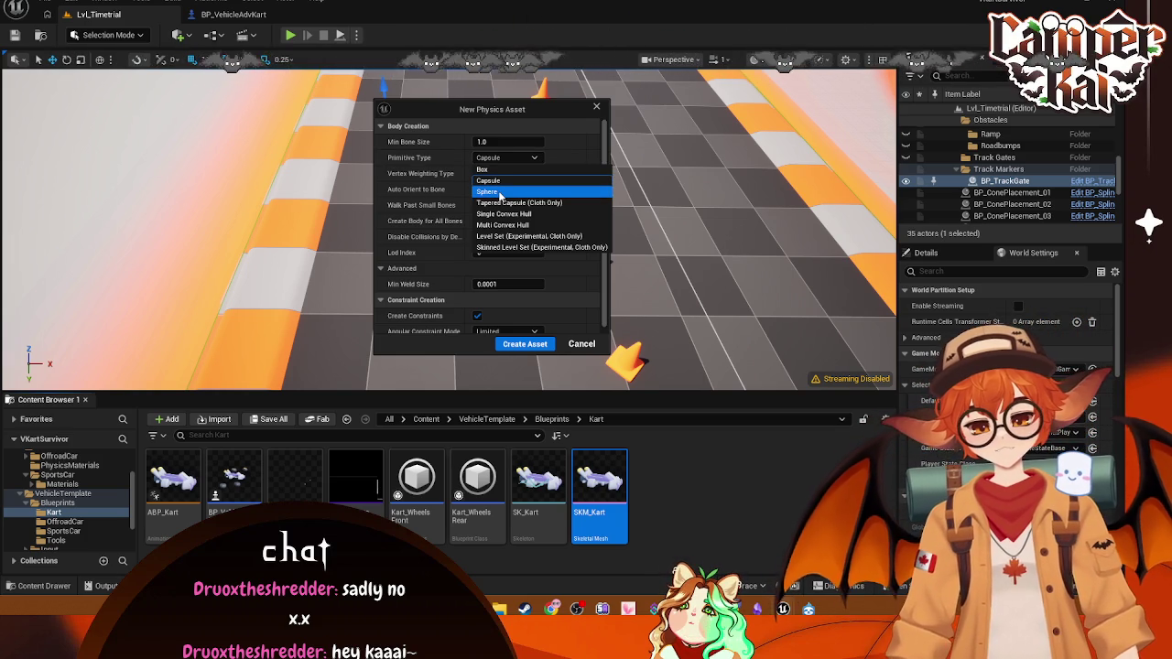
left_click(499, 193)
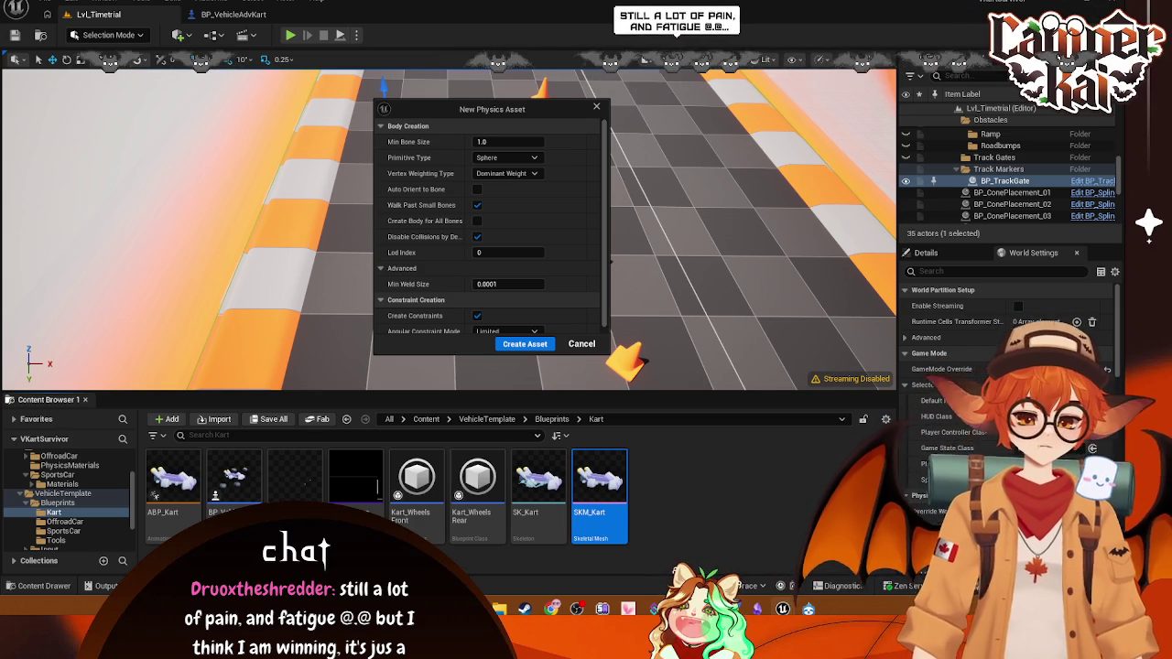
scroll(564, 256, "down", 1)
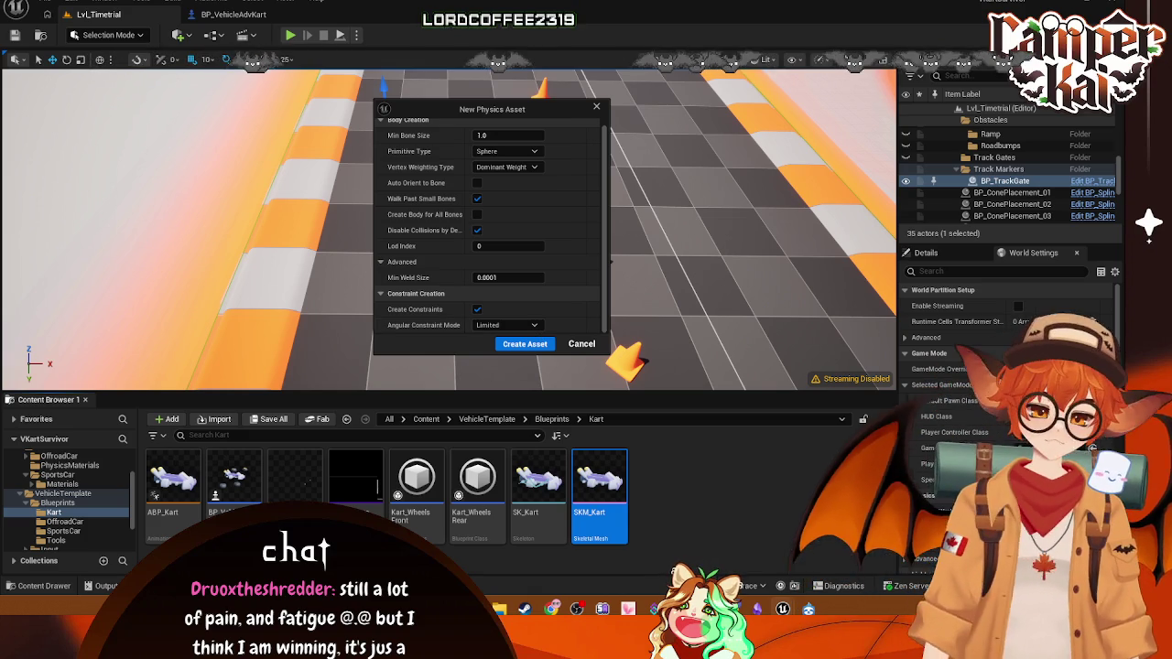
left_click(536, 344)
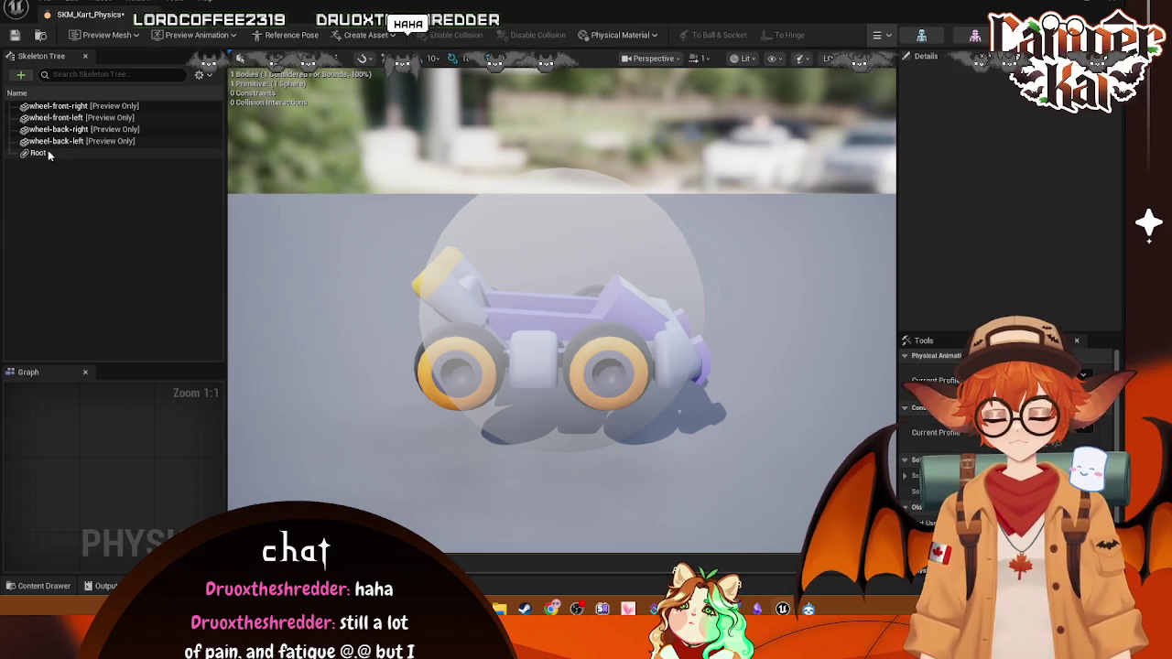
- Select the Root body, check File's recent assets, then close the SKM_Kart_Physics editor
left_click(48, 149)
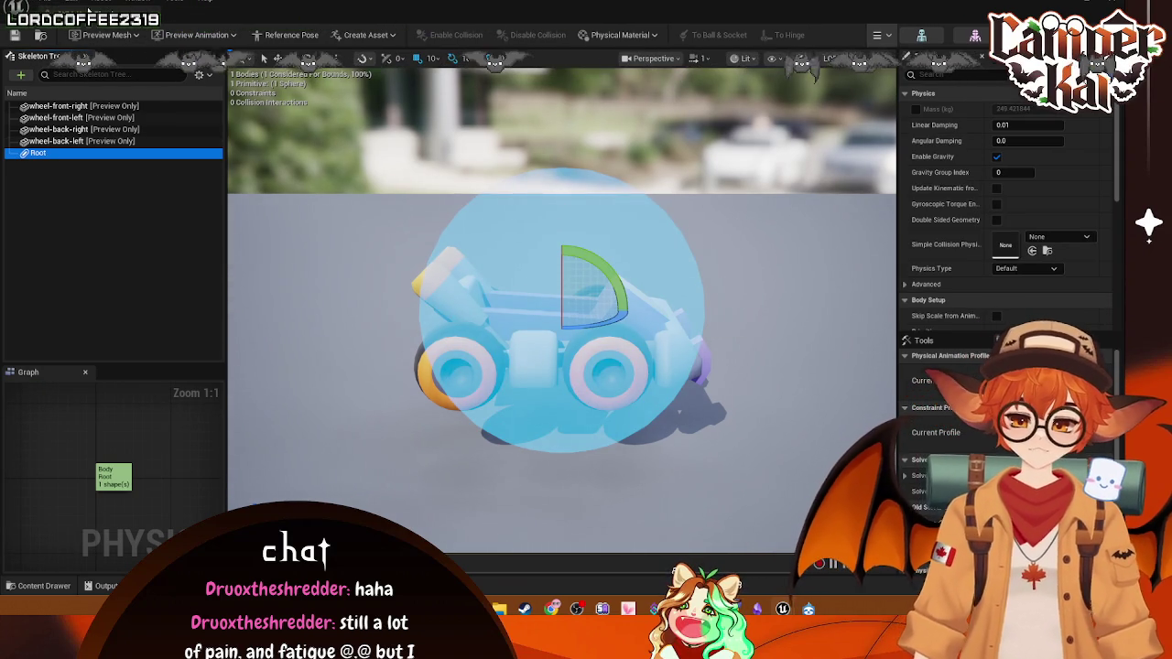
left_click(48, 5)
mouse_move(109, 42)
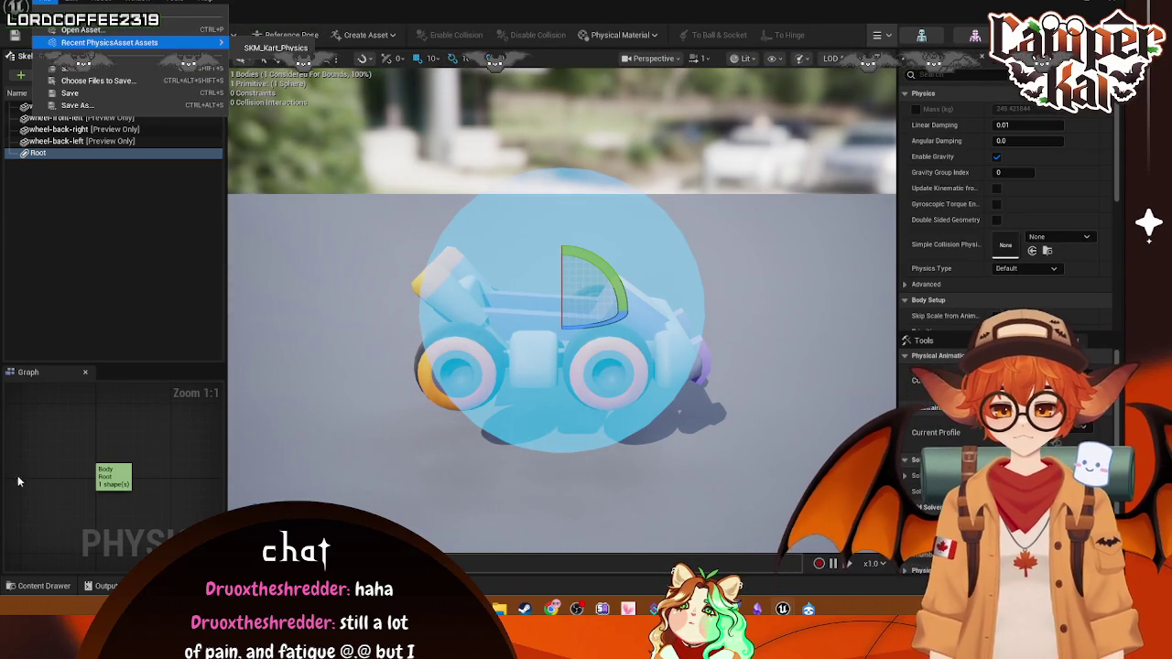
left_click(44, 586)
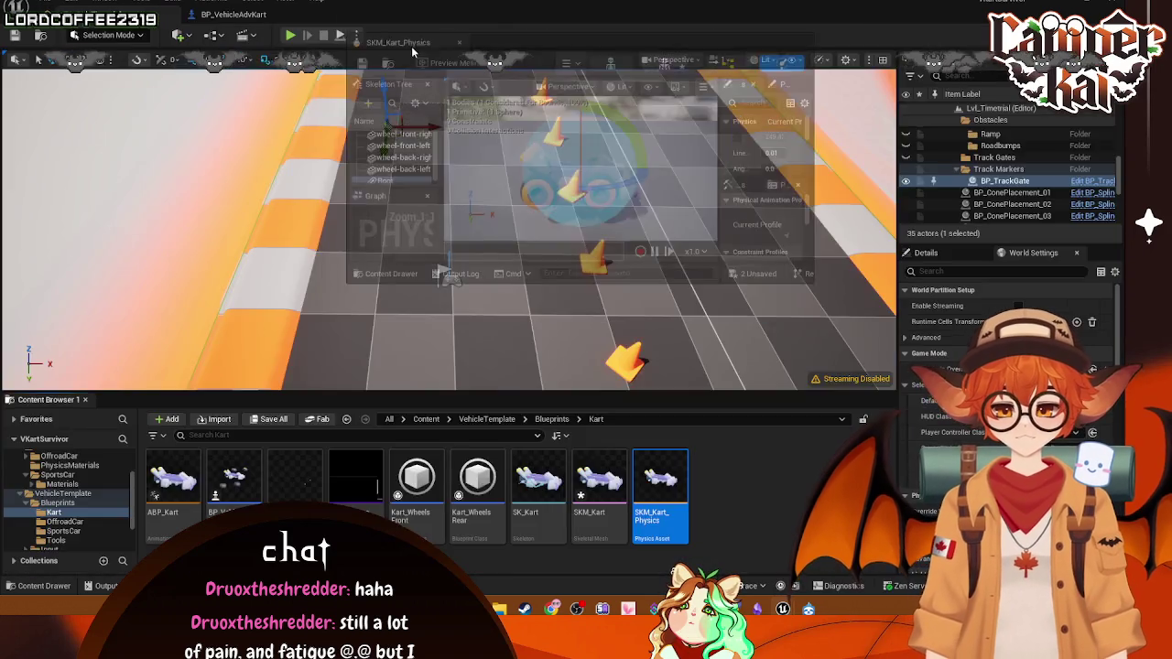
left_click(357, 14)
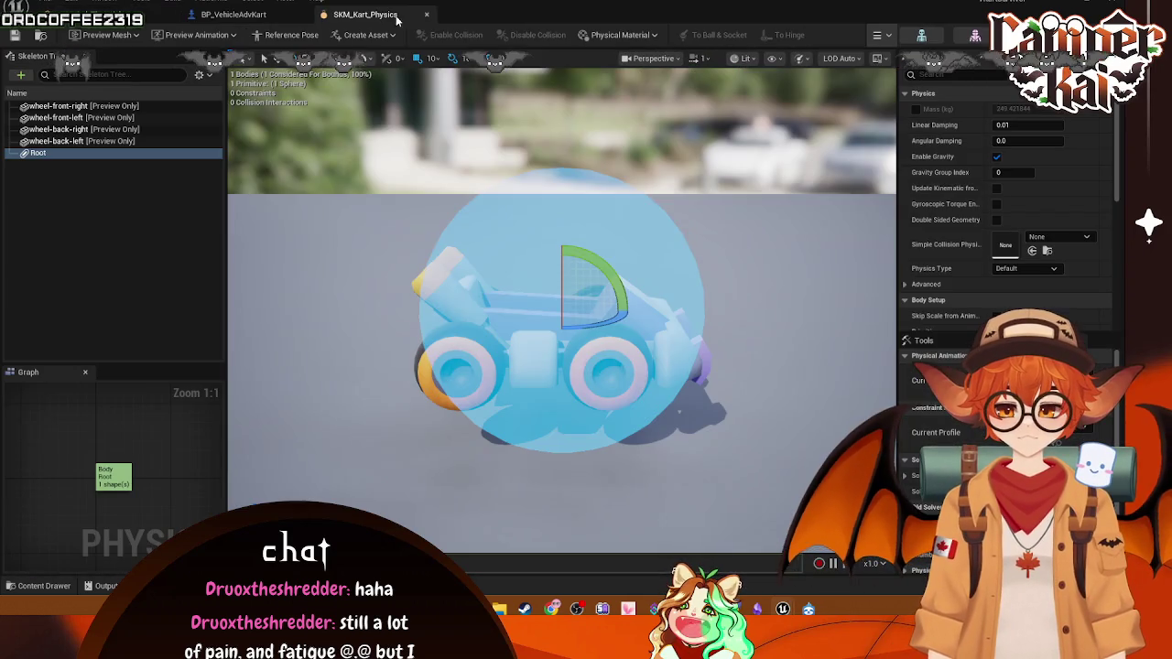
left_click(417, 14)
- Rename SKM_Kart_Physics to PA_Kart from its Content Browser context menu
left_click(274, 15)
left_click(644, 497)
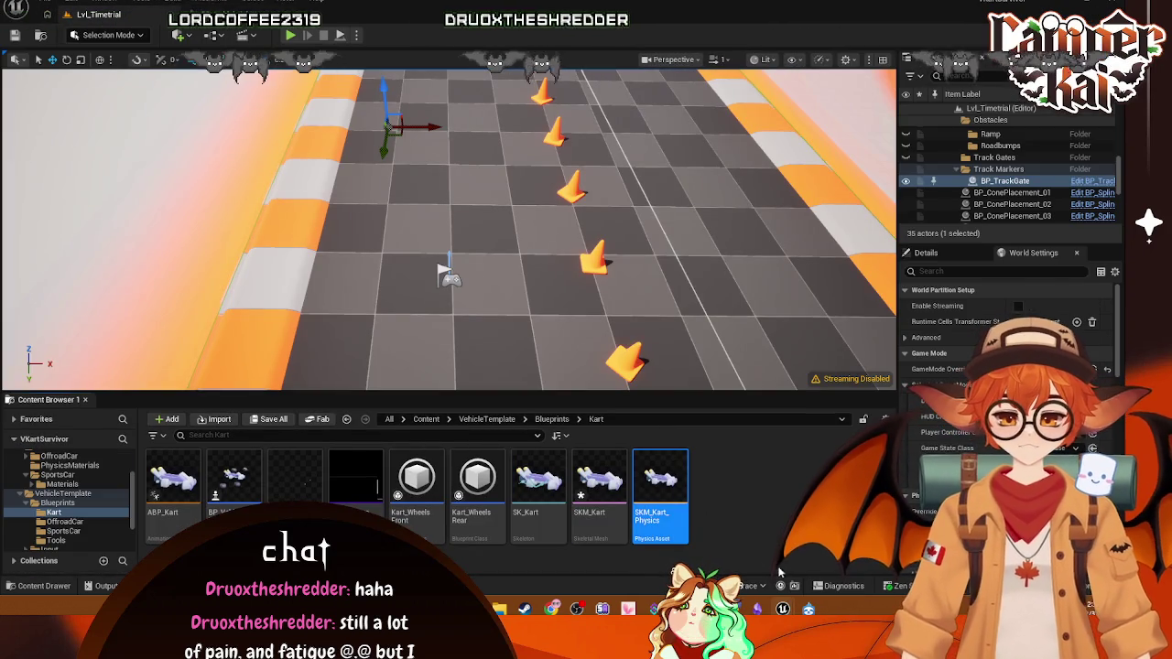
right_click(649, 499)
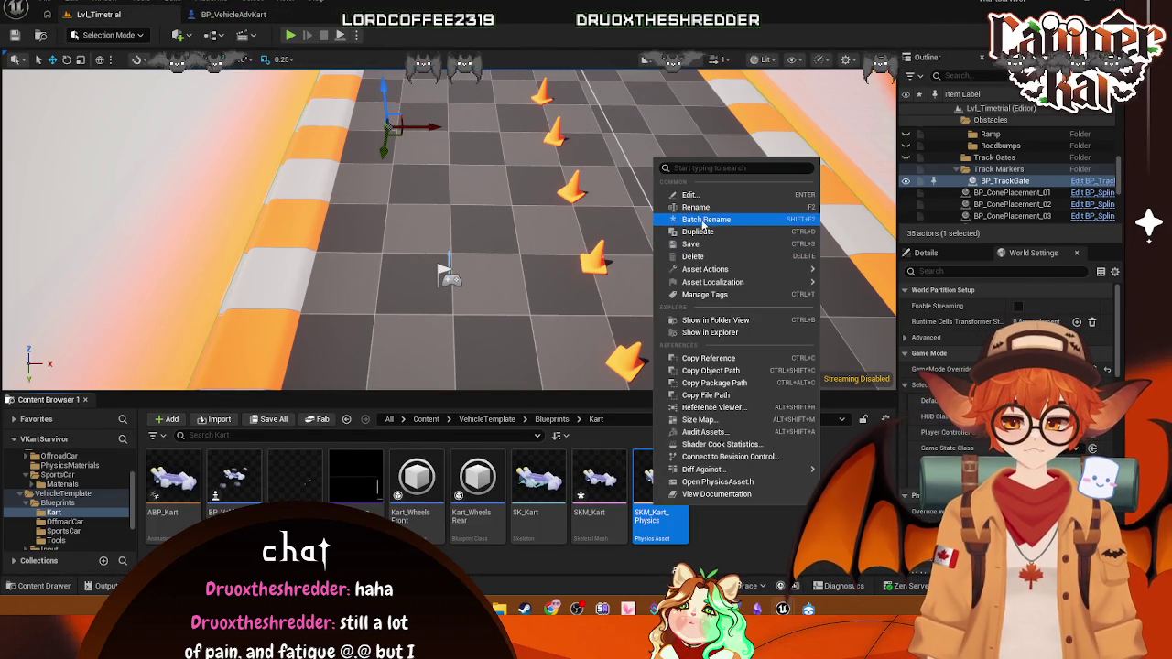
left_click(696, 208)
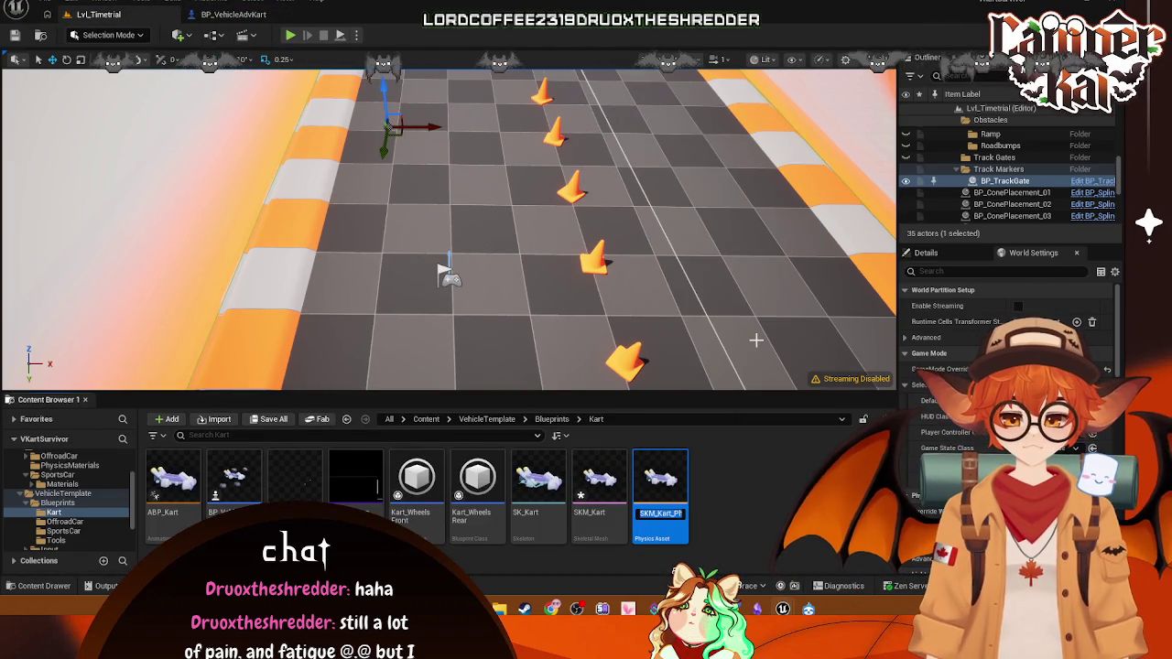
left_click(56, 476)
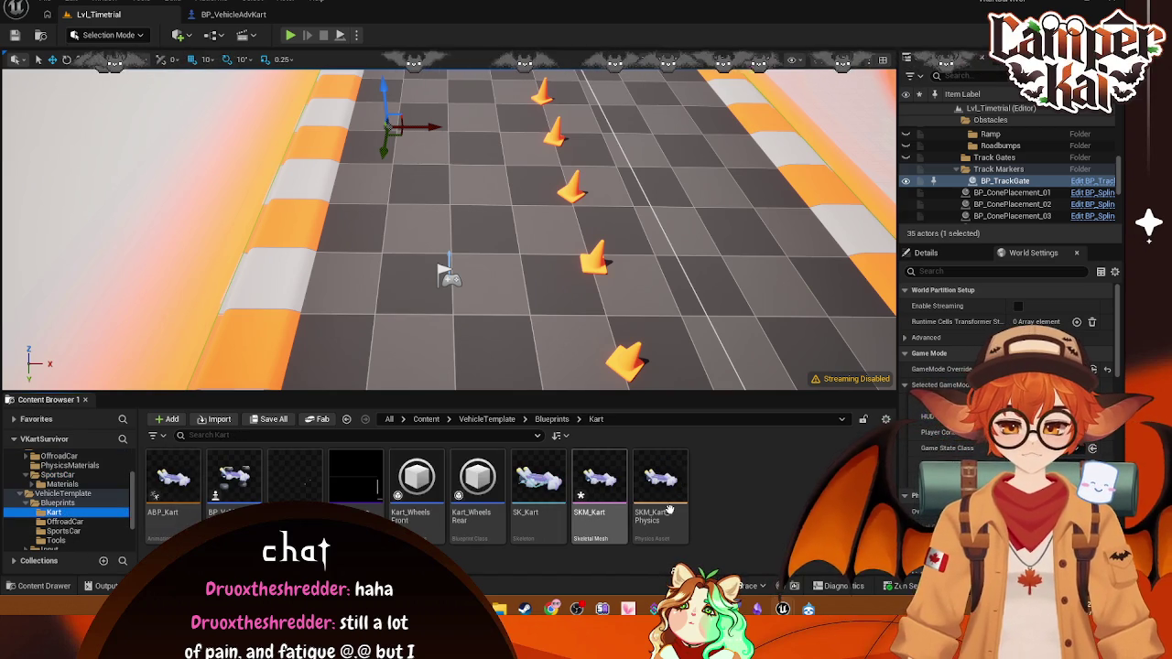
right_click(670, 510)
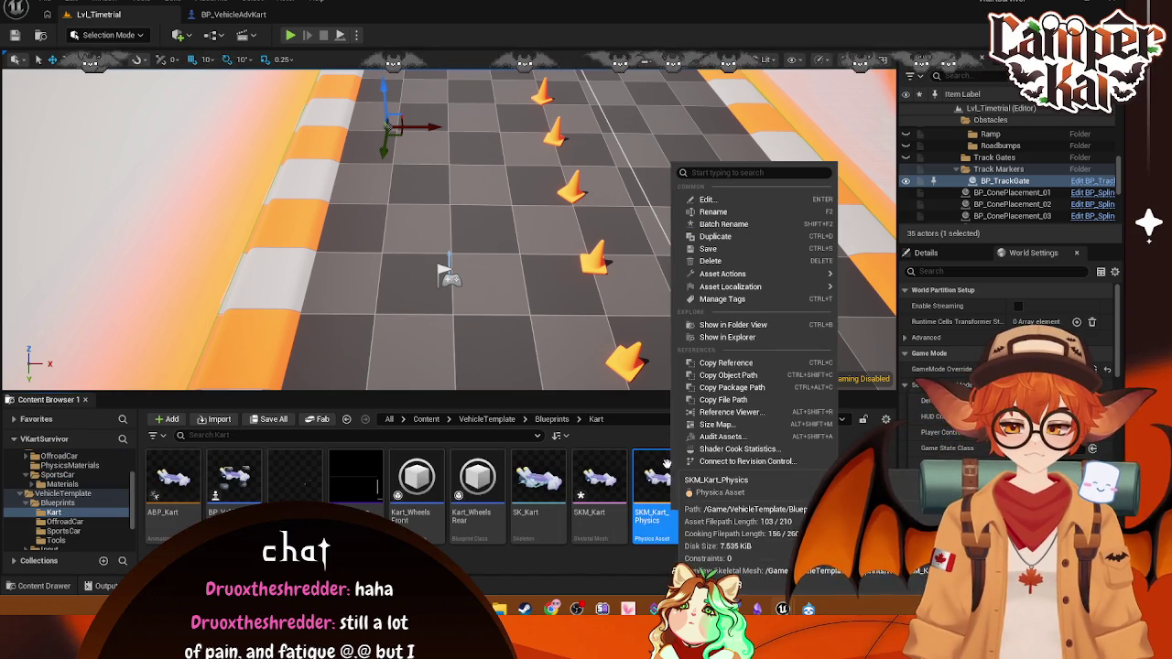
left_click(719, 213)
type("PA_Kar")
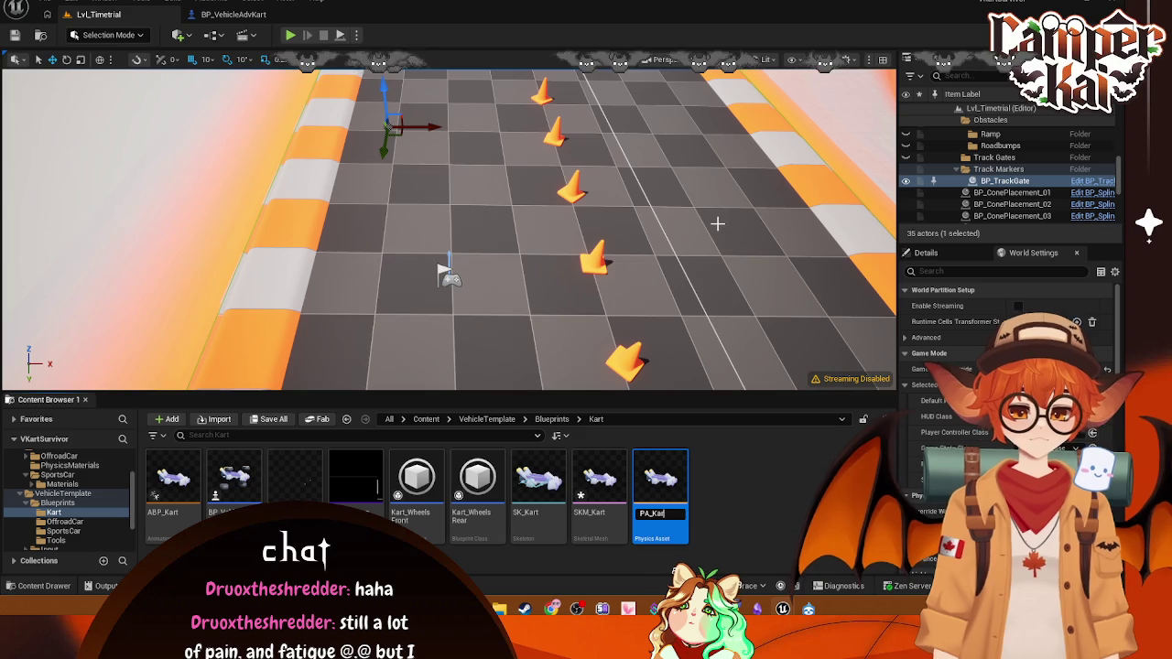
type("t")
key("Return")
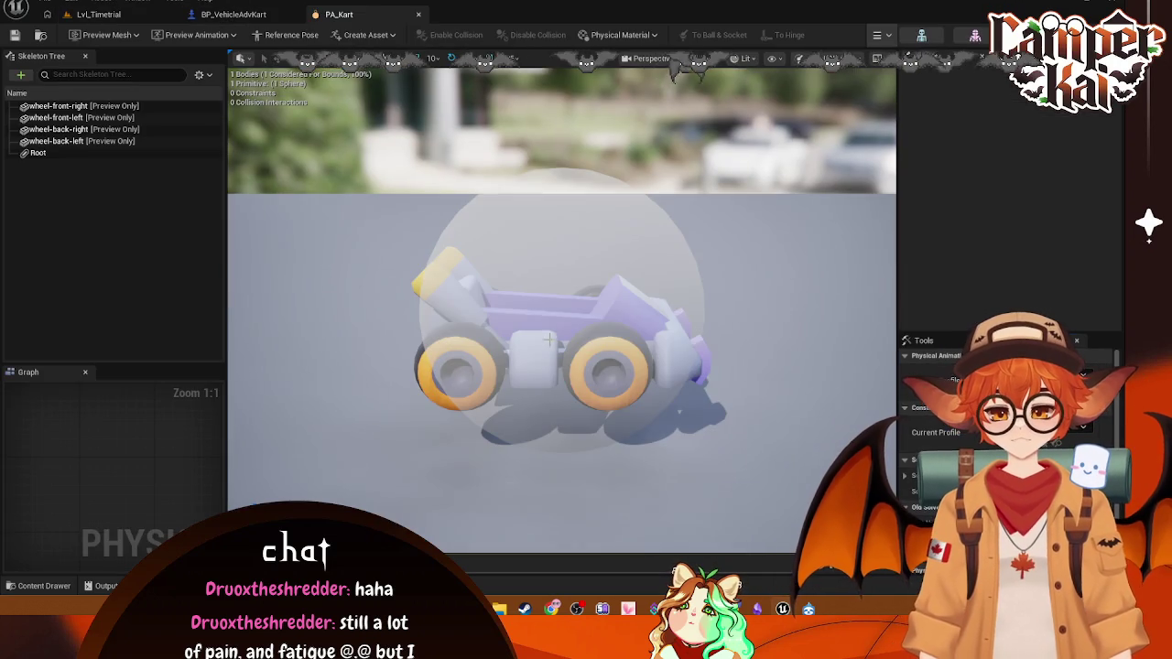
- From Lvl_Timetrial, browse to Vehicles > SportsCar and open PA_SportsCar in its own window
left_click(549, 339)
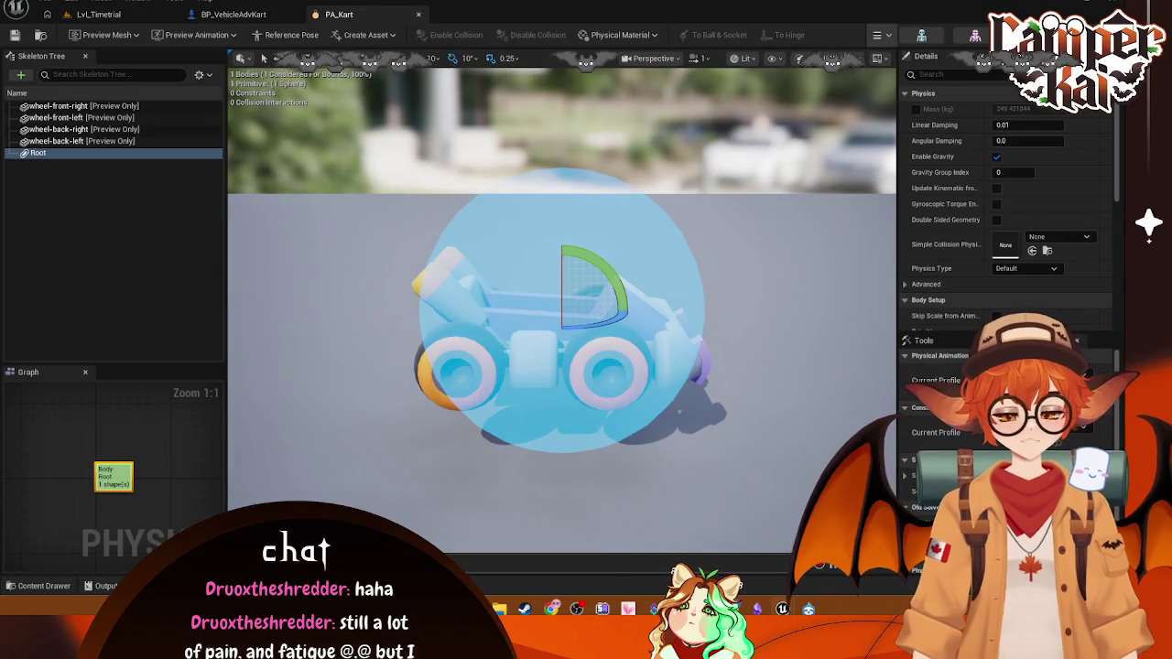
left_click(98, 13)
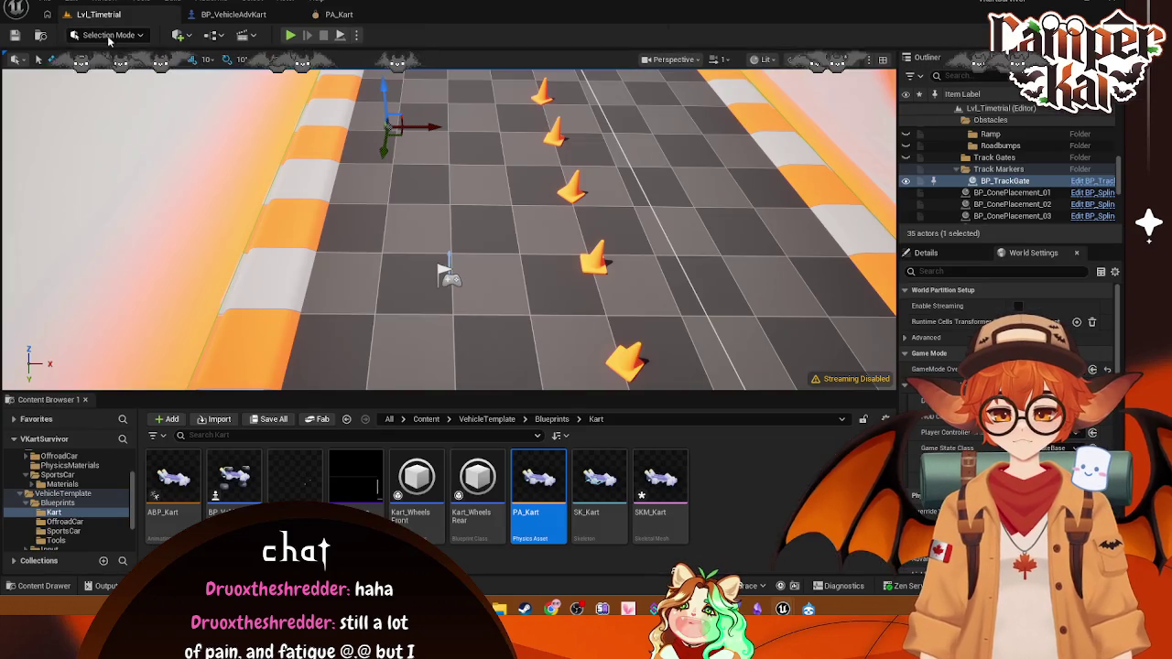
left_click(64, 531)
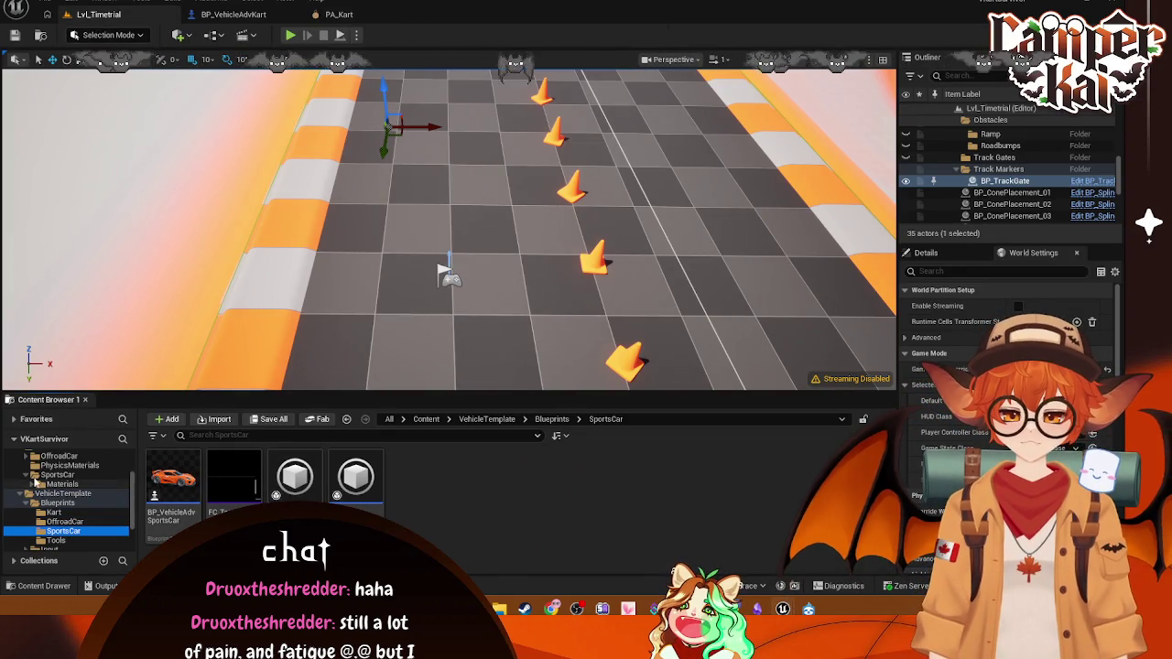
left_click(57, 476)
left_click(69, 465)
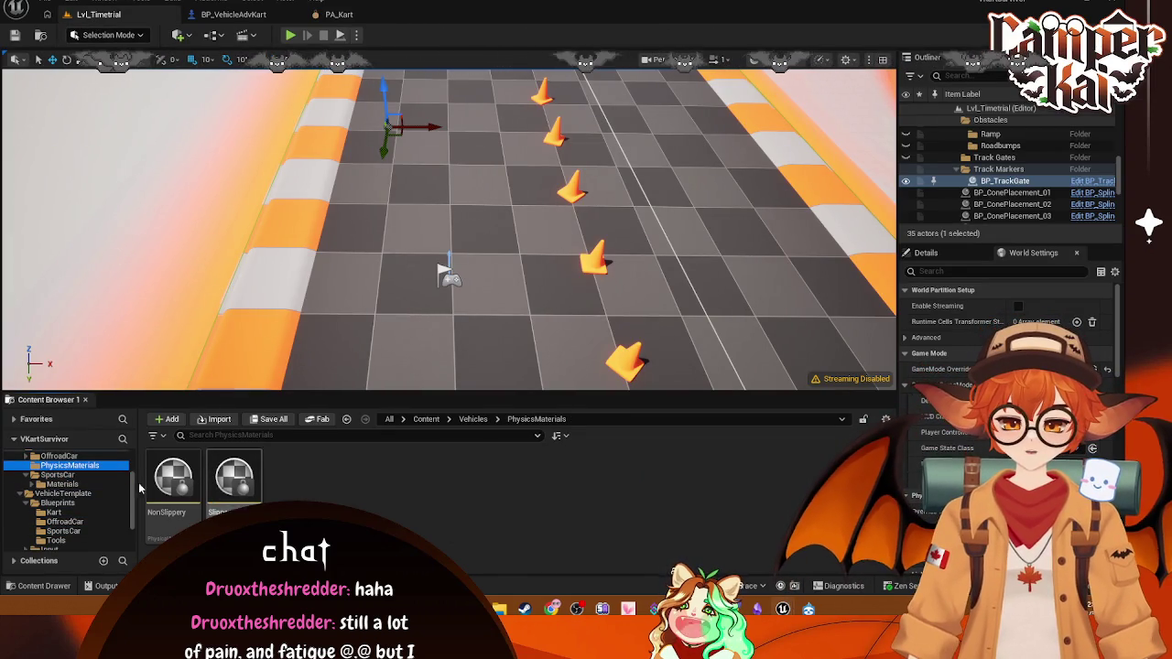
left_click(57, 475)
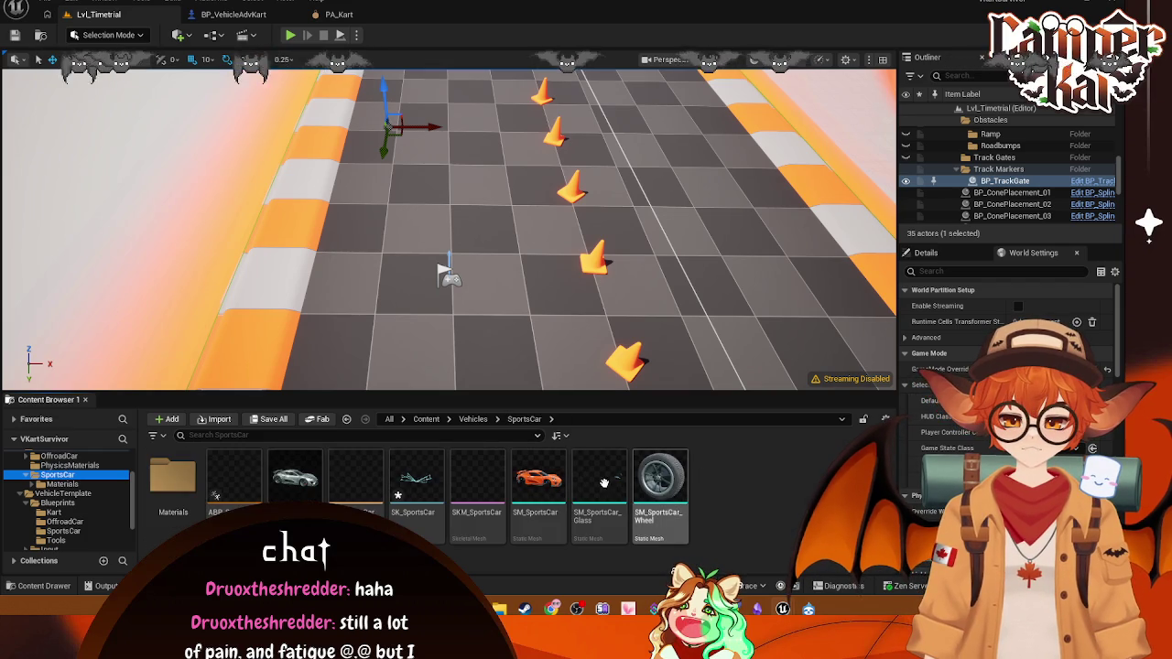
left_click(371, 485)
double_click(374, 487)
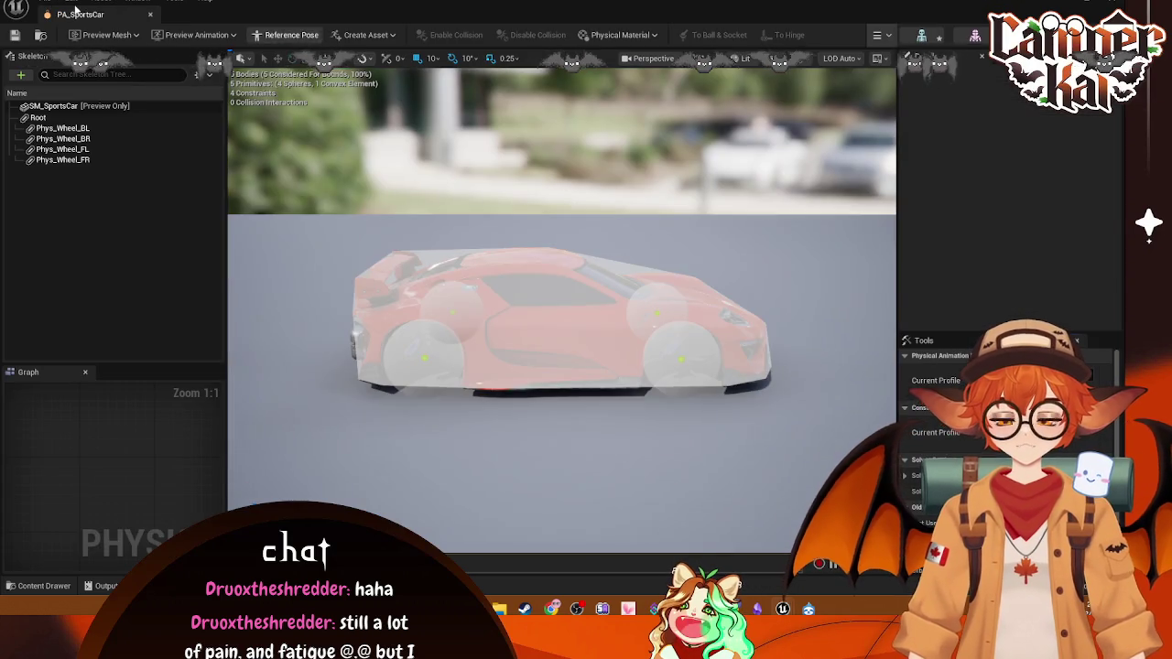
mouse_move(76, 14)
left_mouse_down()
mouse_move(449, 87)
mouse_move(449, 27)
mouse_move(338, 167)
mouse_move(348, 14)
left_mouse_up()
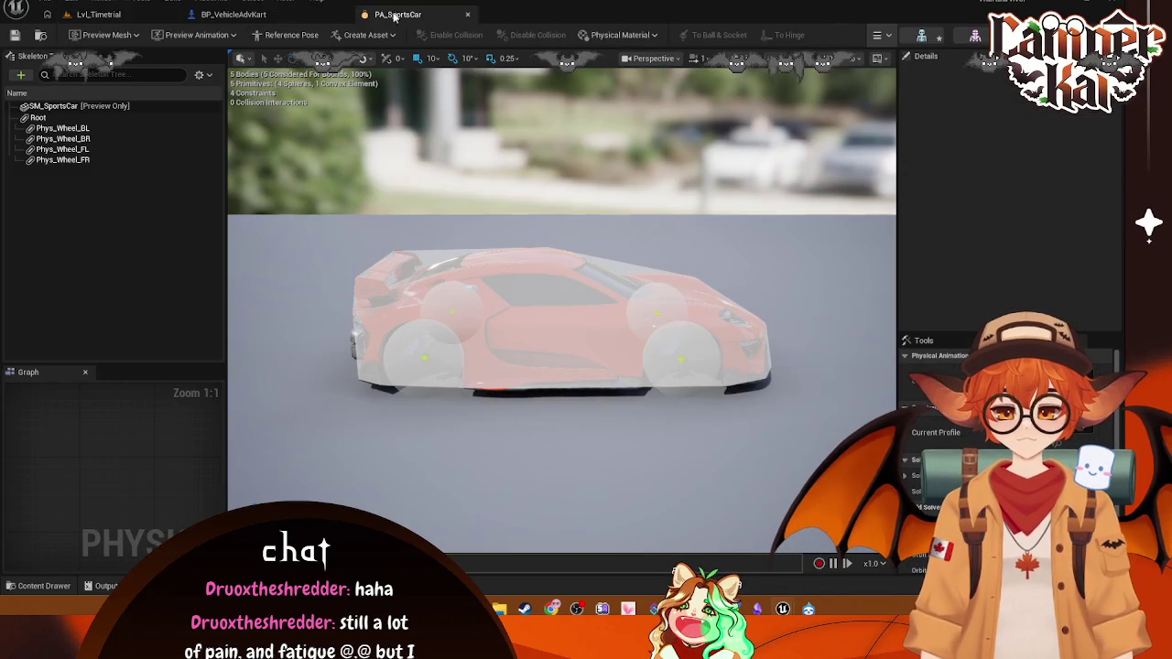
- Select the sports car's Root body, then screenshot the PA_Kart editor
left_click(82, 117)
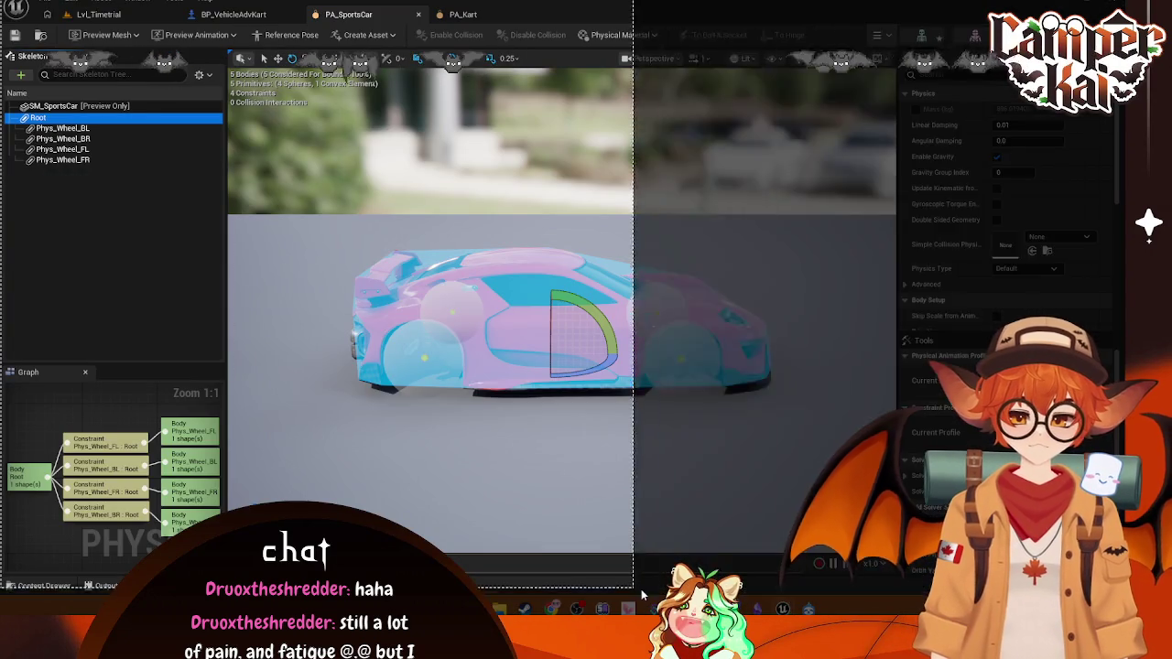
key("super+shift+s")
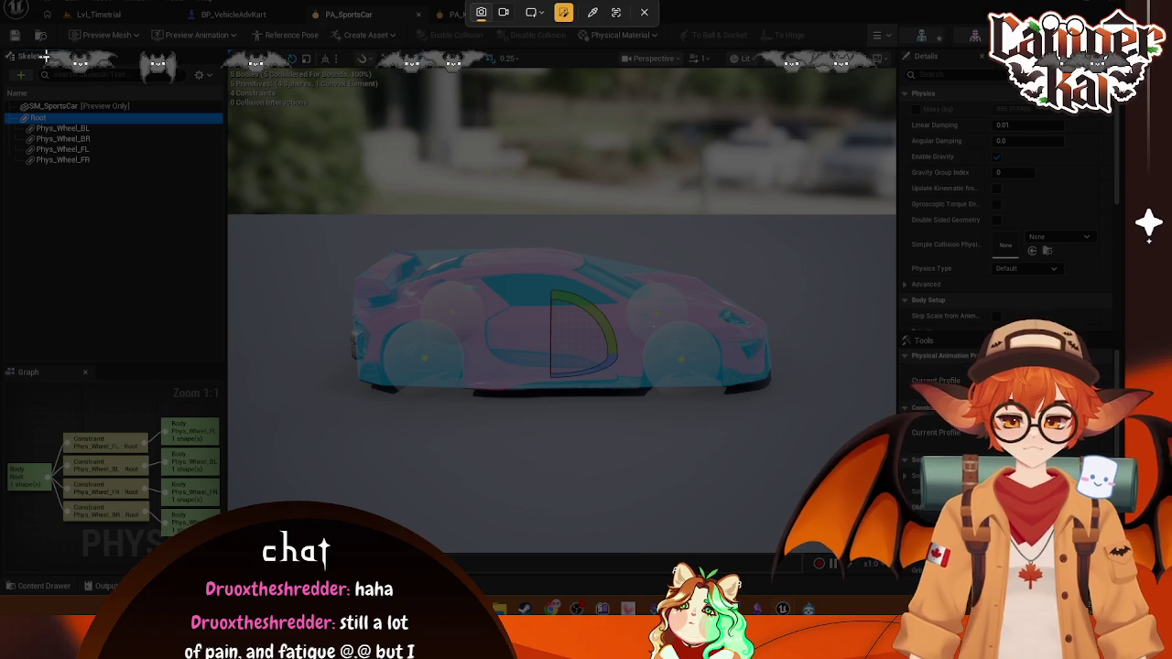
key("Escape")
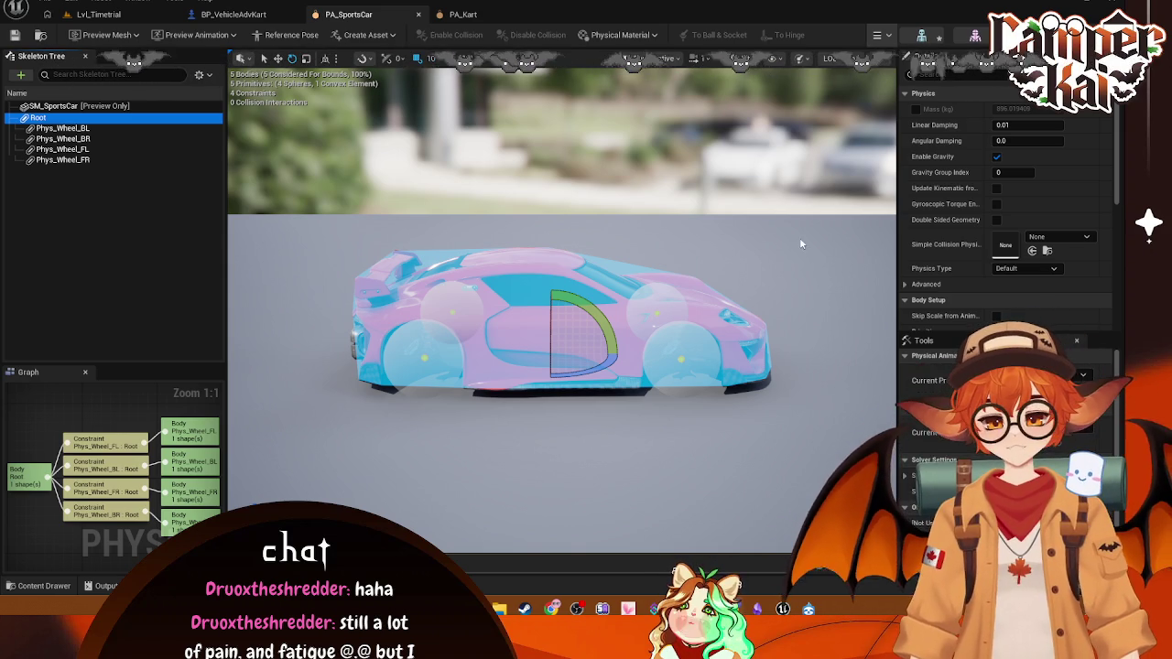
left_click(463, 15)
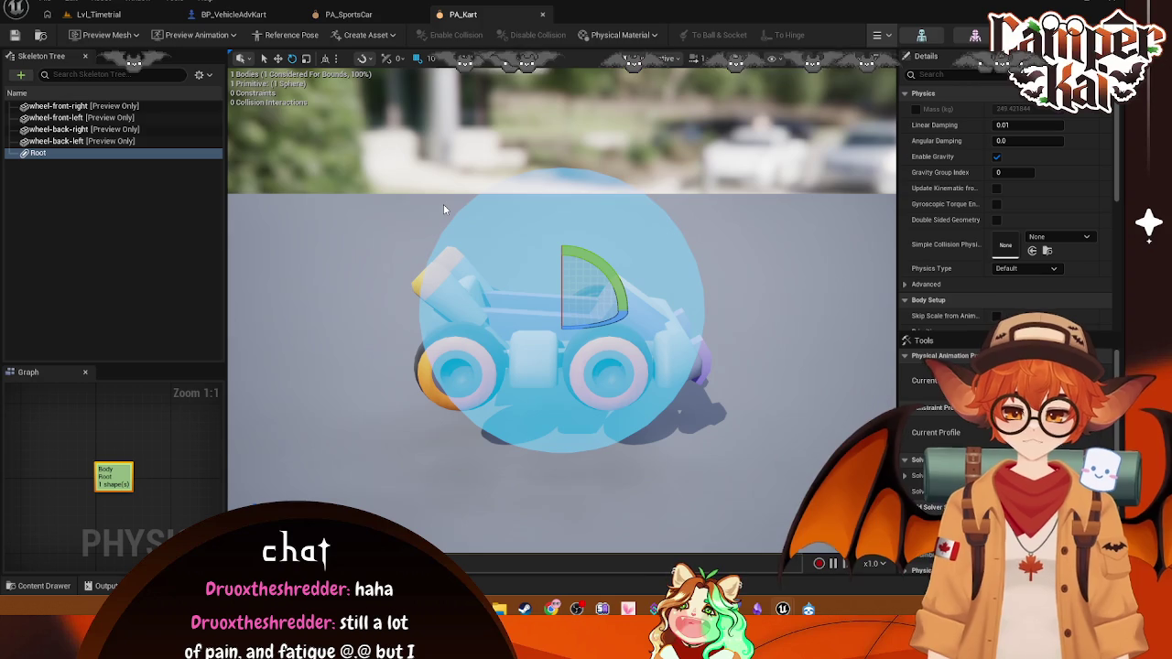
key("super+shift+s")
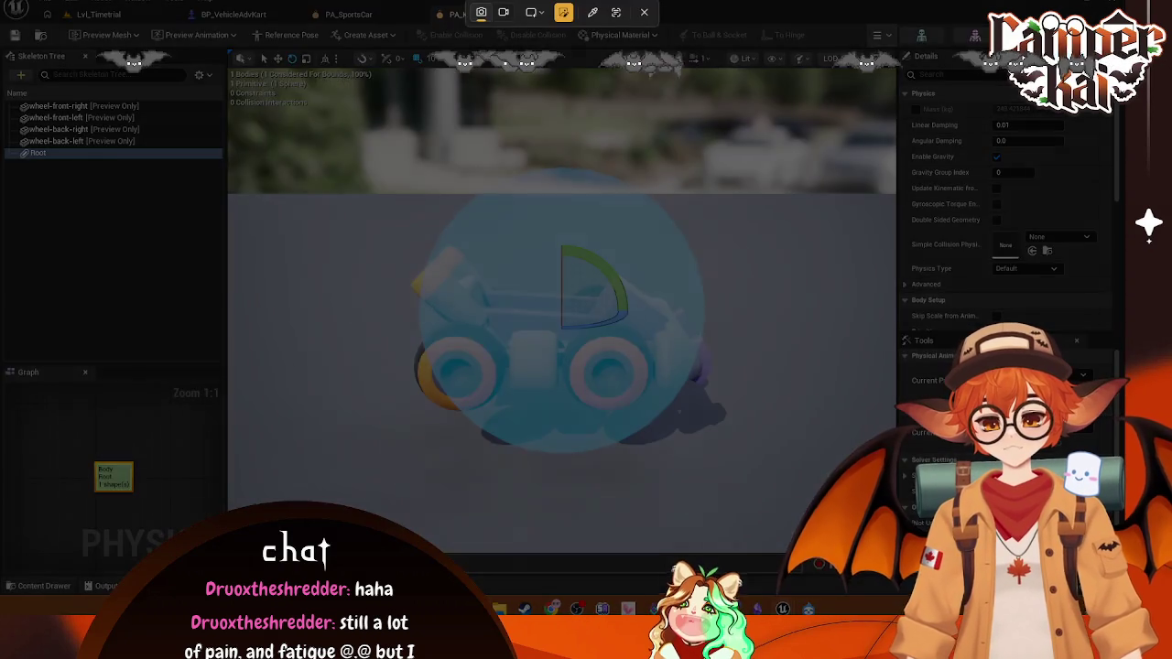
left_click_drag(0, 0, 741, 484)
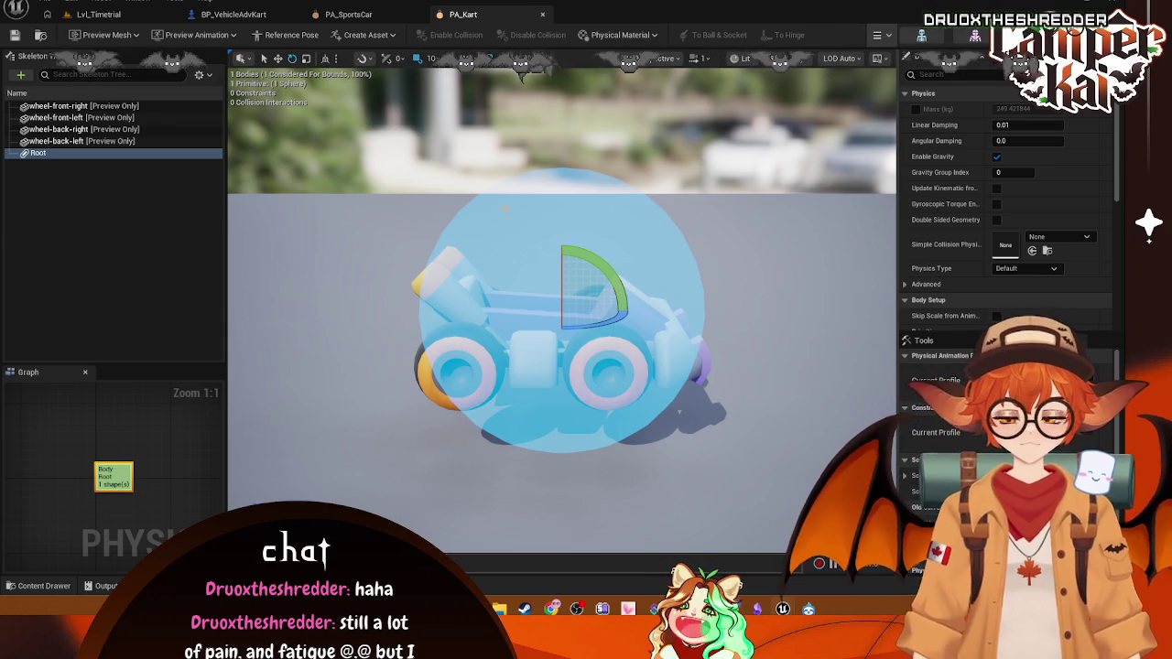
- Reselect PA_SportsCar's Root body in the graph, then return to PA_Kart
left_click(347, 13)
left_click(30, 476)
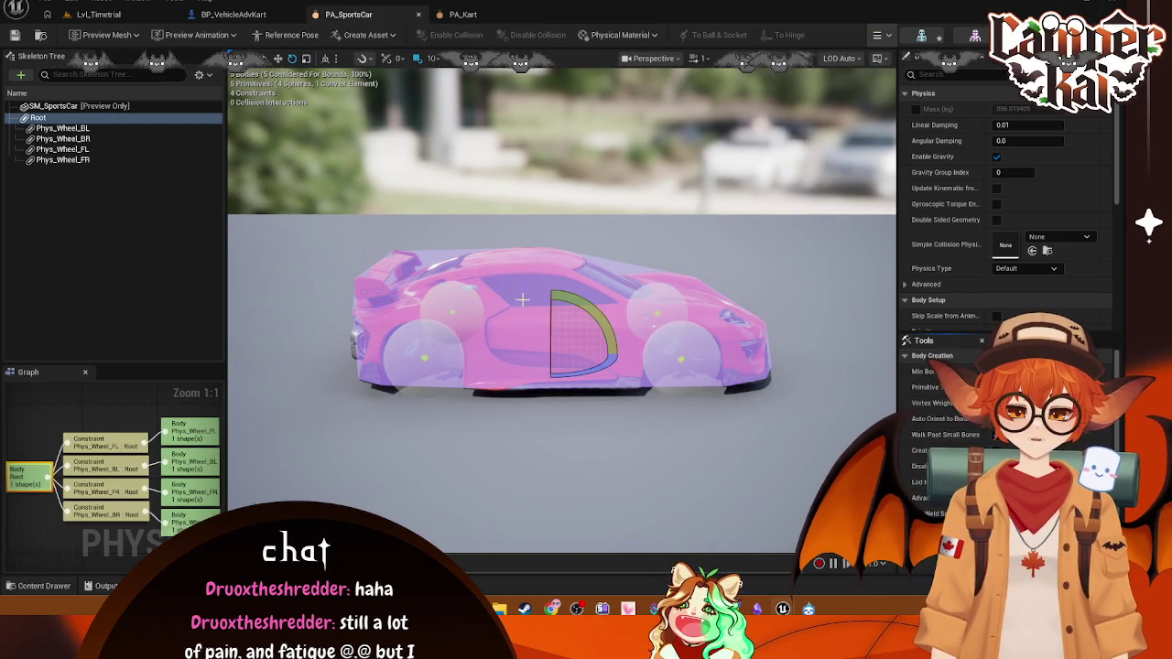
key("Escape")
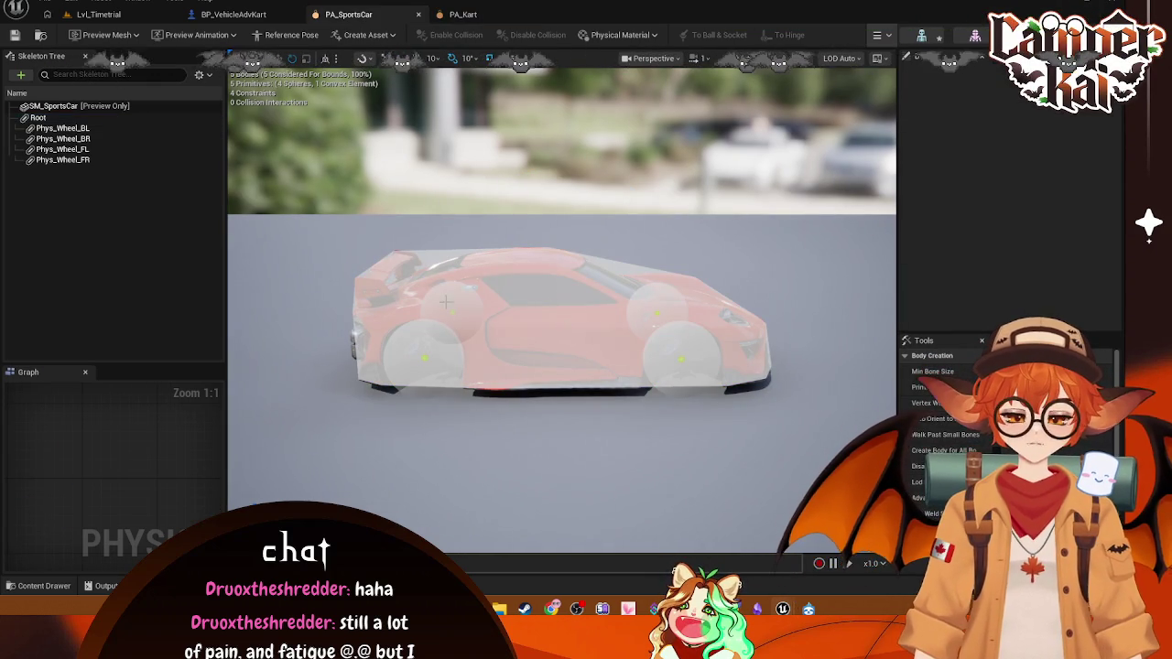
left_click(39, 118)
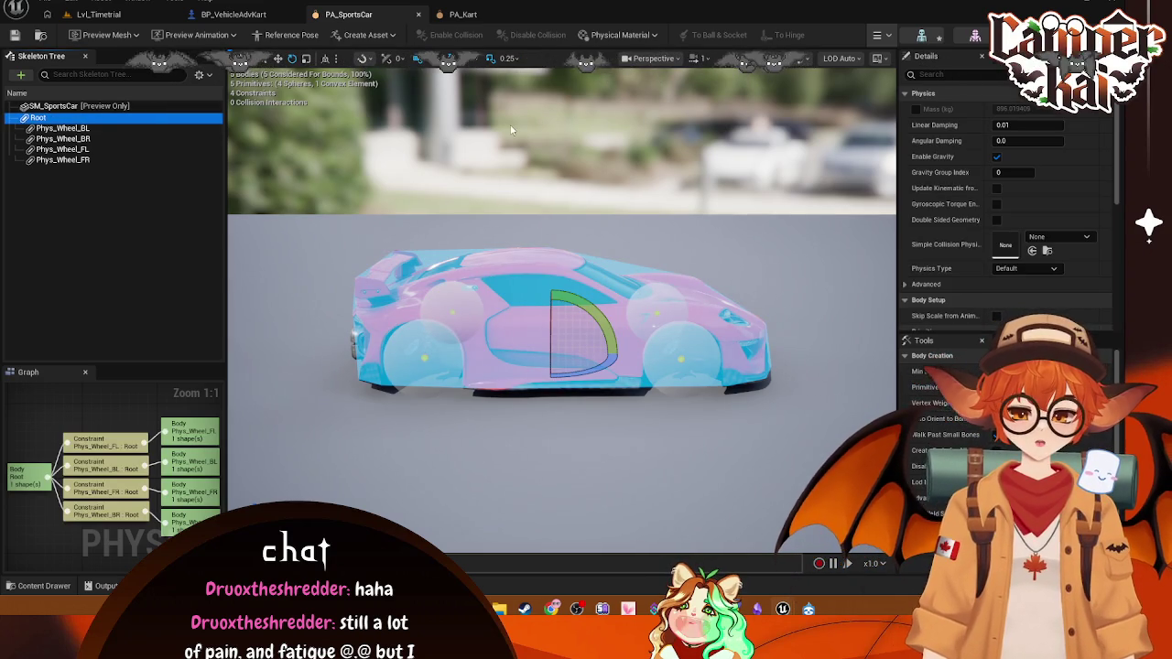
left_click(15, 481)
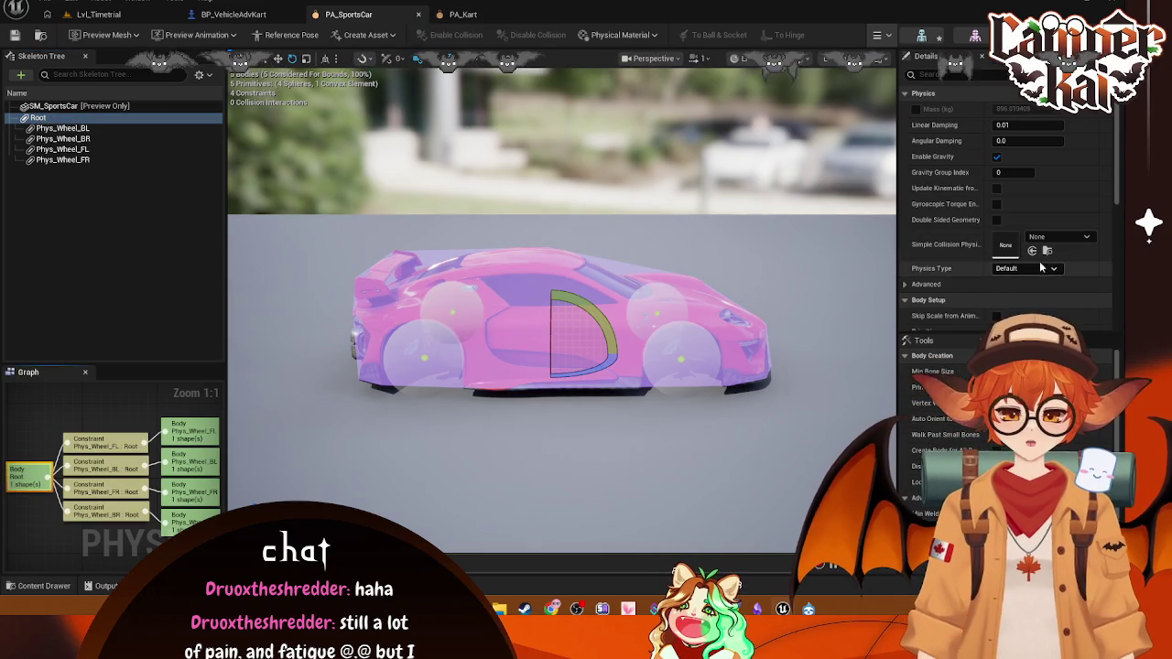
left_click(463, 15)
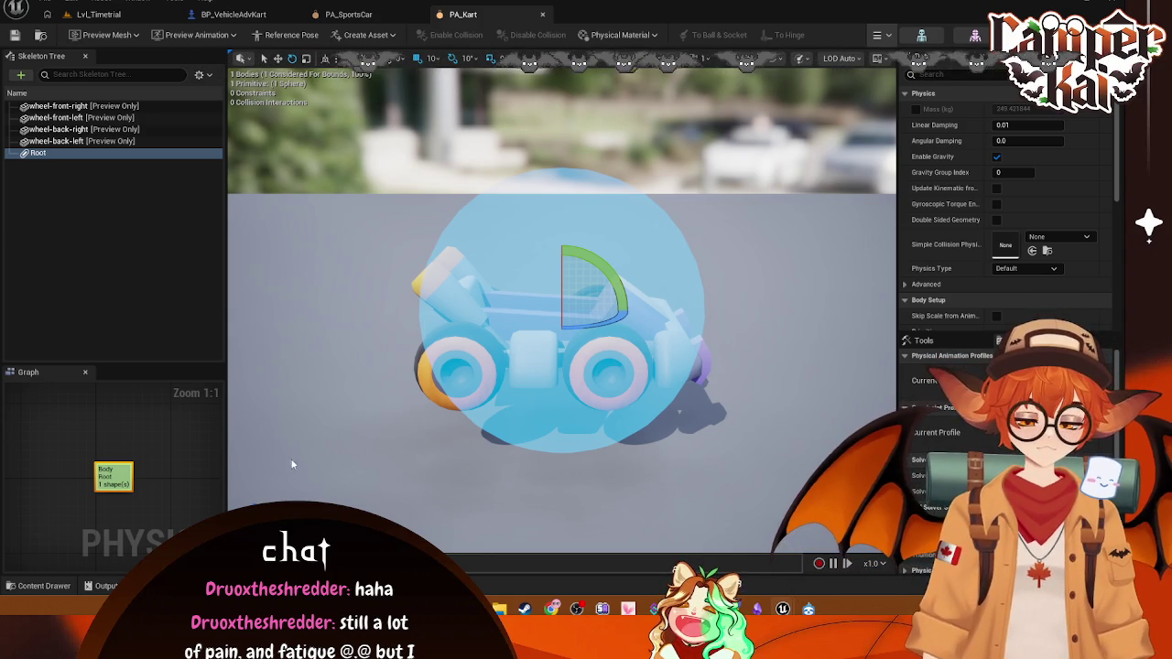
- Reposition PA_Kart's Root body node, check SK_Kart and Simulate Options, then select Root
left_click_drag(57, 469, 60, 454)
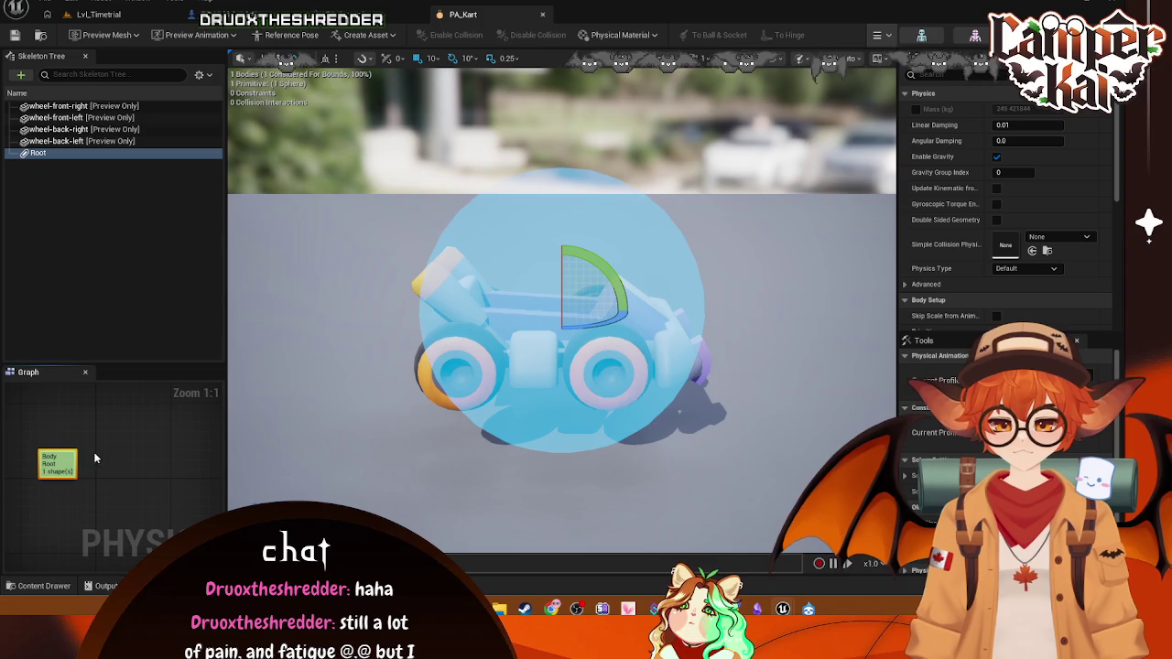
mouse_move(59, 454)
left_mouse_down()
mouse_move(86, 454)
mouse_move(67, 462)
left_mouse_up()
left_click(125, 451)
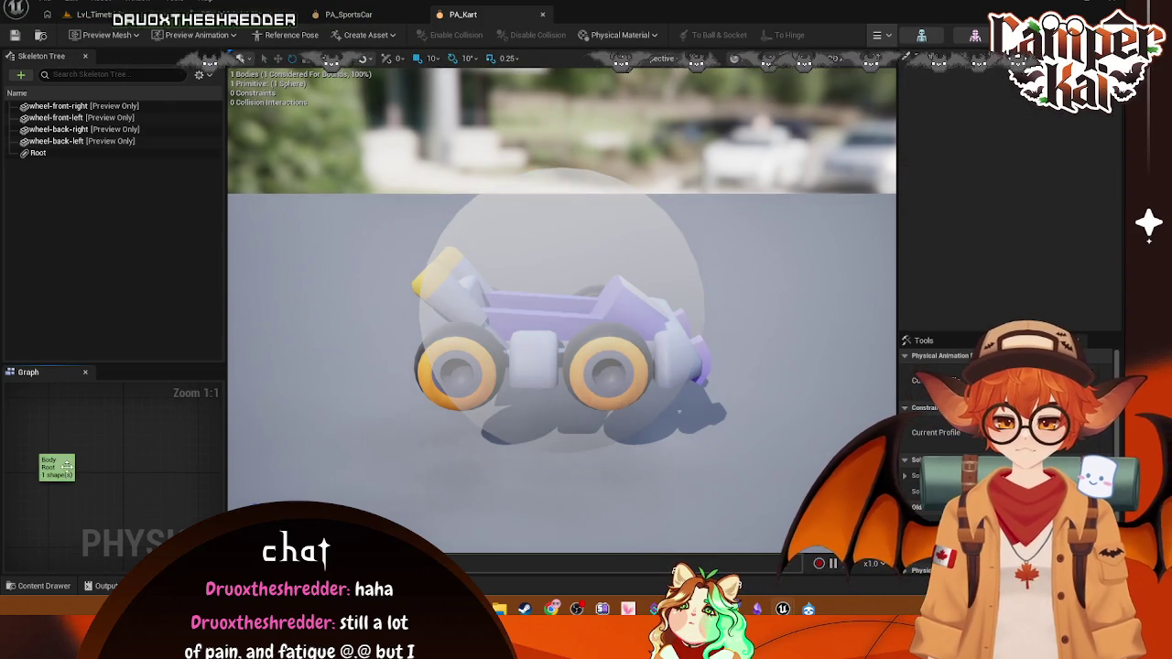
left_click(56, 467)
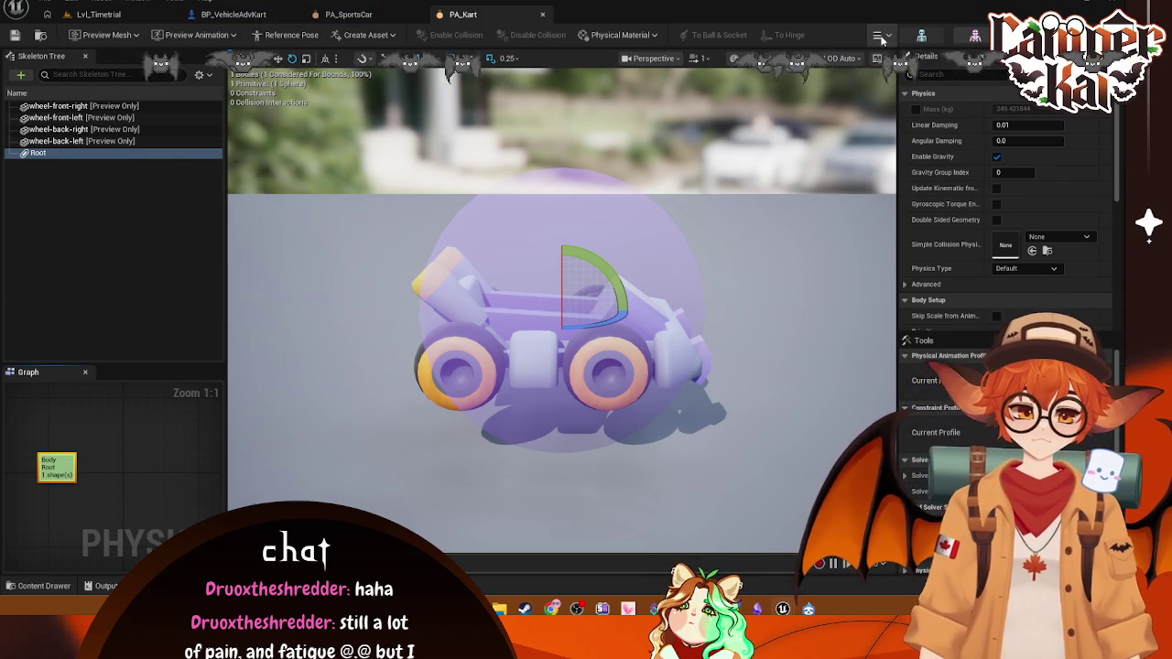
left_click(922, 37)
left_click(505, 12)
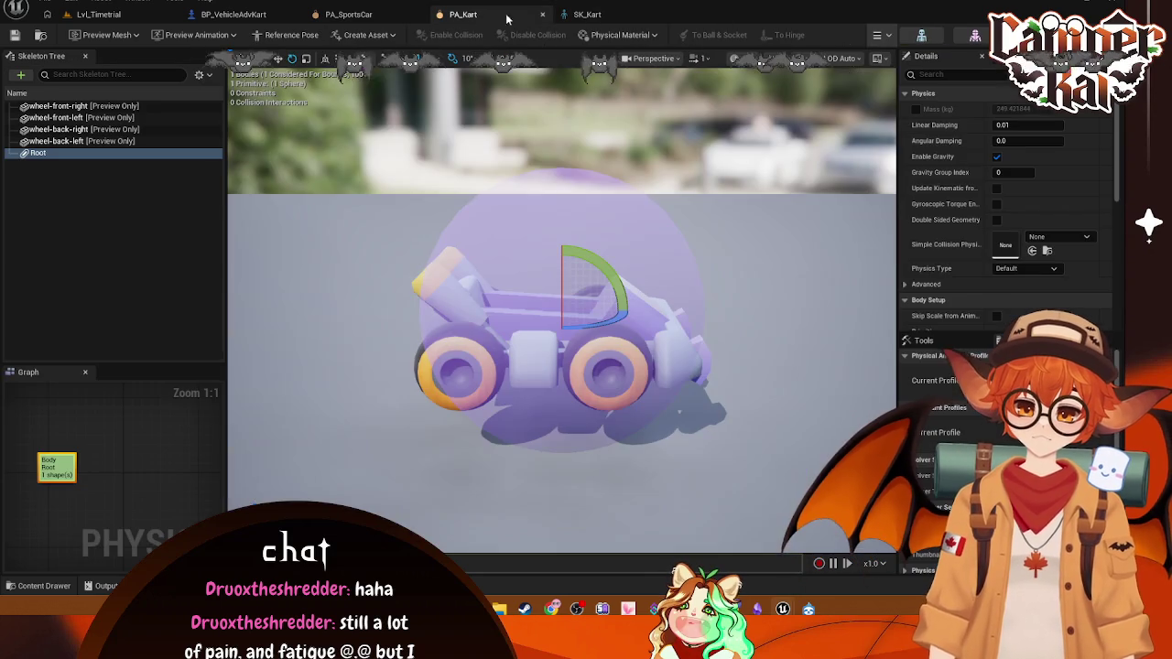
left_click(886, 37)
mouse_move(934, 105)
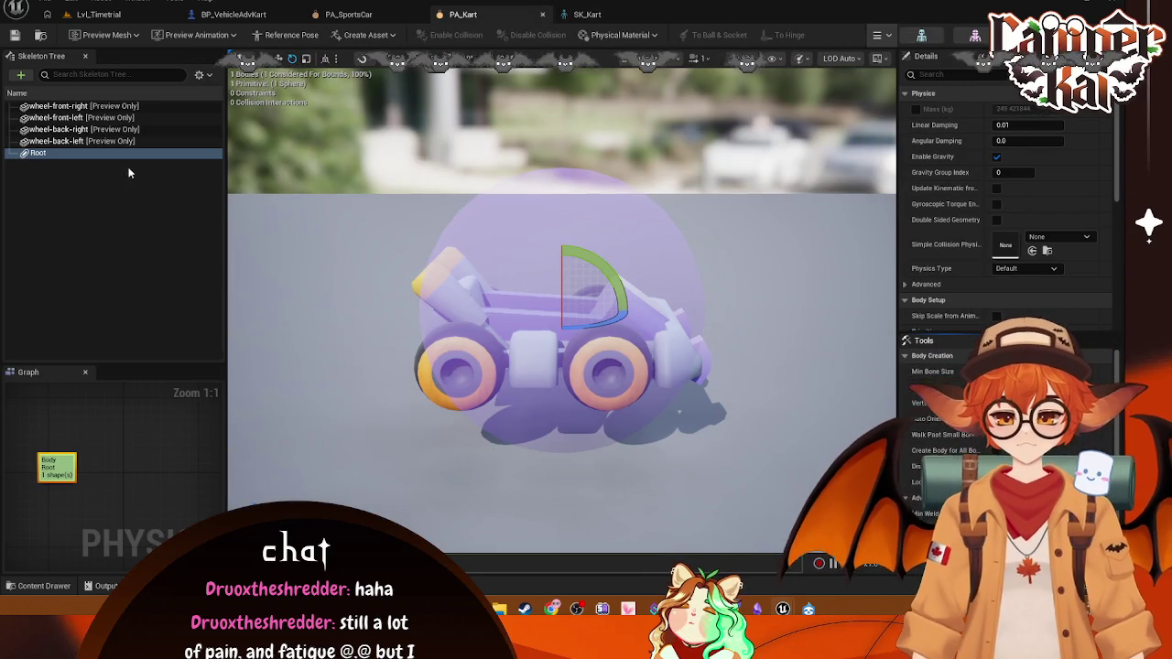
left_click(32, 154)
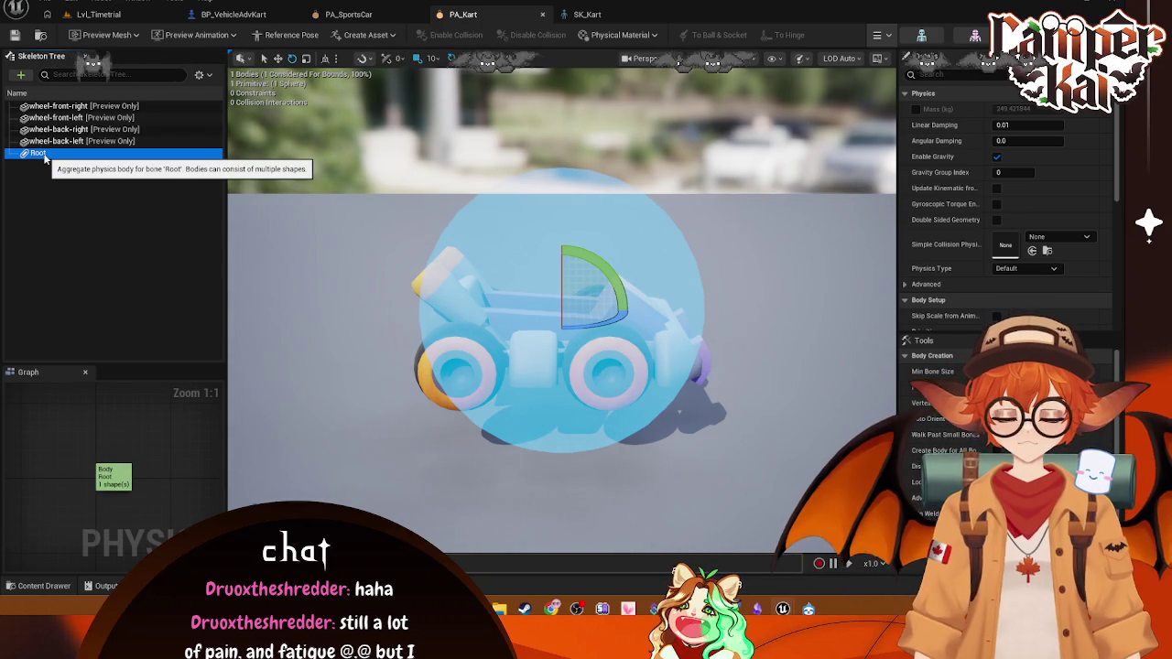
right_click(45, 156)
mouse_move(62, 180)
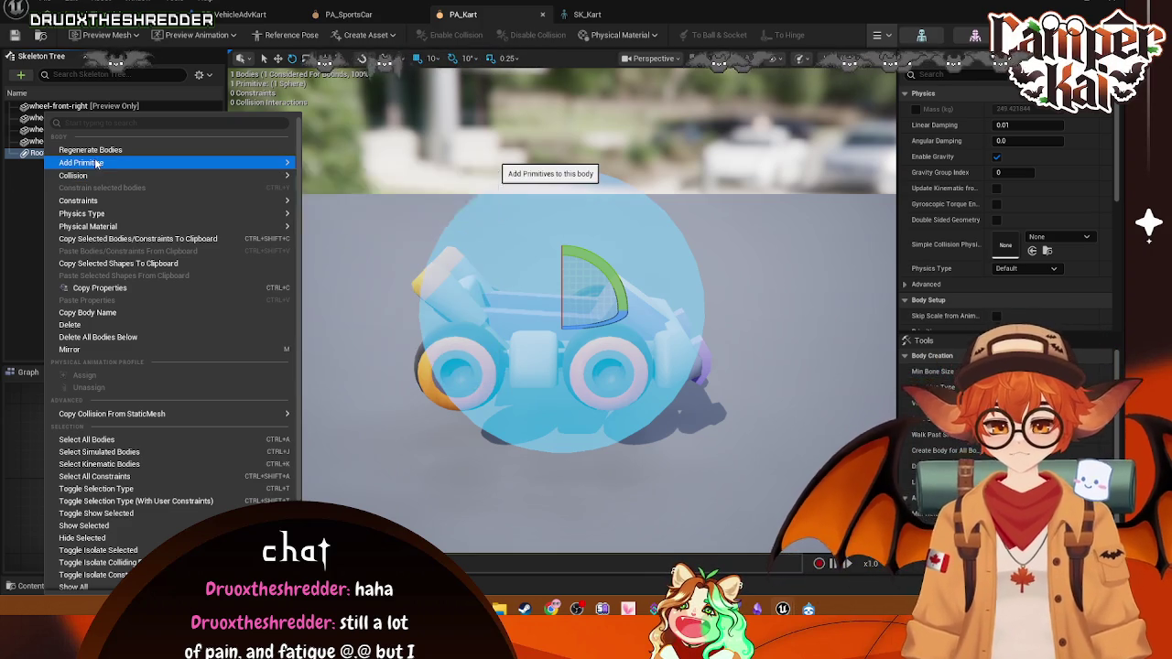
mouse_move(101, 165)
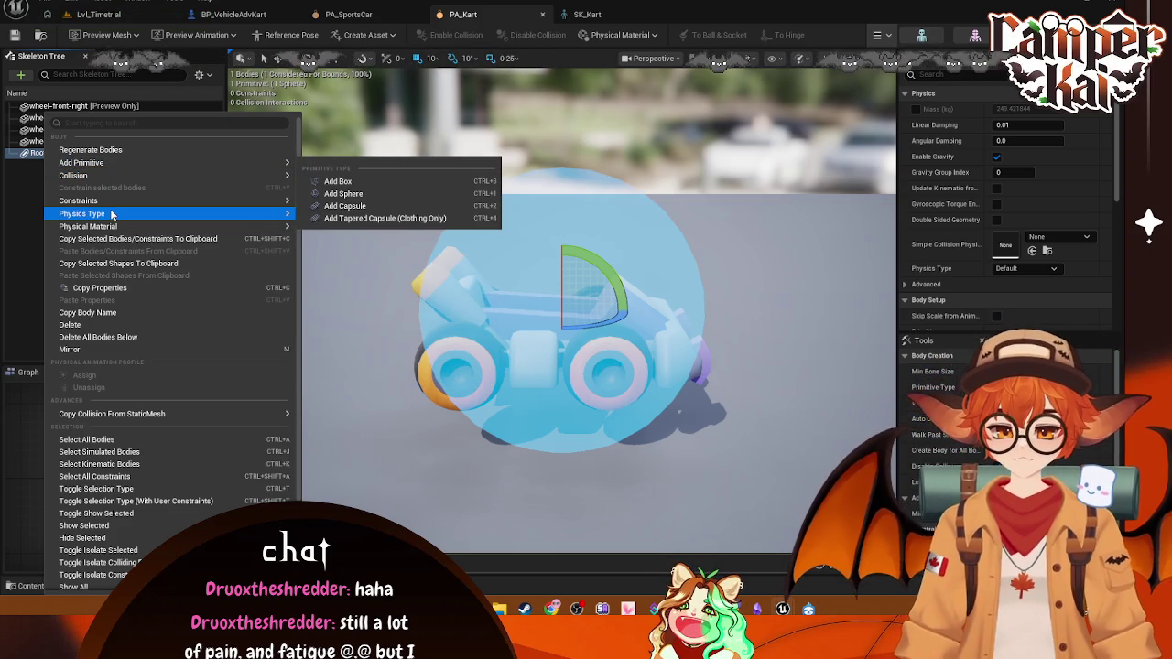
mouse_move(114, 215)
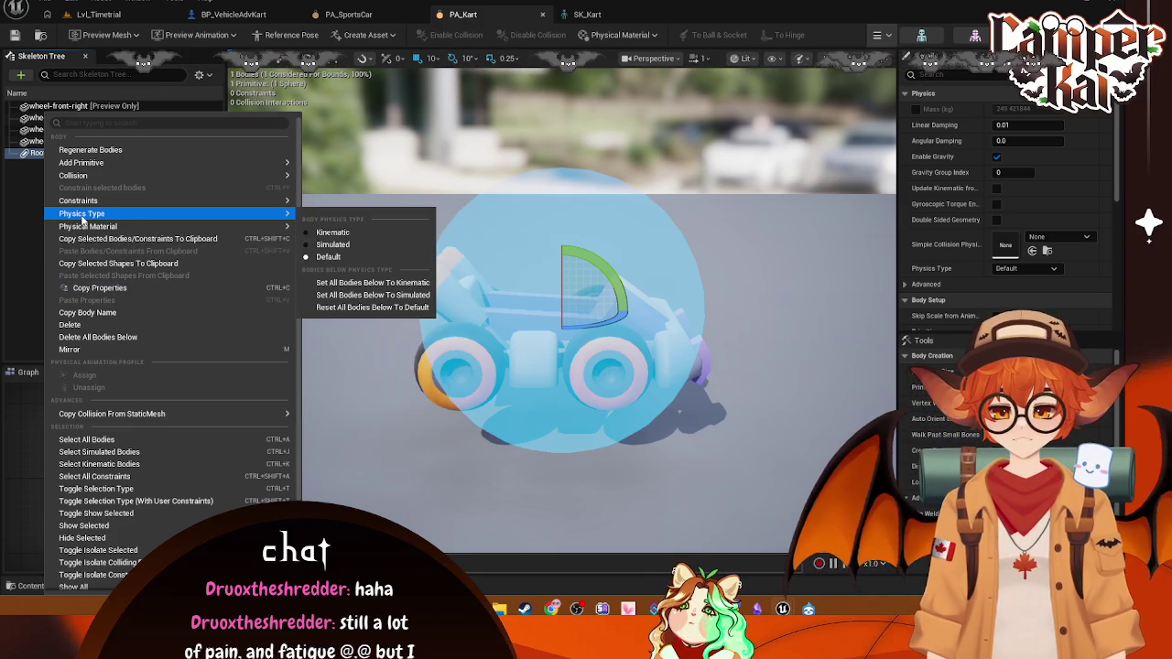
left_click(36, 191)
left_click(36, 191)
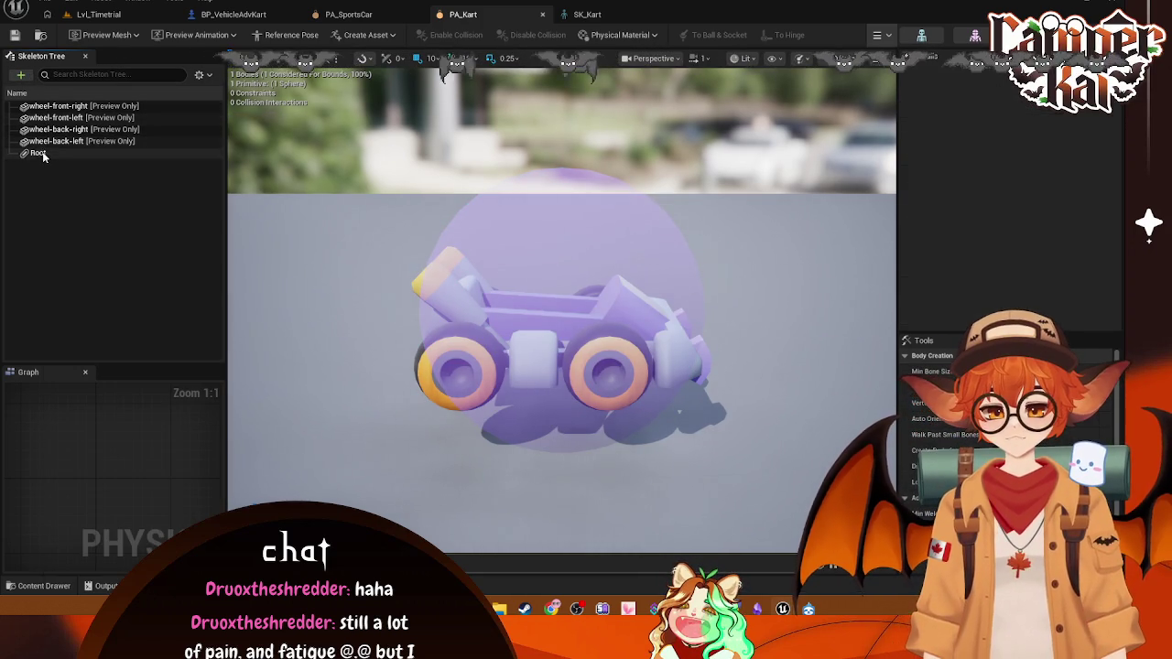
right_click(43, 152)
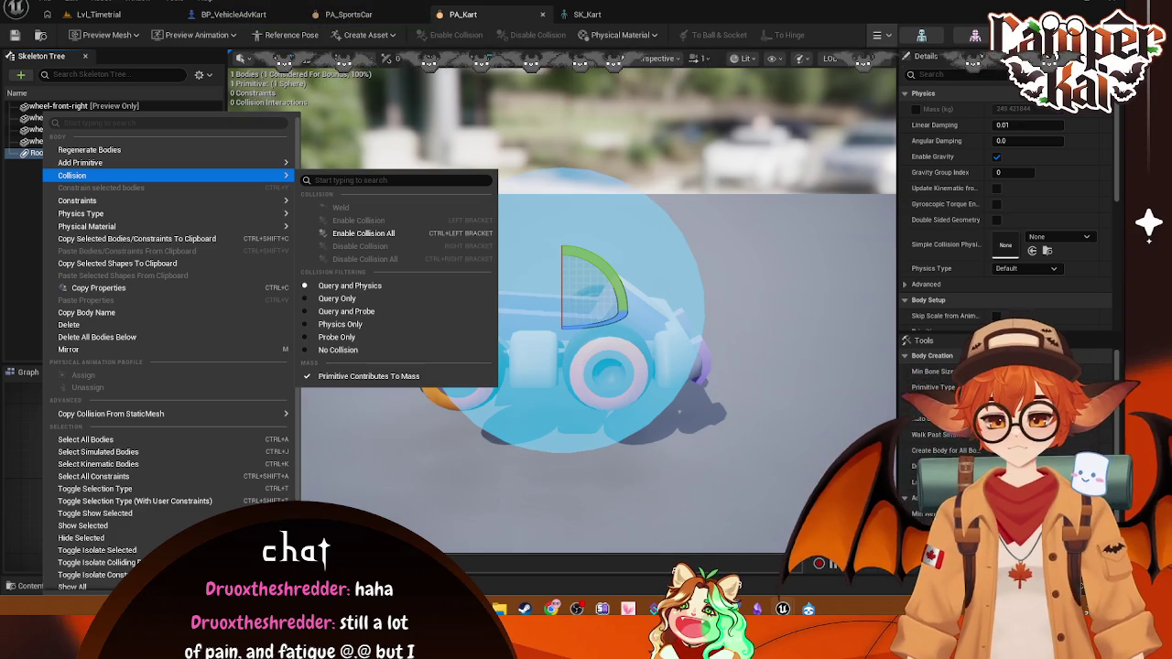
left_click(61, 192)
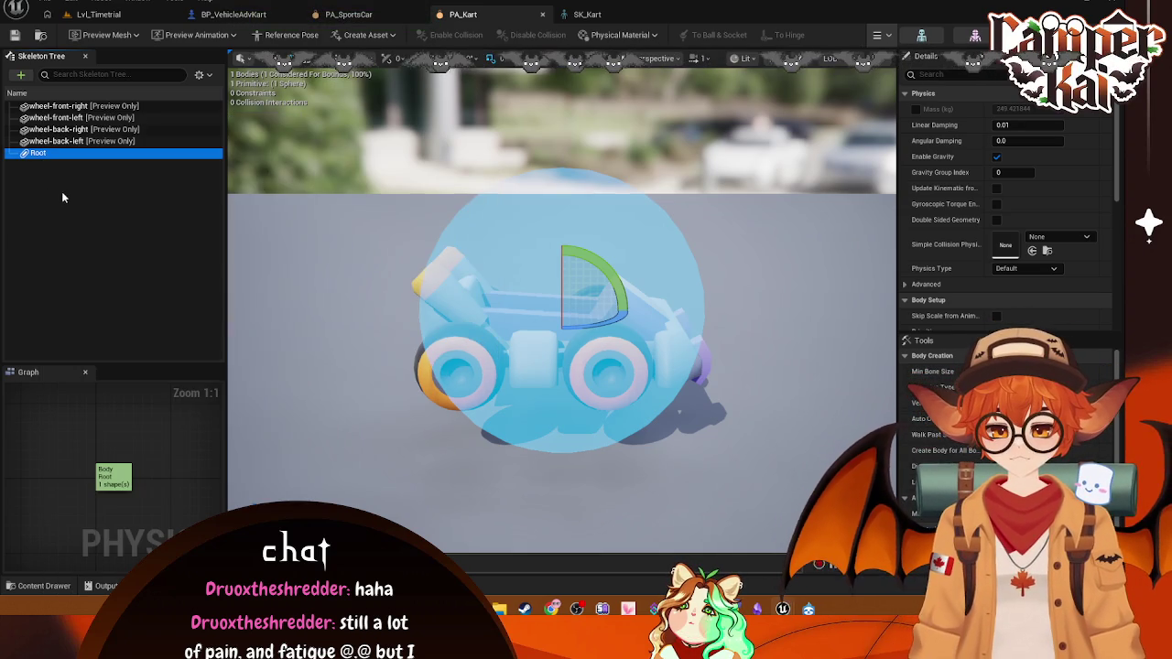
right_click(61, 191)
left_click(48, 231)
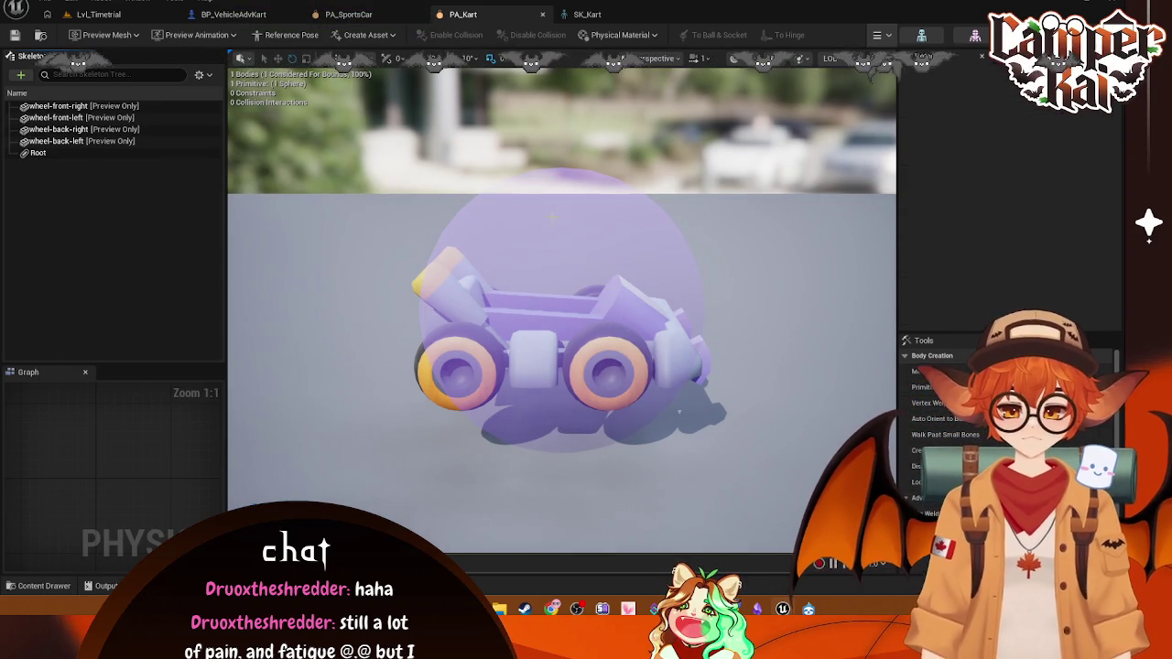
right_click(613, 310)
mouse_move(666, 163)
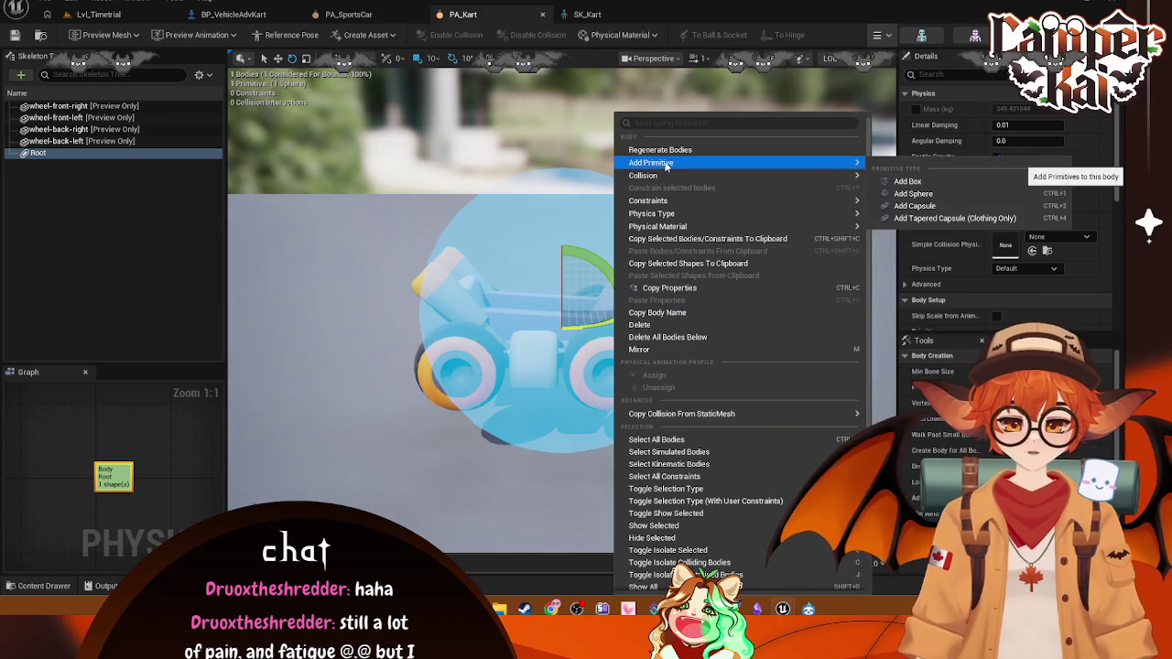
left_click(71, 171)
right_click(43, 156)
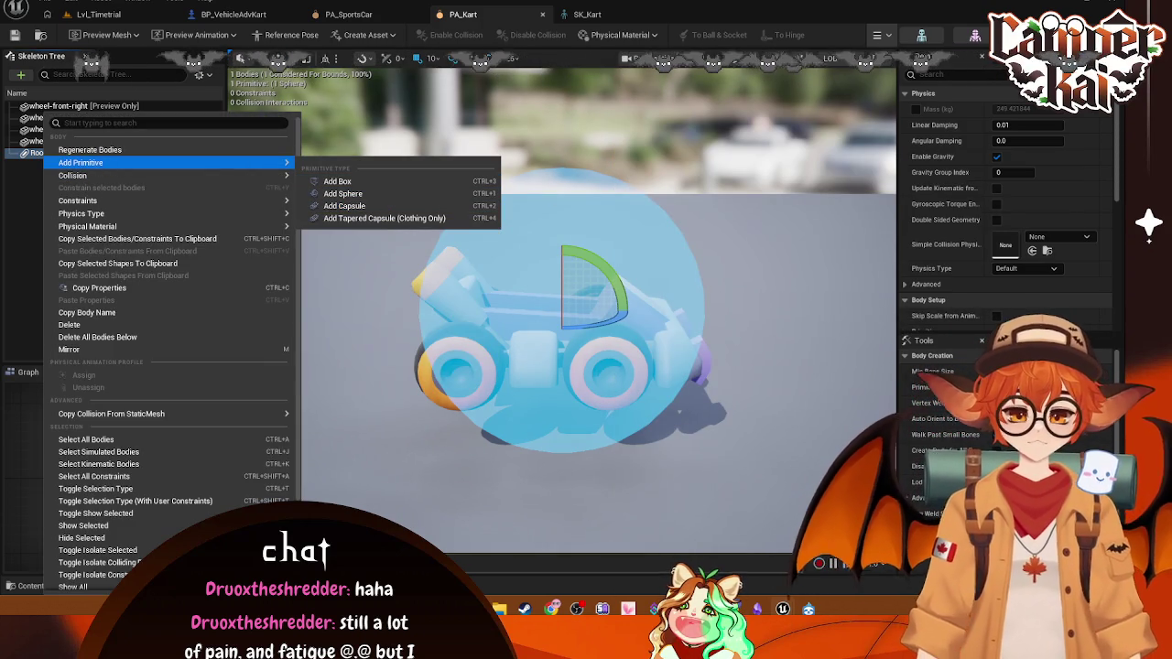
key("Escape")
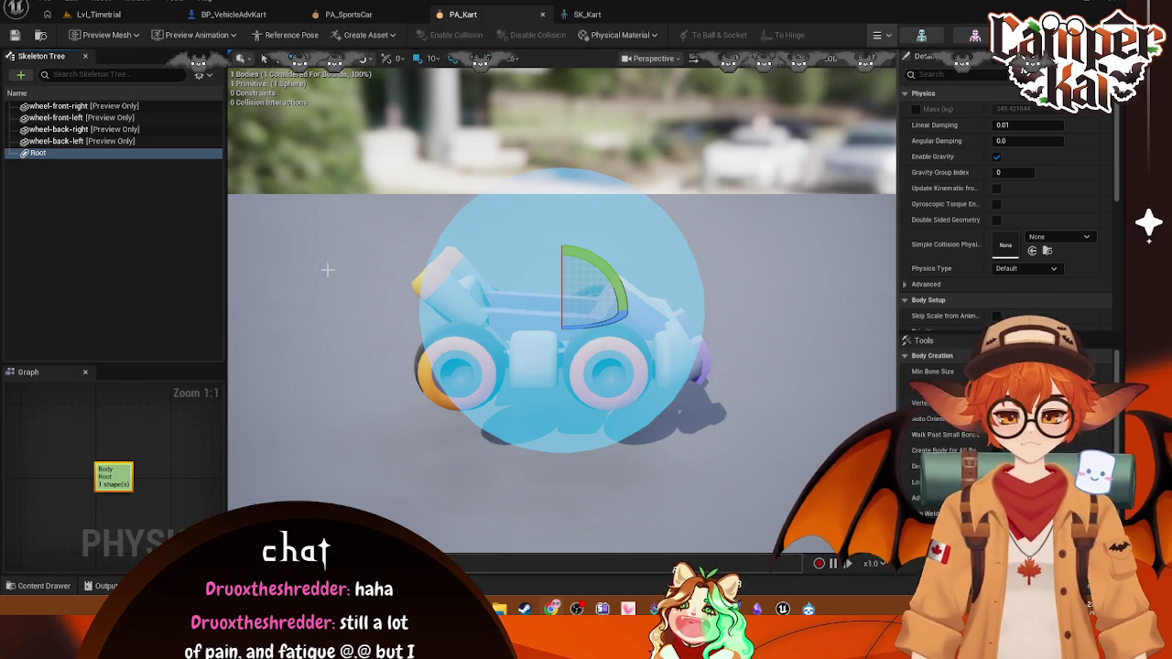
- Open the Skeleton Tree's Add Virtual Bone list and screenshot it
left_click(87, 222)
left_click(20, 76)
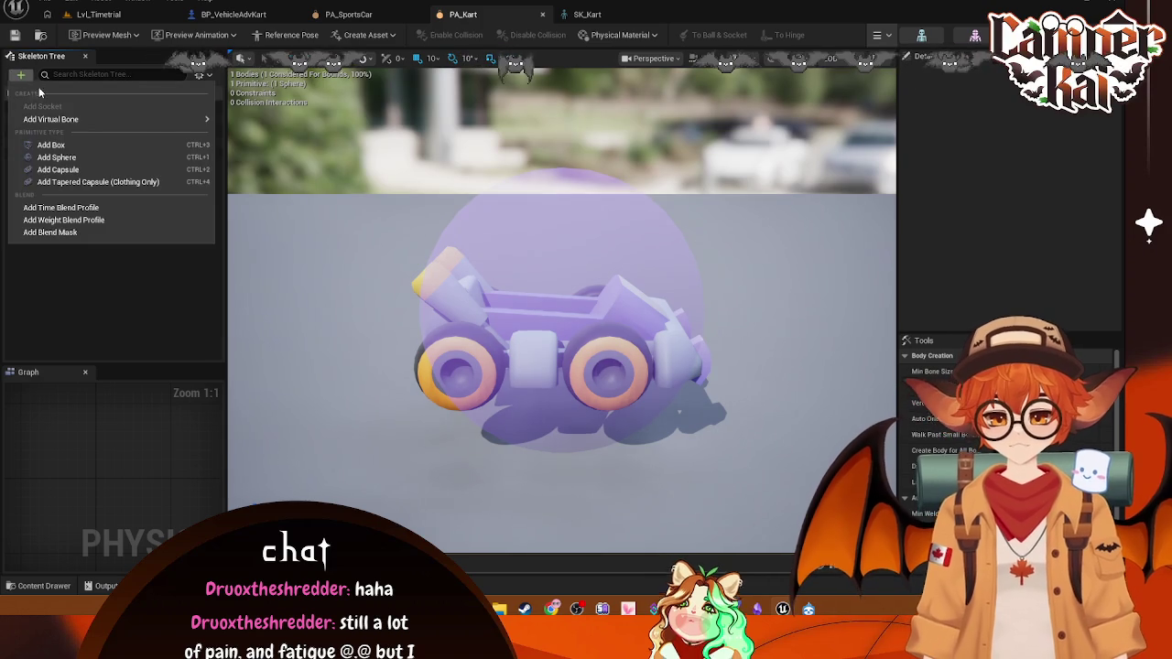
mouse_move(71, 128)
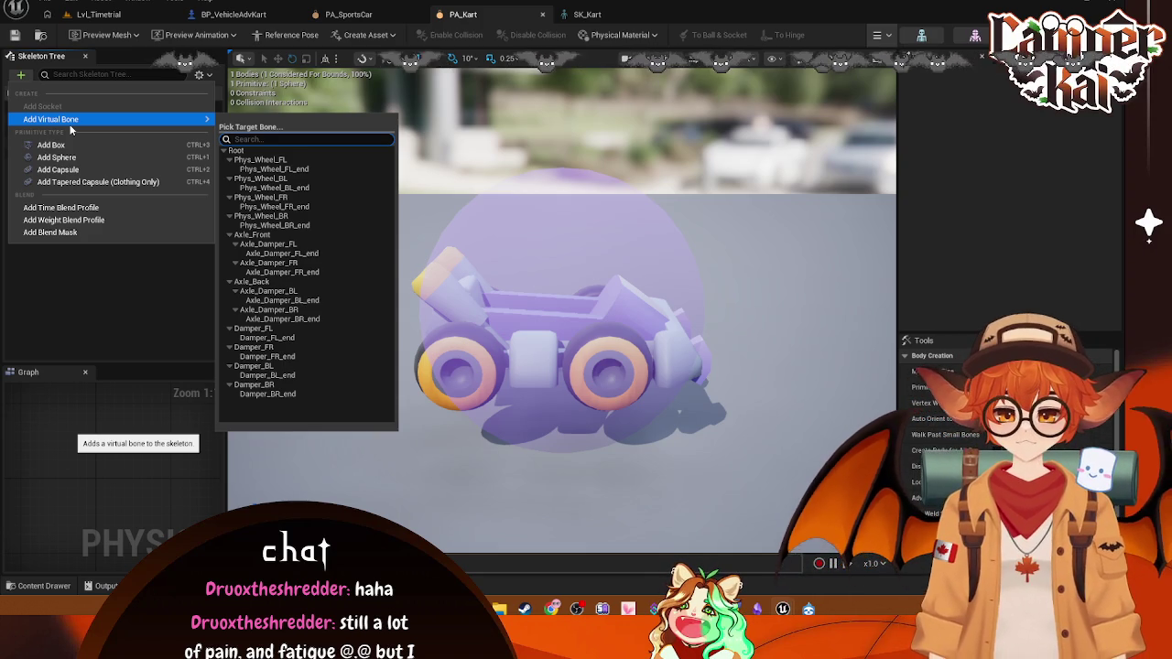
key("super+shift+s")
left_click_drag(0, 0, 109, 290)
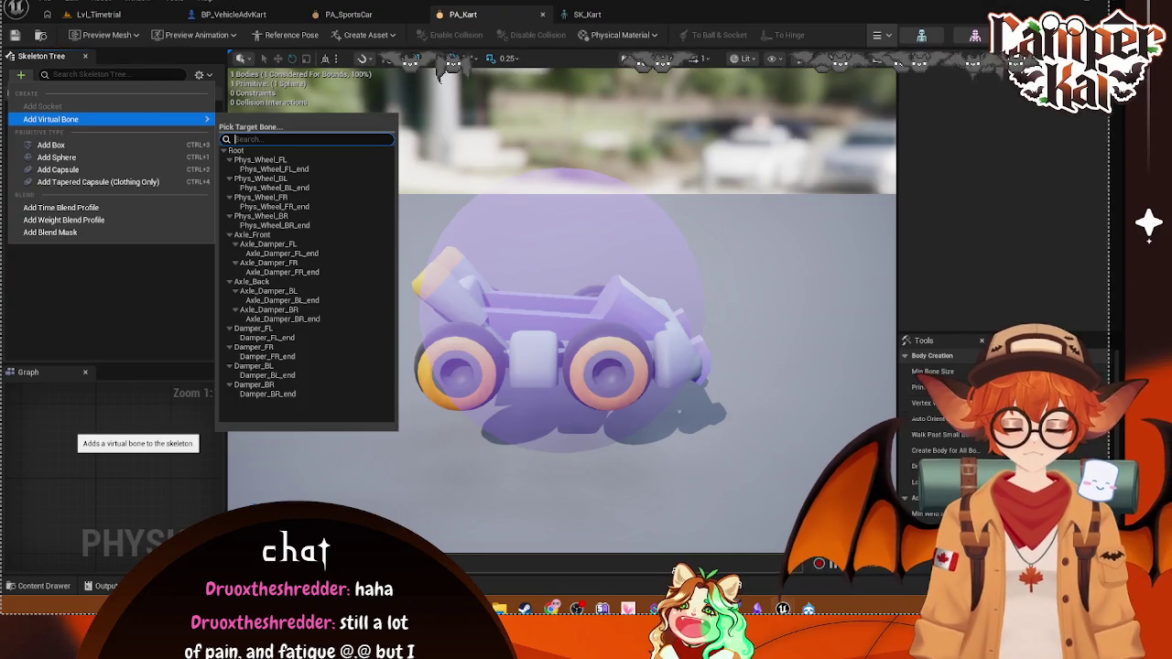
key("super+shift+s")
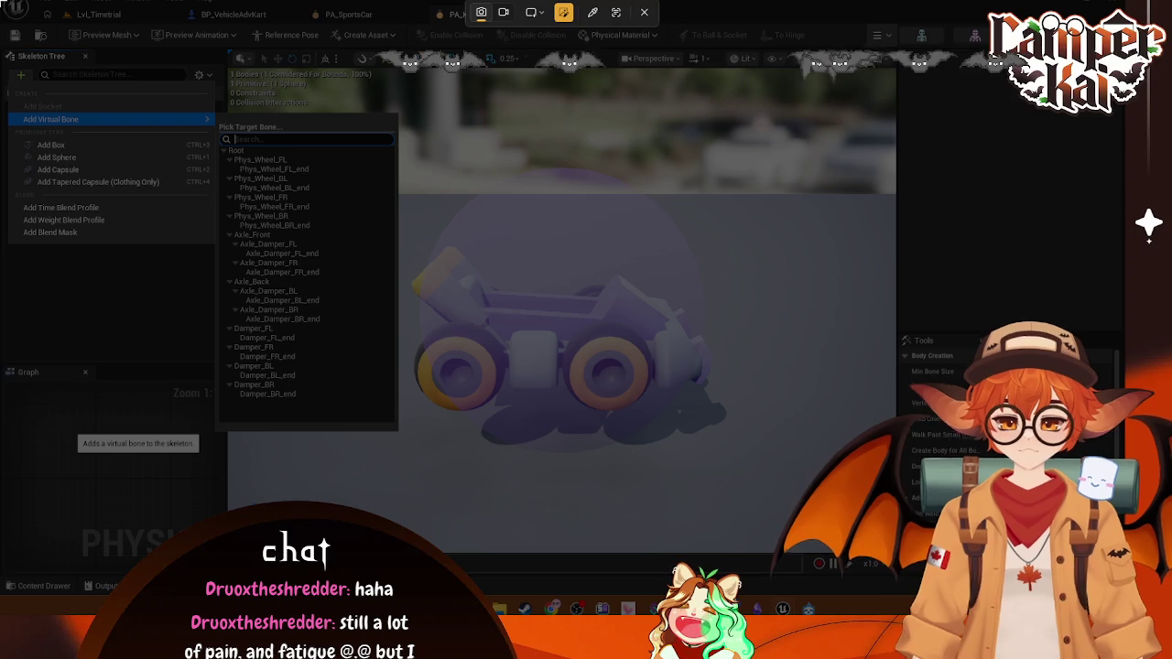
left_click_drag(0, 0, 219, 330)
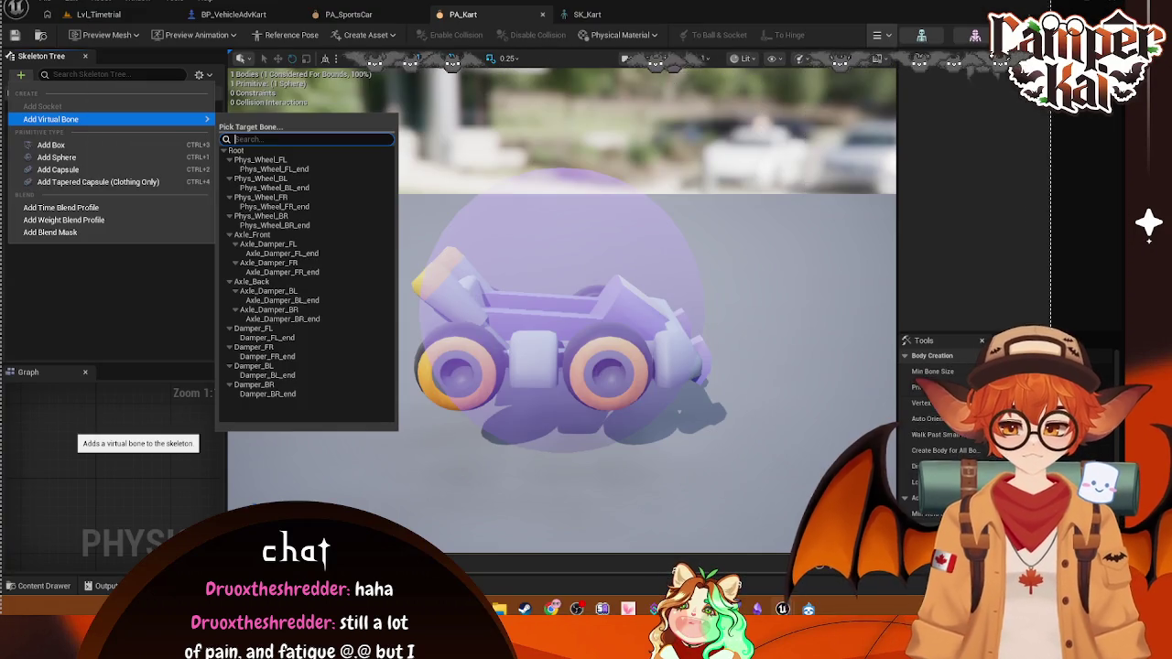
key("super+shift+s")
key("Escape")
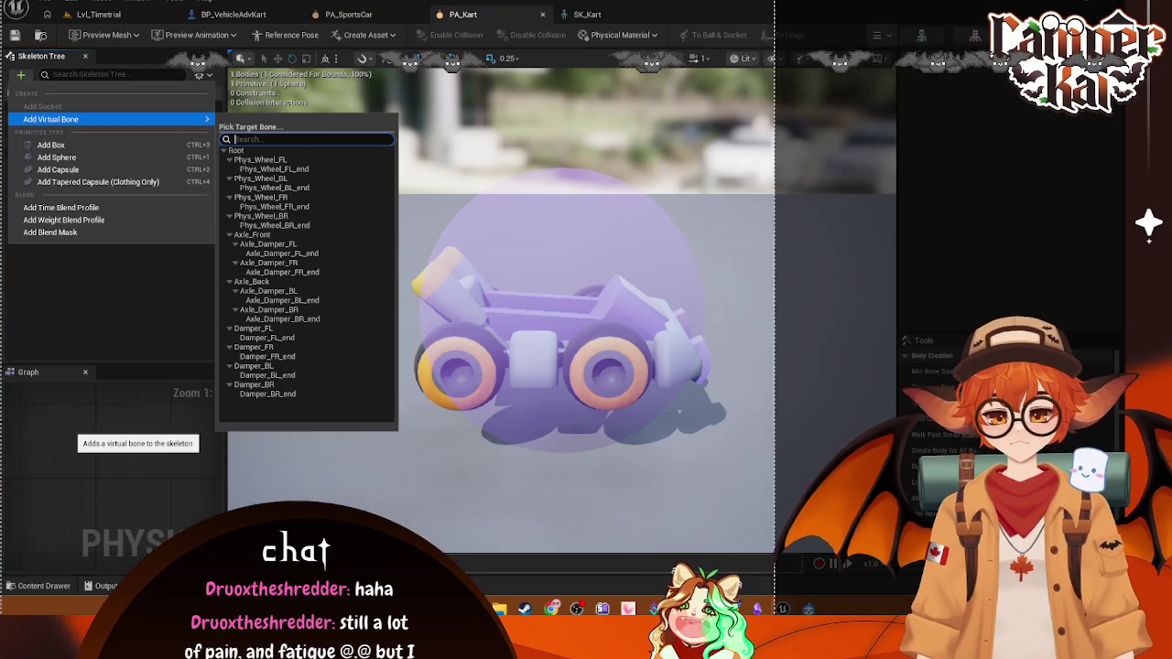
key("super+shift+s")
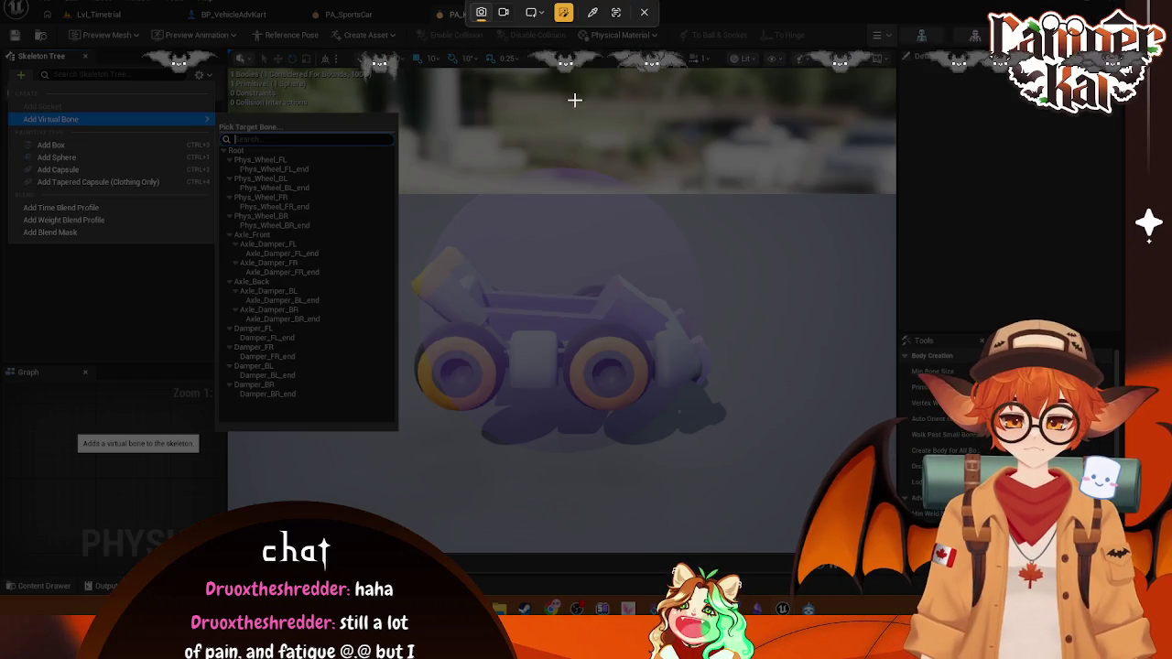
left_click(643, 12)
key("Escape")
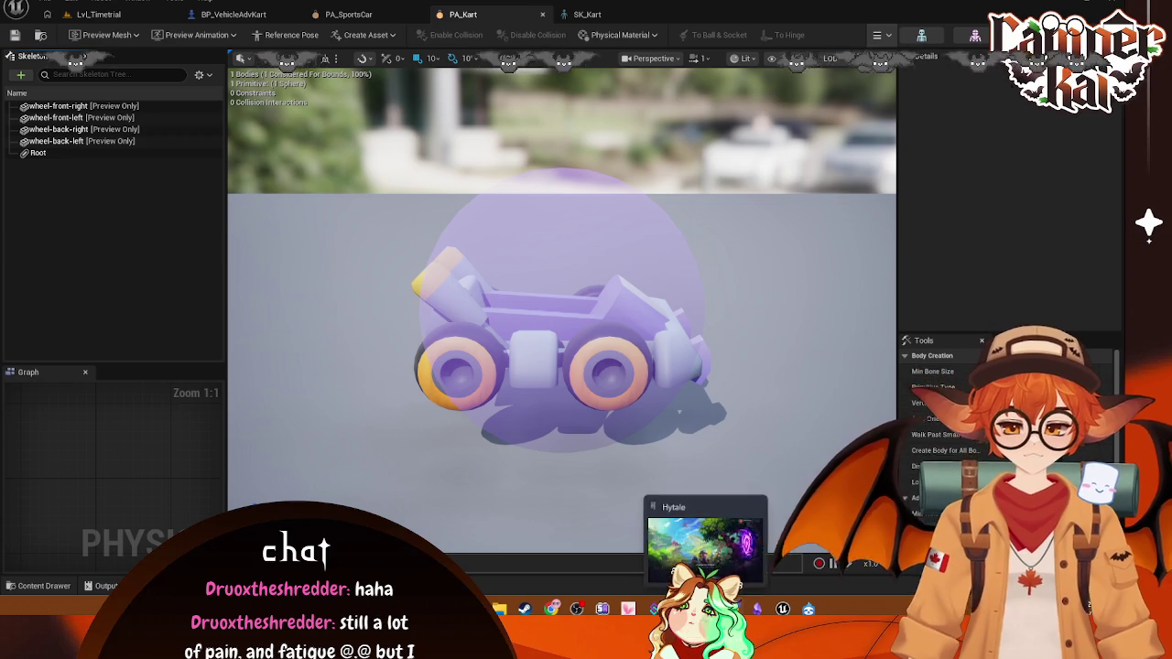
left_click(705, 609)
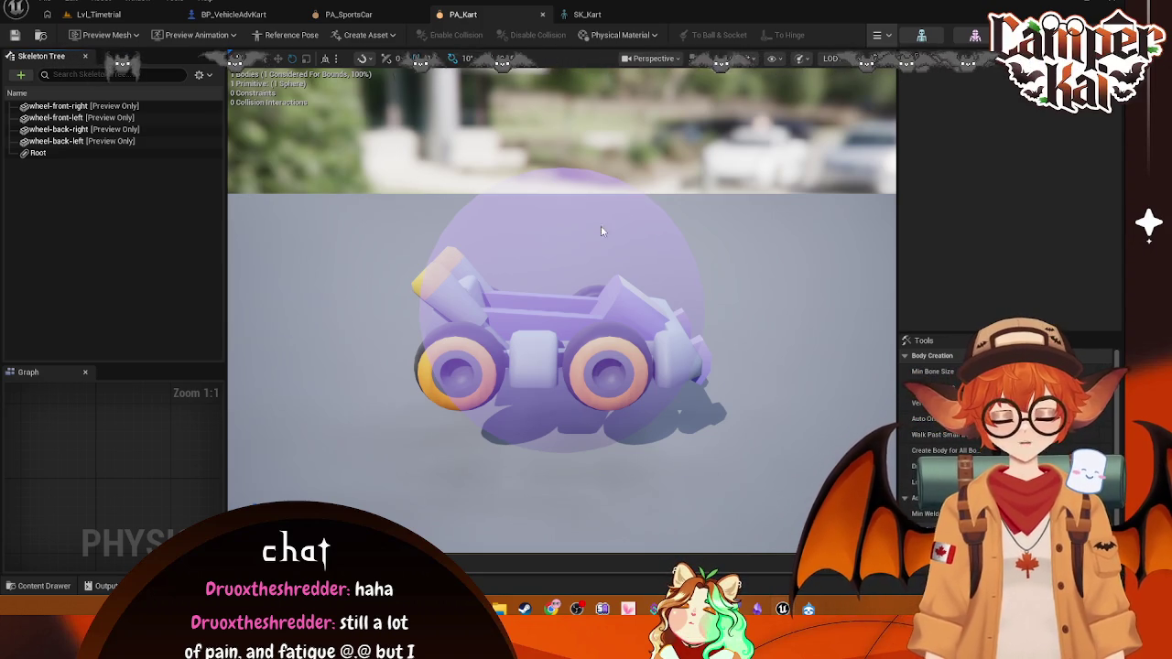
- Switch to PA_SportsCar and select the back-left wheel body Phys_Wheel_BL
left_click(21, 78)
mouse_move(65, 118)
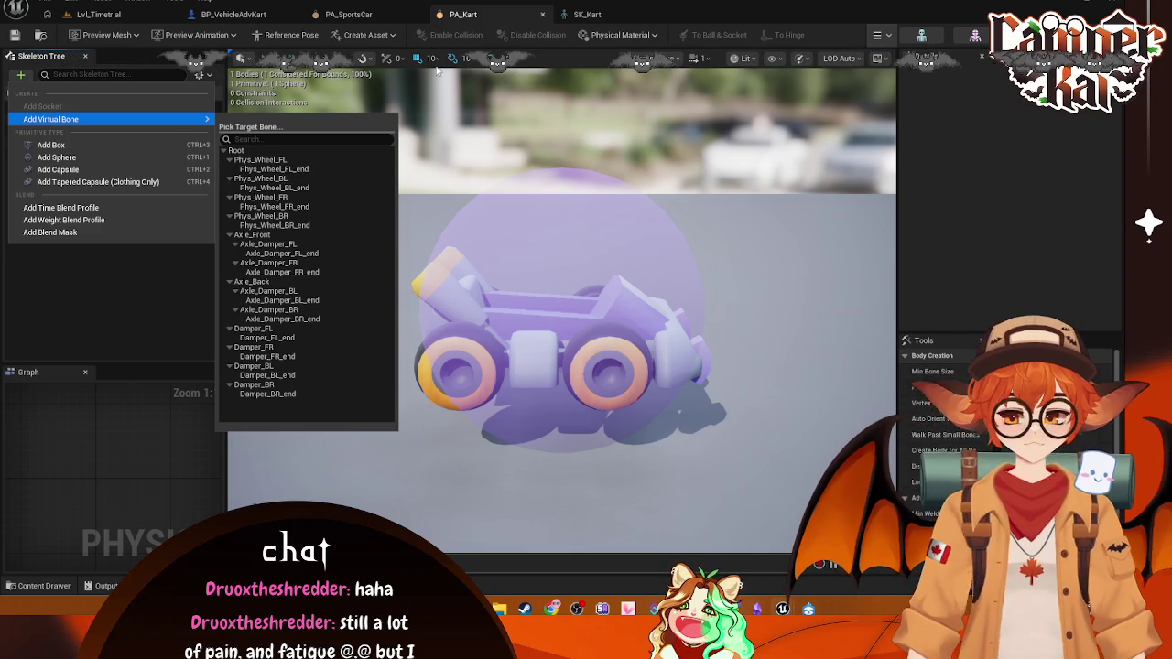
left_click(348, 15)
left_click(48, 129)
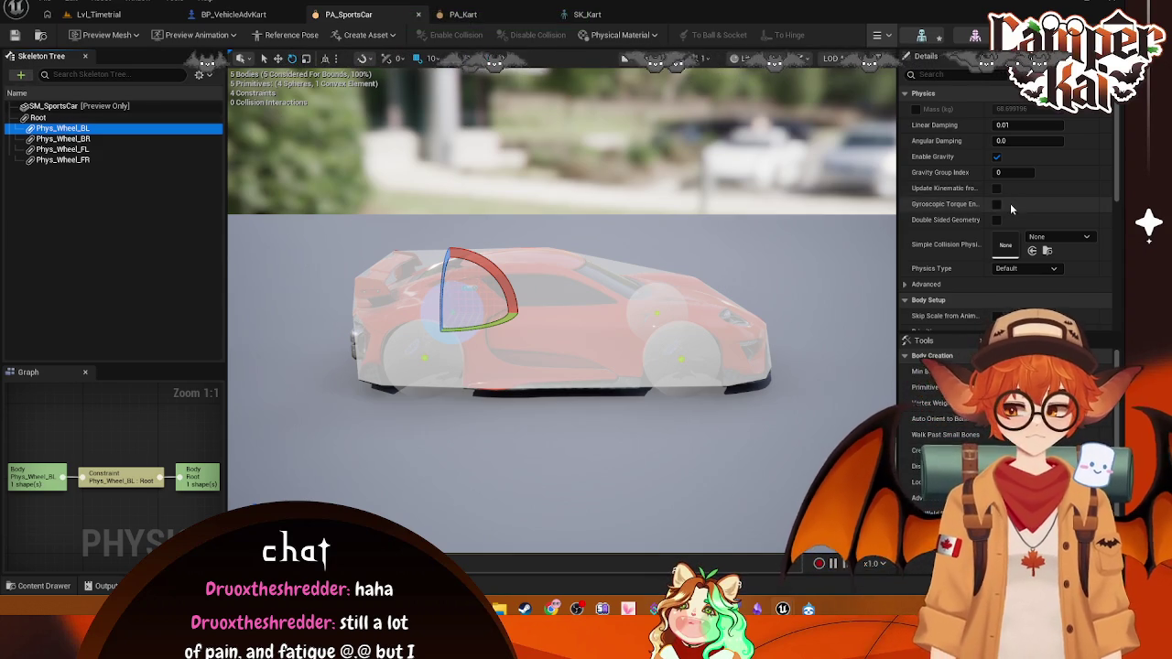
- Inspect Phys_Wheel_BL's Spheres [0] radius and name, select its body, then return to PA_Kart
scroll(1014, 233, "down", 2)
scroll(1011, 230, "down", 3)
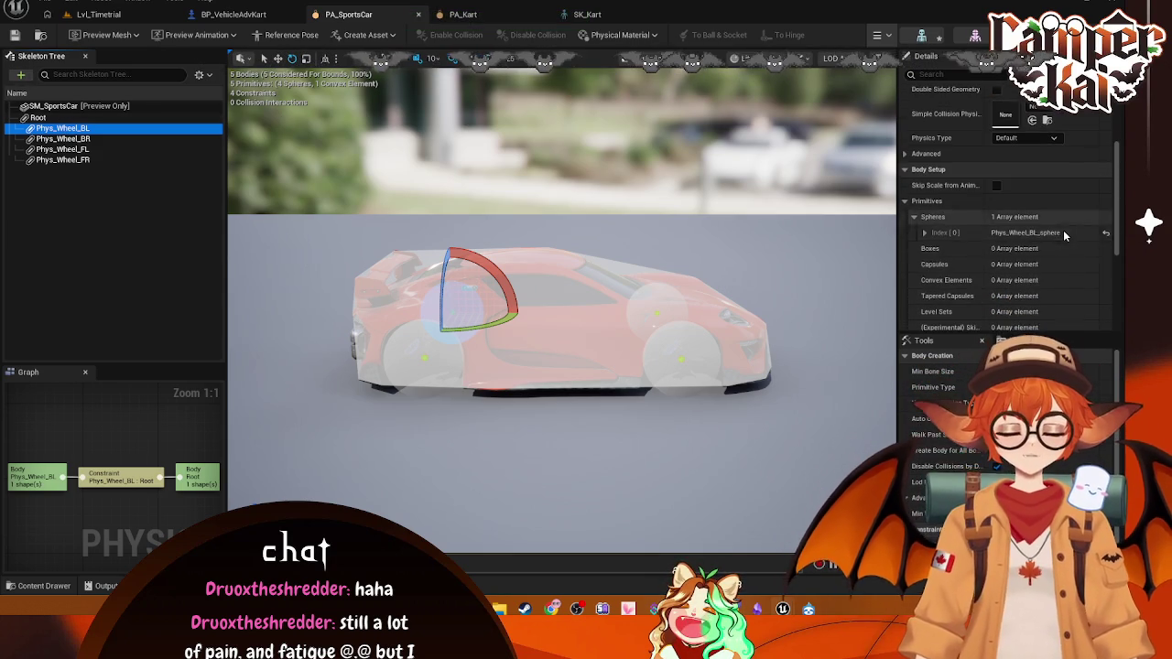
left_click(925, 232)
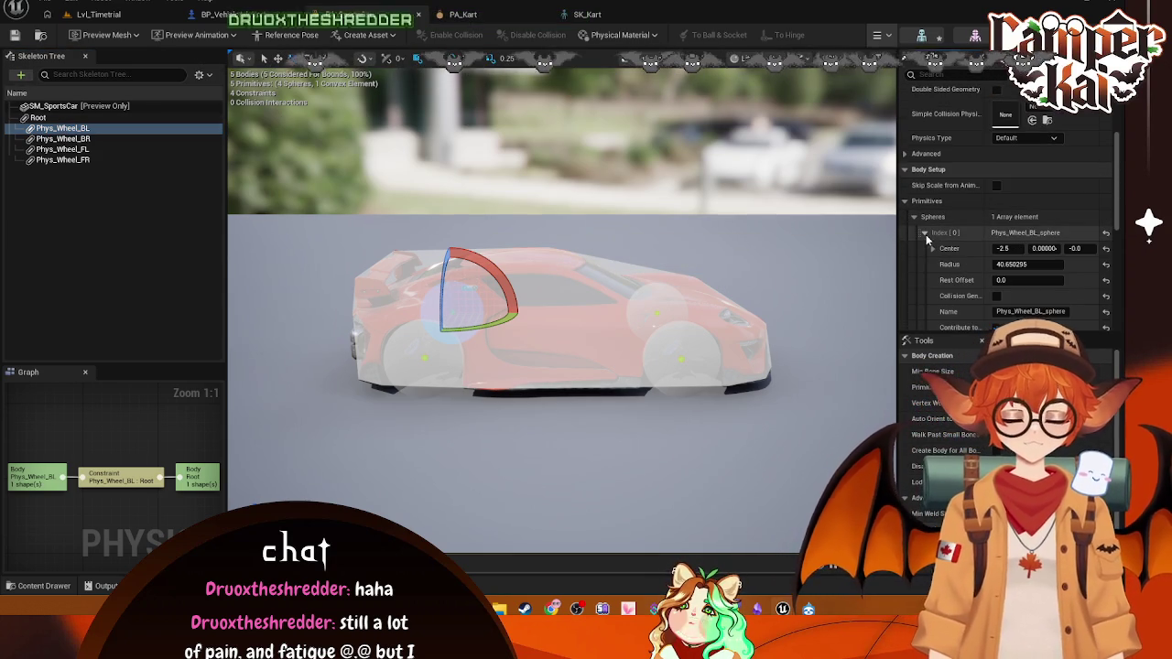
scroll(1038, 241, "down", 1)
scroll(1040, 246, "down", 6)
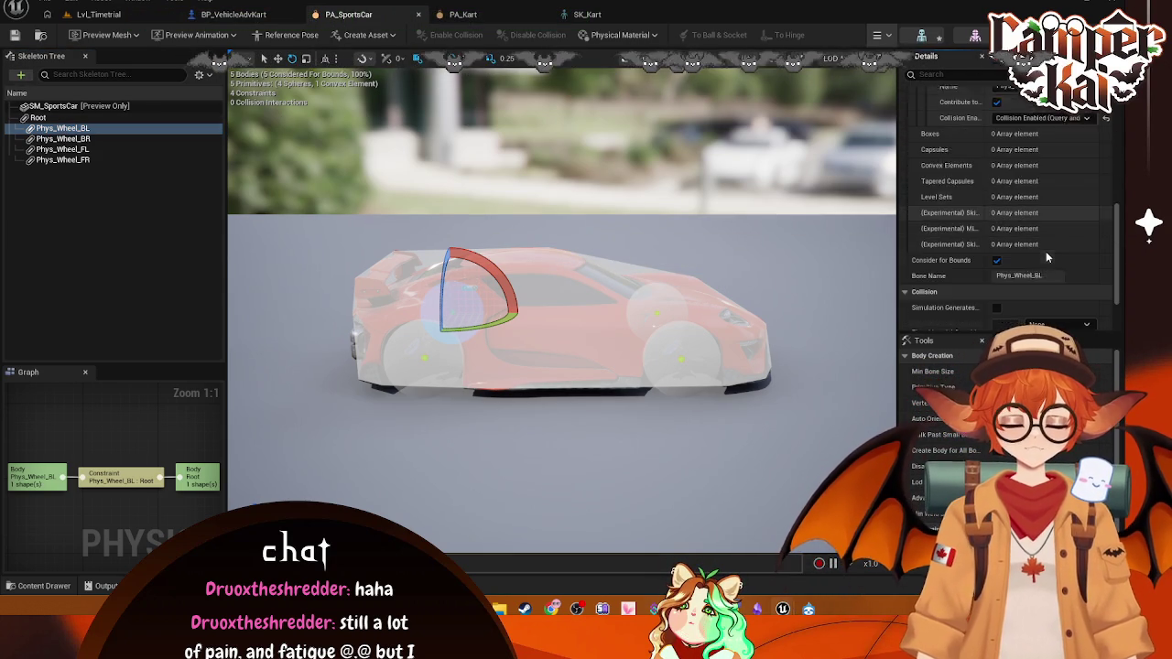
scroll(1044, 247, "up", 6)
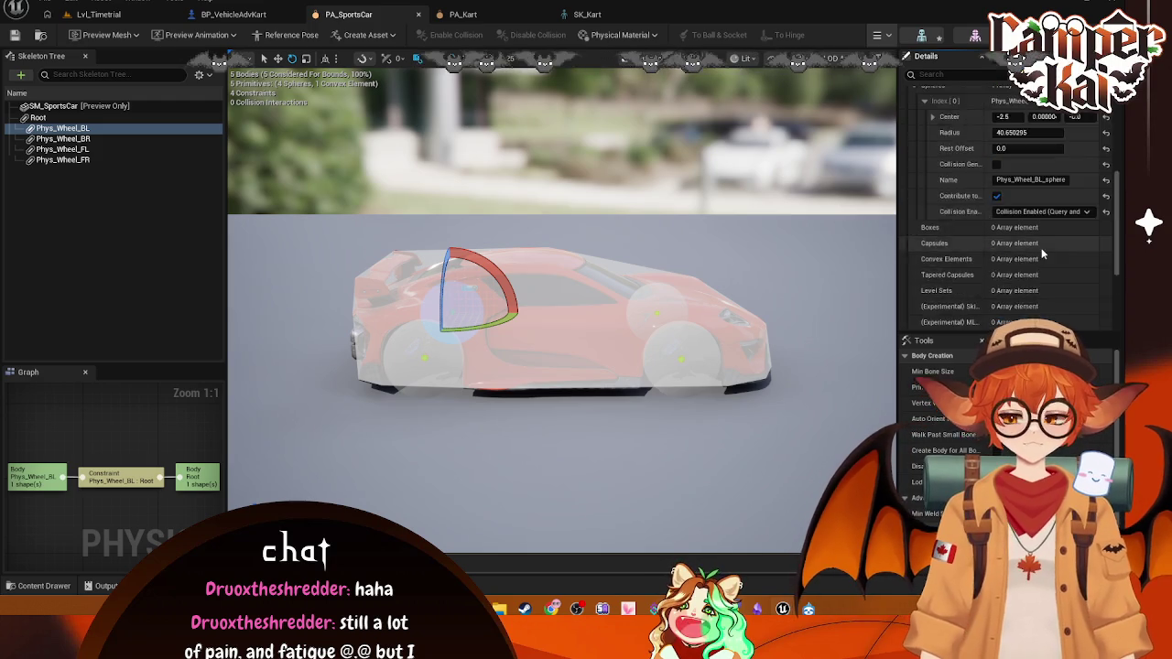
scroll(1016, 198, "up", 5)
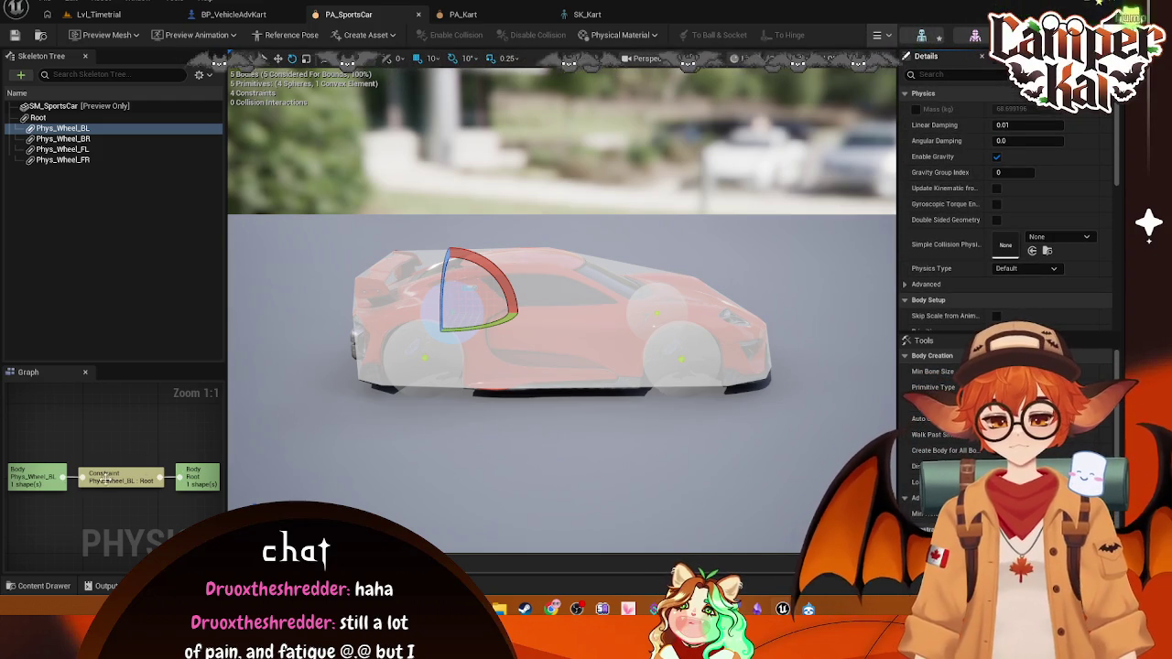
left_click(48, 473)
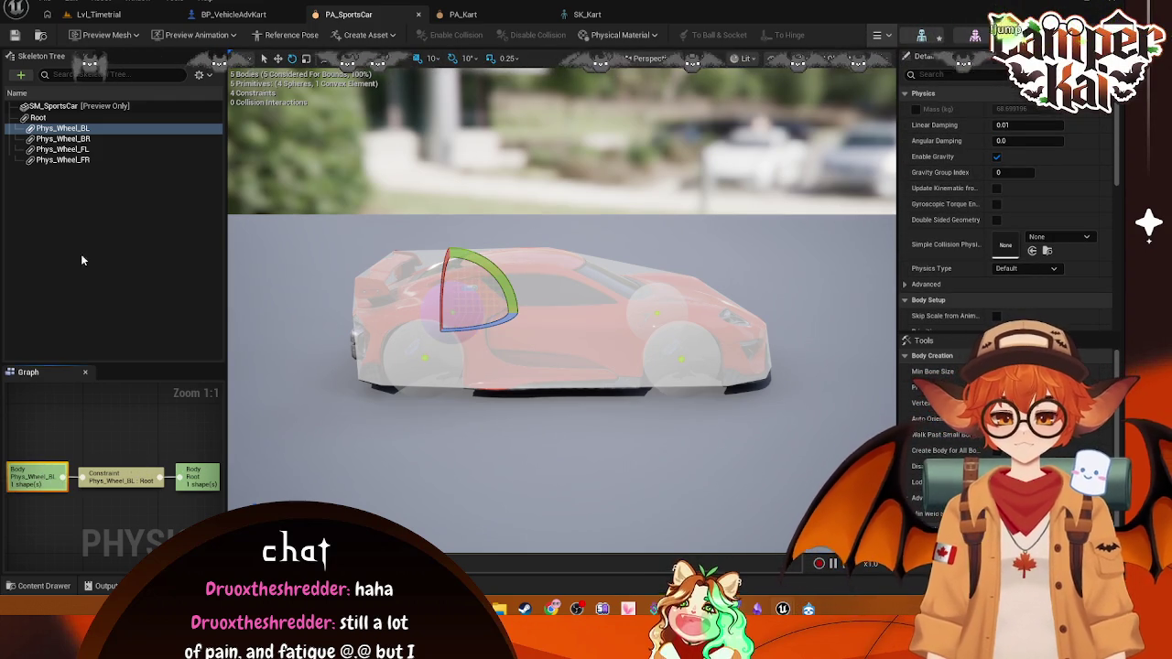
left_click(116, 473)
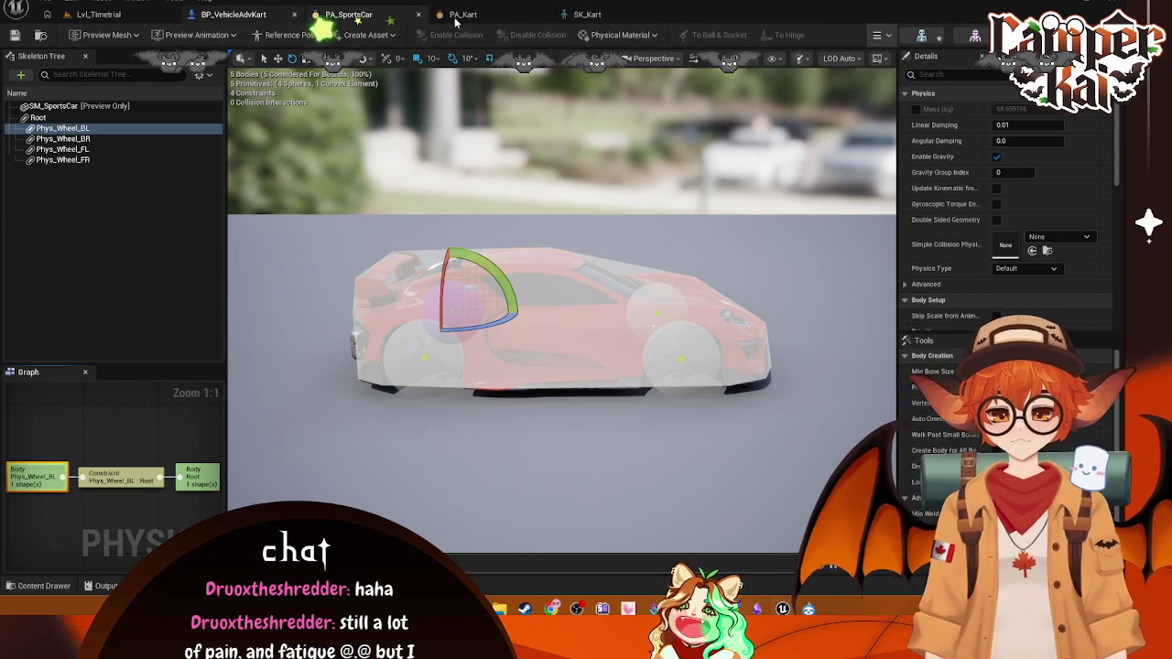
left_click(461, 14)
left_click(21, 75)
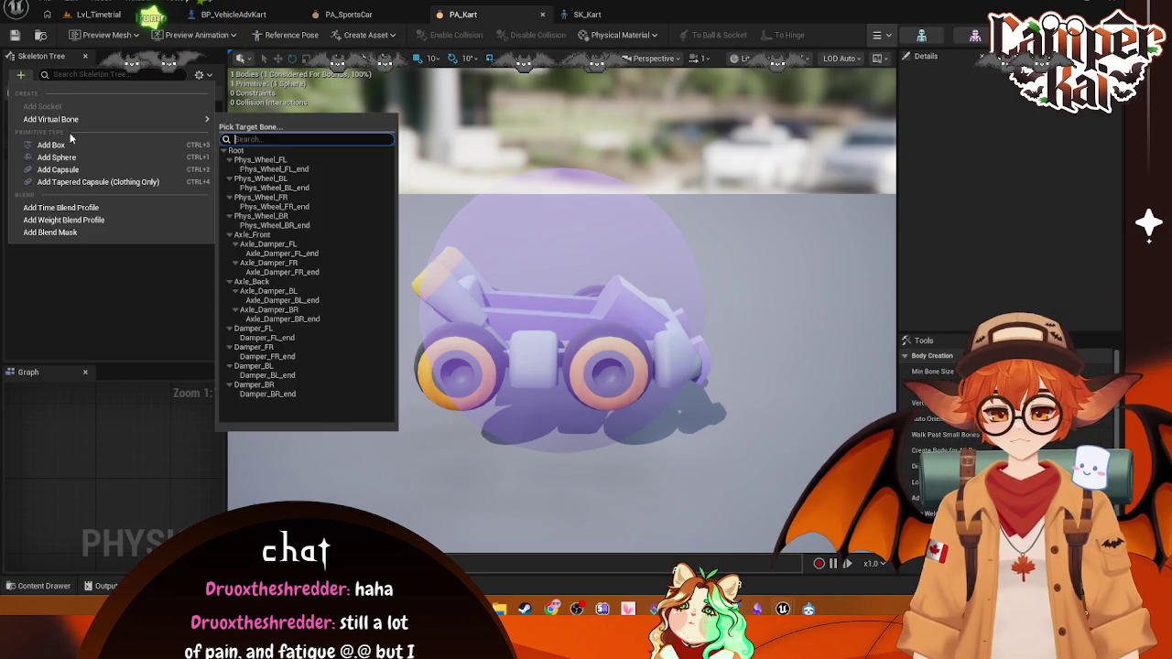
key("Escape")
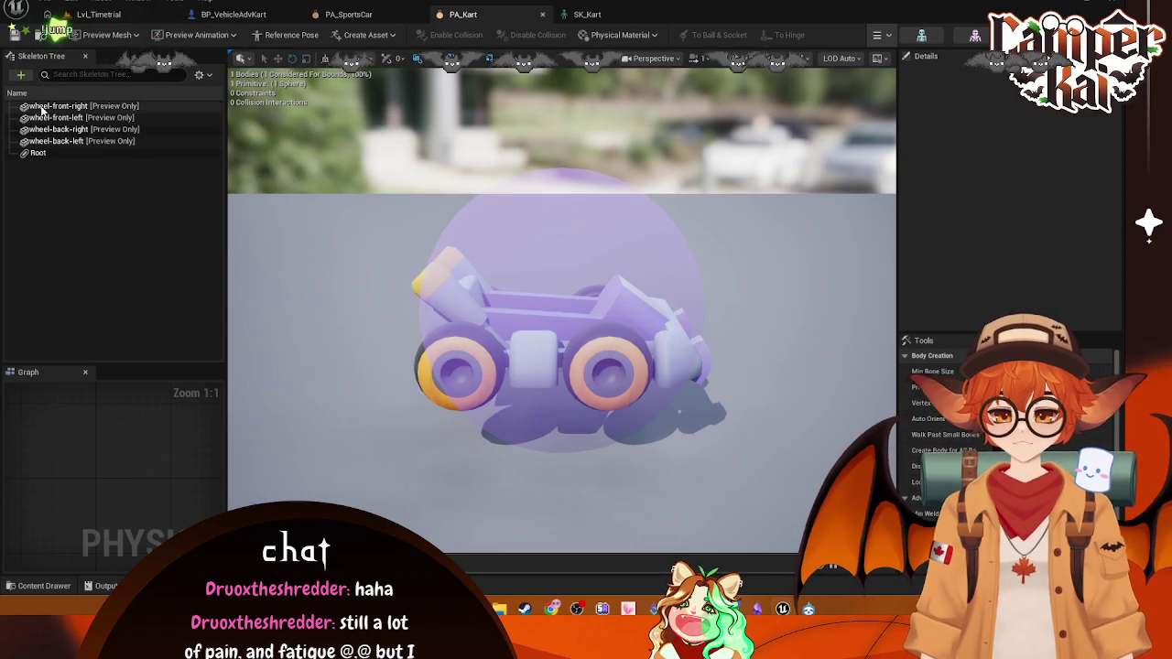
left_click(22, 75)
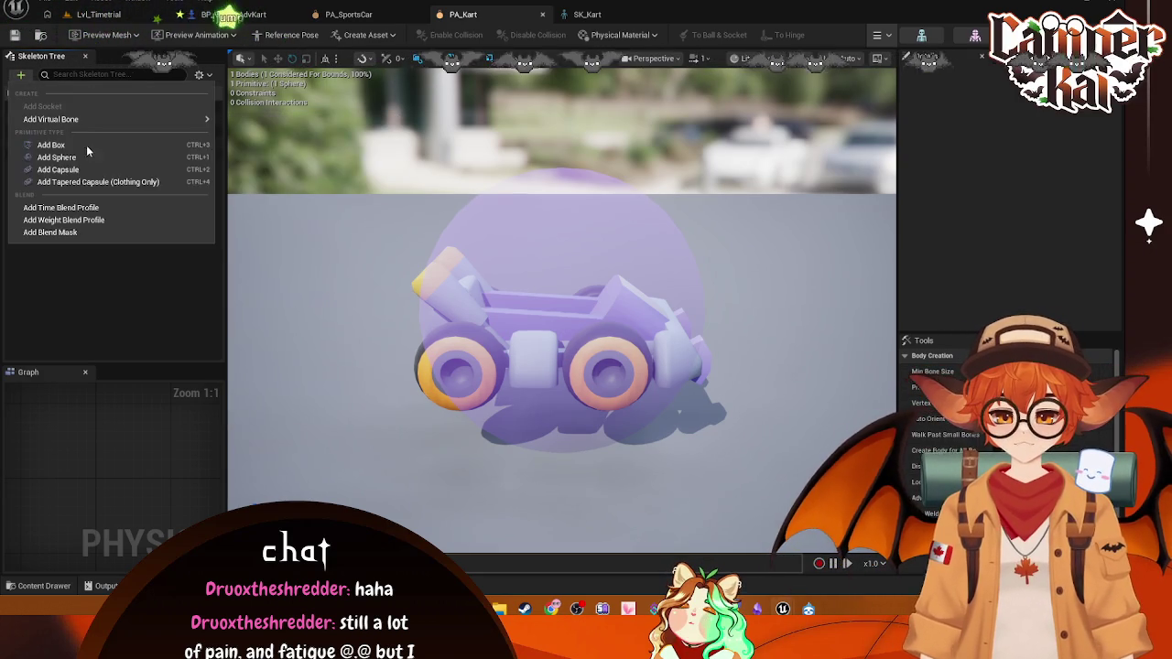
left_click(307, 164)
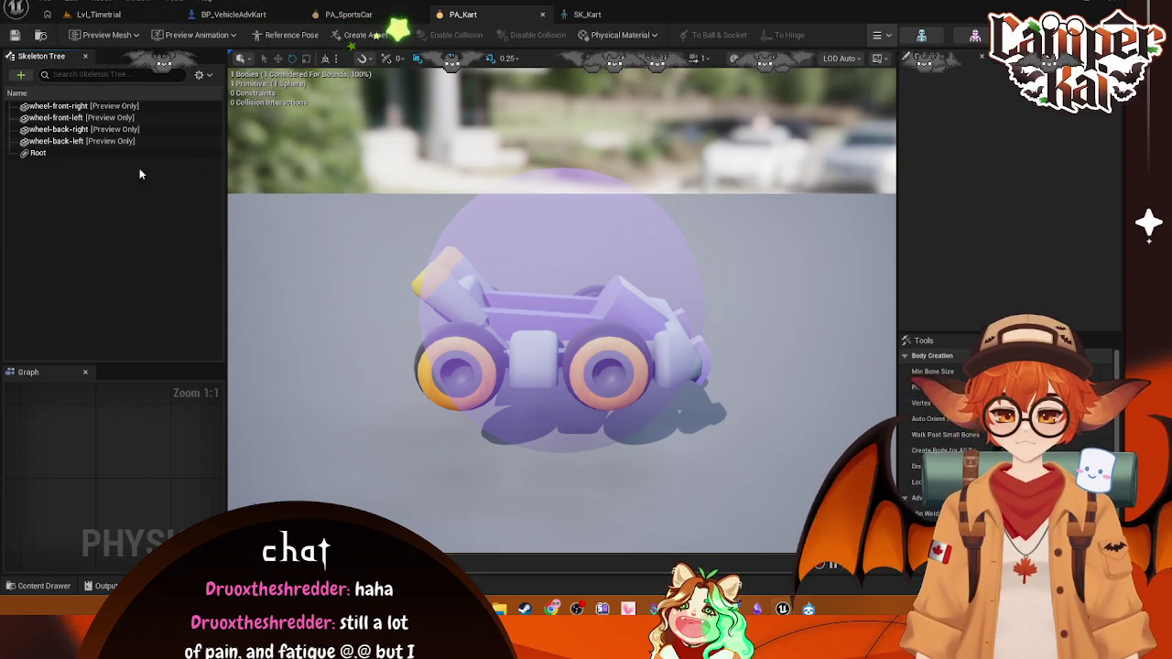
left_click(68, 153)
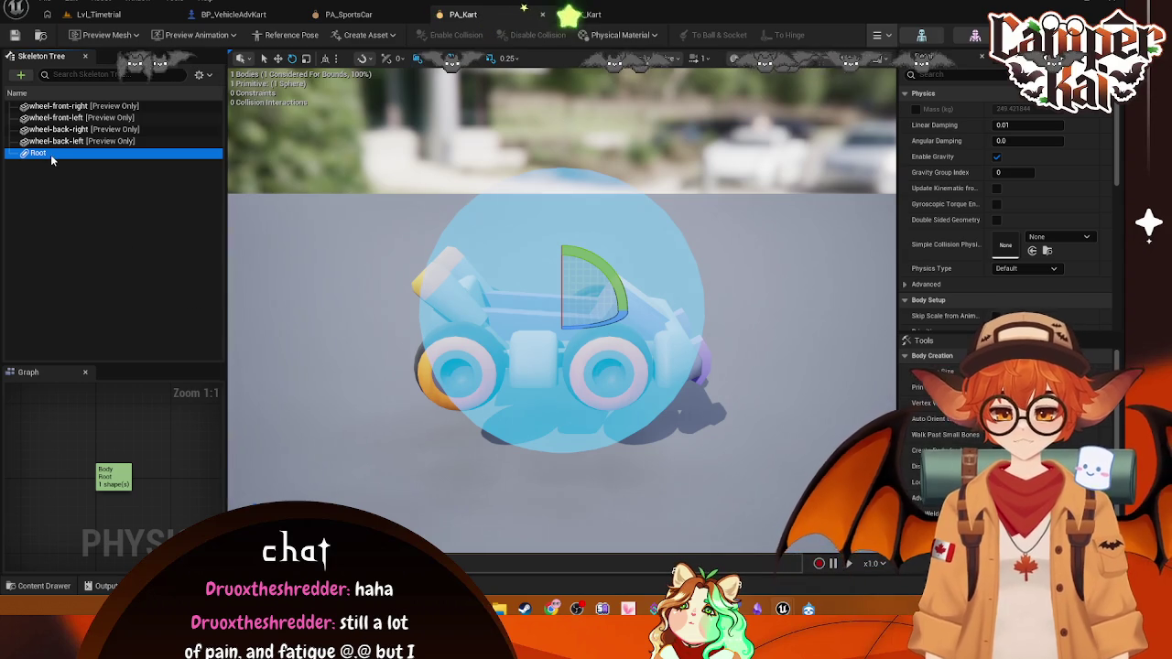
right_click(50, 154)
mouse_move(93, 166)
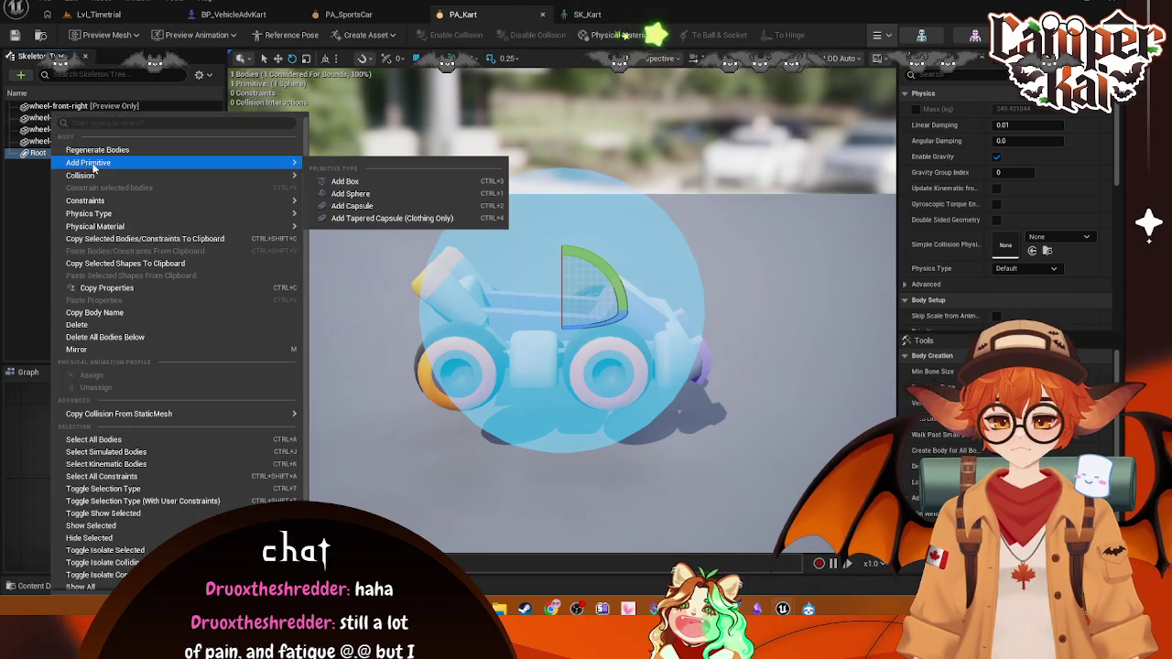
left_click(366, 193)
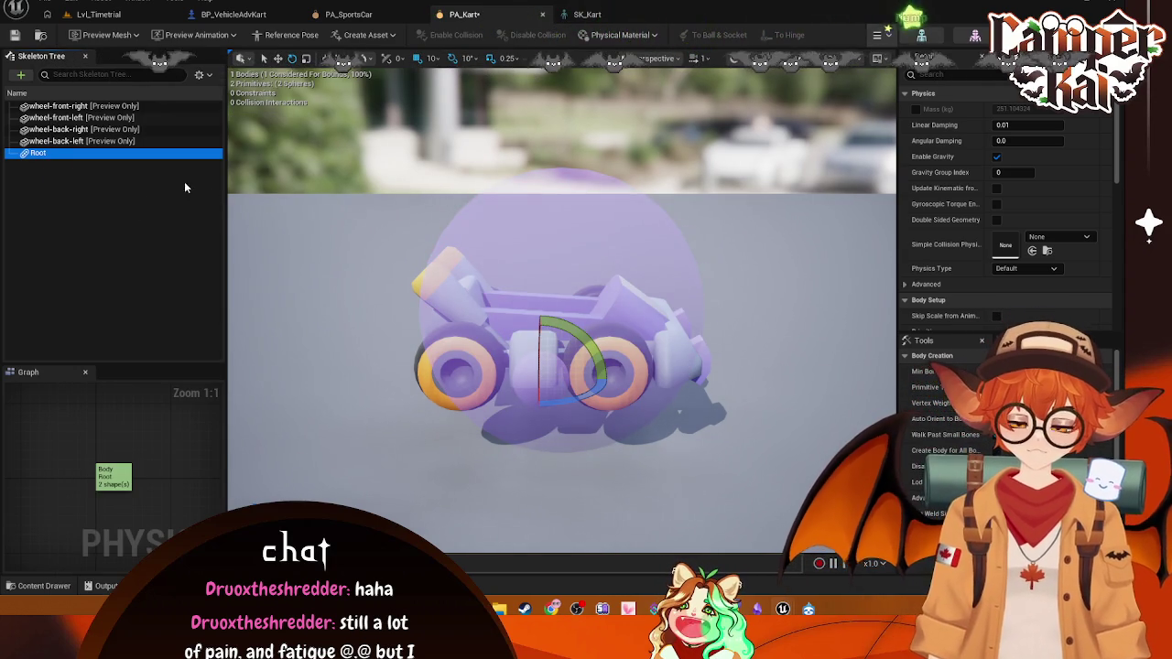
left_click(178, 270)
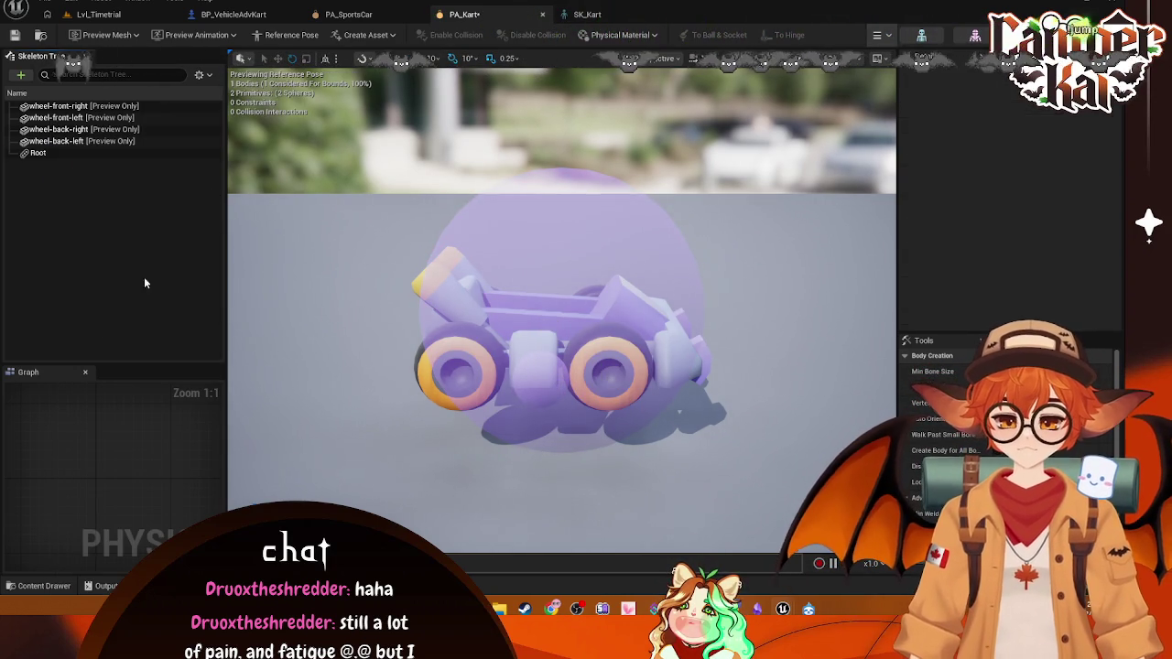
left_click(36, 153)
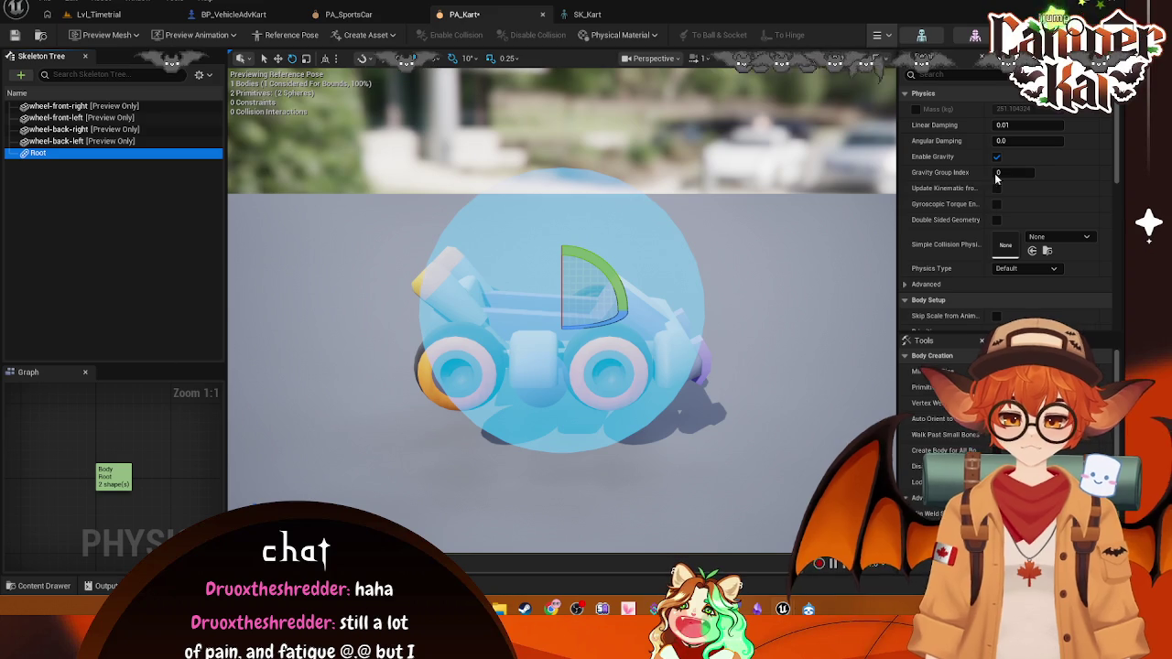
key("Escape")
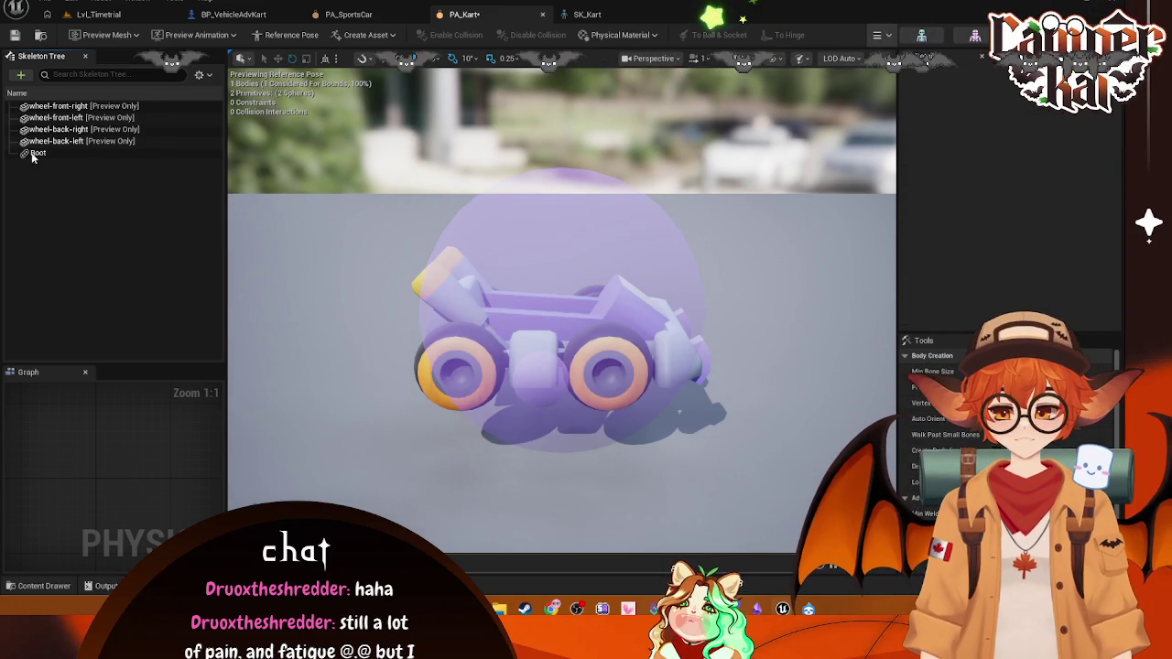
left_click(35, 153)
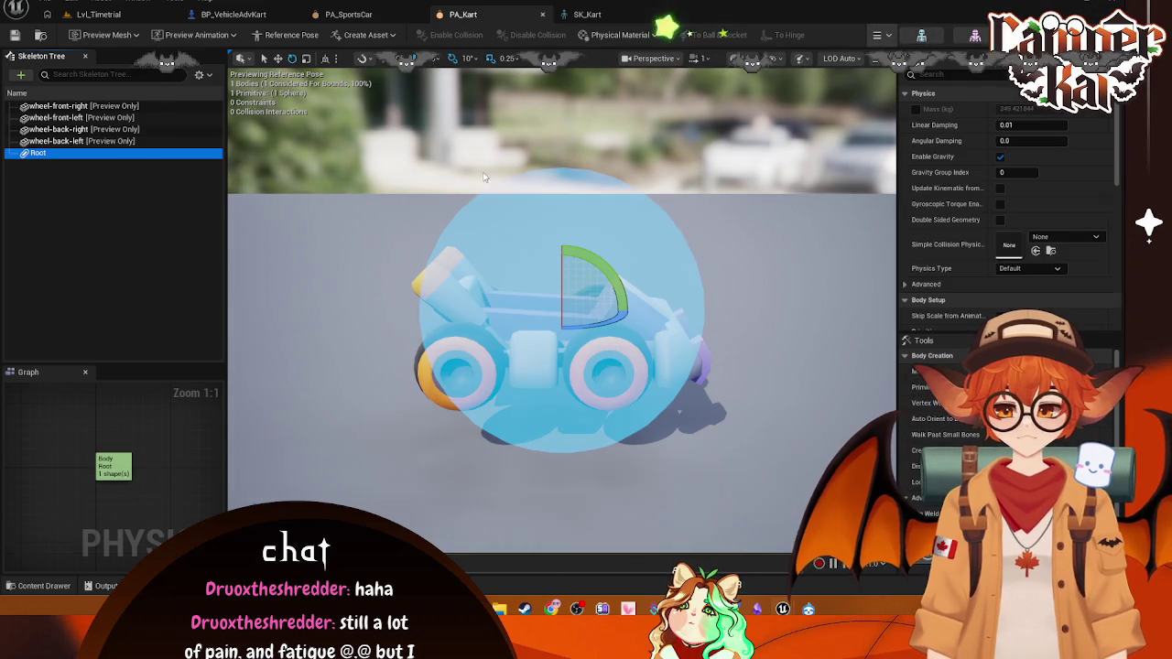
left_click(19, 80)
left_click(97, 160)
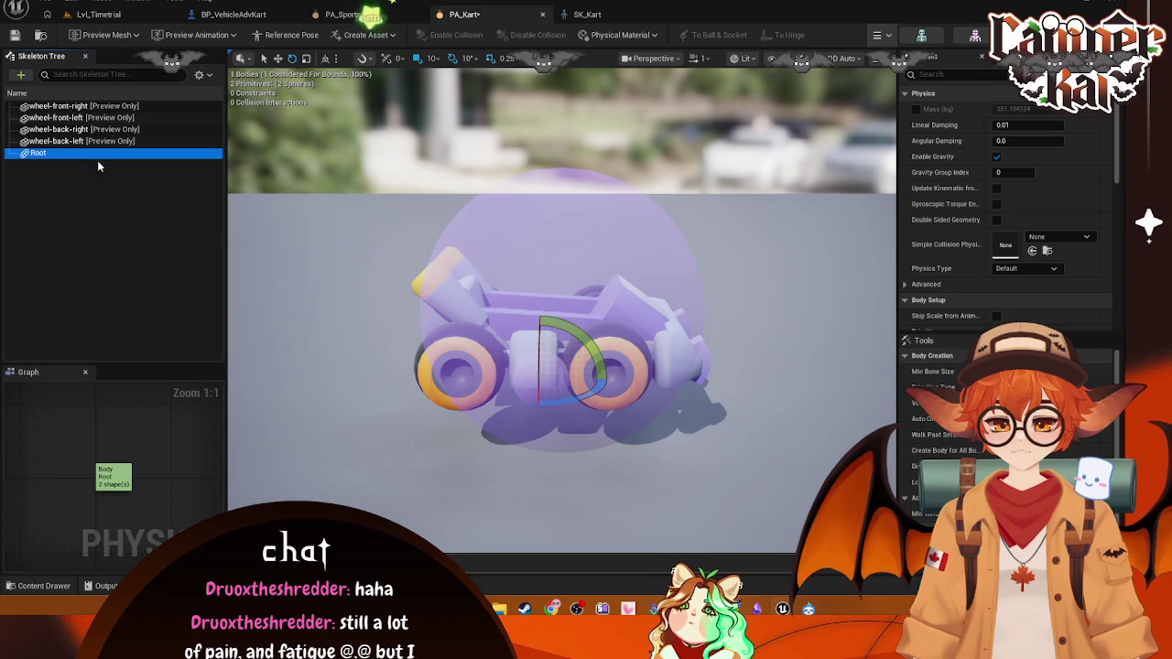
left_click(35, 154)
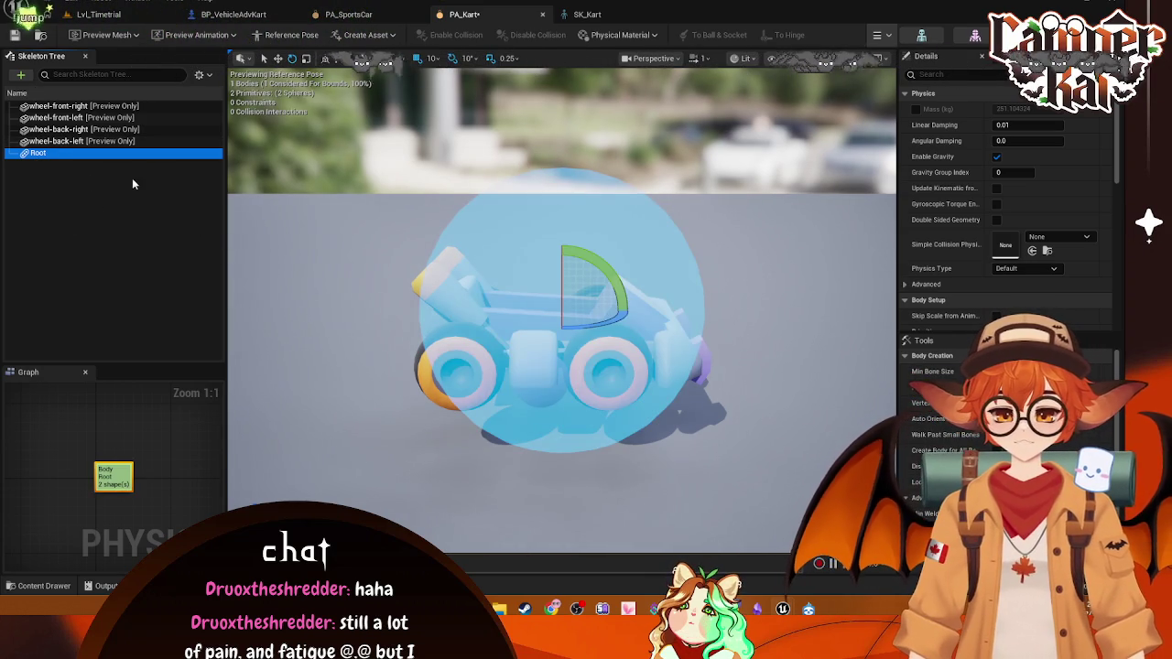
key("Delete")
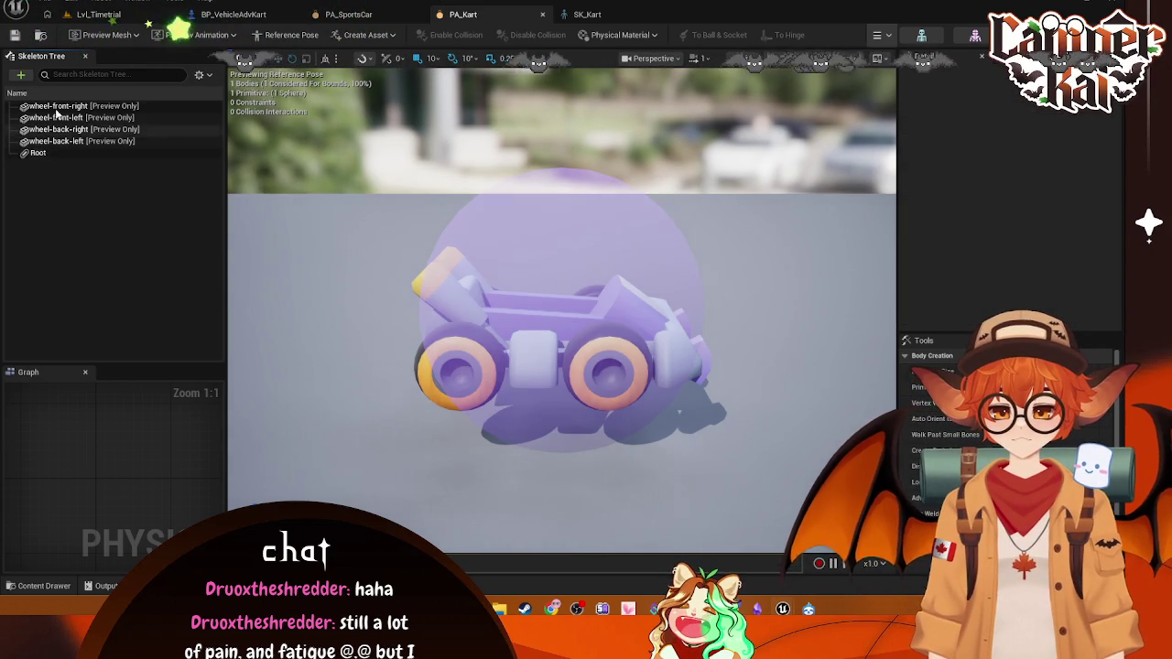
left_click(20, 74)
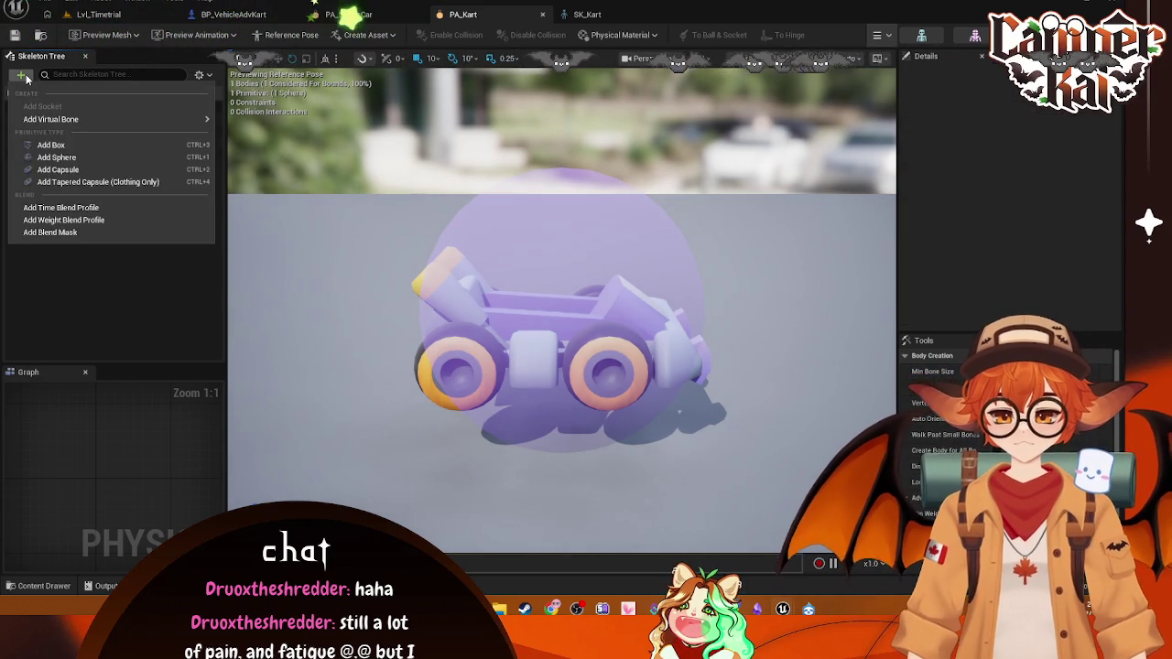
left_click(83, 203)
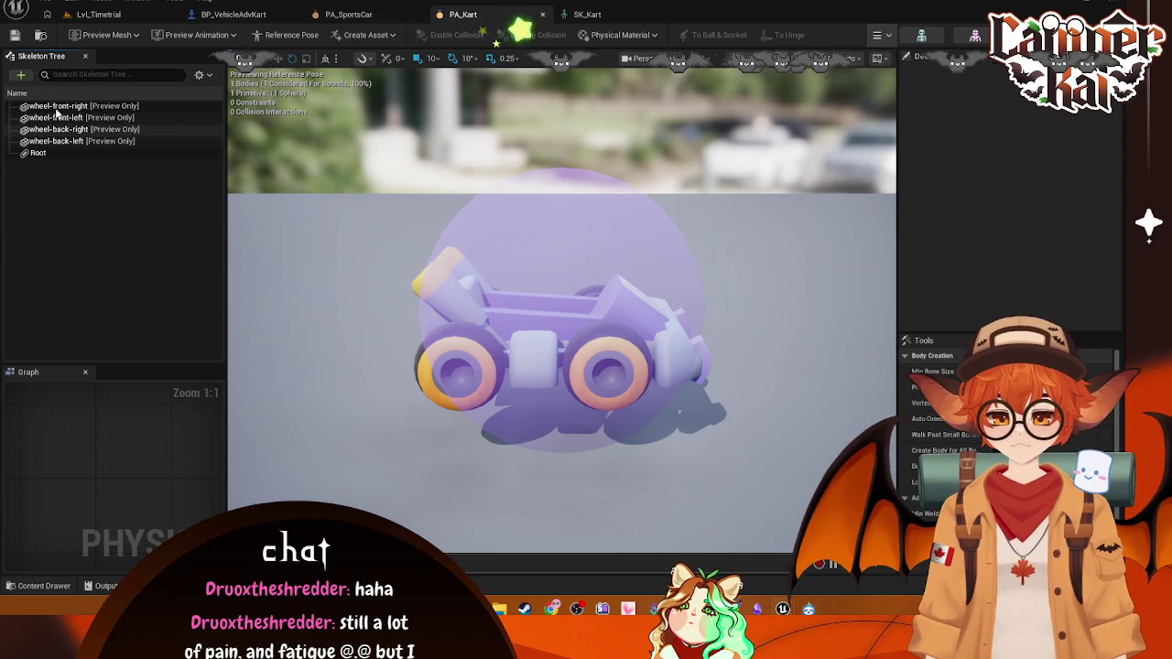
left_click(20, 74)
left_click(56, 145)
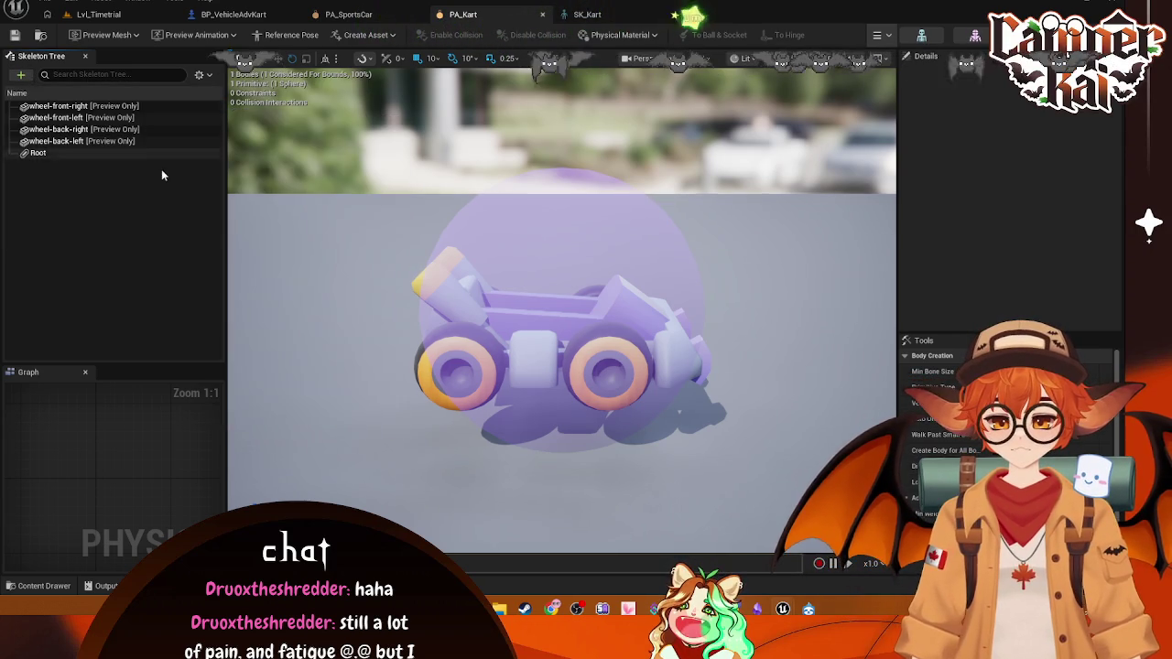
left_click(638, 285)
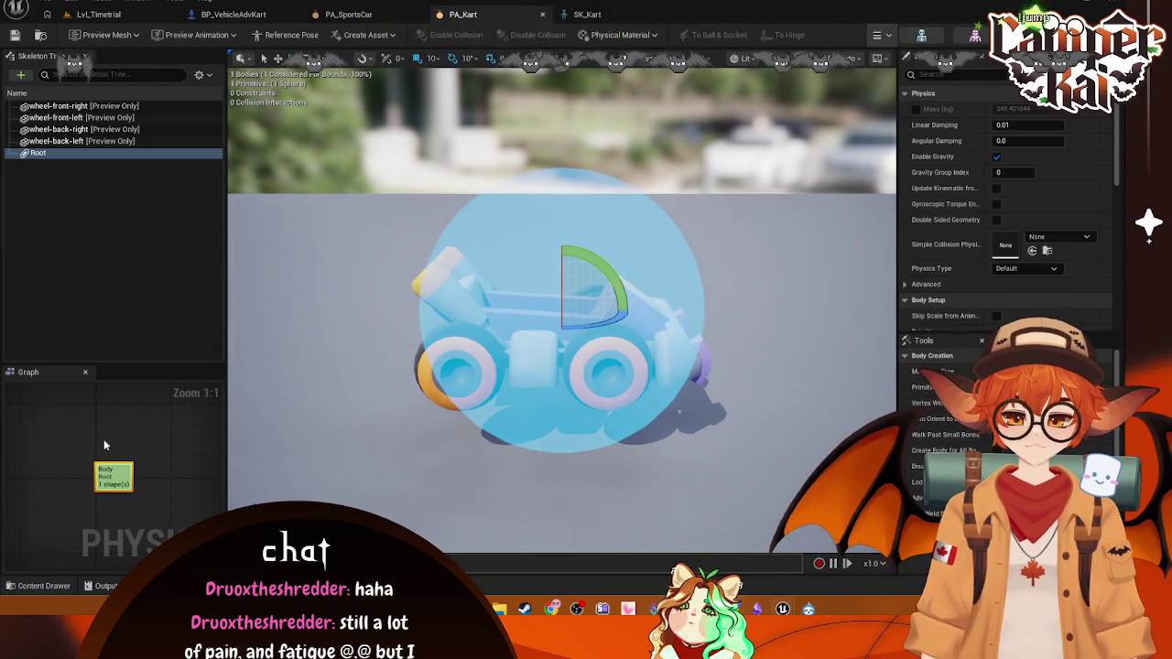
left_click(92, 252)
right_click(88, 225)
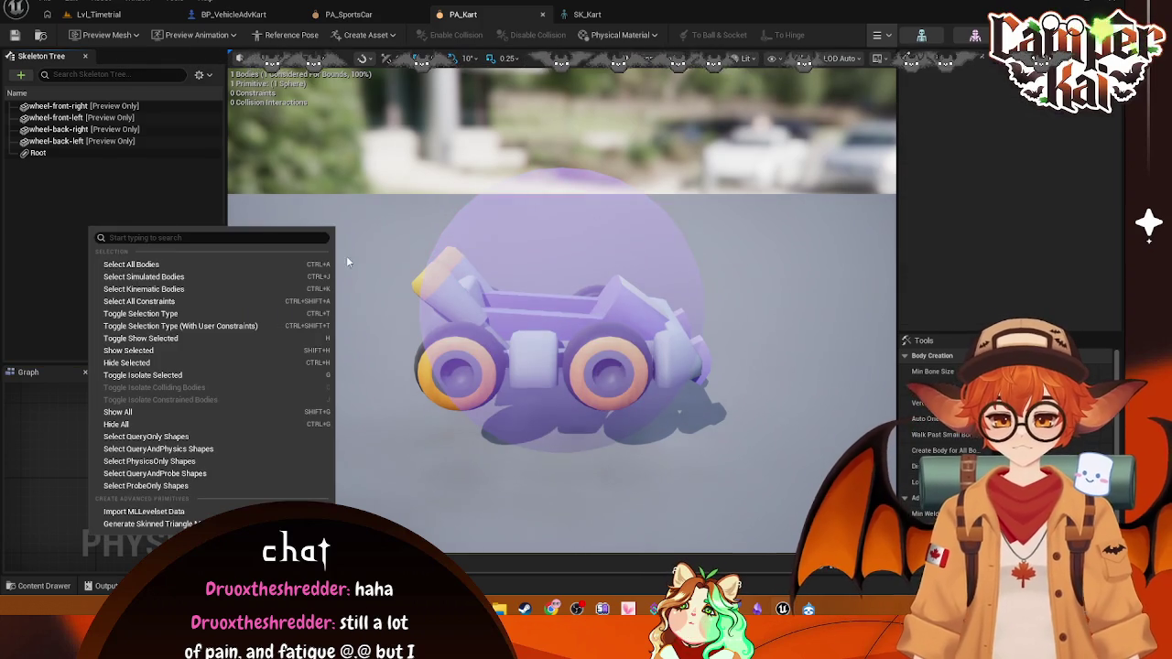
right_click(747, 241)
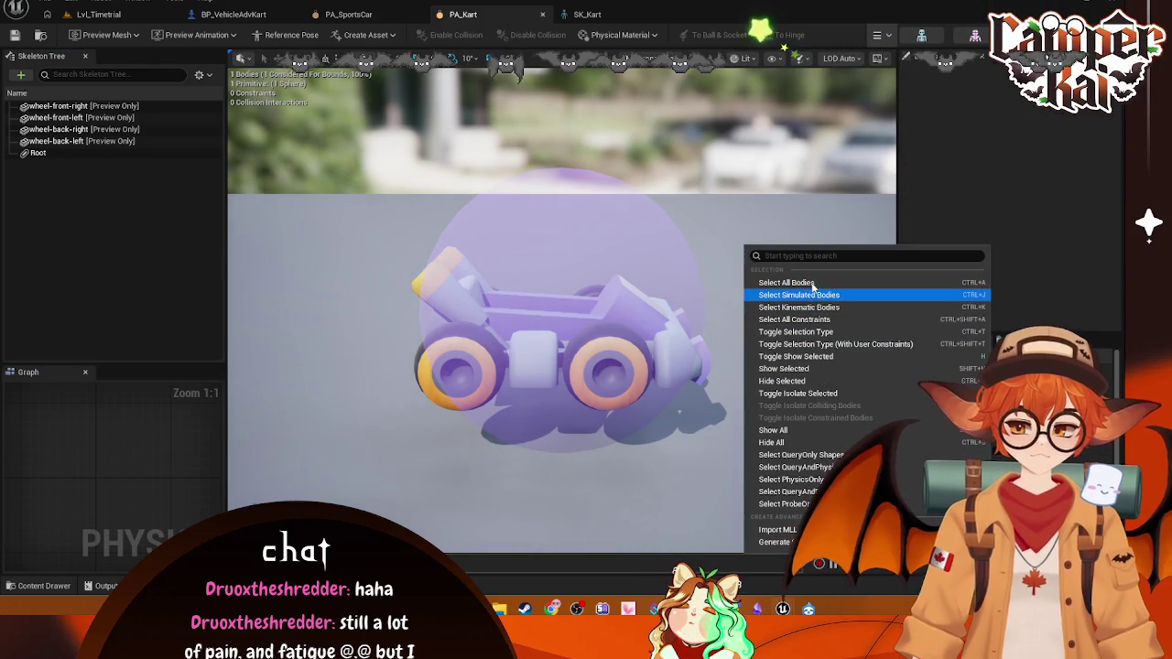
left_click(36, 153)
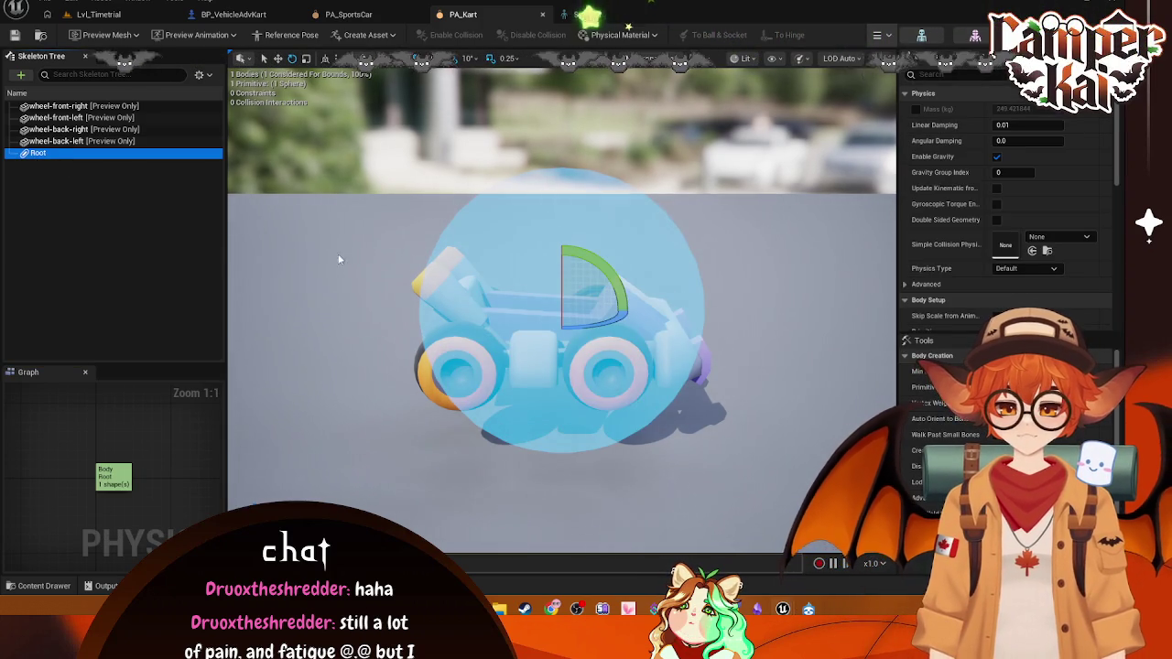
right_click(138, 220)
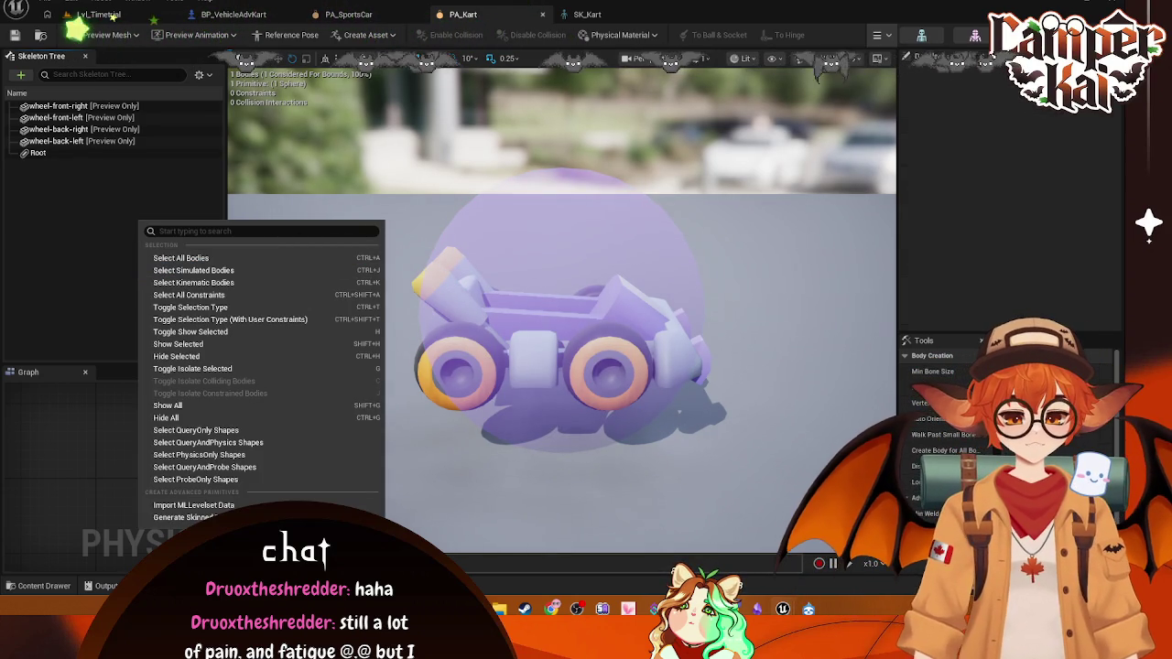
key("Escape")
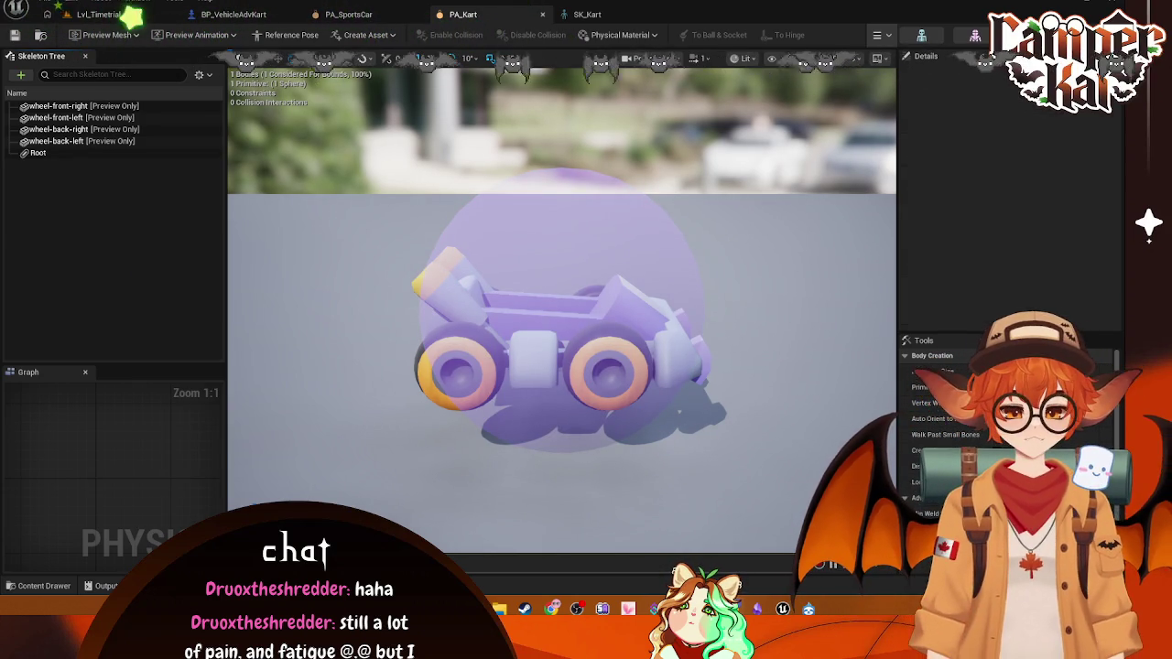
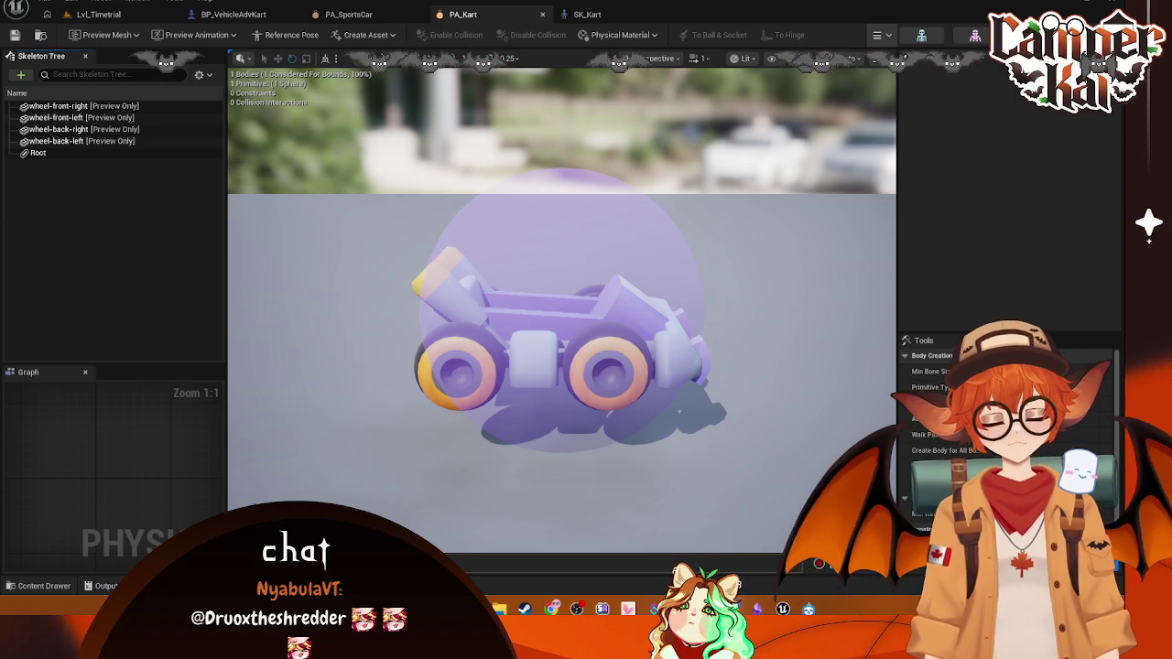
- Compare the kart's Root body with the sports car's Root body in PA_SportsCar
left_click(563, 275)
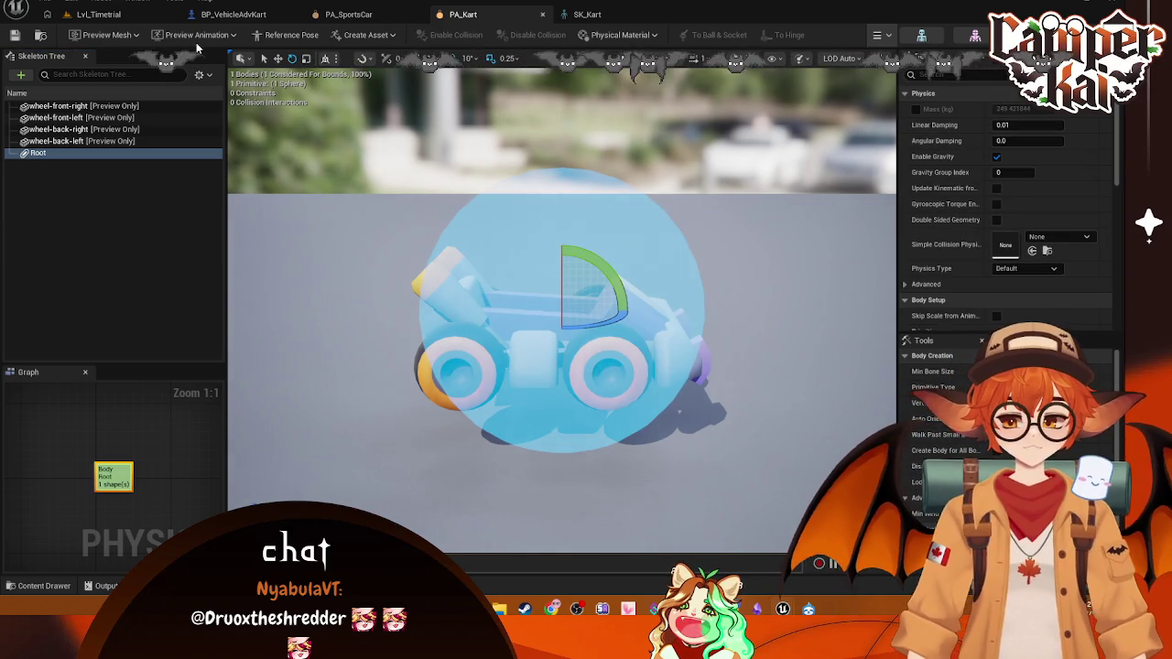
left_click(341, 14)
left_click(502, 259)
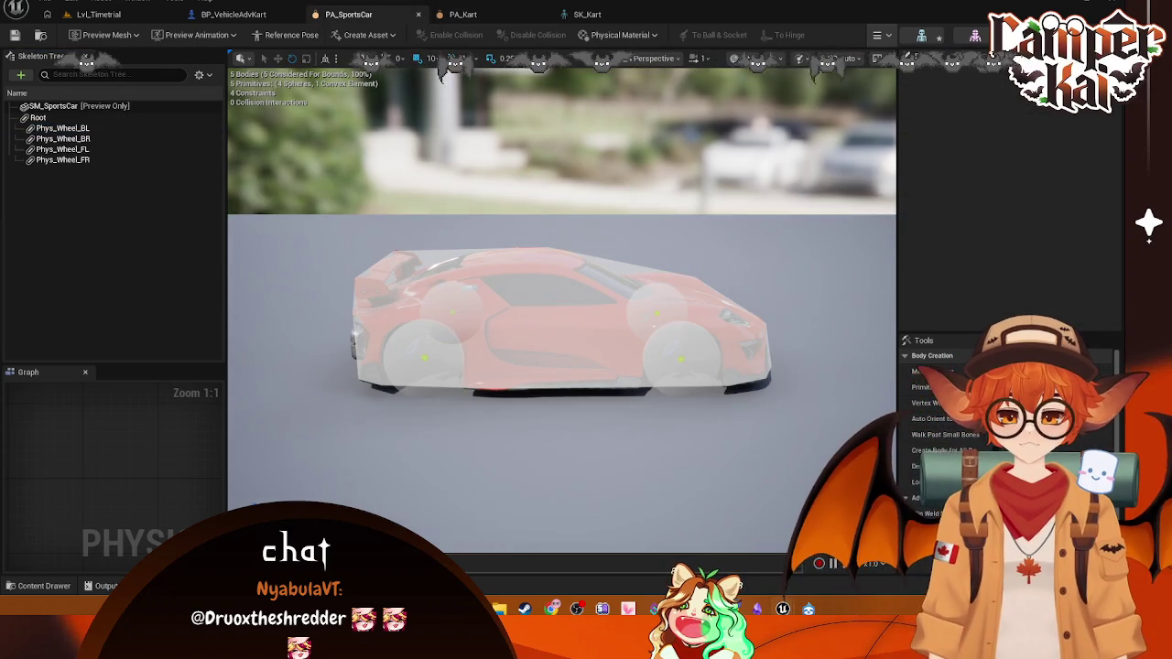
left_click(41, 118)
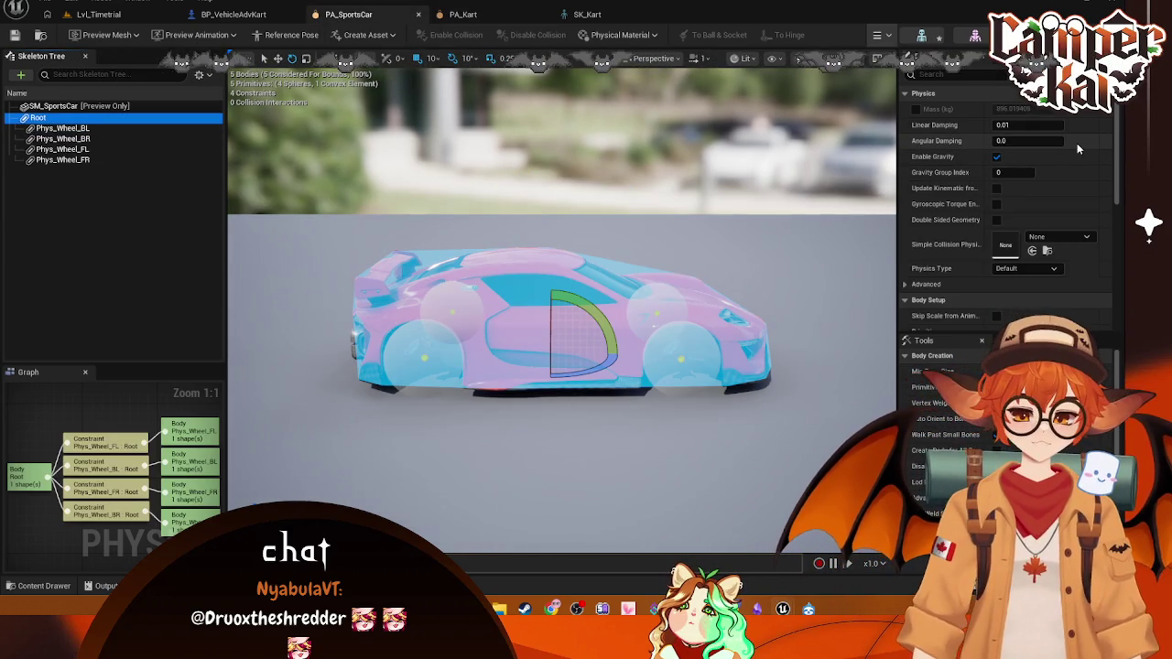
scroll(986, 265, "down", 1)
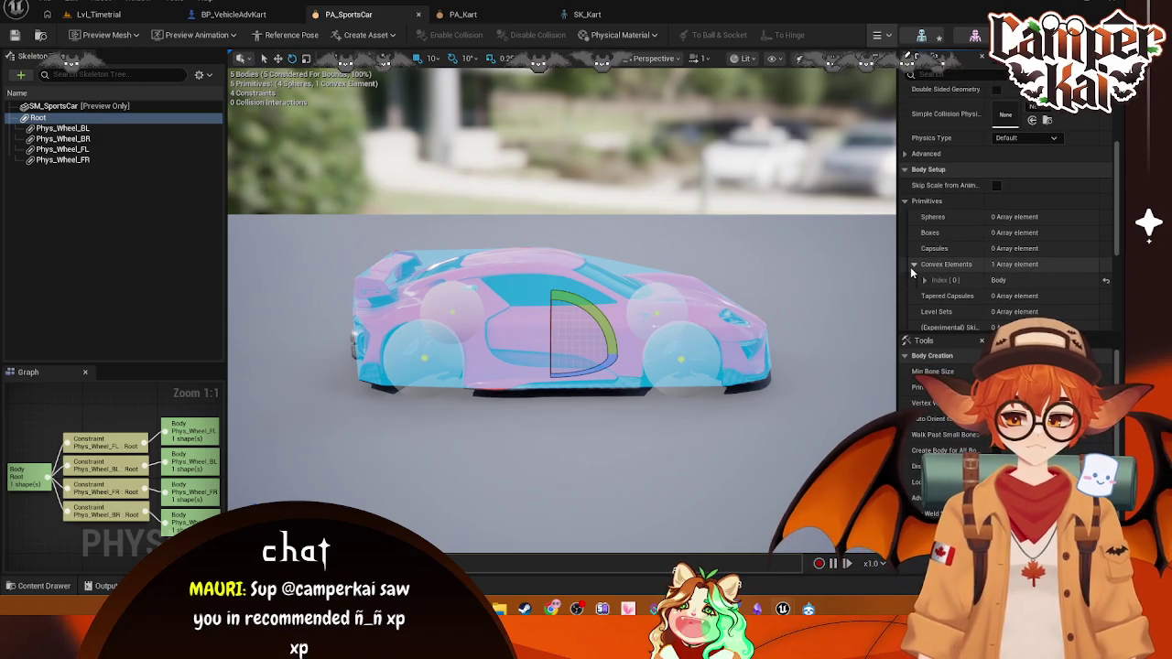
- Back in PA_Kart, reset the Root sphere to center 0, 0, 0 and radius 1.0
left_click(499, 14)
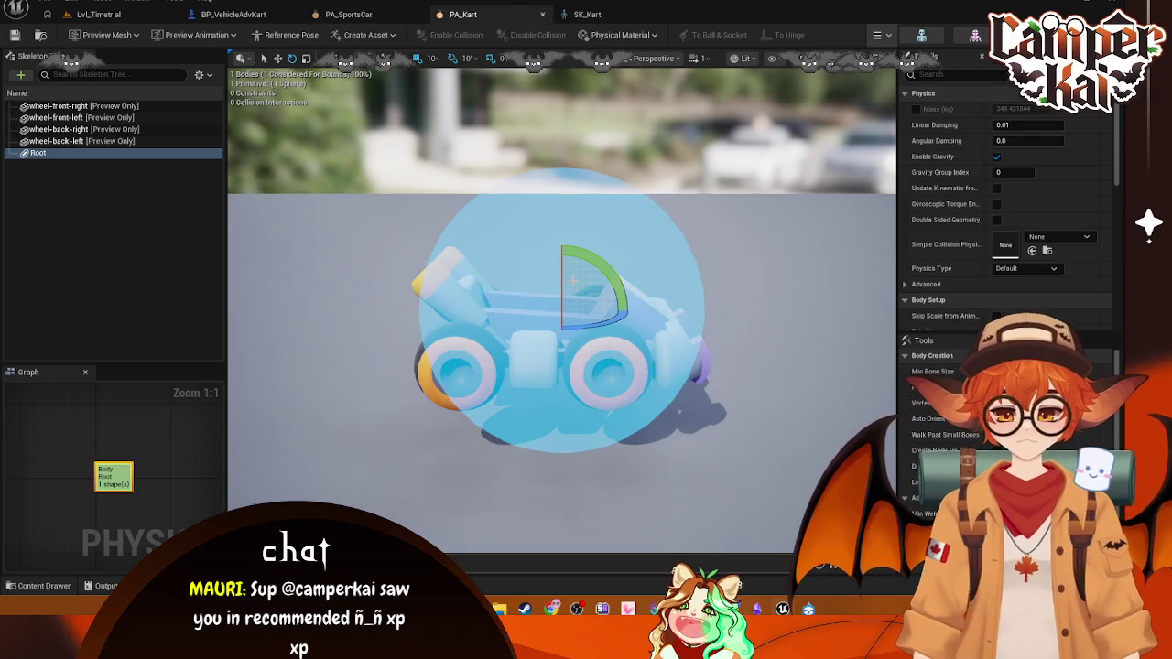
scroll(1002, 233, "down", 1)
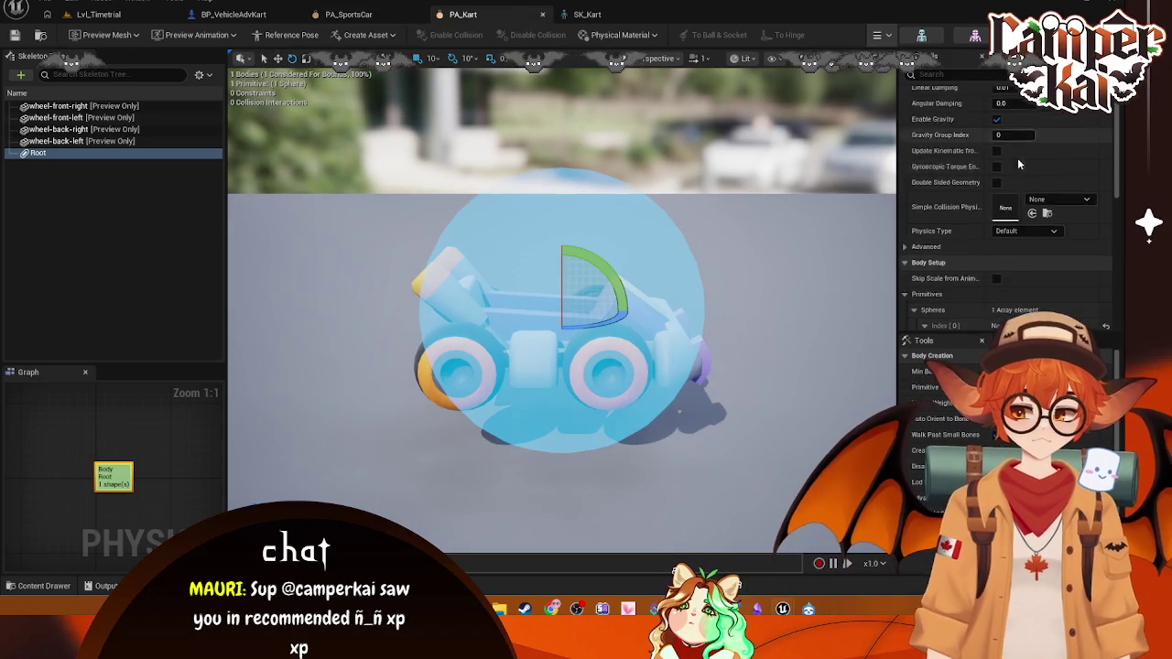
scroll(1017, 158, "down", 6)
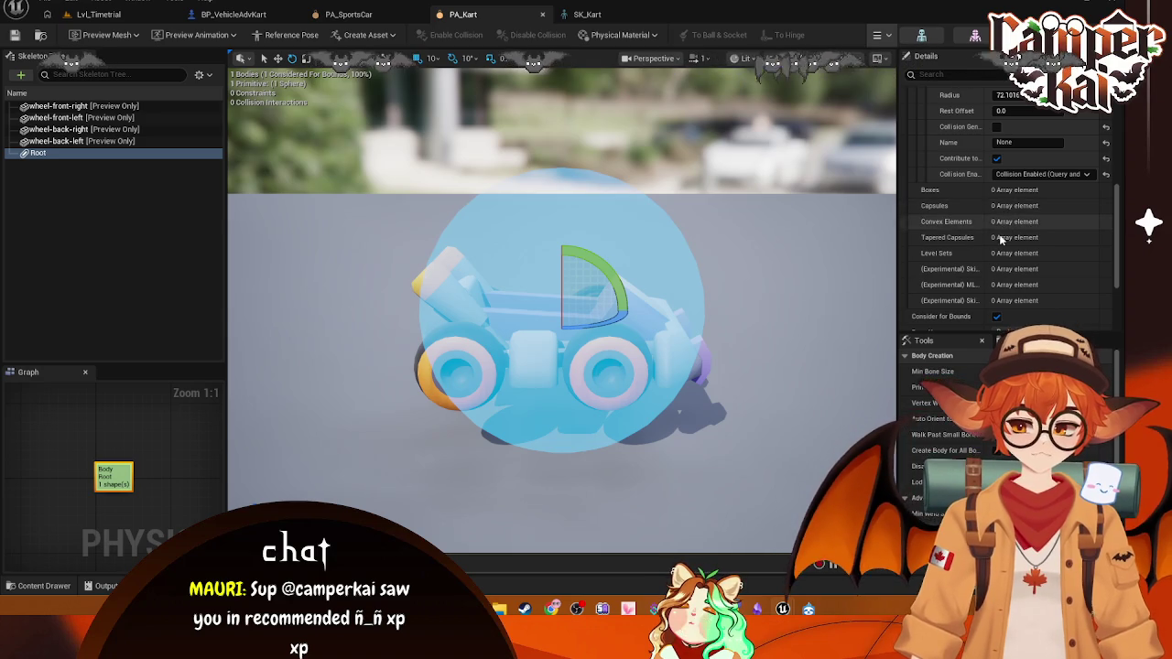
scroll(1001, 239, "up", 4)
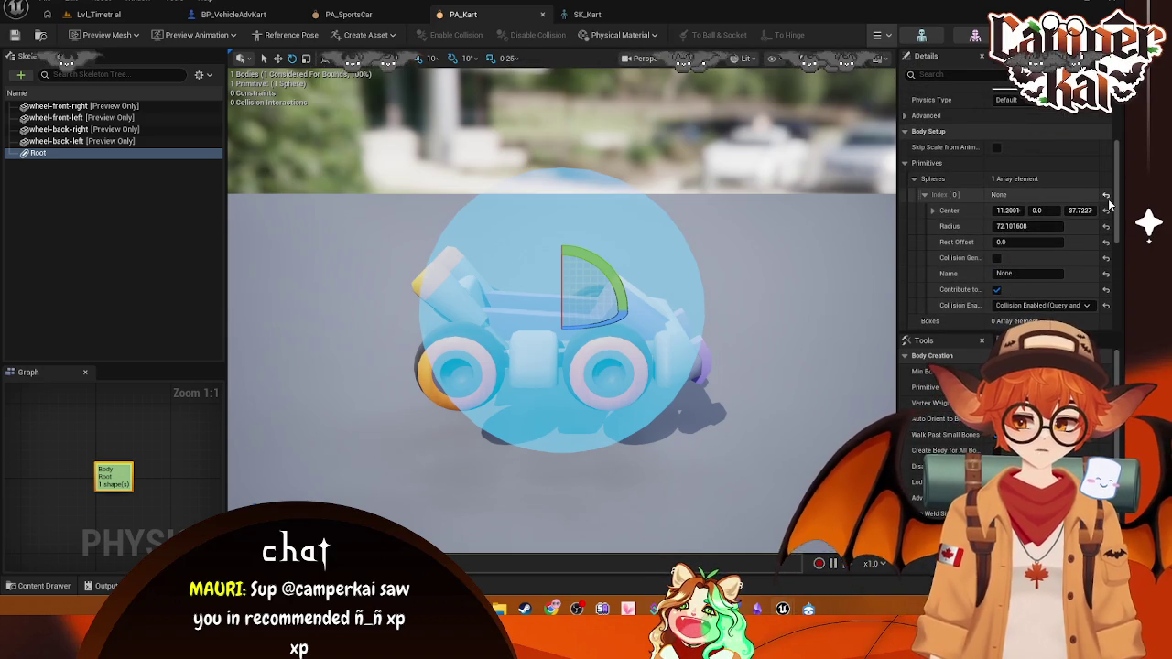
left_click(1106, 196)
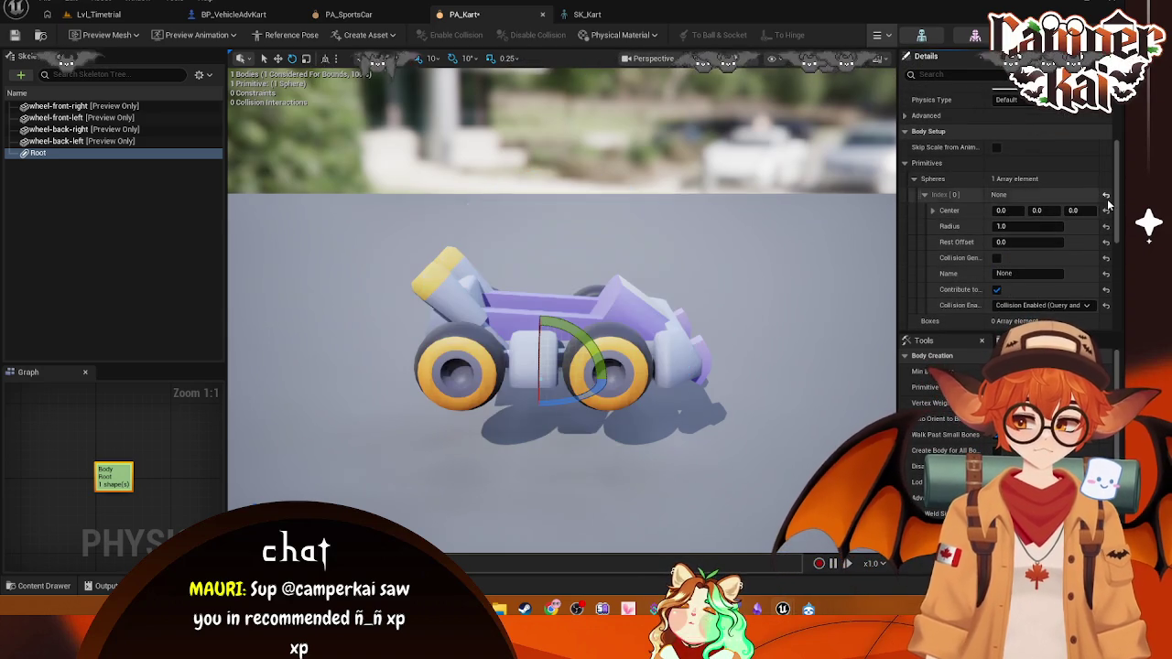
left_click(926, 195)
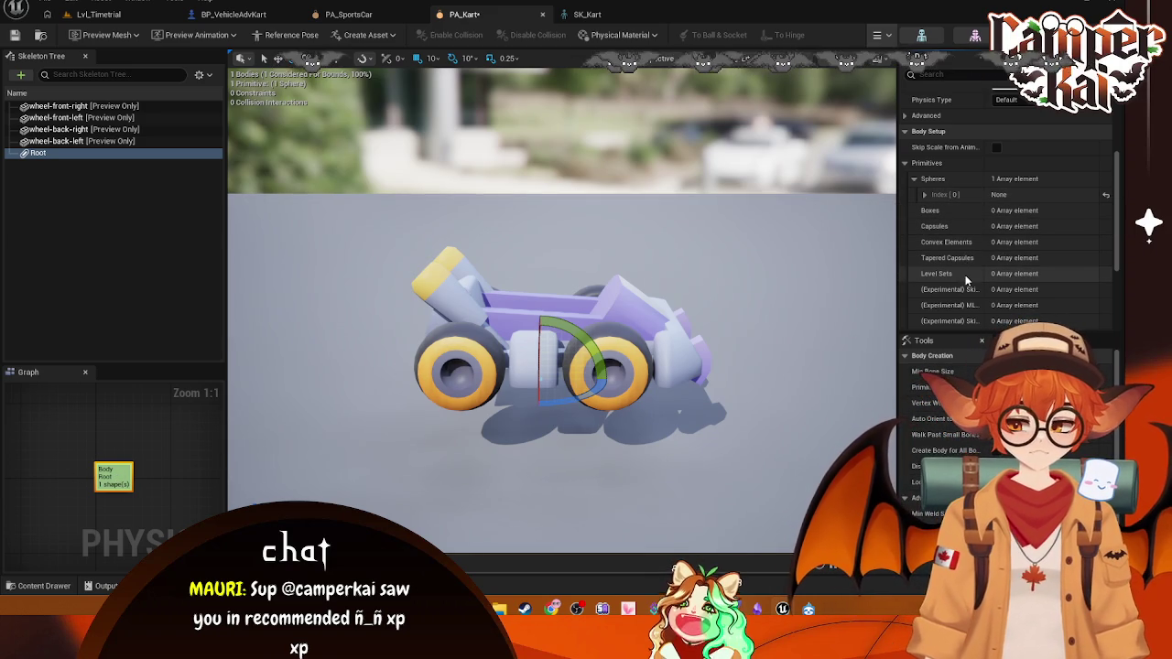
right_click(1034, 241)
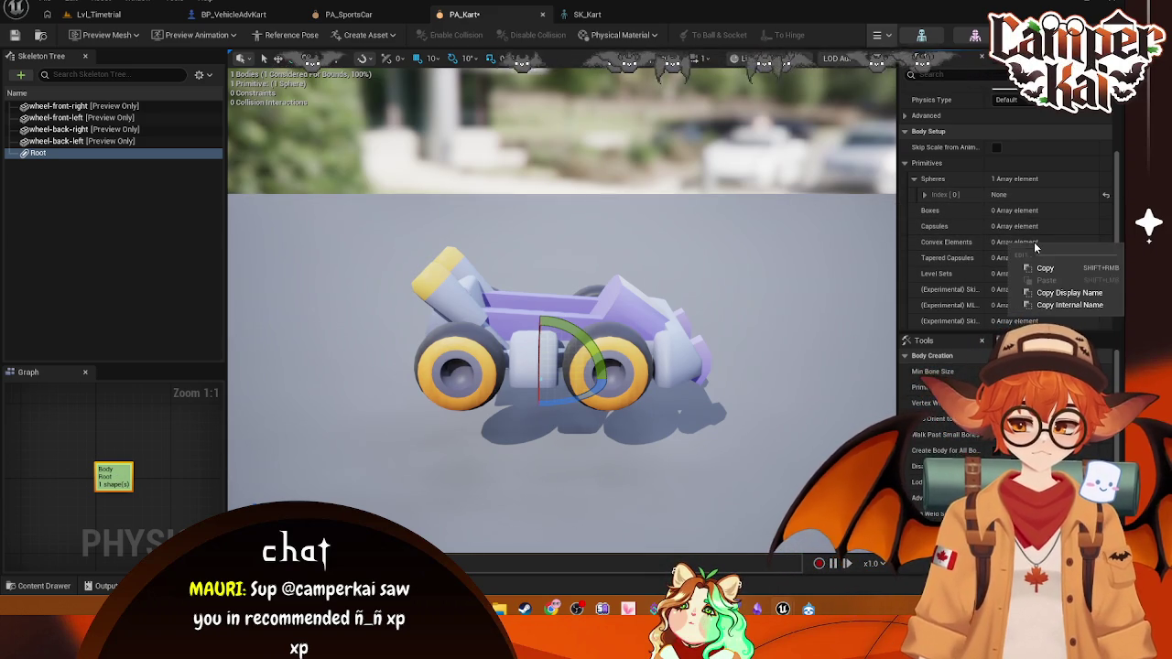
right_click(36, 153)
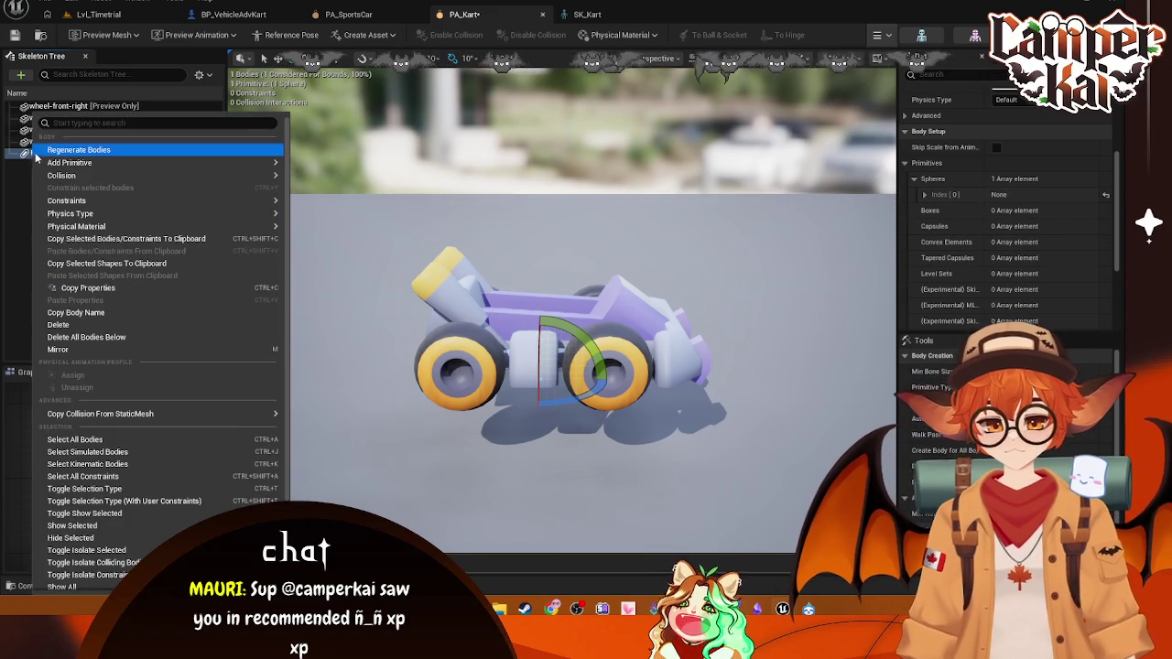
mouse_move(89, 163)
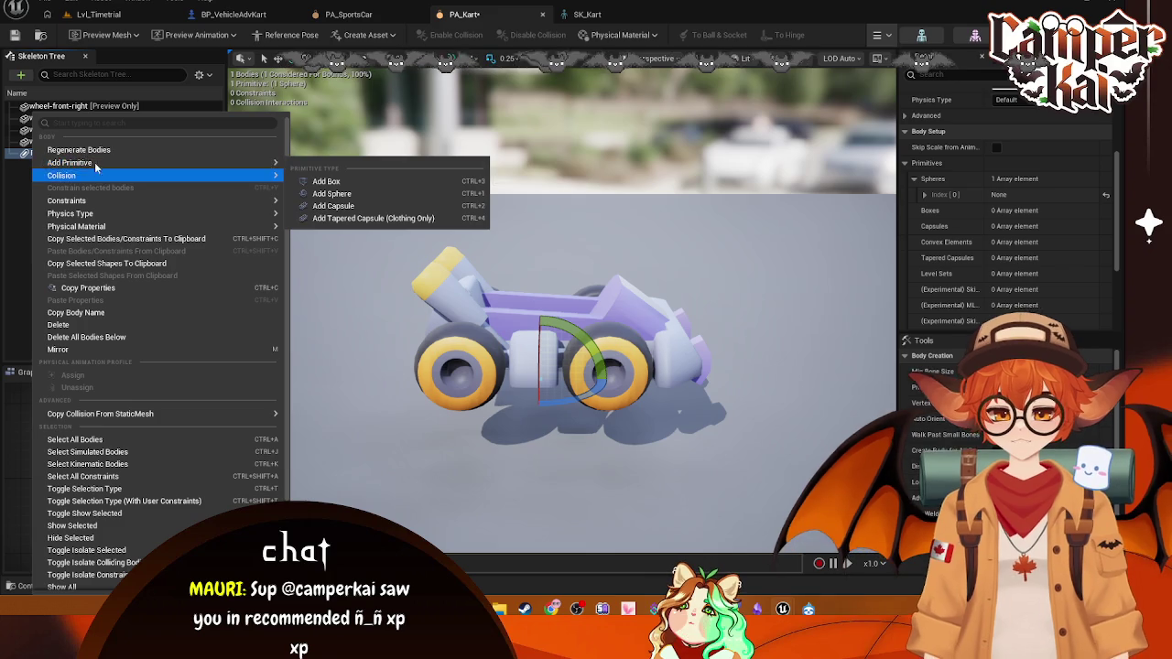
mouse_move(190, 176)
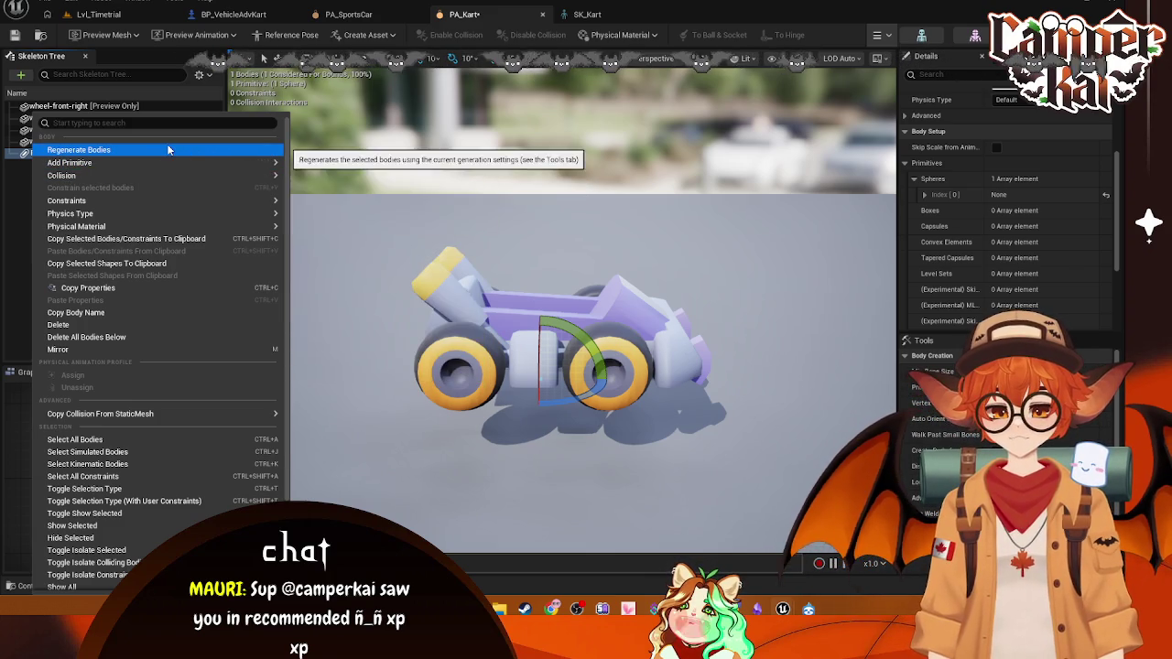
mouse_move(176, 203)
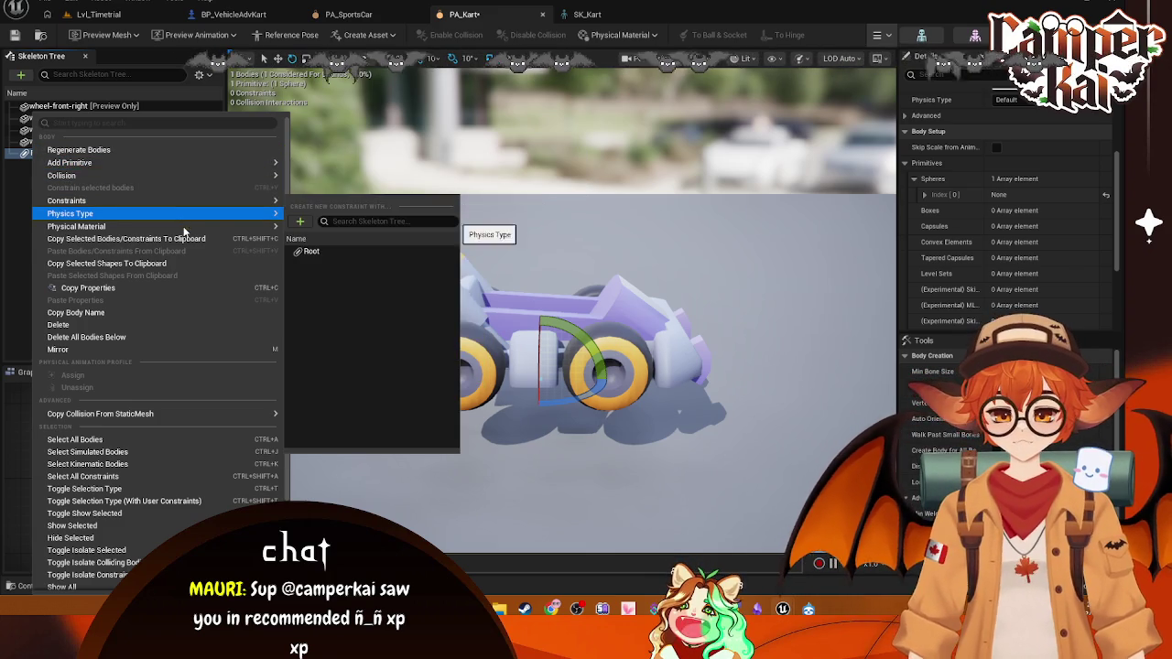
mouse_move(261, 226)
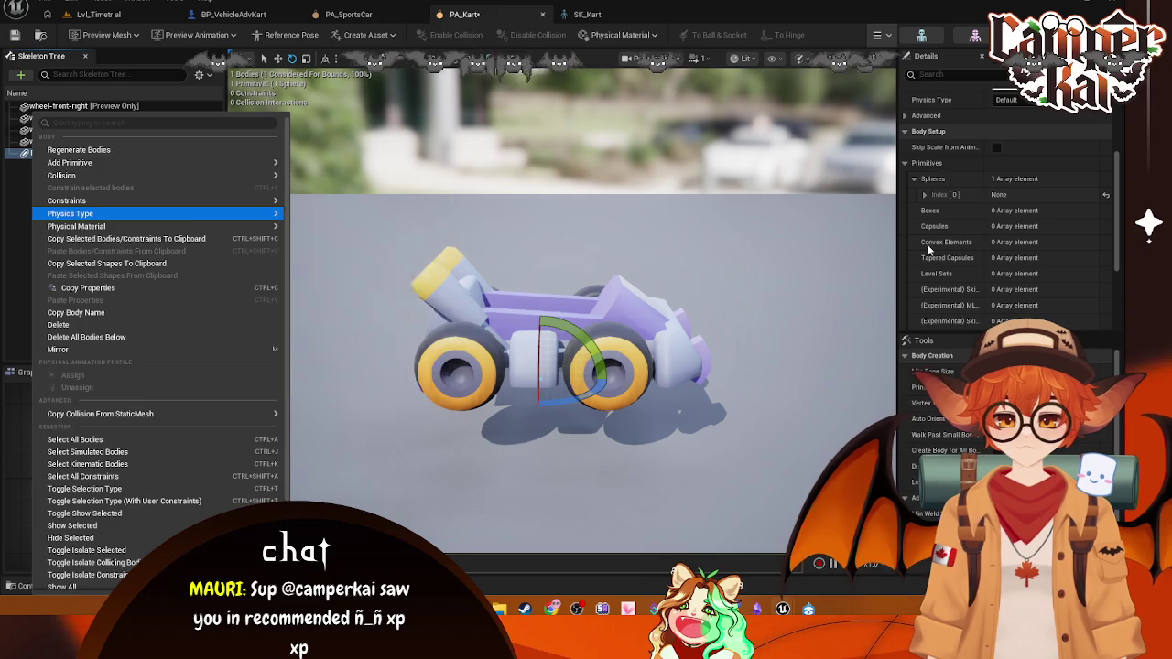
mouse_move(192, 226)
key("Escape")
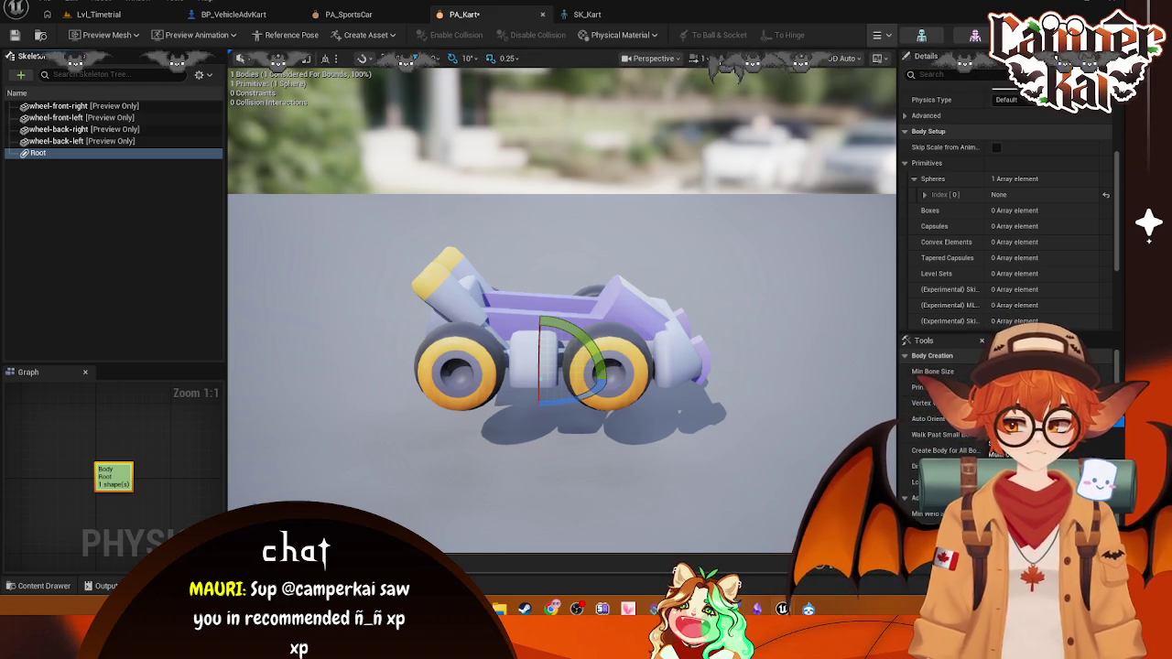
- Select the kart's Root body and expand its Spheres list in Details
left_click(55, 152)
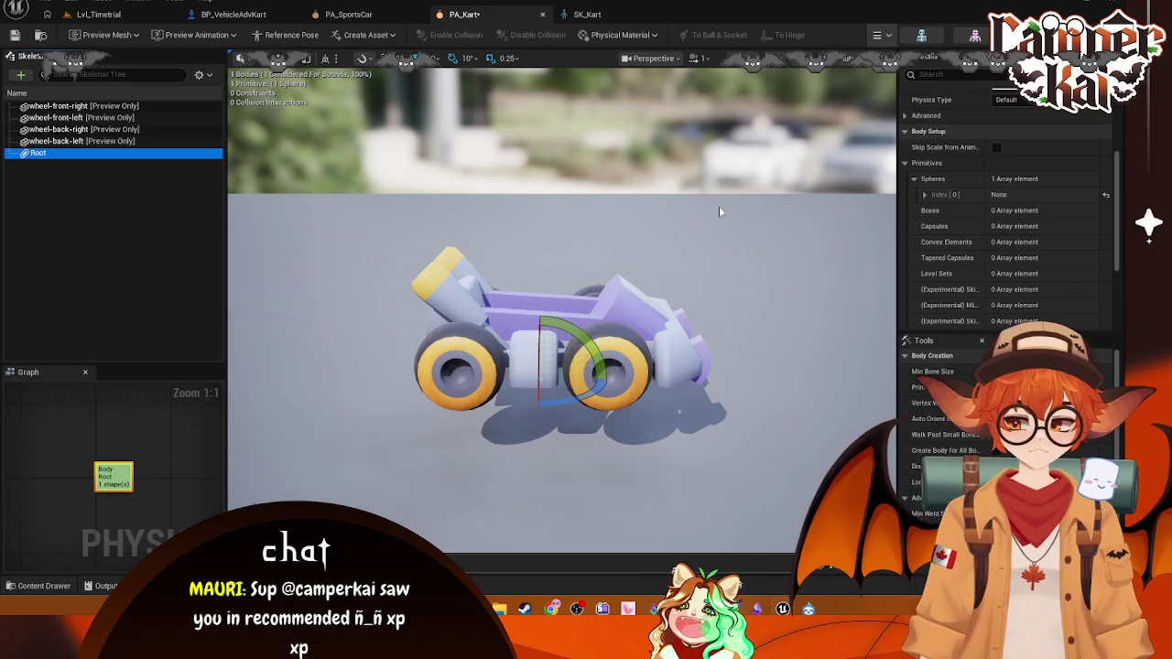
right_click(51, 156)
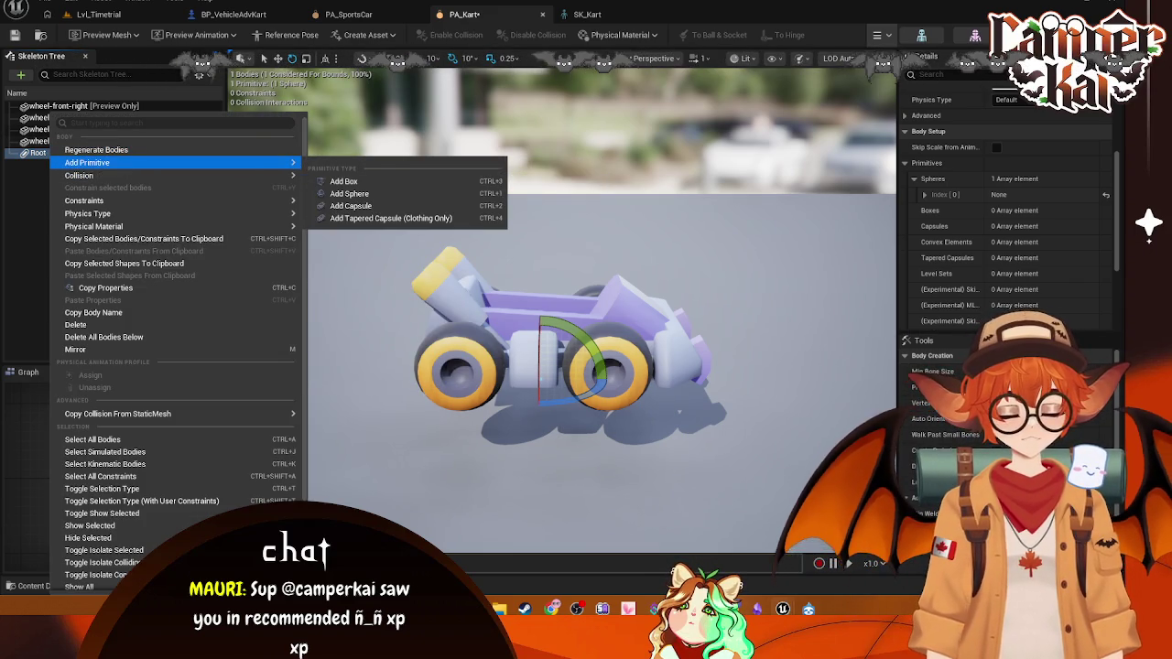
left_click(42, 154)
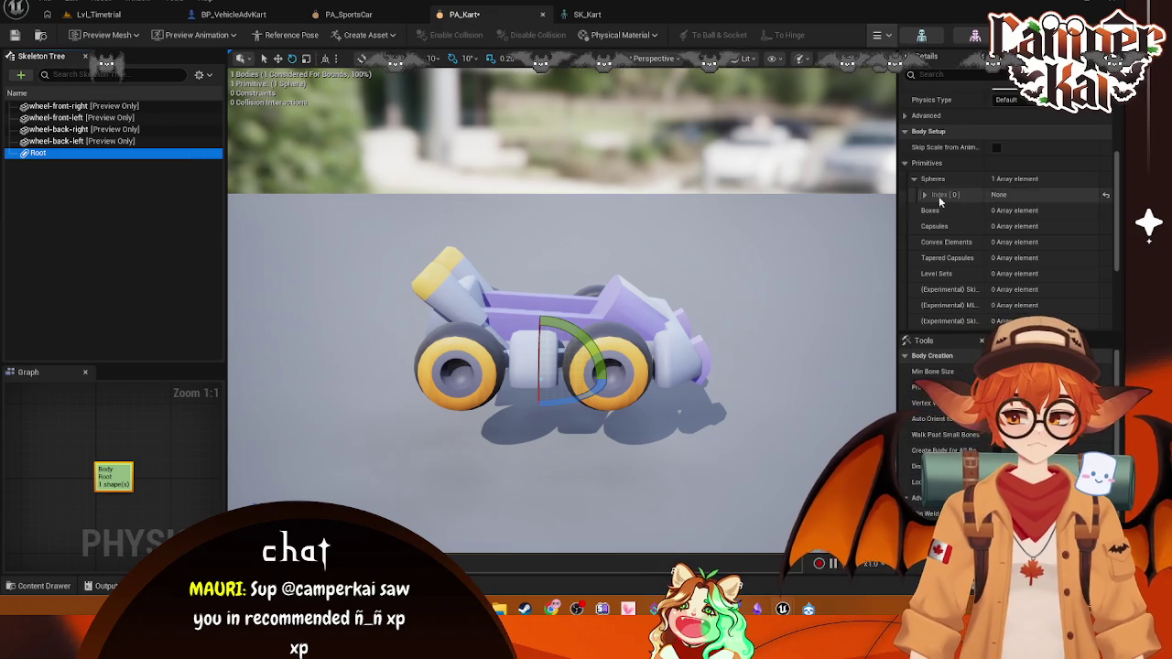
left_click(915, 179)
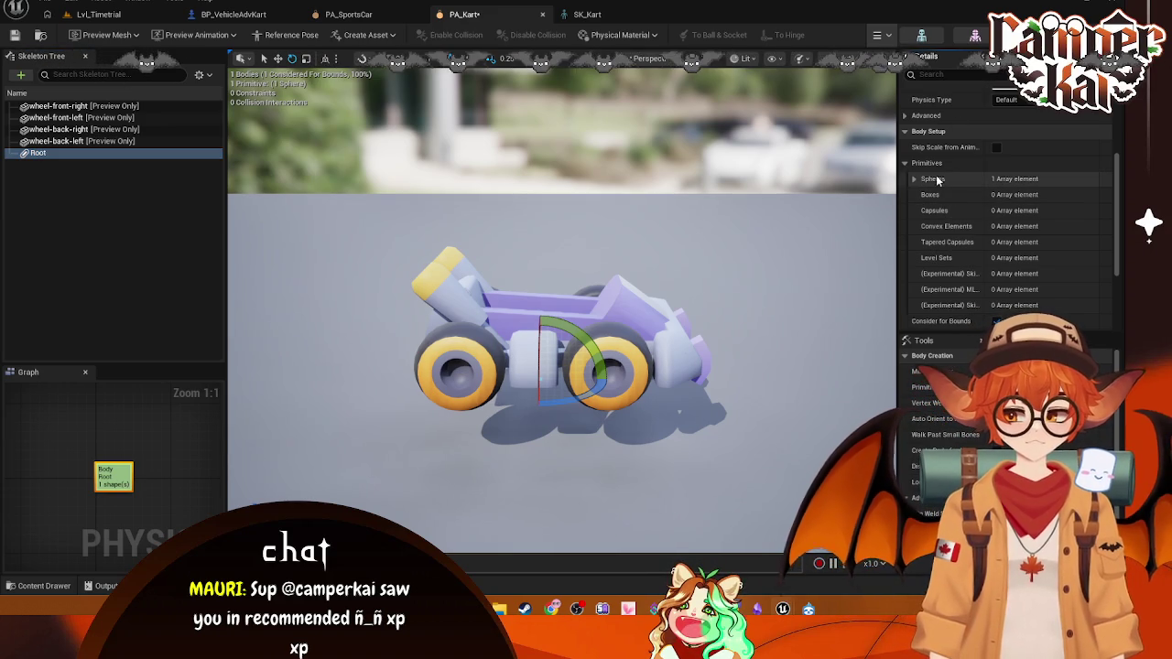
right_click(943, 177)
left_click(913, 178)
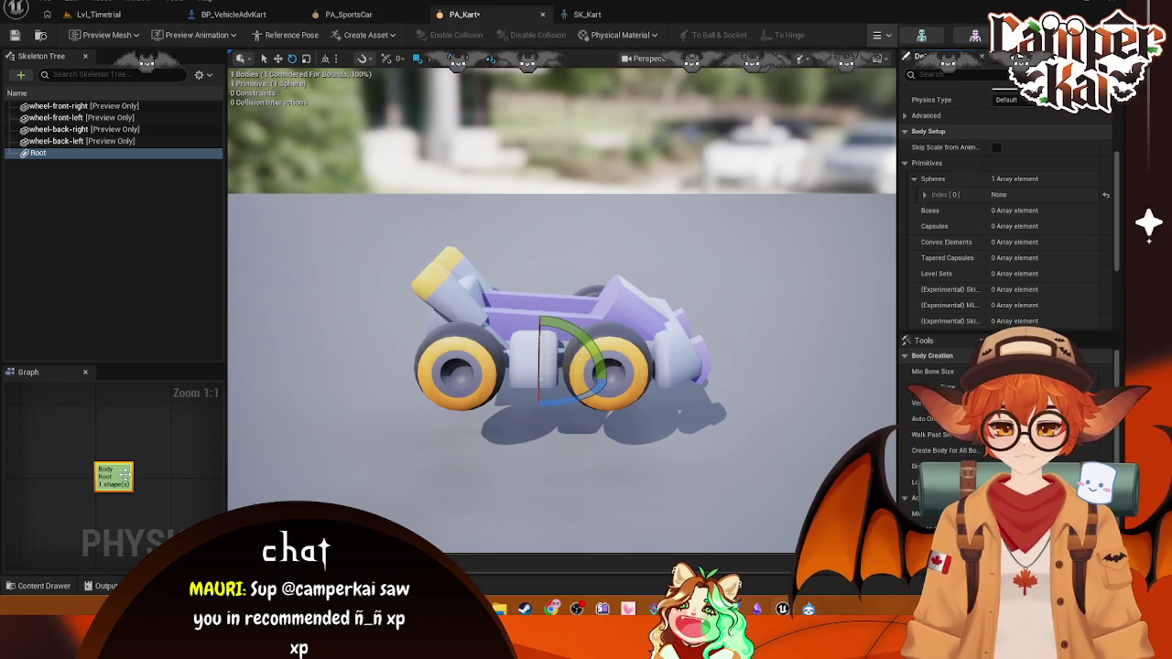
- Regenerate the Root body so its collision becomes a convex element
right_click(123, 475)
mouse_move(243, 46)
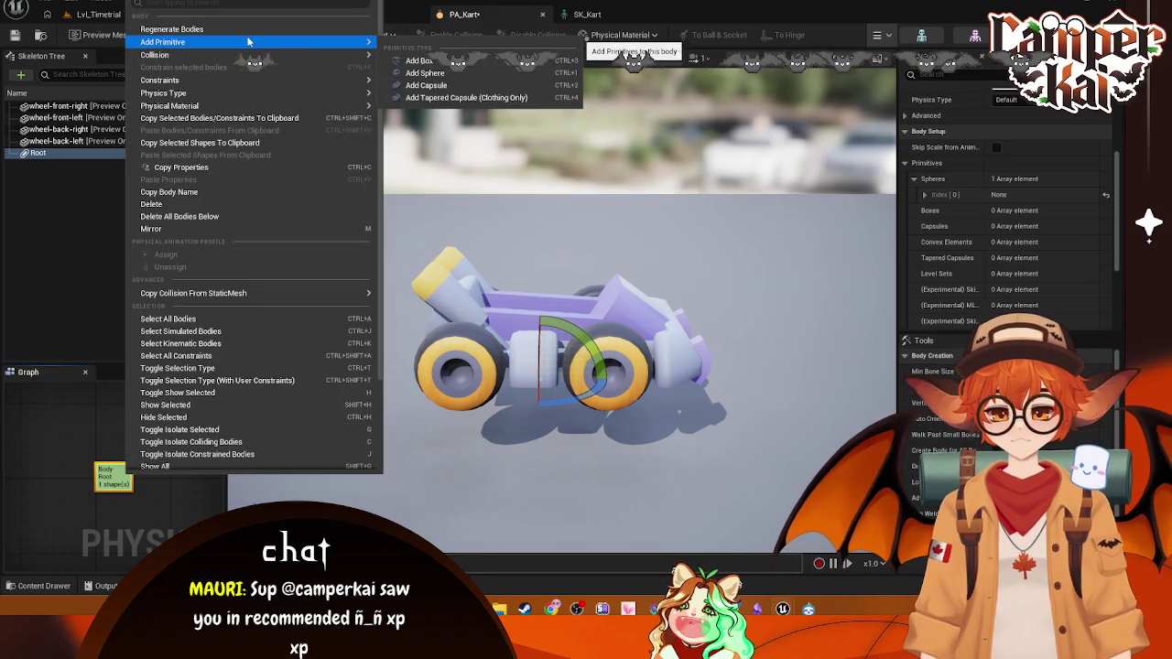
left_click(172, 29)
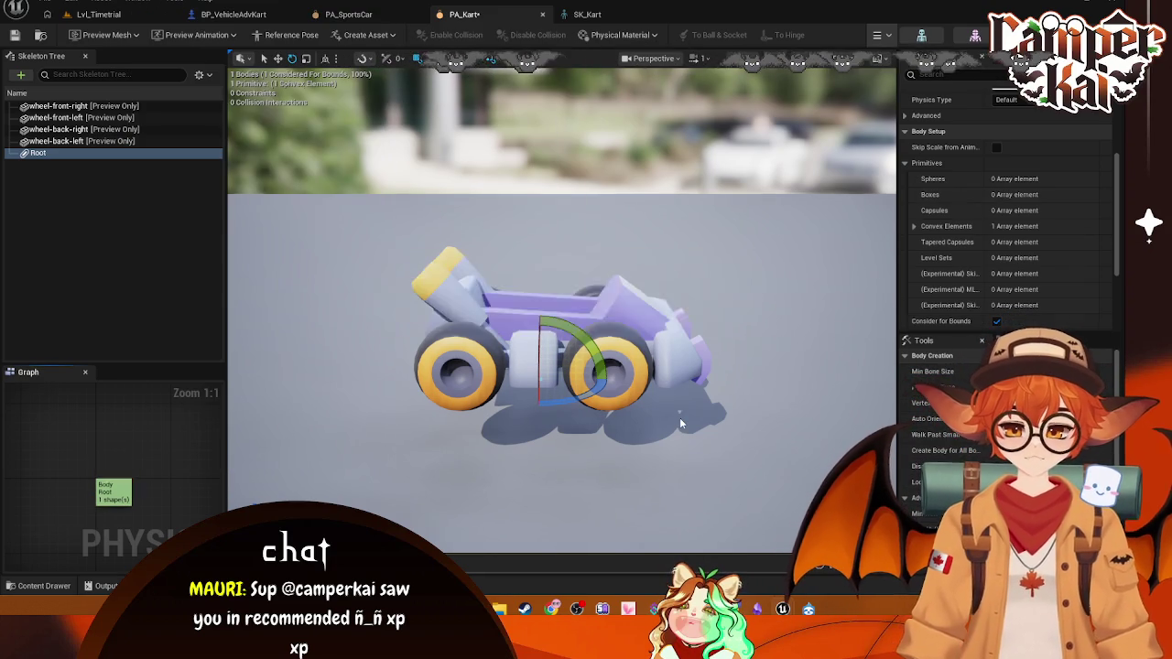
- Orbit around the kart, then undo the regeneration to restore one convex hull
mouse_move(698, 322)
left_mouse_down()
mouse_move(586, 311)
mouse_move(696, 302)
mouse_move(641, 275)
mouse_move(604, 348)
mouse_move(567, 385)
mouse_move(549, 348)
mouse_move(568, 329)
mouse_move(549, 302)
mouse_move(632, 289)
mouse_move(677, 297)
left_mouse_up()
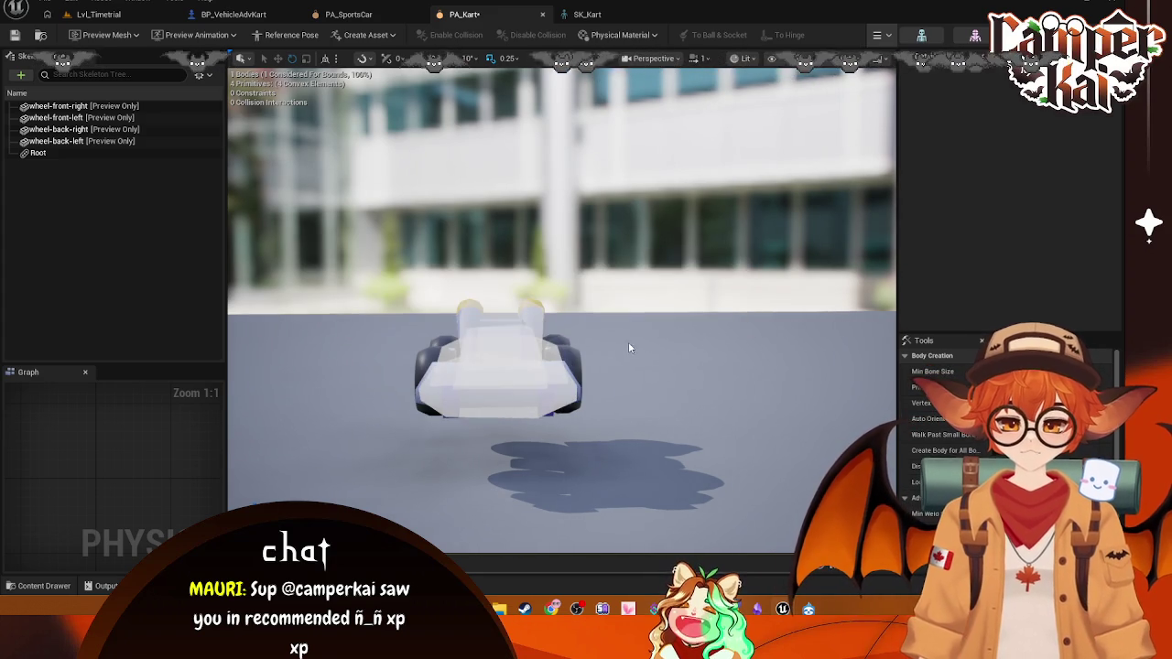
left_click_drag(630, 347, 581, 396)
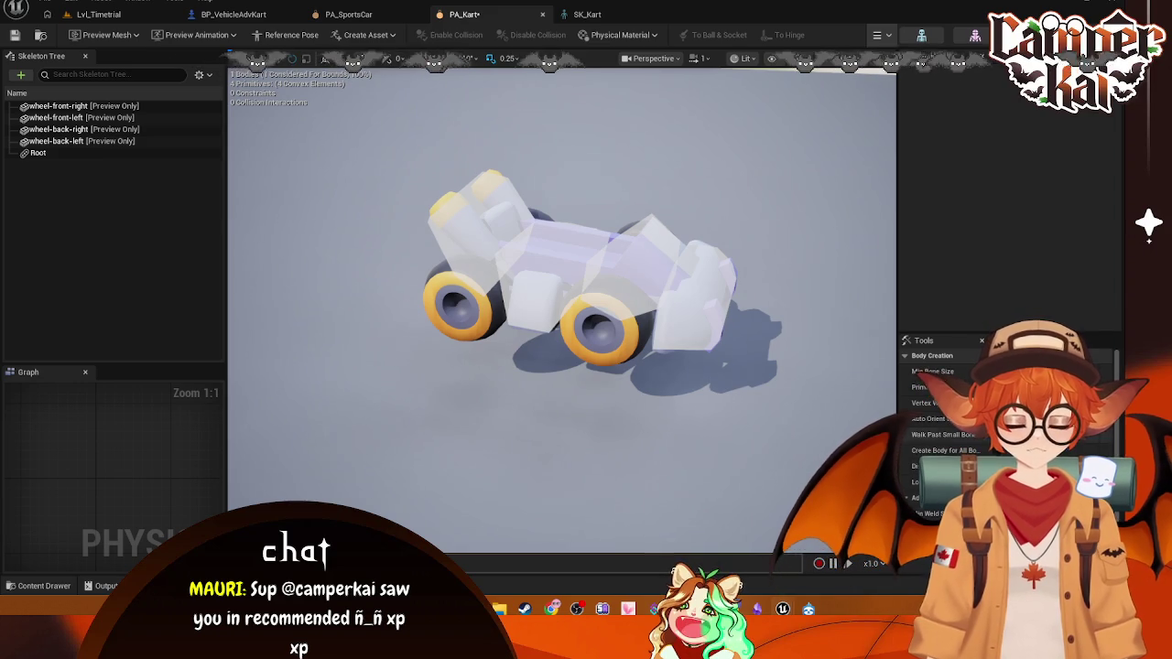
key("ctrl+z")
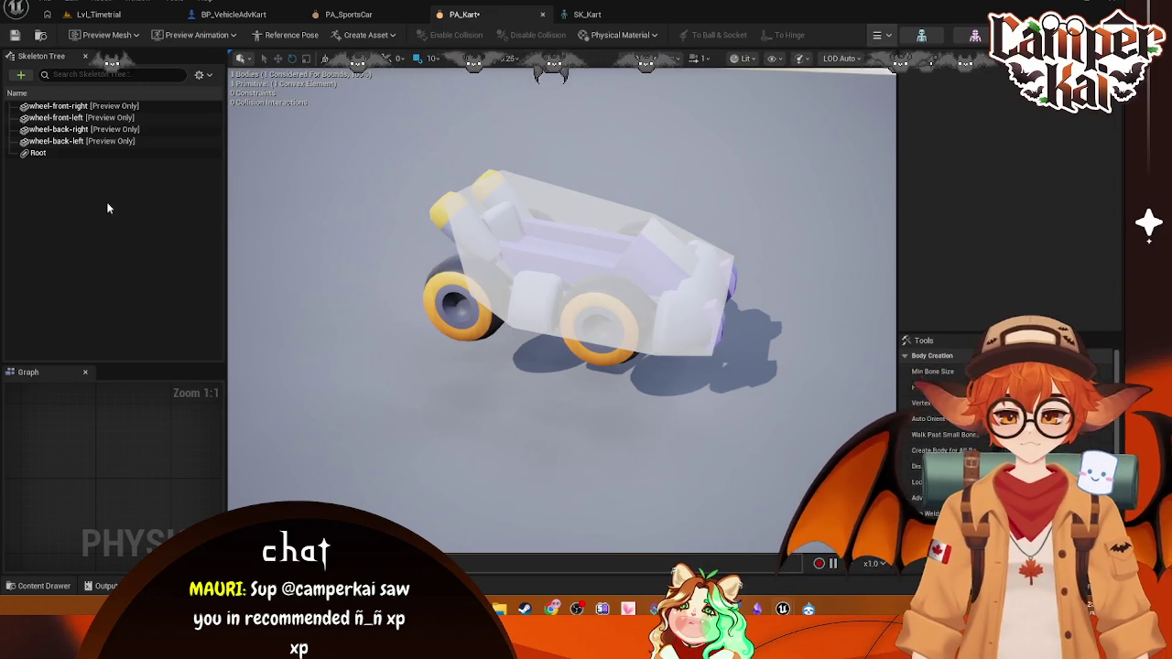
- Reselect the Root body and review its options without choosing any
left_click(52, 152)
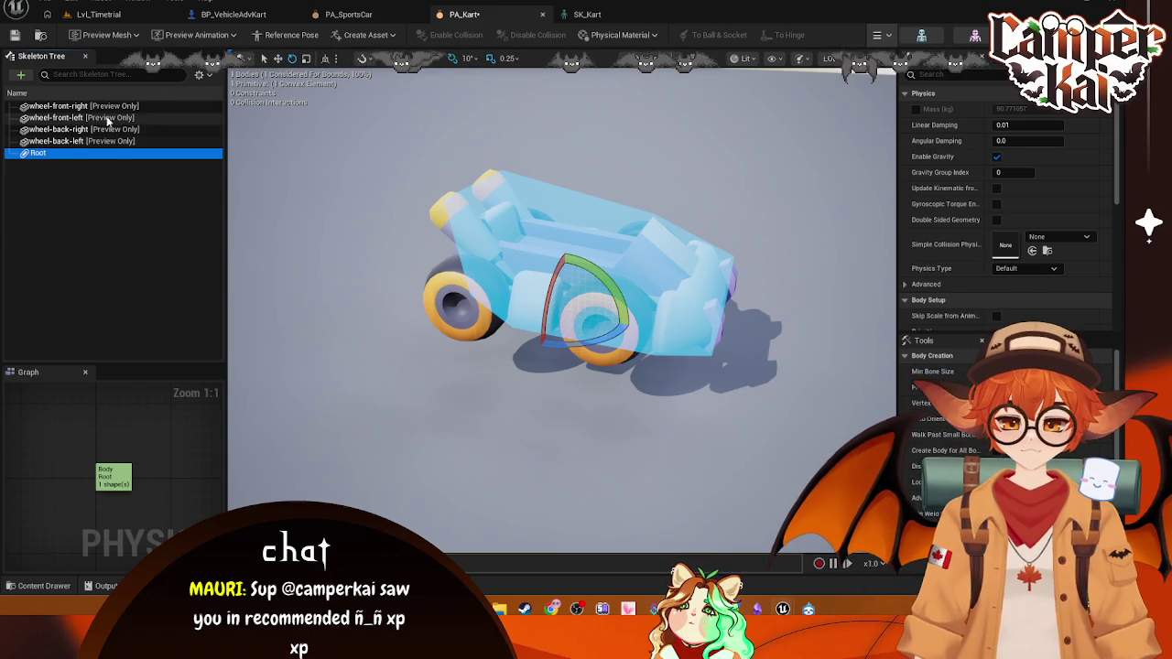
left_click(436, 349)
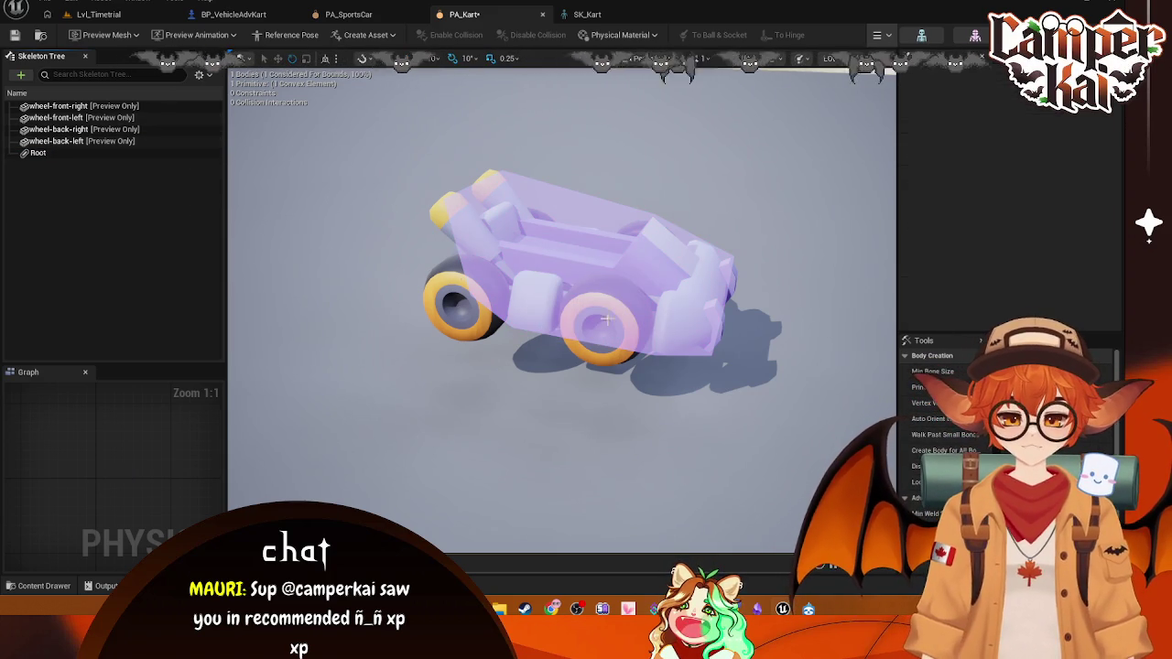
left_click(38, 152)
right_click(38, 152)
mouse_move(12, 213)
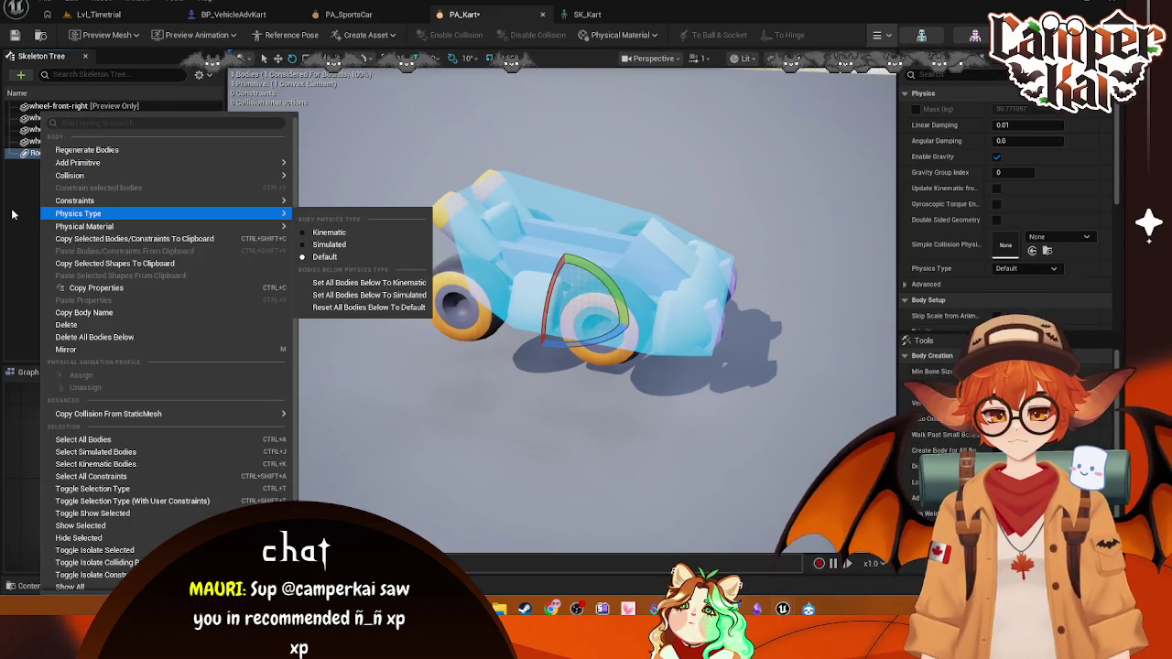
left_click(38, 193)
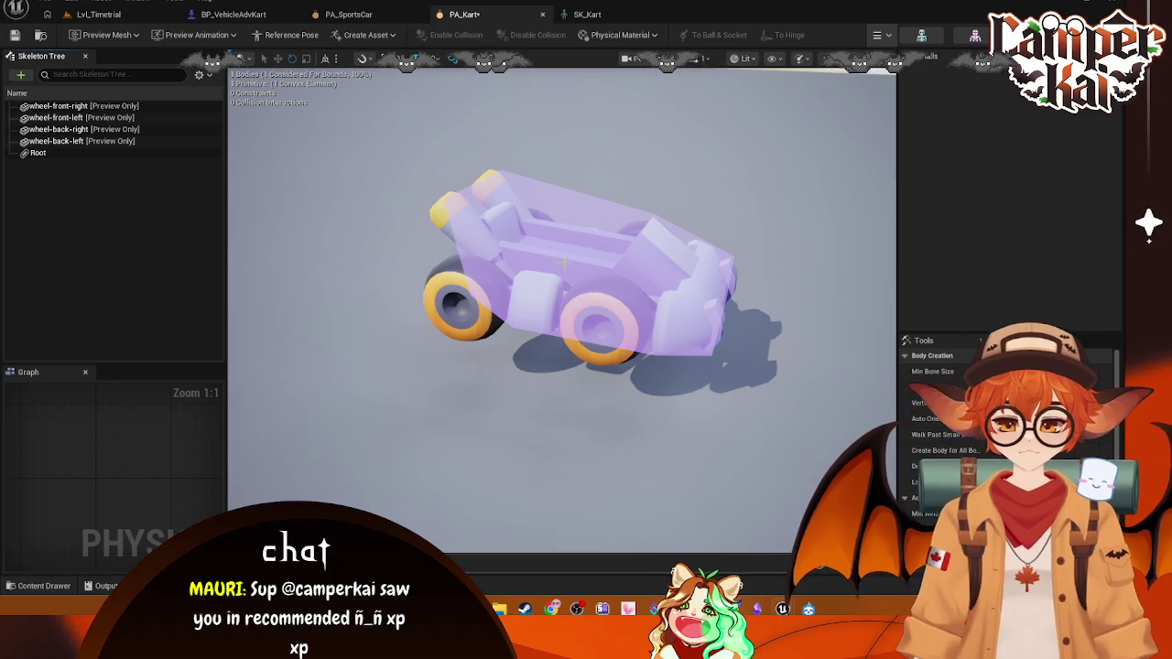
right_click(36, 154)
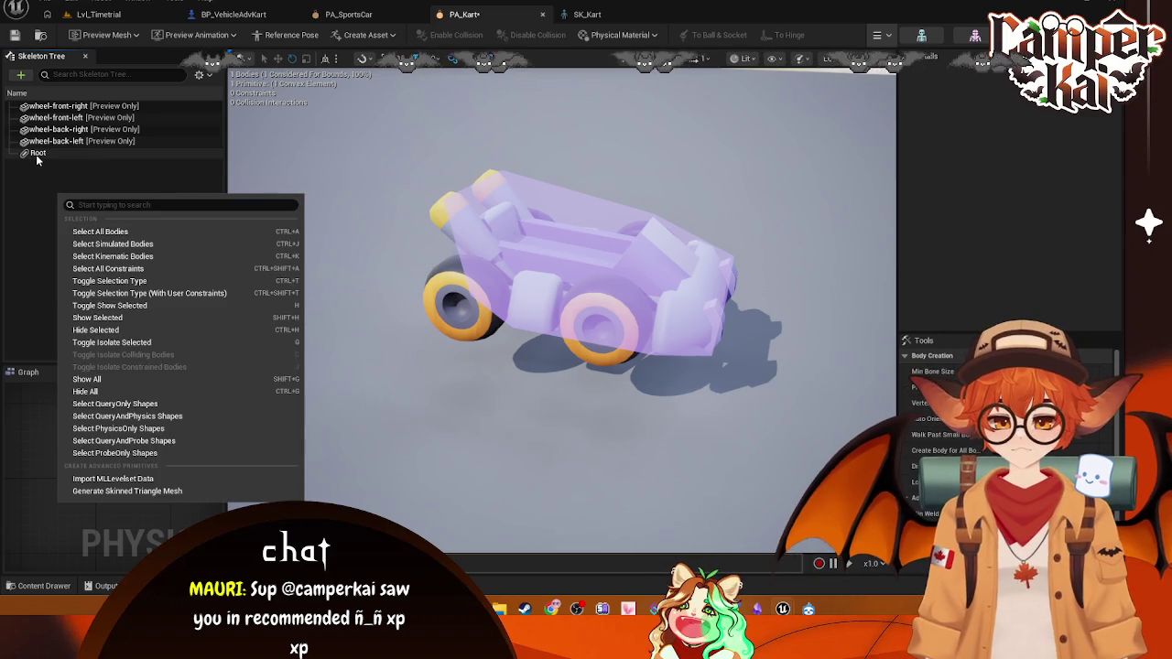
left_click(37, 174)
- Browse the Root body's options, including the choices for creating a new constraint
right_click(36, 154)
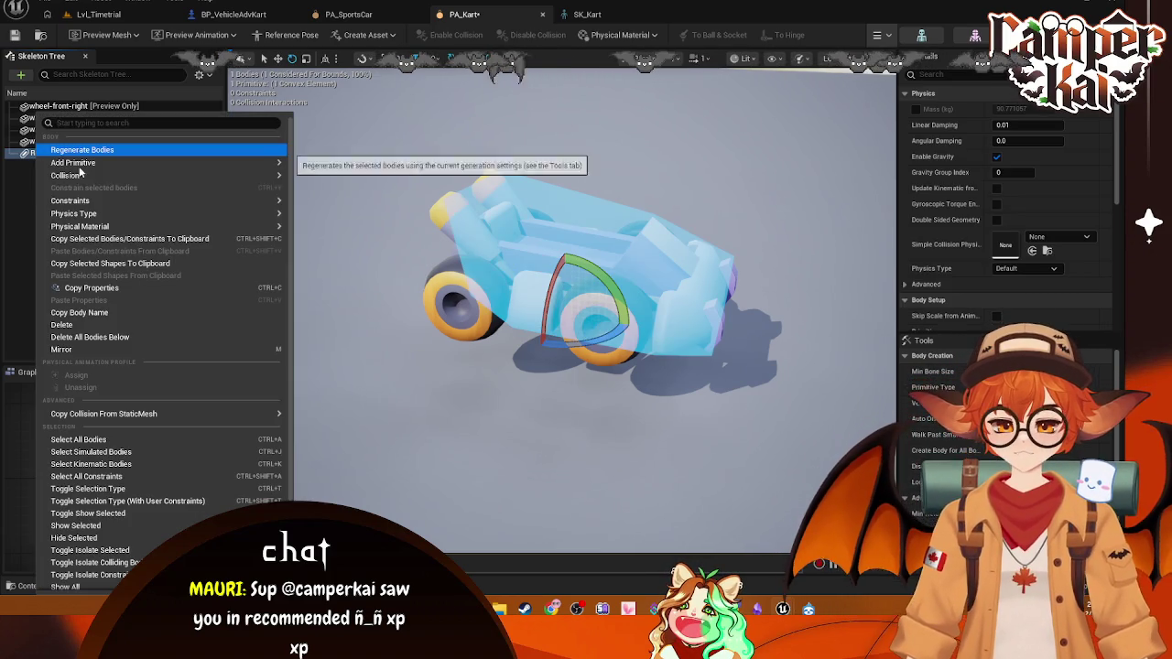
mouse_move(210, 165)
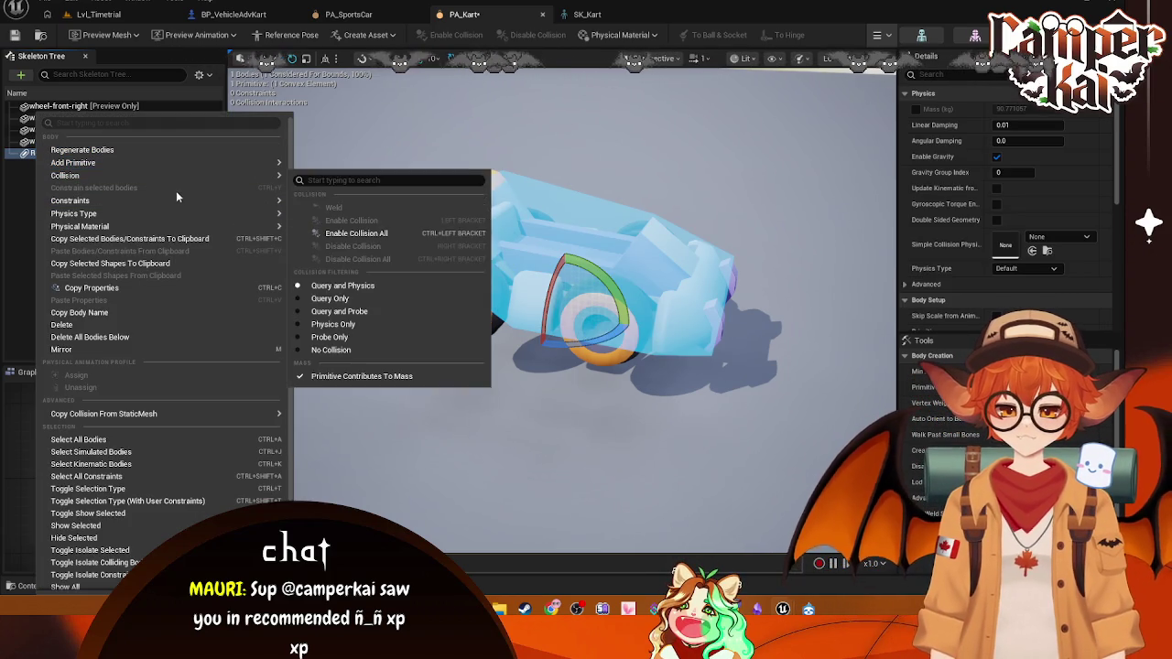
left_click(14, 216)
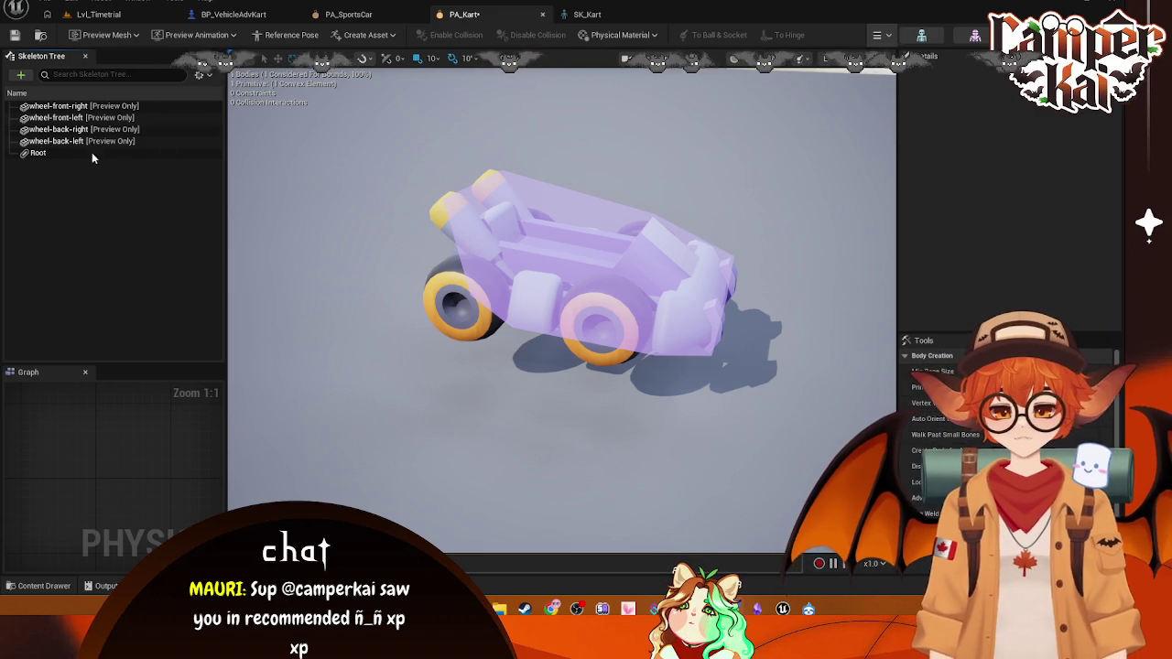
left_click(49, 152)
right_click(50, 153)
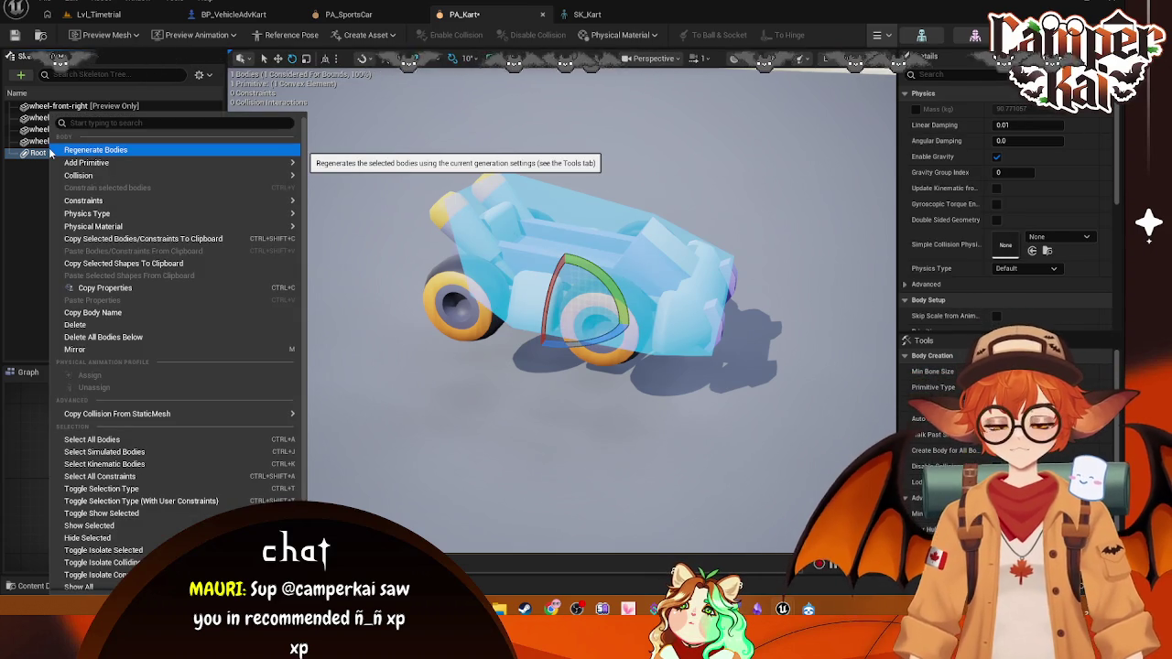
mouse_move(143, 197)
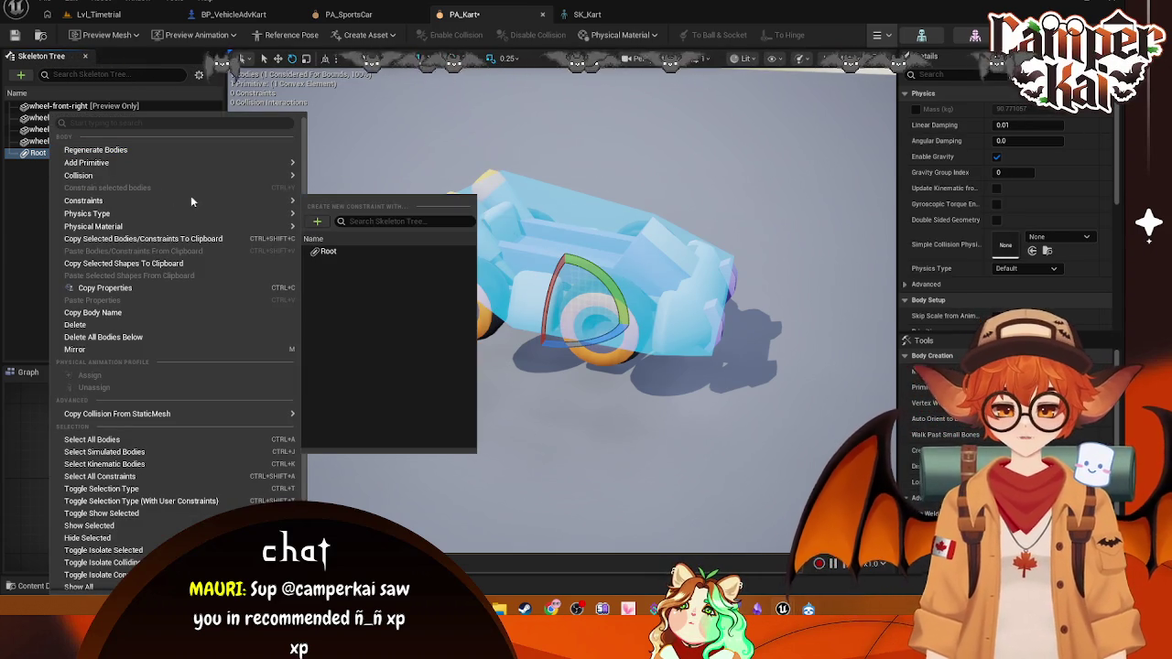
left_click(327, 224)
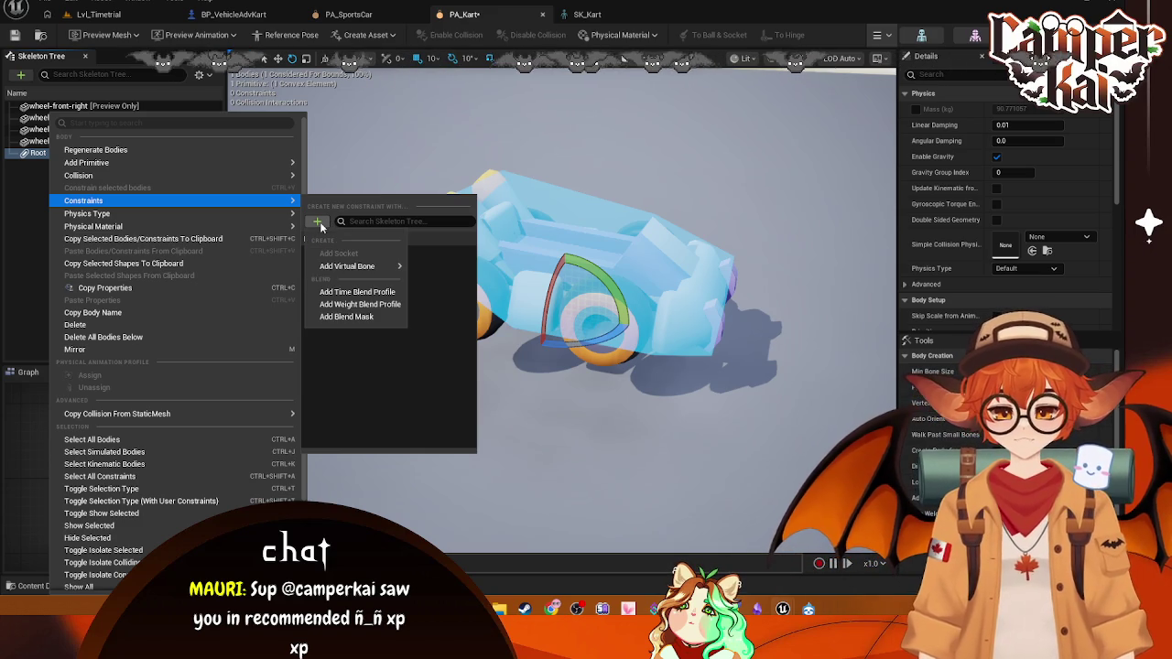
mouse_move(361, 265)
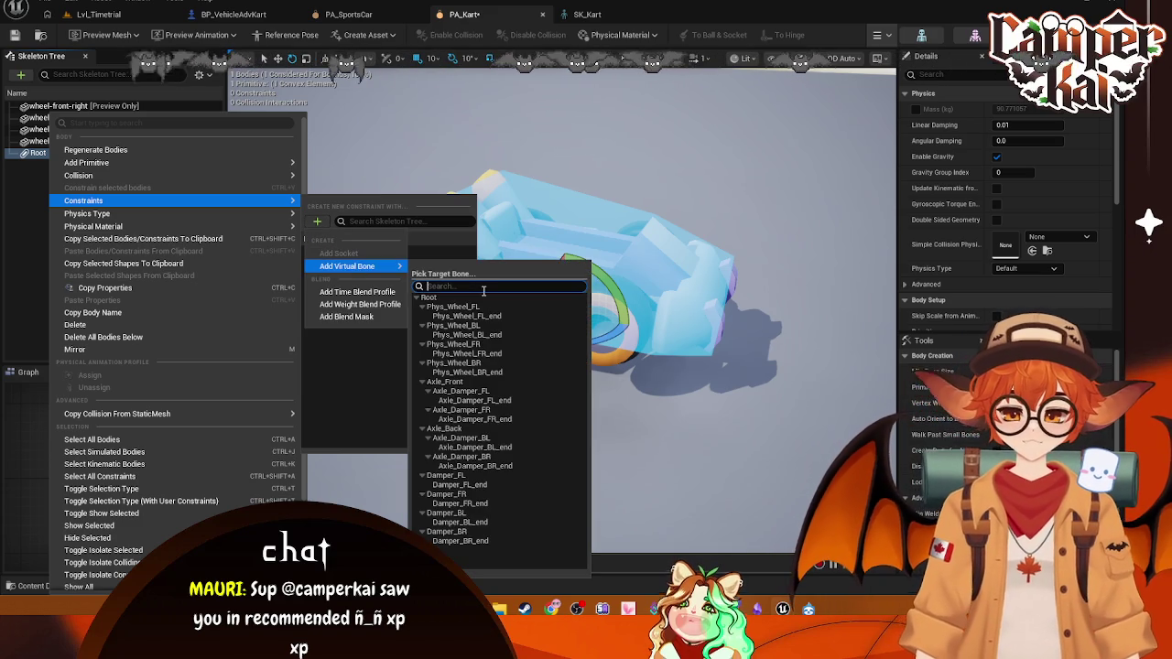
- In PA_SportsCar, inspect the constraint linking child bone Phys_Wheel_BL to parent Root
left_click(379, 22)
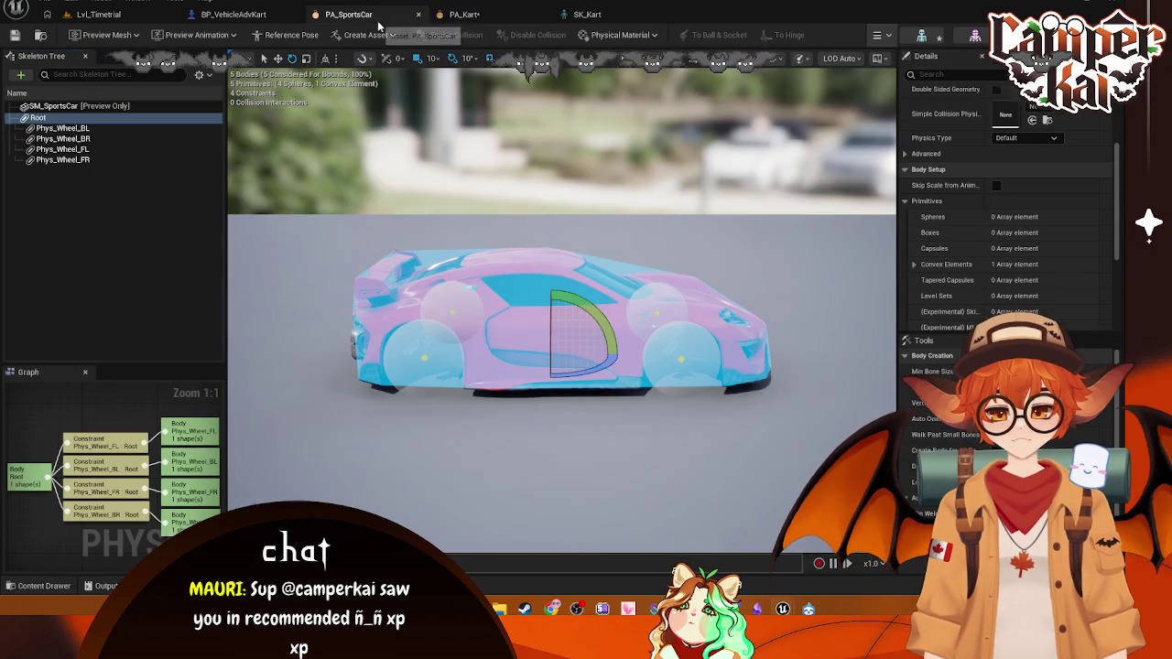
left_click(76, 128)
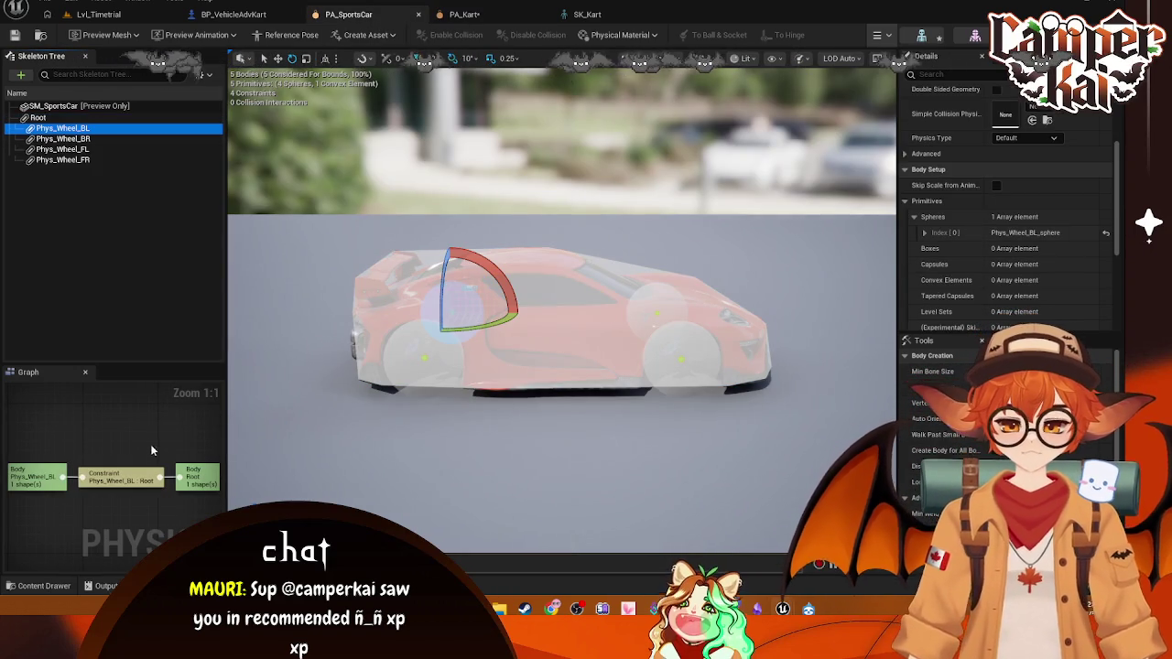
left_click(136, 474)
scroll(1018, 202, "up", 5)
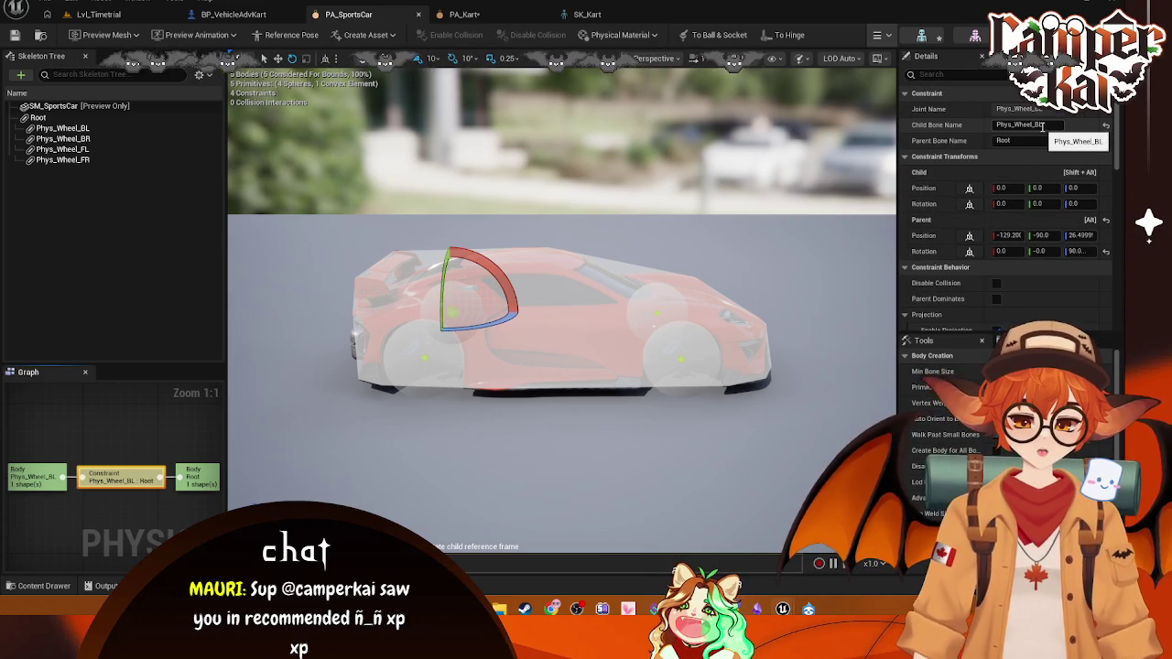
left_click(1049, 126)
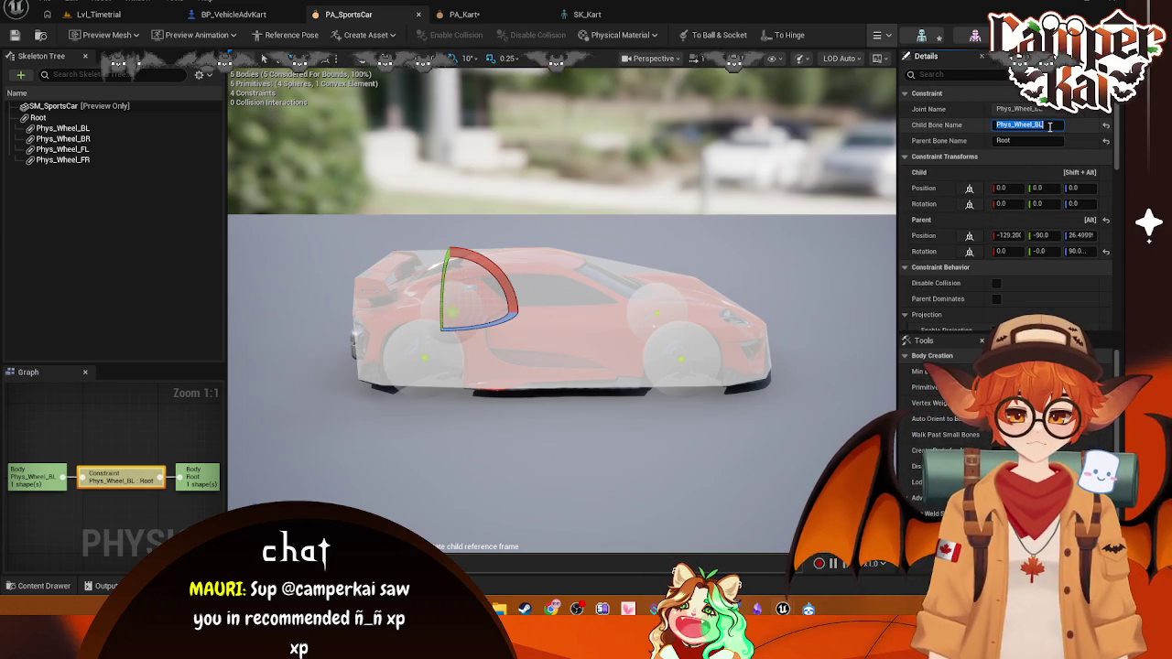
left_click(42, 128)
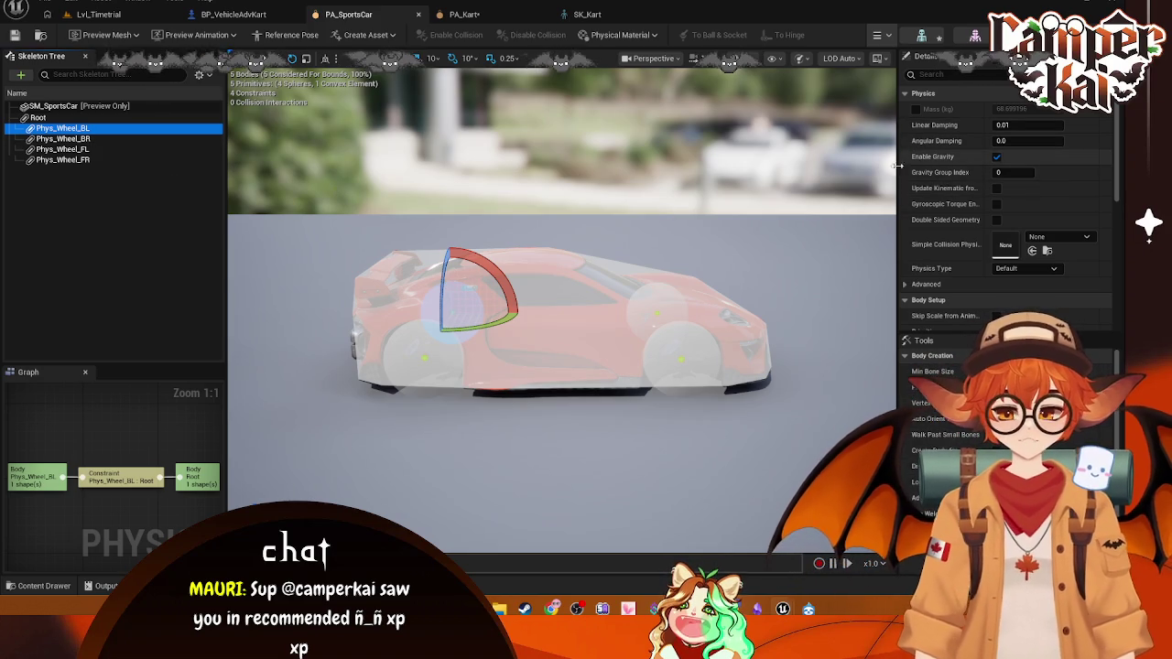
scroll(1007, 174, "down", 2)
left_click(90, 480)
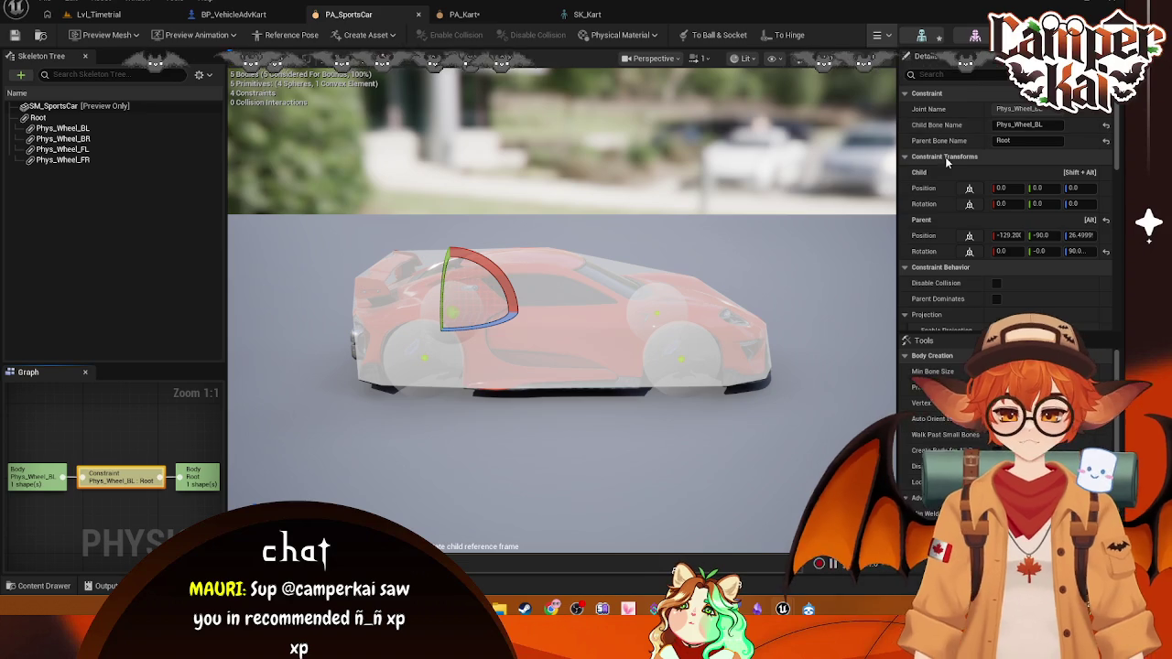
left_click(1048, 126)
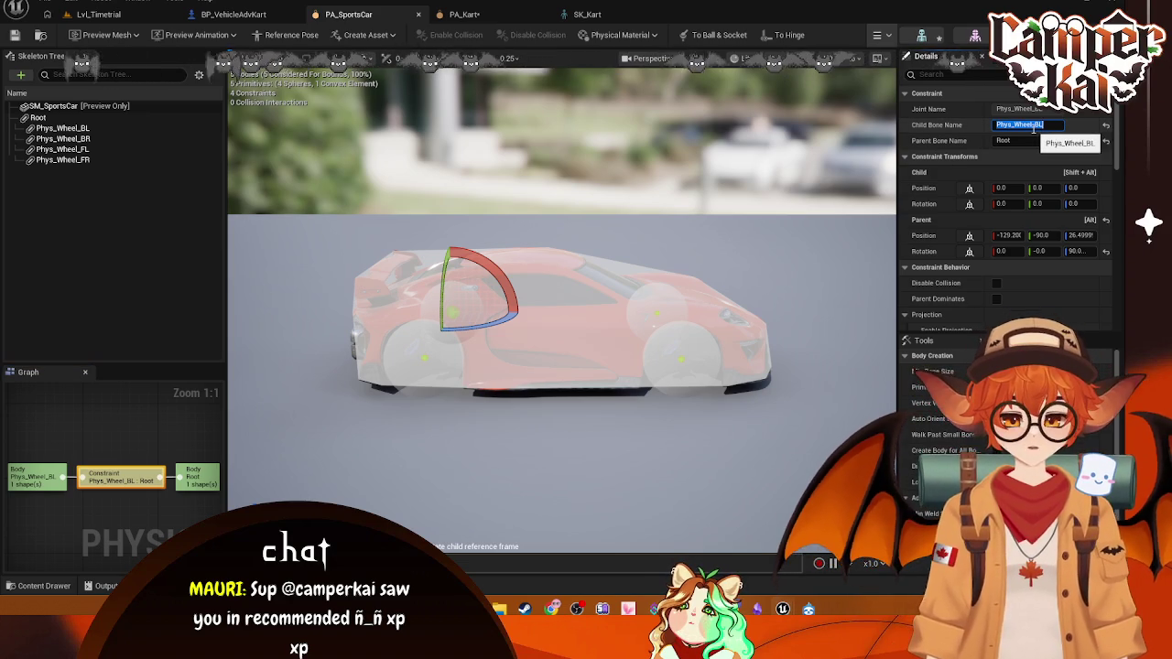
left_click(464, 14)
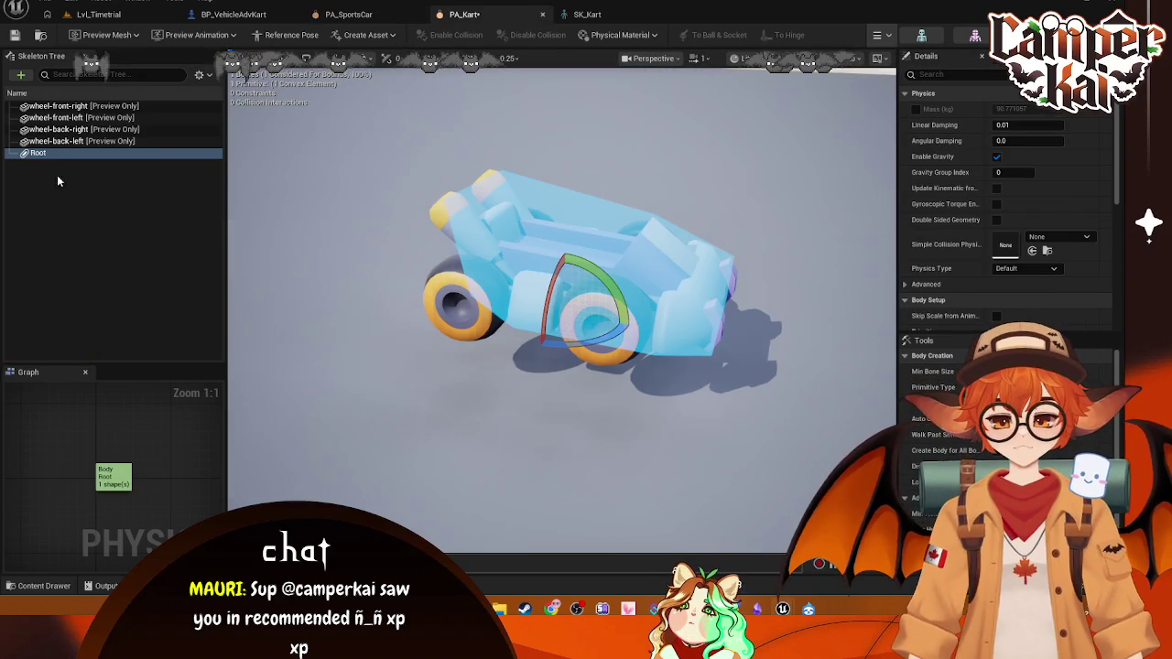
right_click(50, 150)
mouse_move(128, 175)
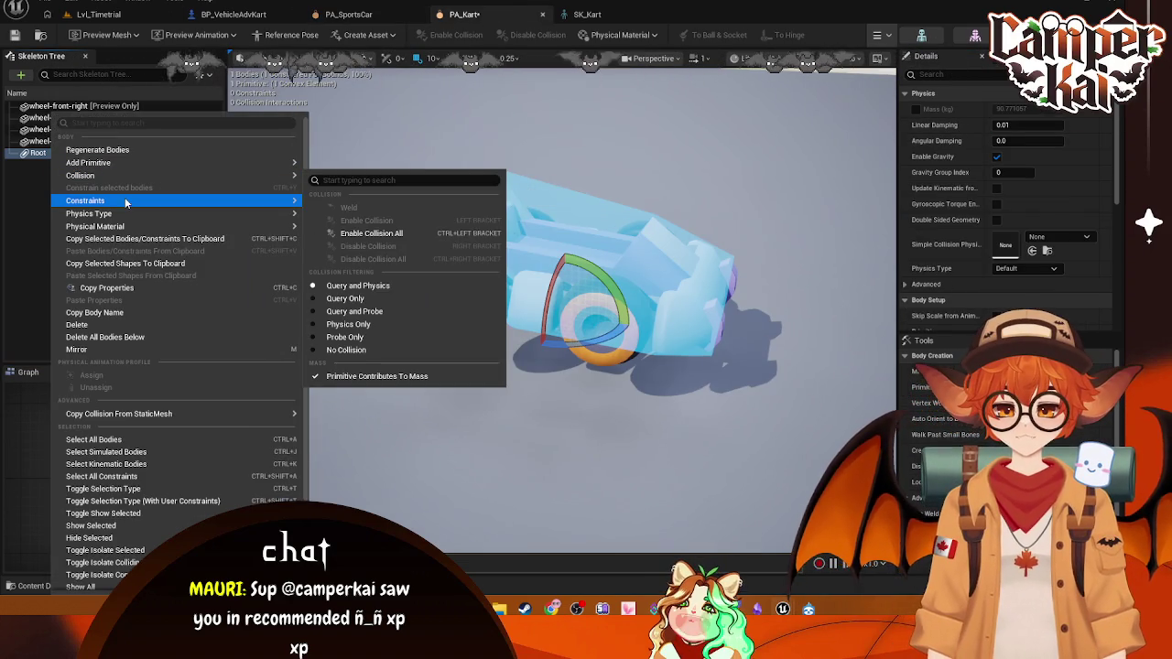
left_click(332, 253)
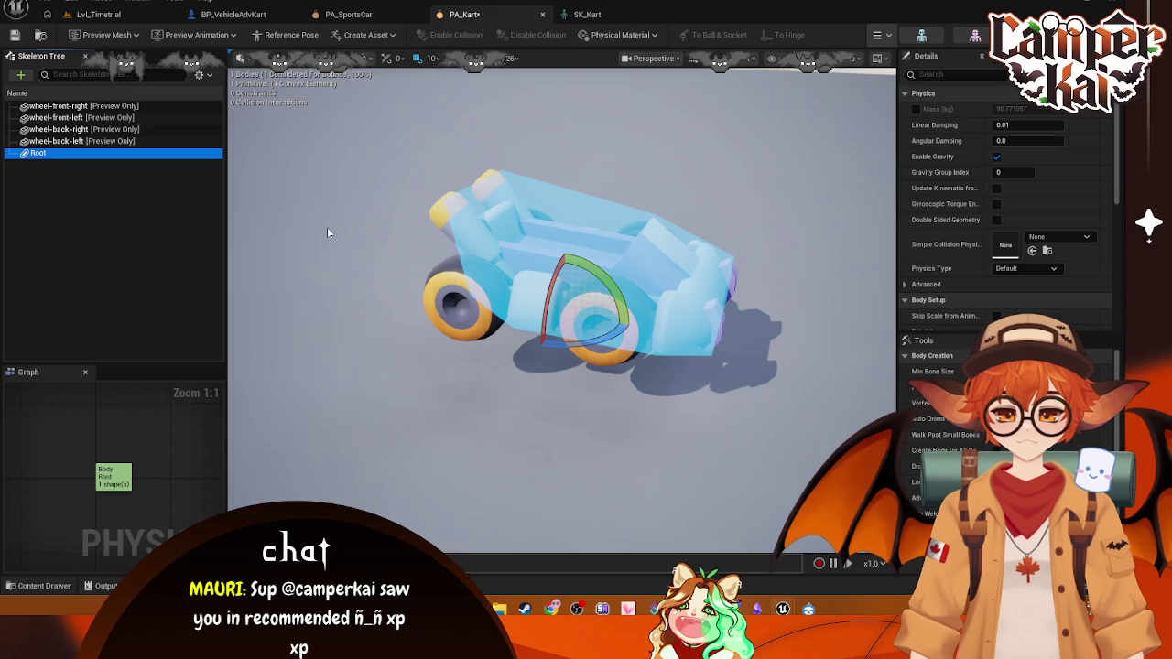
right_click(55, 153)
mouse_move(114, 164)
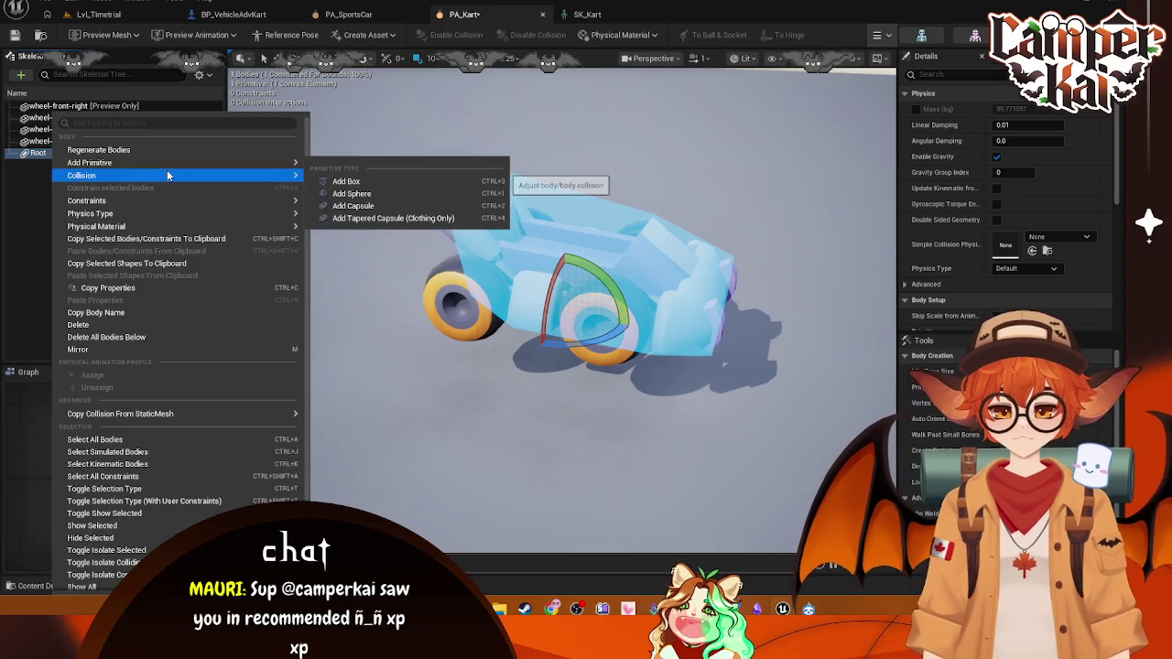
mouse_move(275, 200)
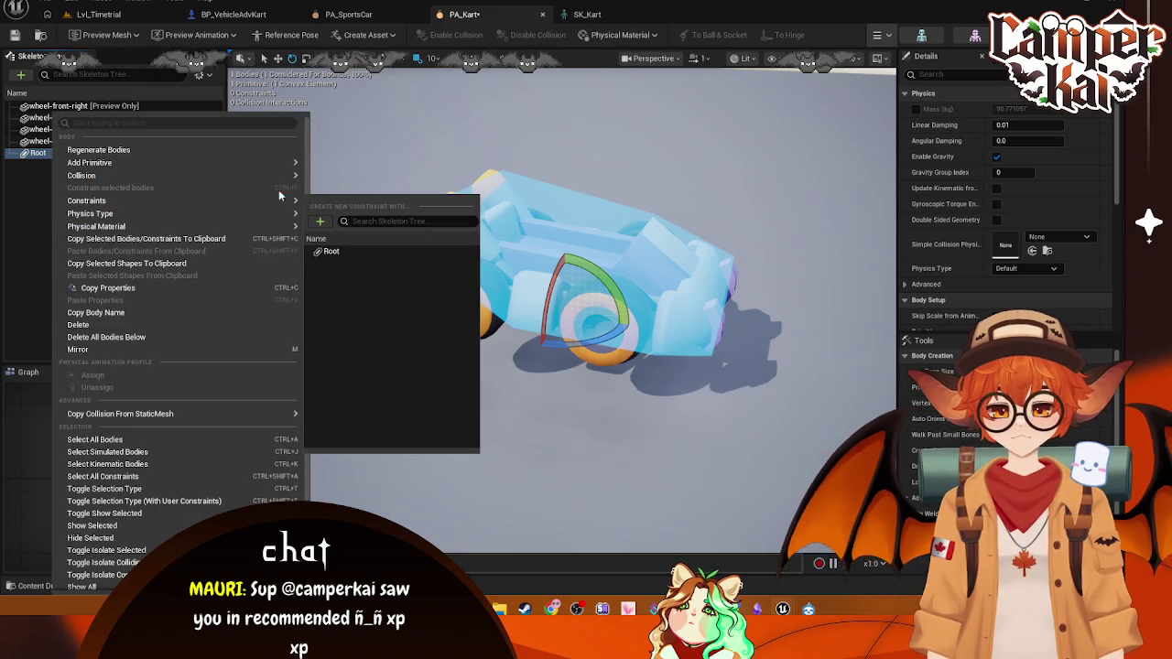
left_click(319, 221)
mouse_move(361, 265)
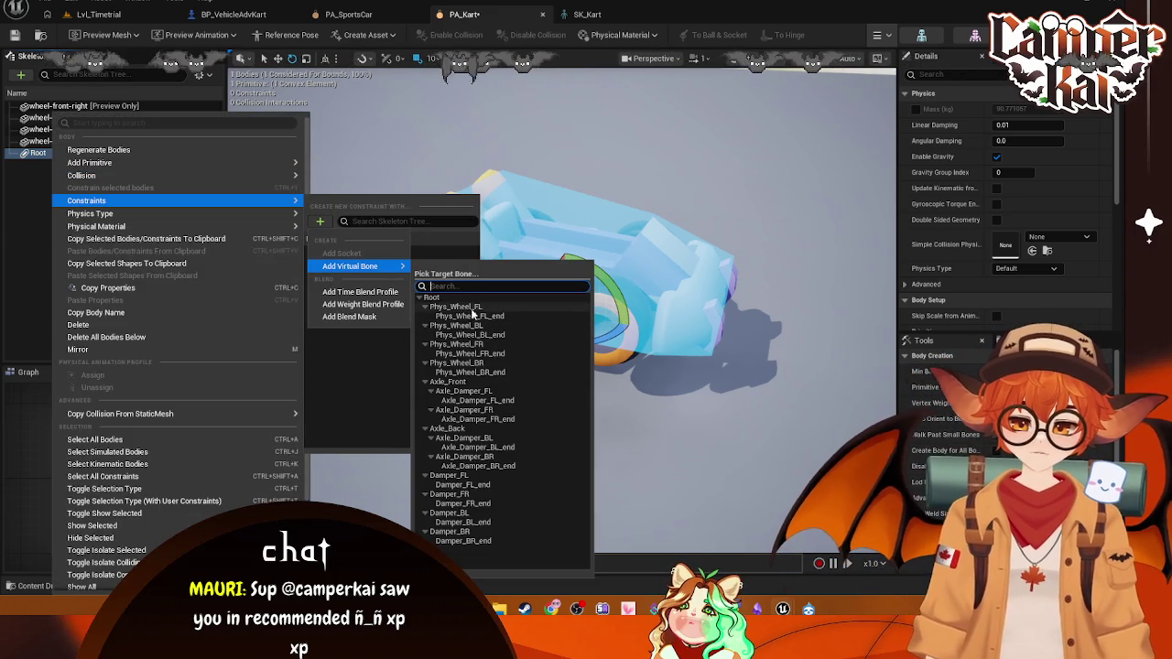
left_click(440, 302)
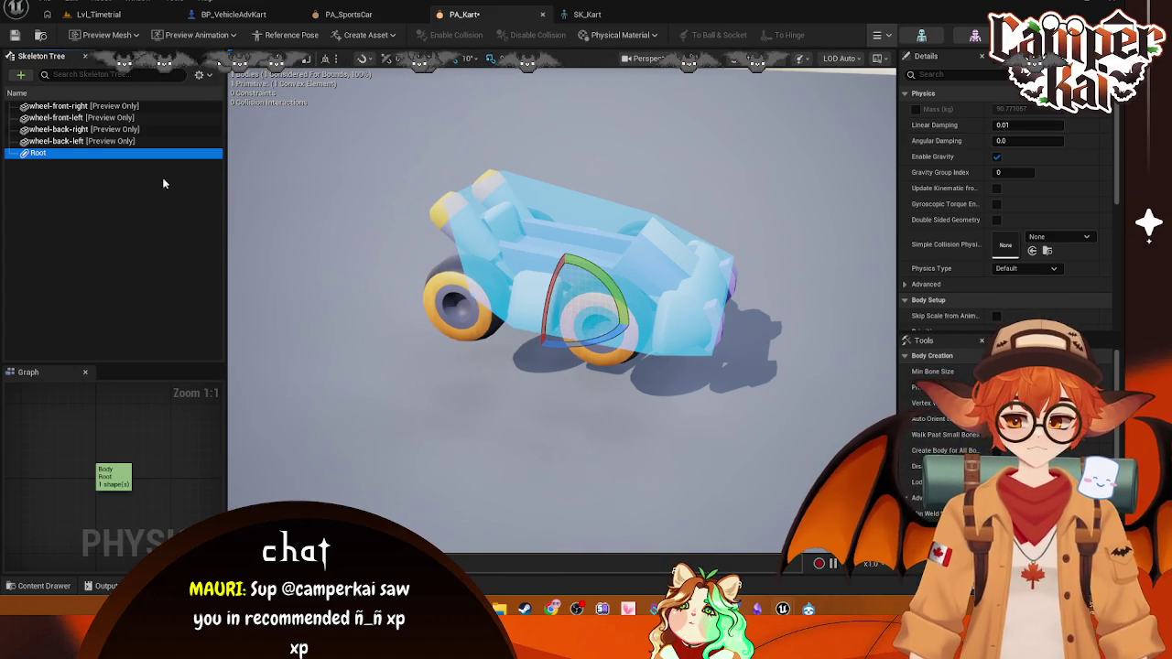
right_click(50, 154)
mouse_move(137, 162)
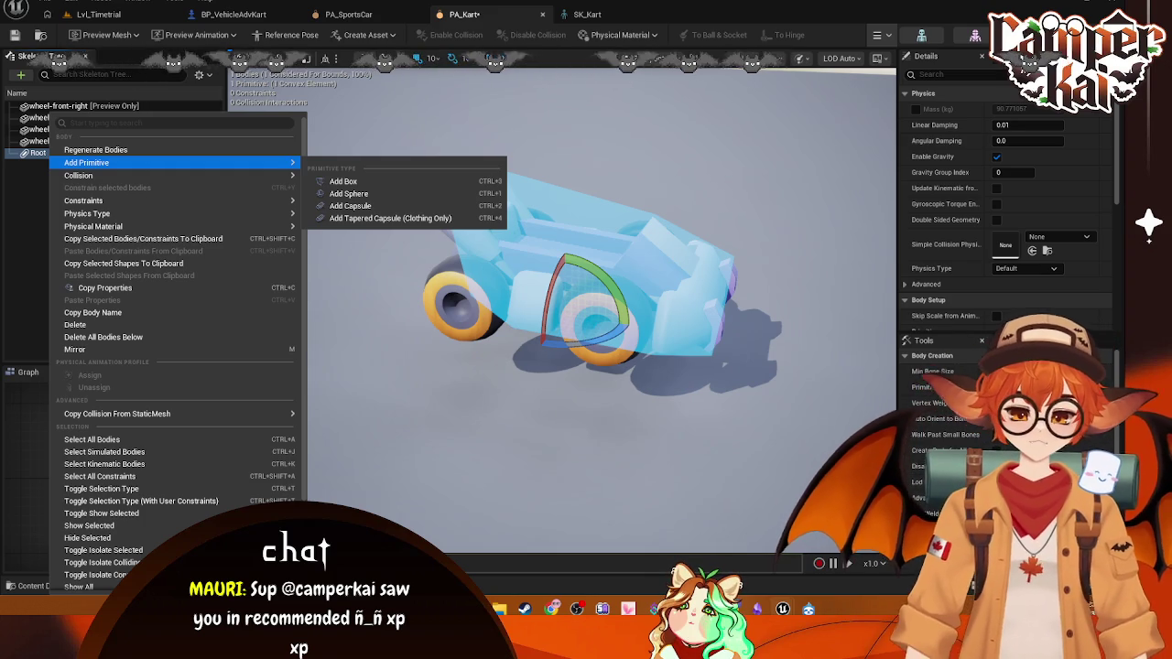
key("Escape")
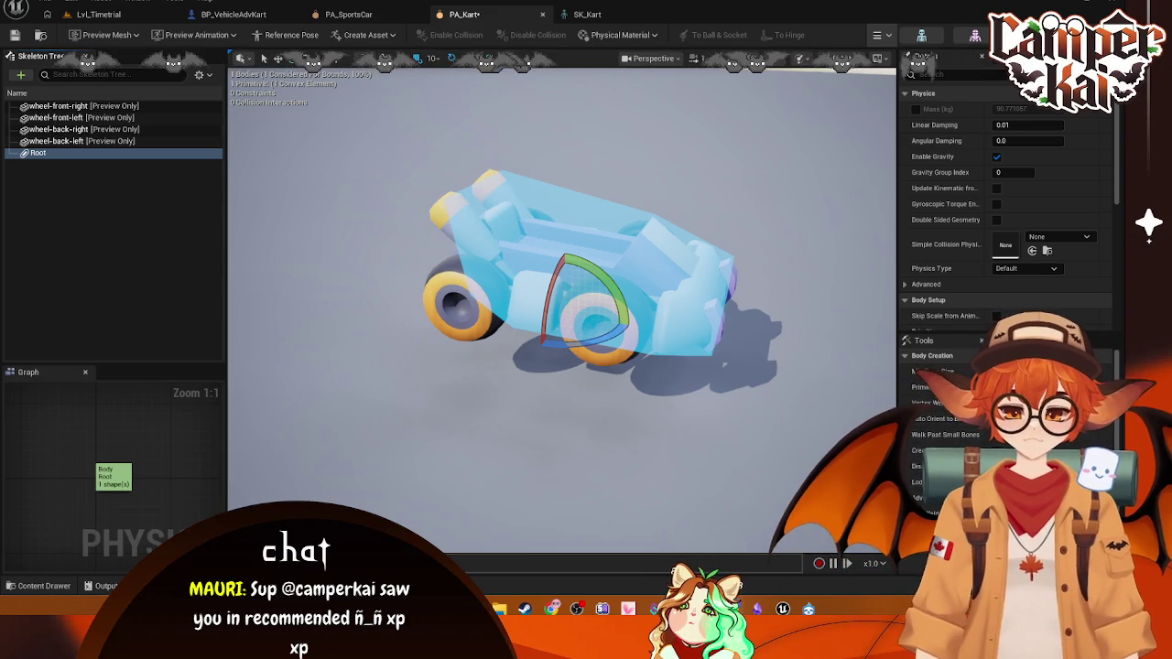
- Enable Simulate and watch the kart react under physics
left_click(890, 35)
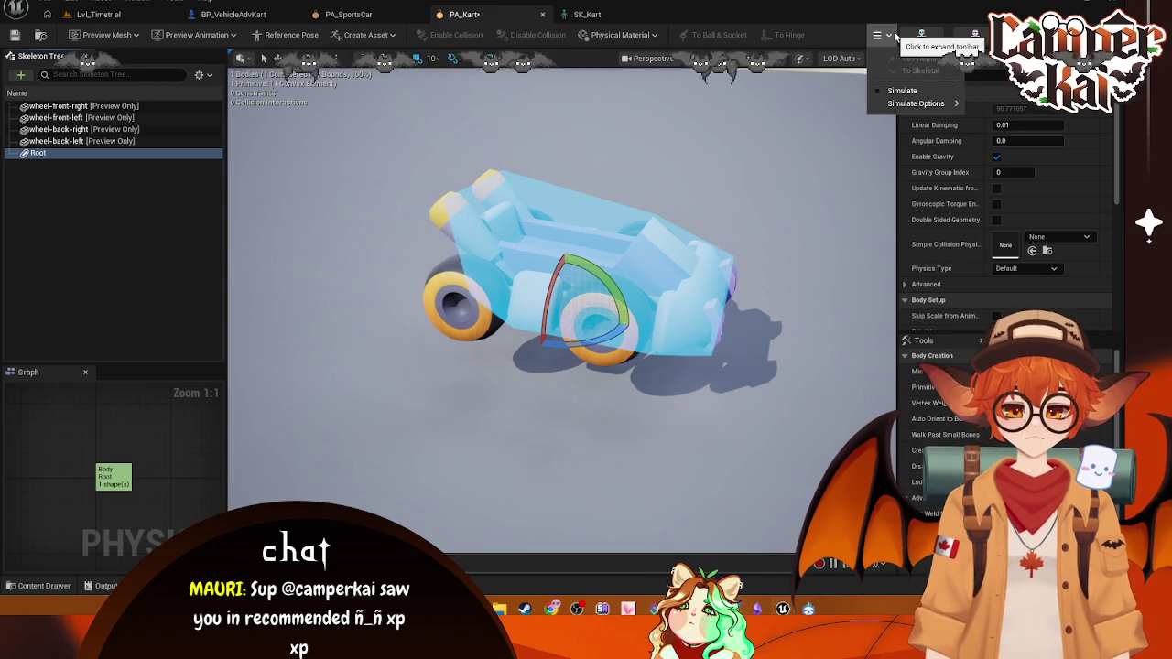
left_click(901, 90)
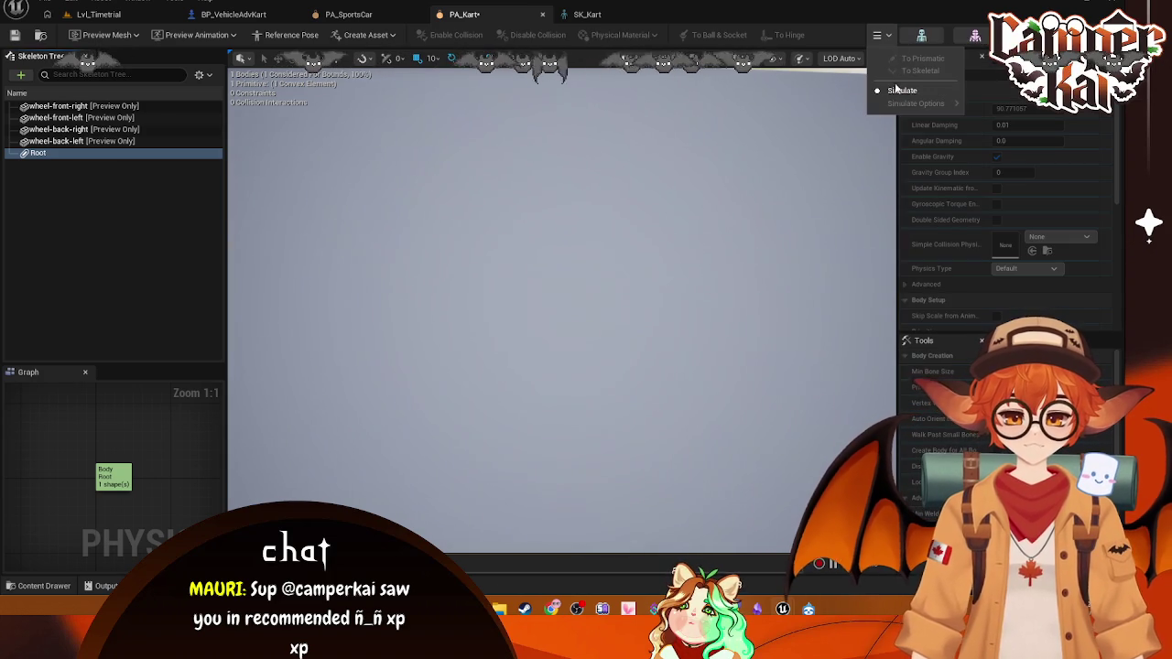
left_click(902, 89)
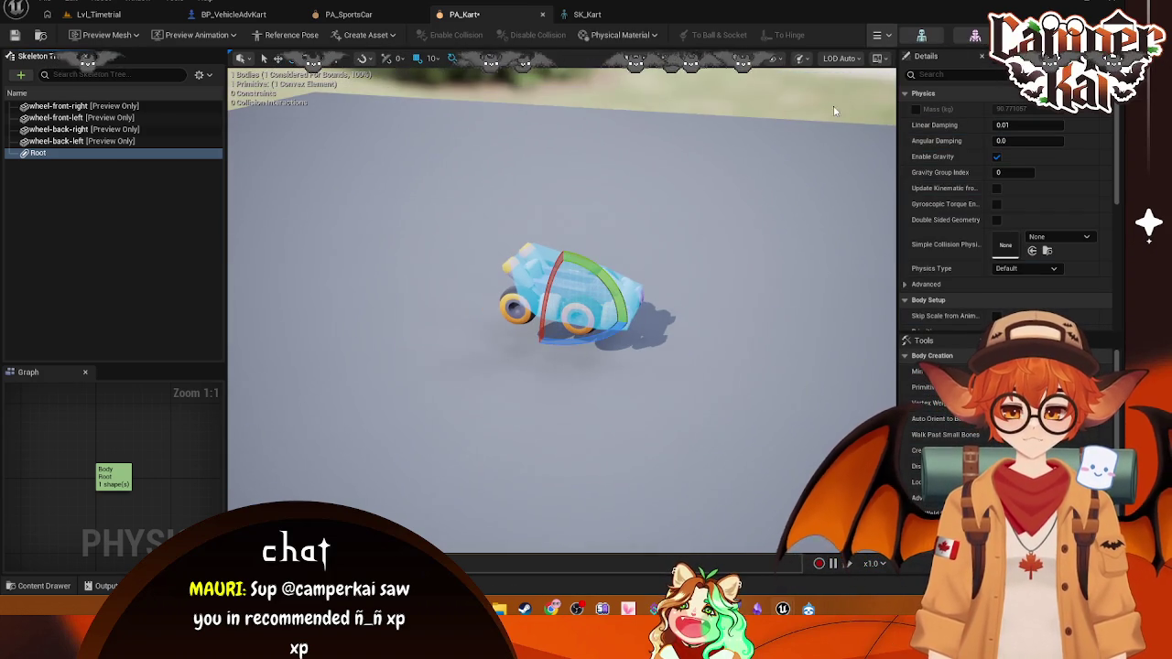
- Flip between SK_Kart, PA_Kart and PA_SportsCar to compare their Root bodies
left_click(921, 35)
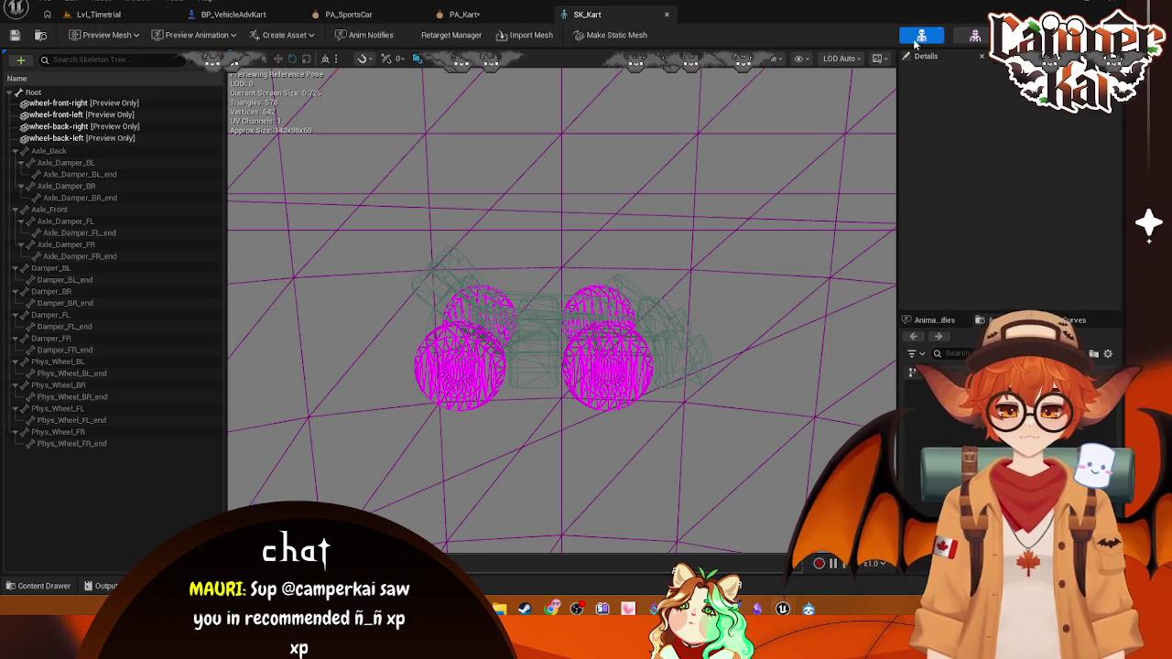
left_click(467, 13)
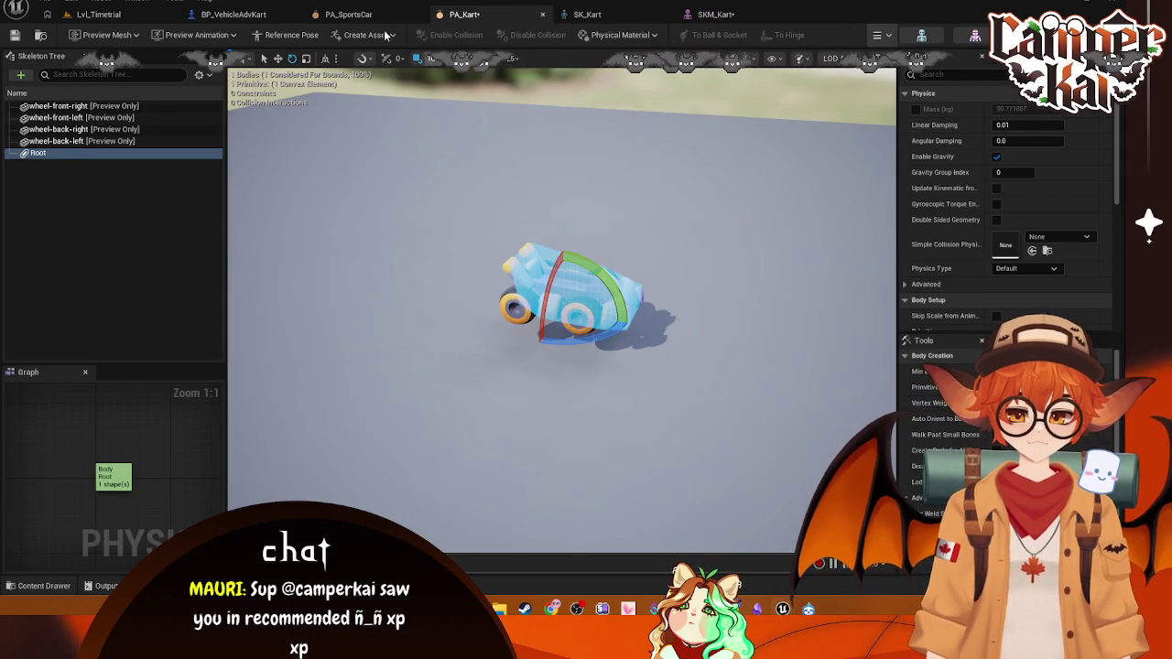
left_click(348, 14)
left_click(37, 117)
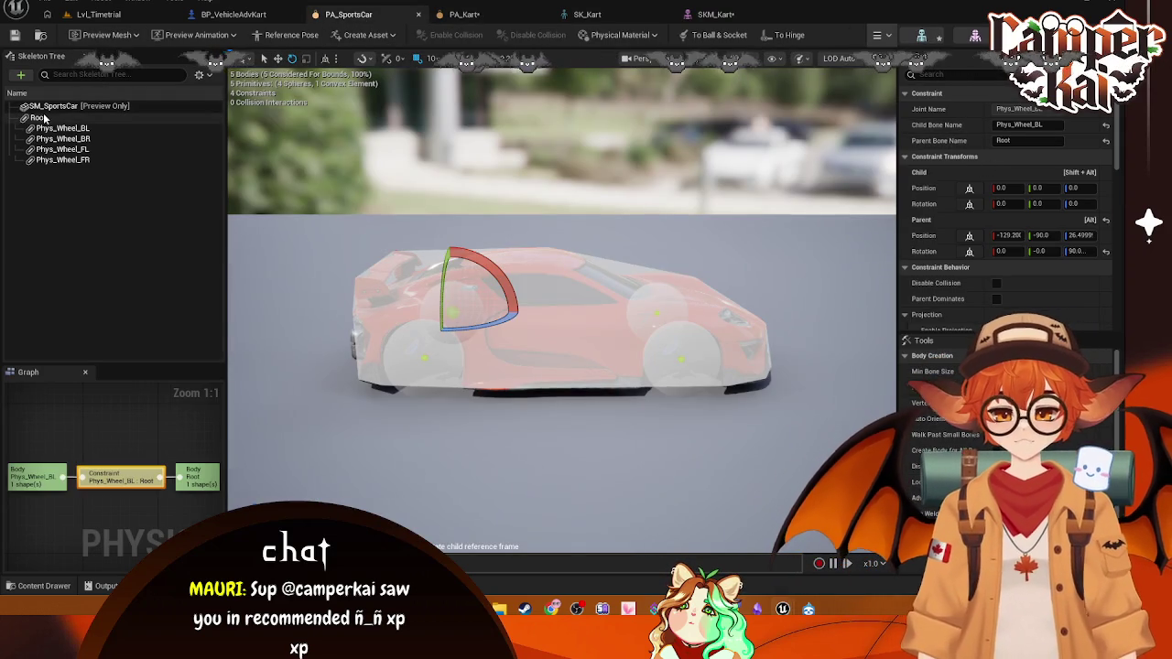
left_click(464, 13)
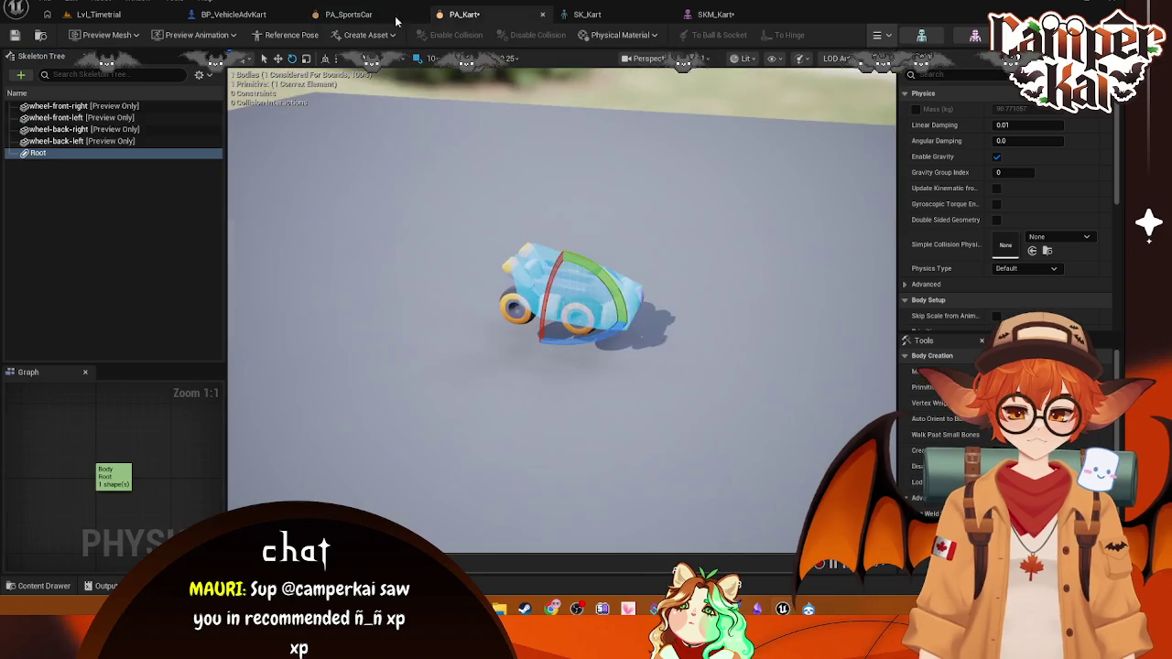
left_click(348, 14)
left_click(464, 14)
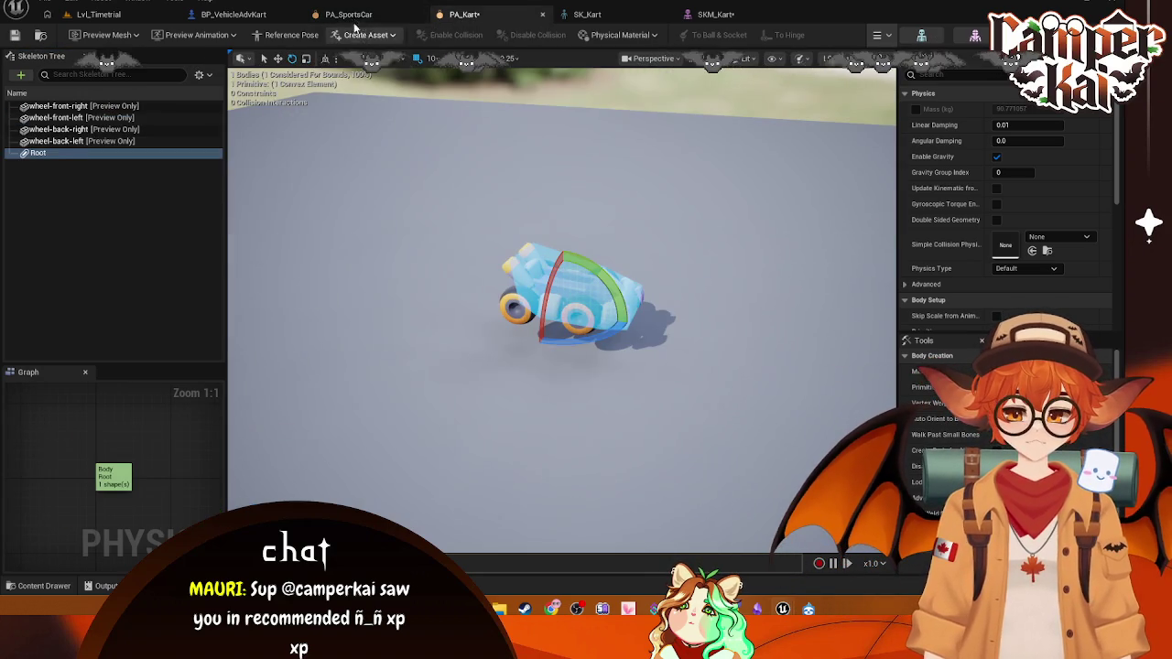
left_click(353, 15)
left_click(531, 14)
- Tick the Mass (kg) override on the kart's Root body, comparing with the sports car
left_click(915, 108)
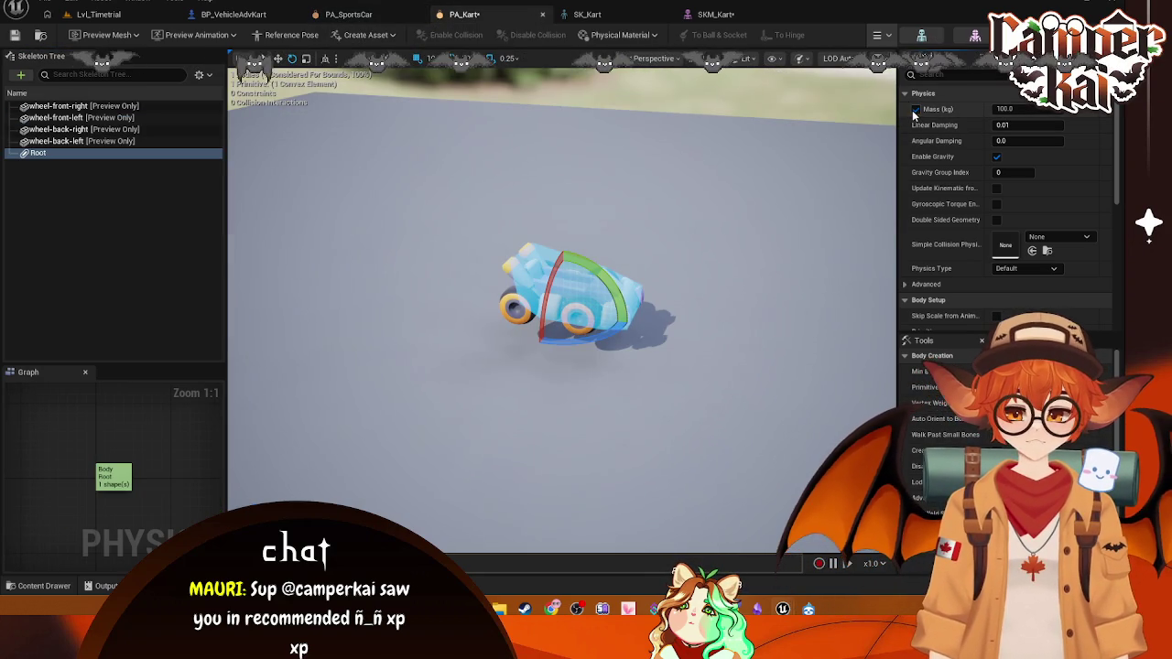
left_click(362, 15)
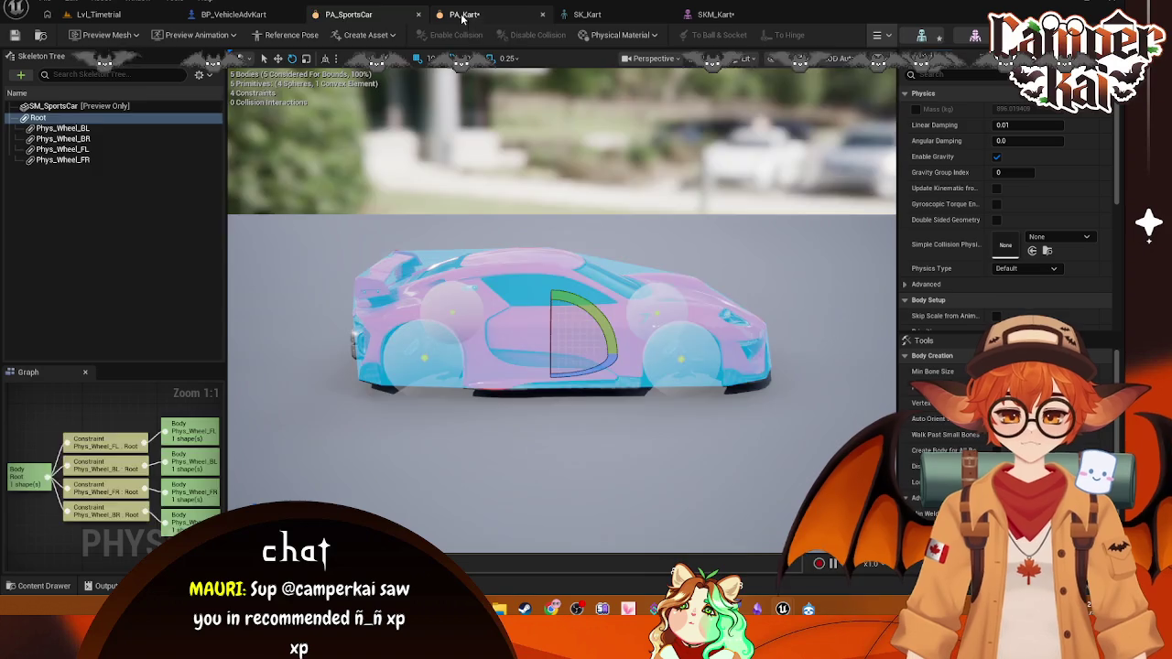
left_click(453, 16)
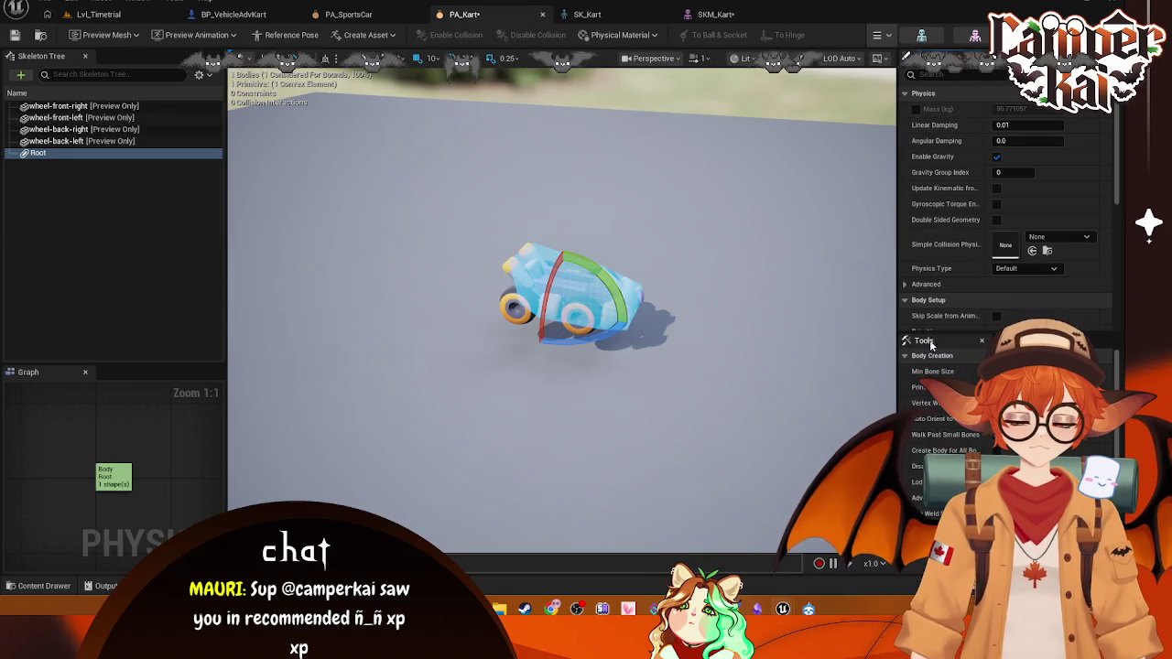
- Dock the Tools and Profiles panels beside the viewport and resize the Details and Profiles panels
mouse_move(923, 341)
left_mouse_down()
mouse_move(814, 93)
mouse_move(859, 154)
left_mouse_up()
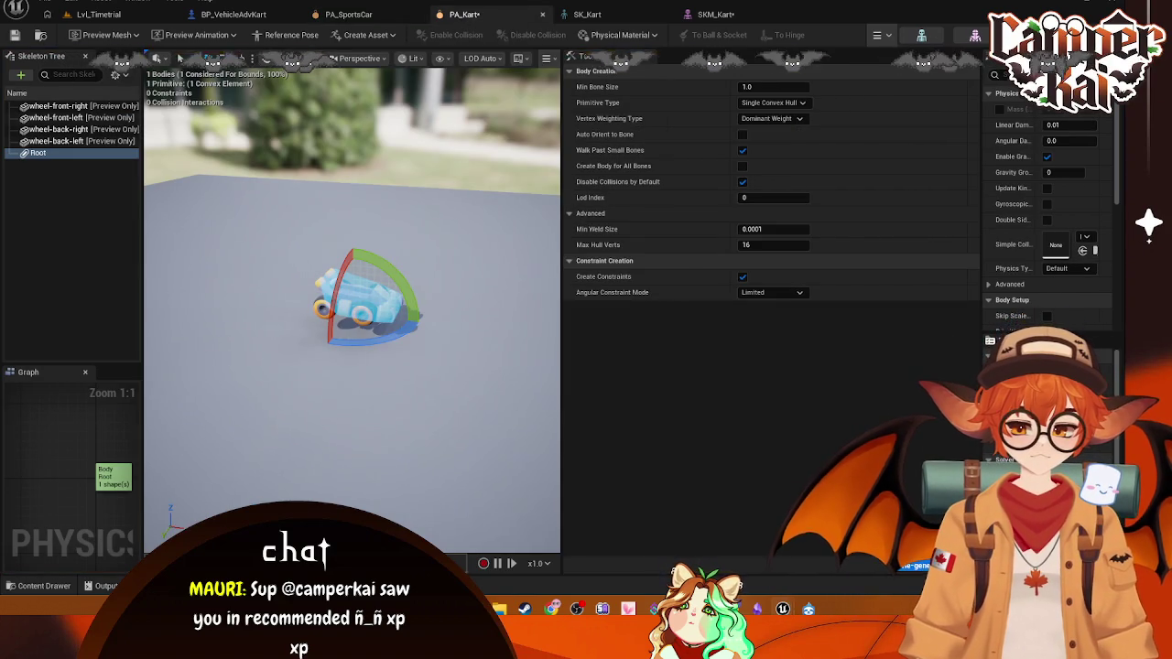
left_click_drag(924, 56, 499, 134)
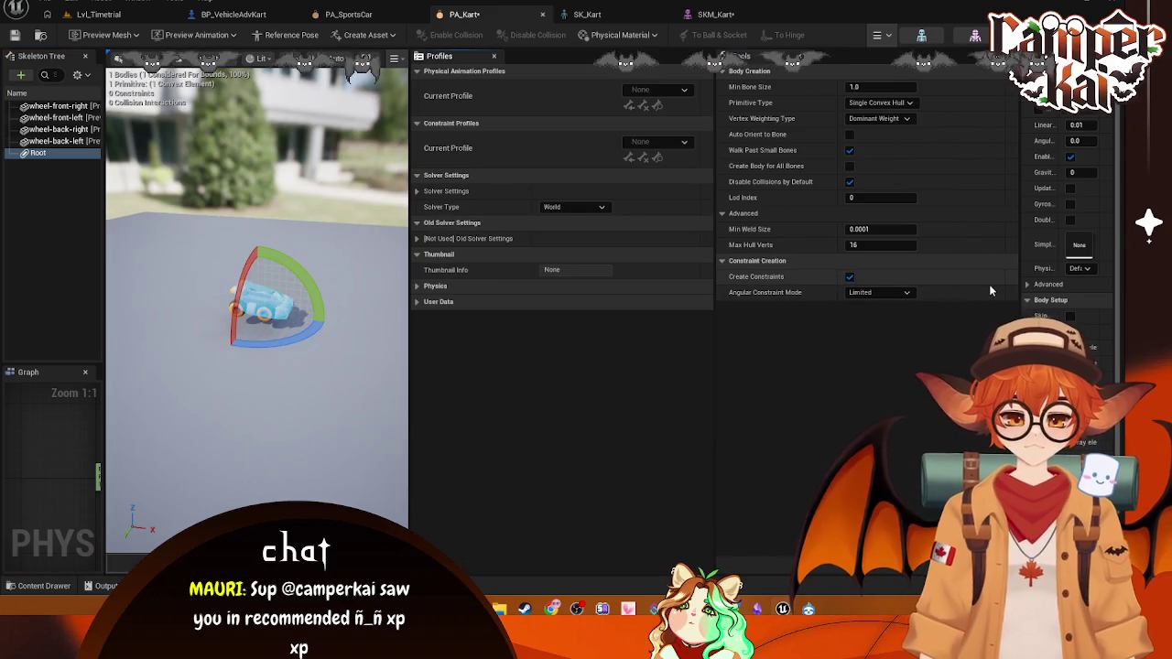
left_click_drag(1002, 284, 906, 289)
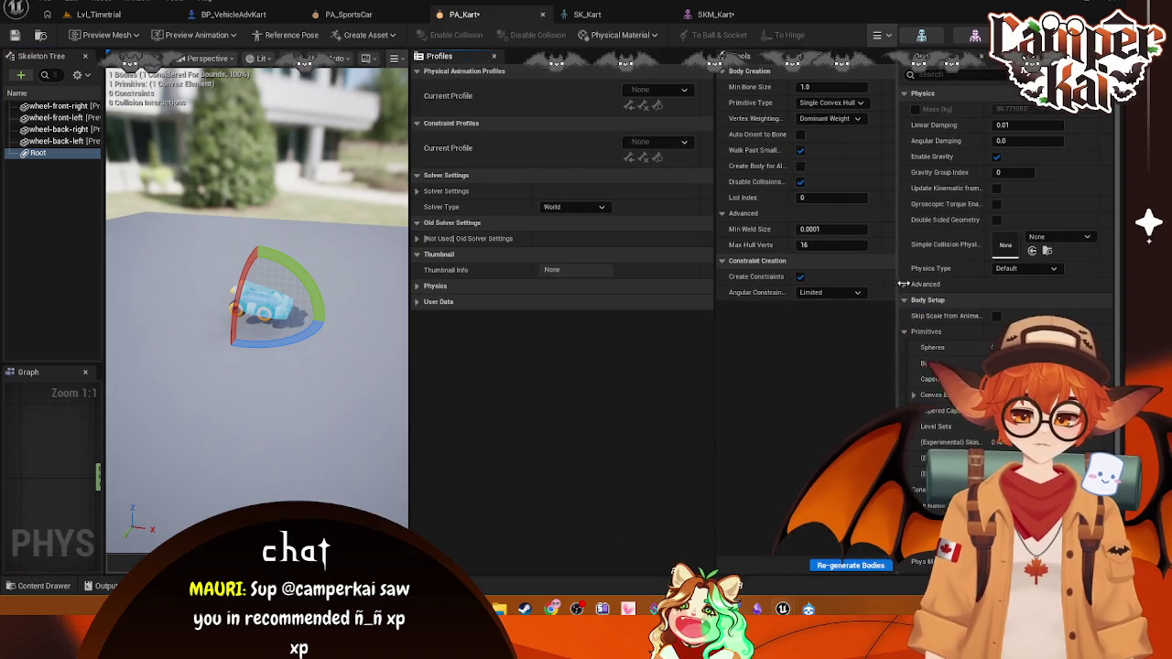
left_click_drag(714, 327, 586, 333)
left_click_drag(411, 350, 419, 347)
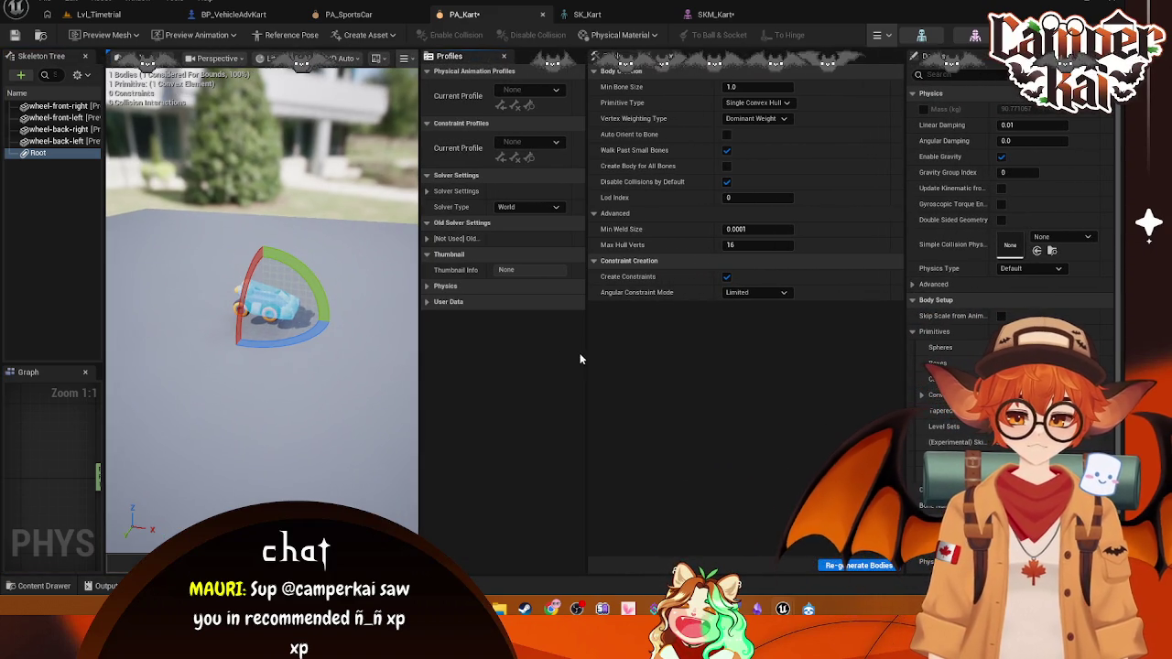
mouse_move(586, 342)
left_mouse_down()
mouse_move(756, 338)
mouse_move(495, 366)
mouse_move(484, 342)
mouse_move(513, 343)
mouse_move(500, 346)
left_mouse_up()
- Check the physical animation profile list without changing it, then view SK_Kart
left_click(634, 92)
left_click(634, 91)
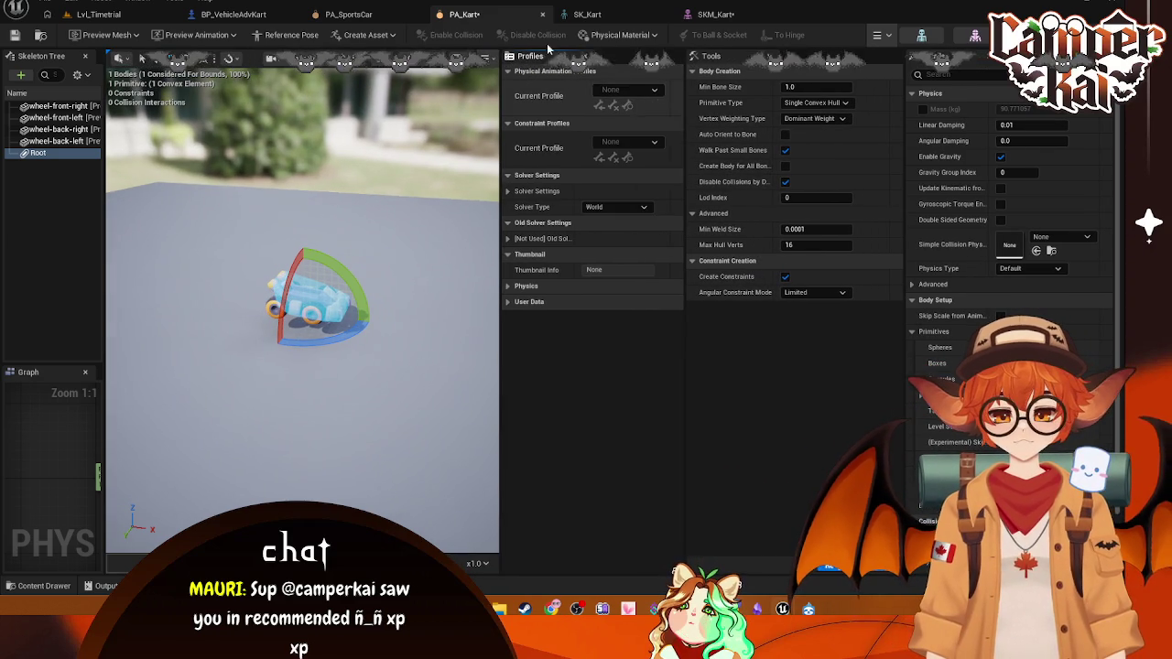
left_click(587, 15)
- In PA_SportsCar, rearrange the settings and tools panels and widen the preview
left_click(464, 15)
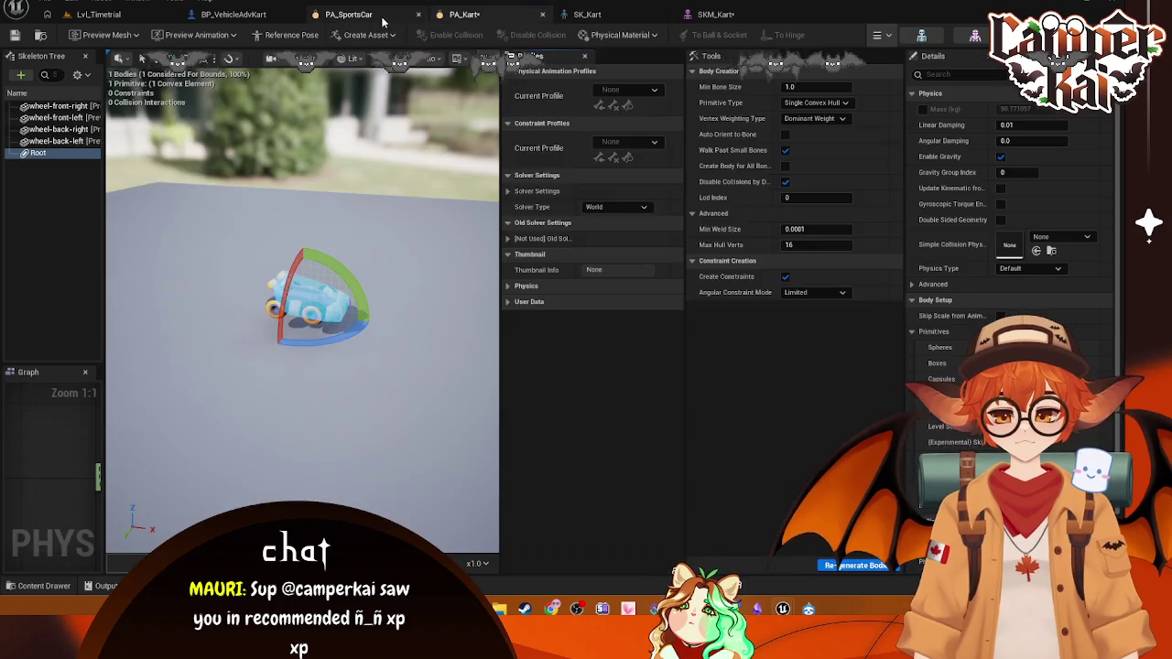
left_click(348, 14)
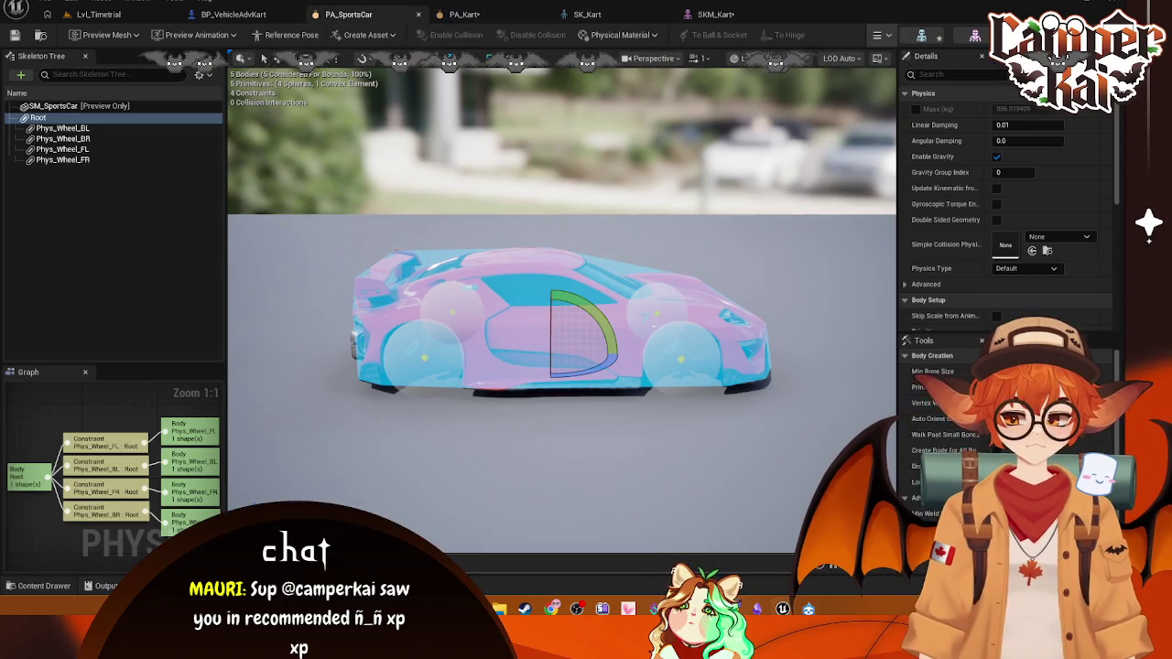
mouse_move(970, 56)
left_mouse_down()
mouse_move(774, 95)
mouse_move(838, 174)
left_mouse_up()
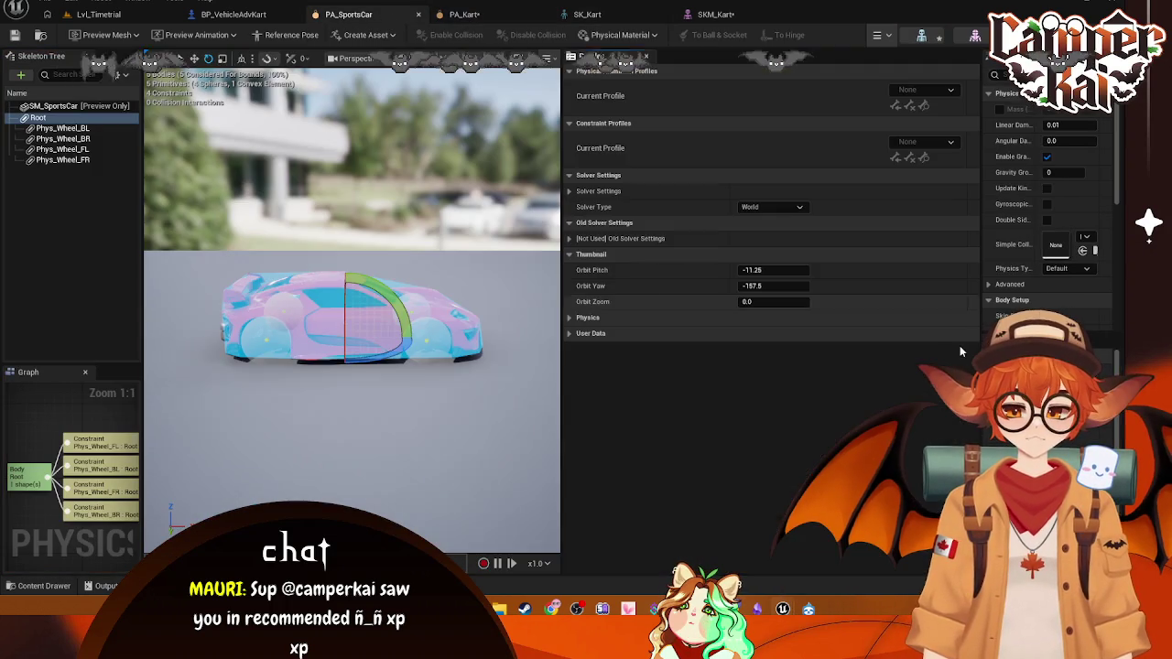
mouse_move(550, 168)
left_mouse_down()
mouse_move(808, 138)
mouse_move(925, 234)
left_mouse_up()
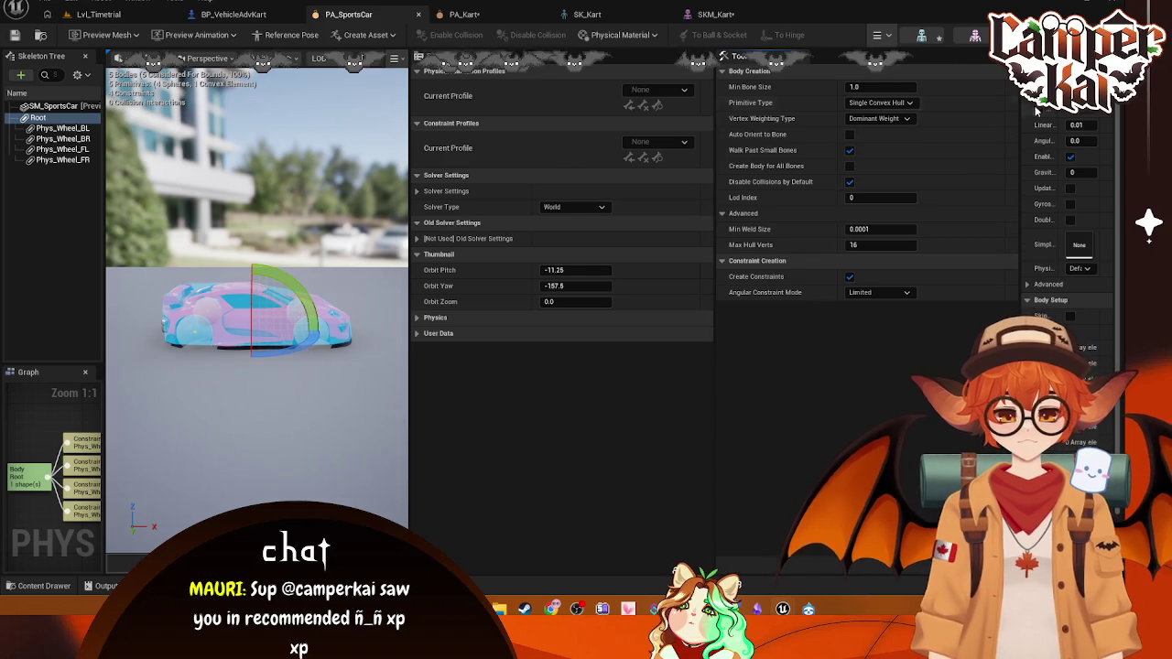
left_click_drag(1022, 108, 936, 106)
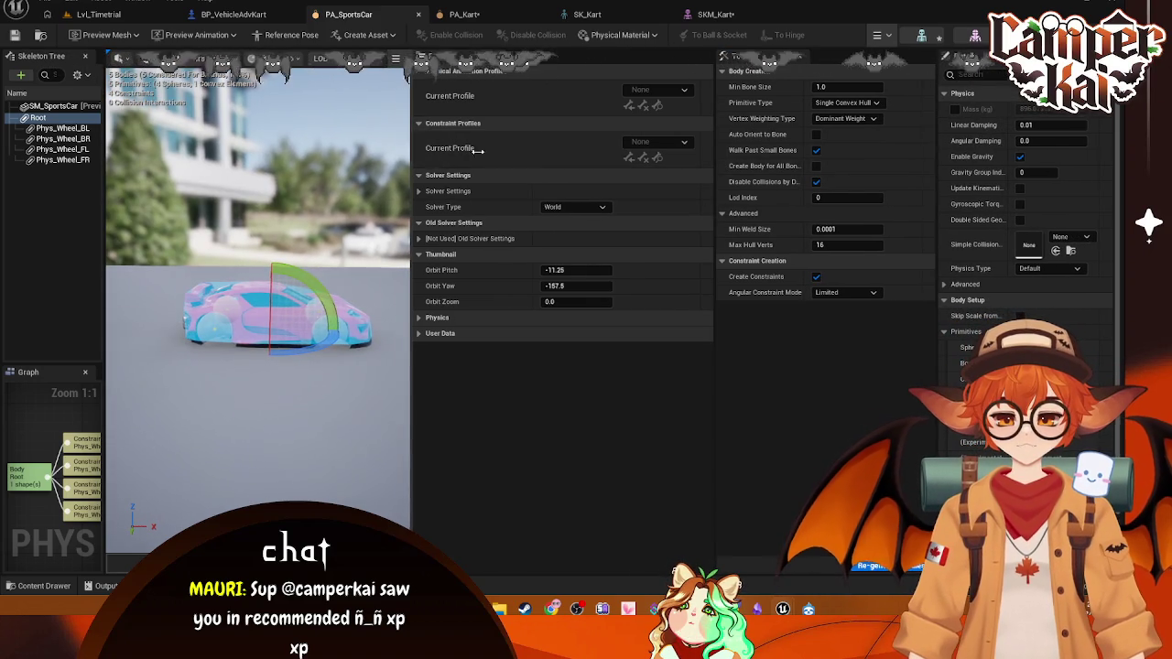
left_click_drag(409, 154, 517, 202)
- Frame the whole sports car and briefly expand its Physics settings
scroll(311, 302, "up", 5)
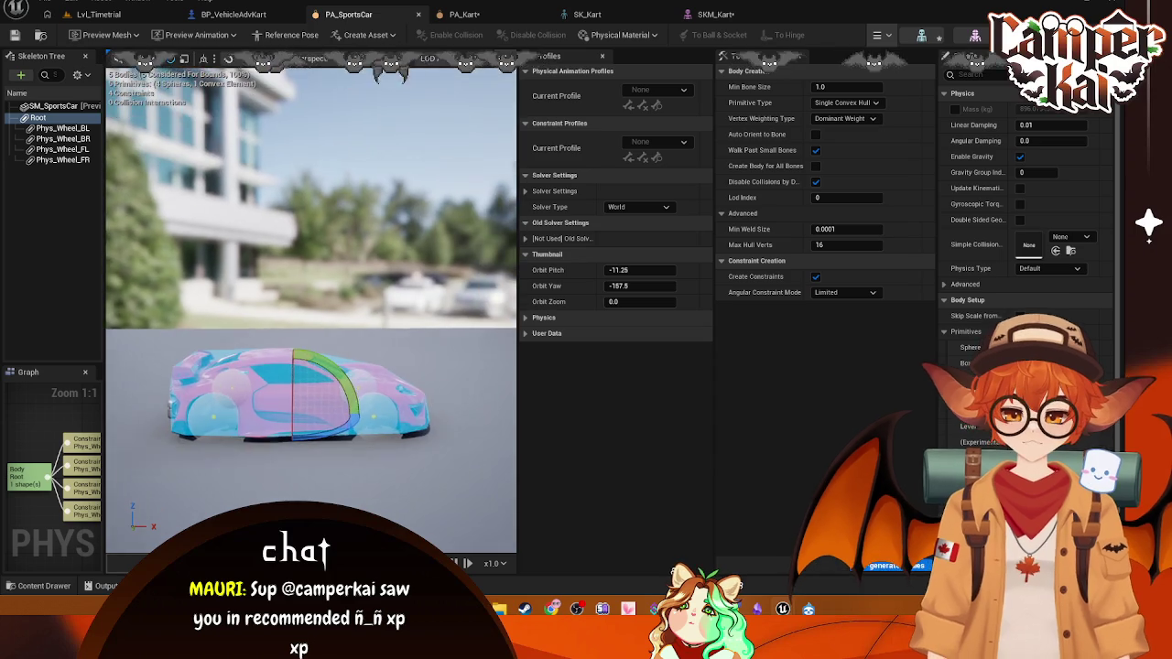
key("f")
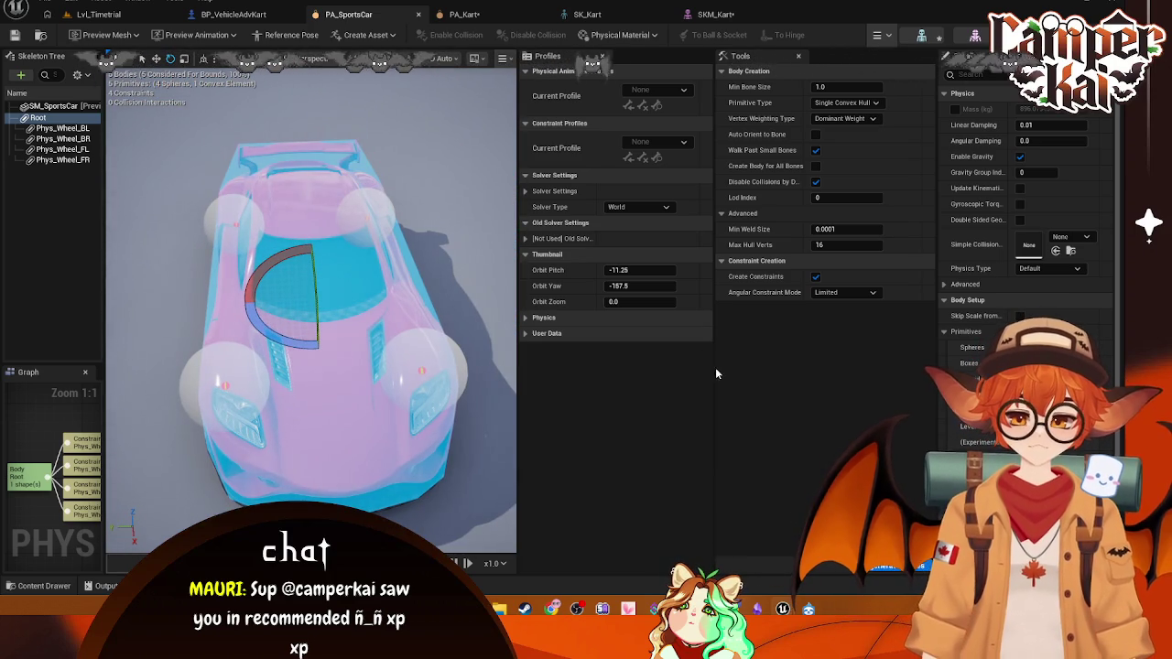
left_click(527, 319)
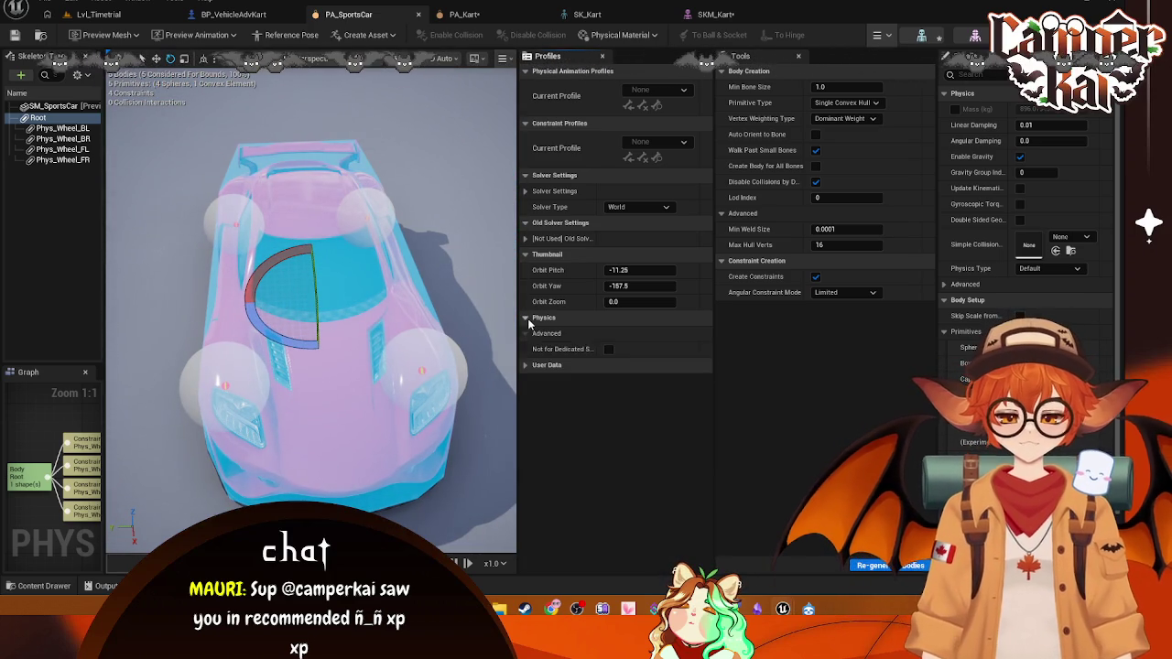
left_click(529, 320)
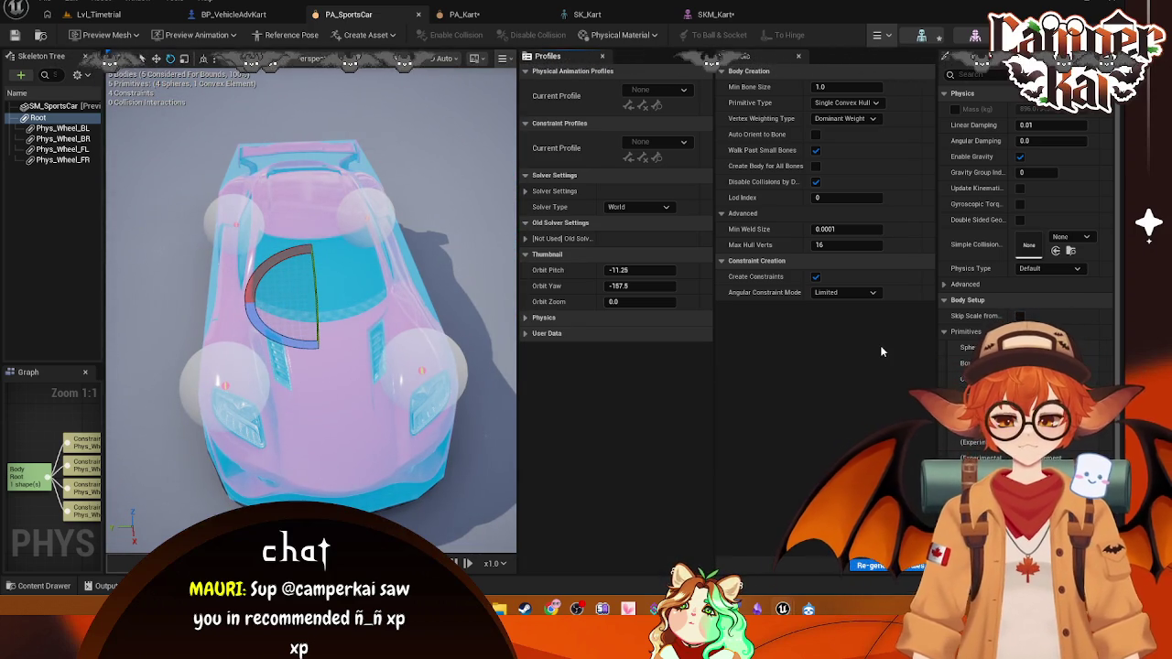
left_click(468, 17)
- Close the PA_SportsCar tab and return to PA_Kart
middle_click(370, 19)
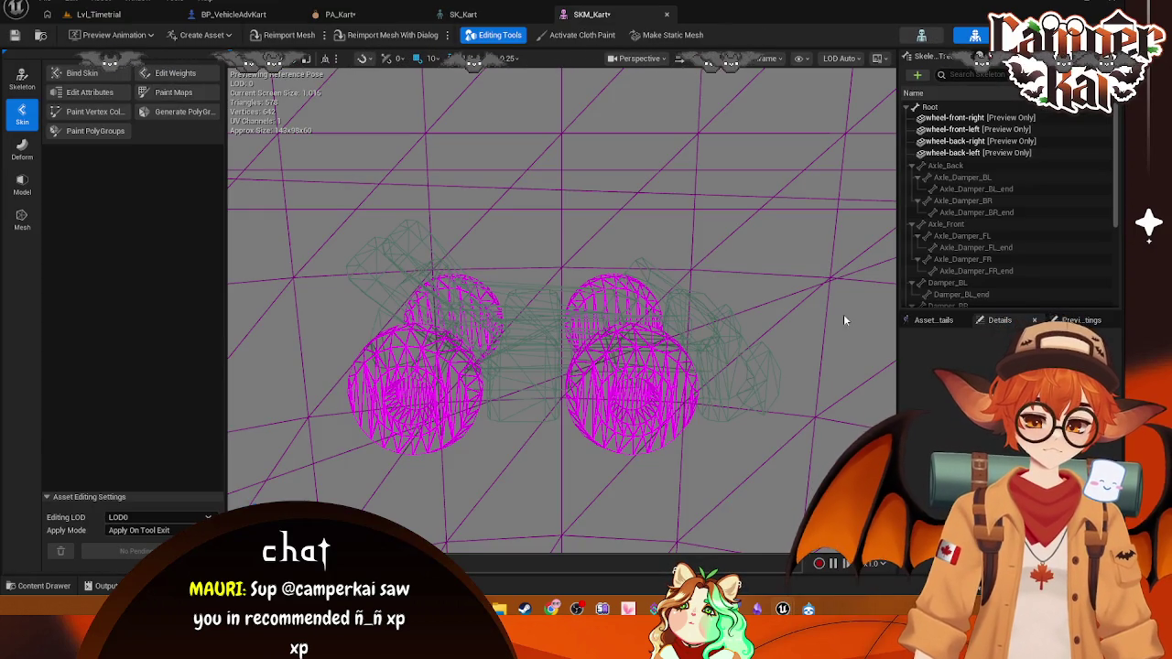
left_click(425, 19)
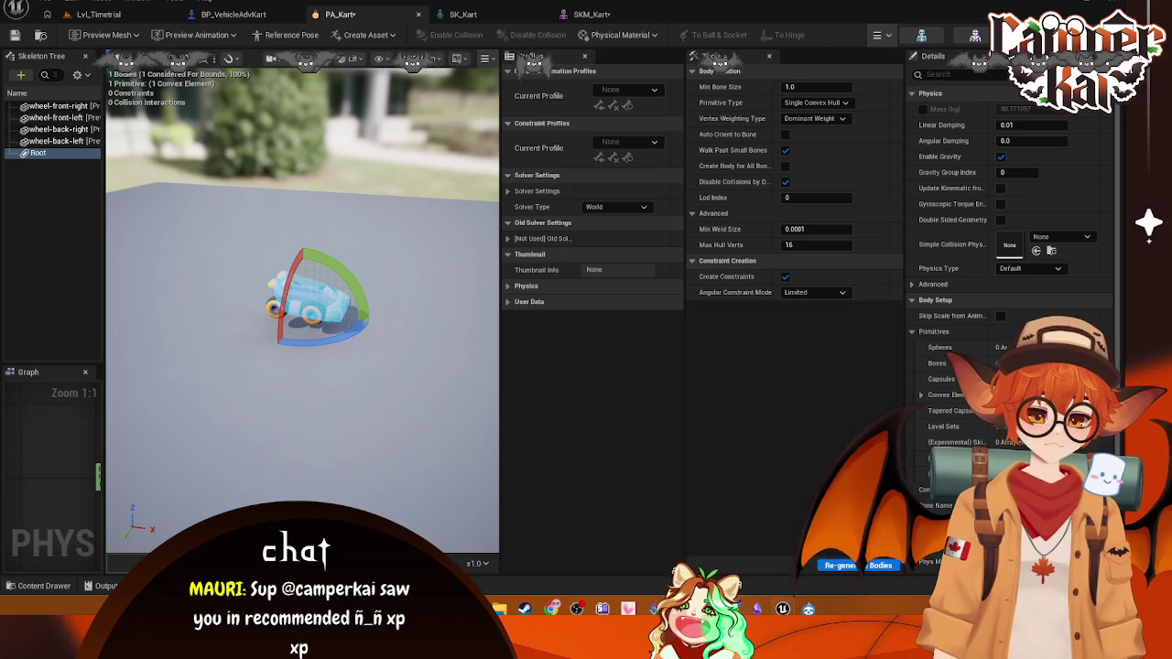
- Scroll through the Root body's Primitives and Collision details and open Preview Scene Settings
scroll(1007, 275, "down", 3)
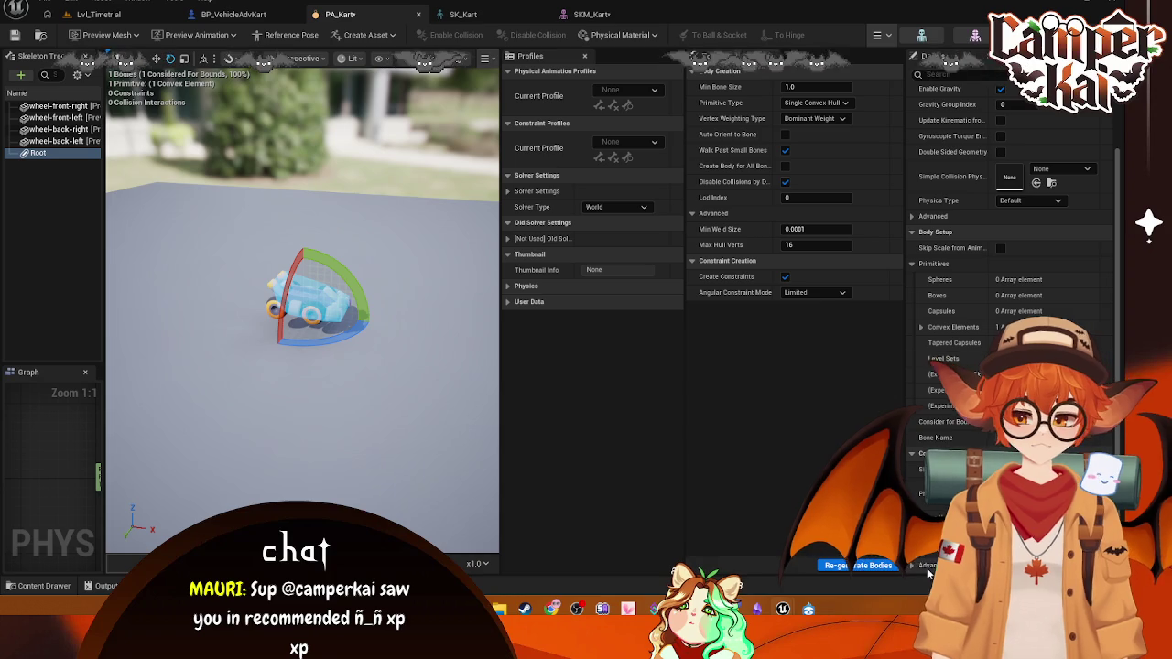
scroll(1007, 320, "down", 2)
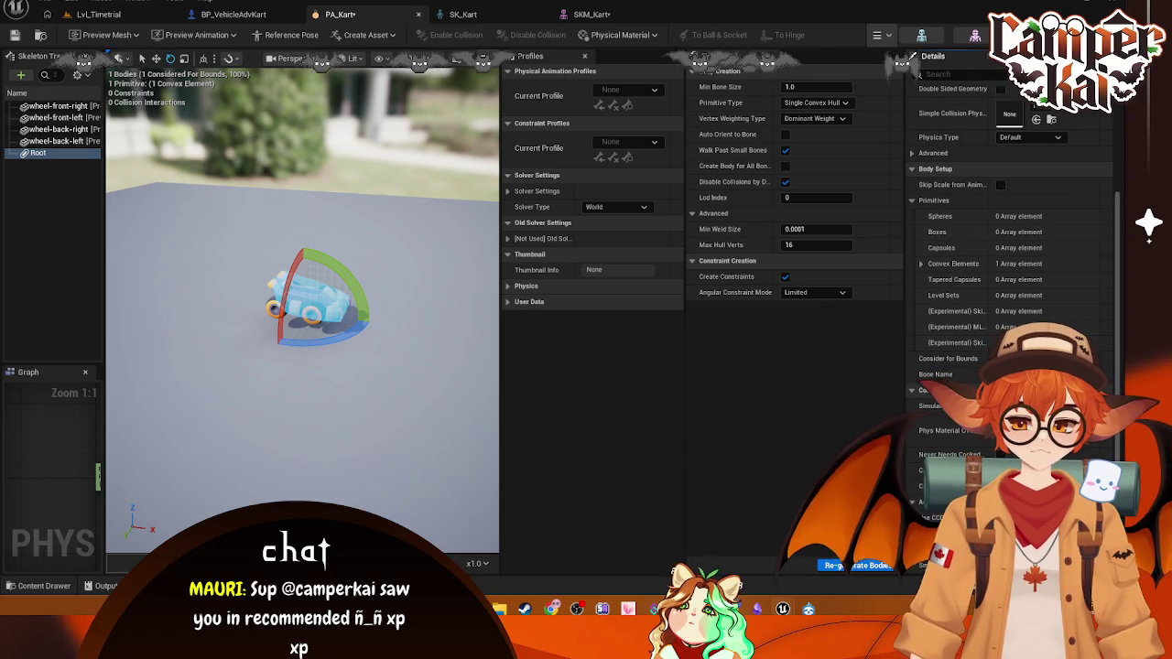
left_click(998, 56)
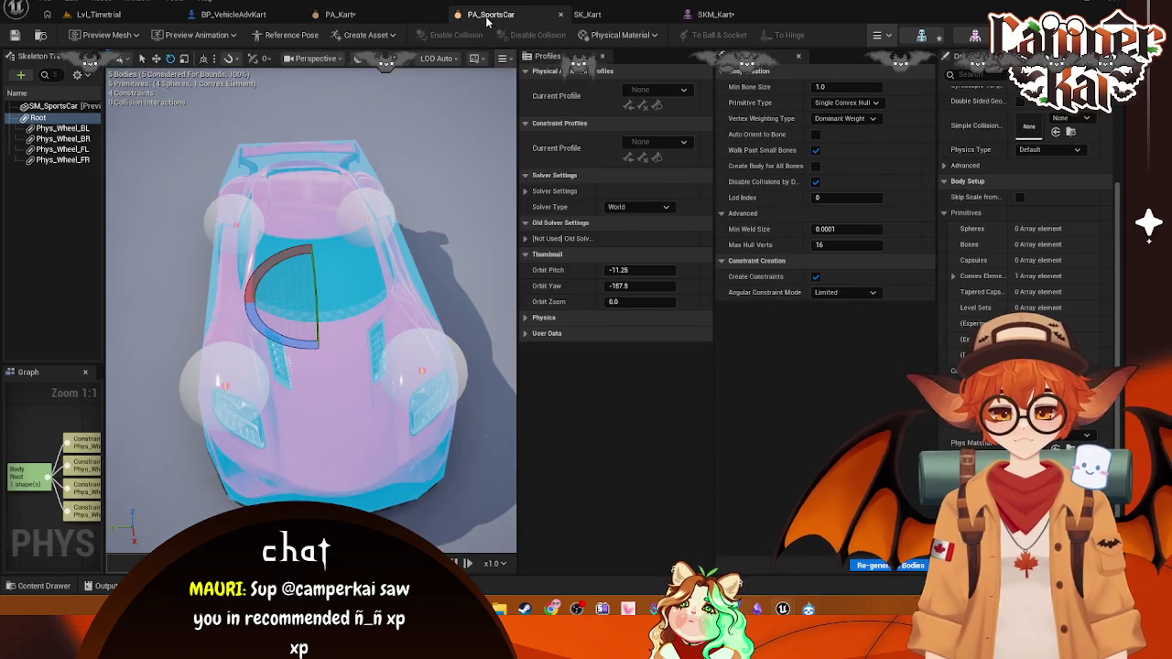
- Scroll the kart body's Details up to its Mass settings
left_click(367, 13)
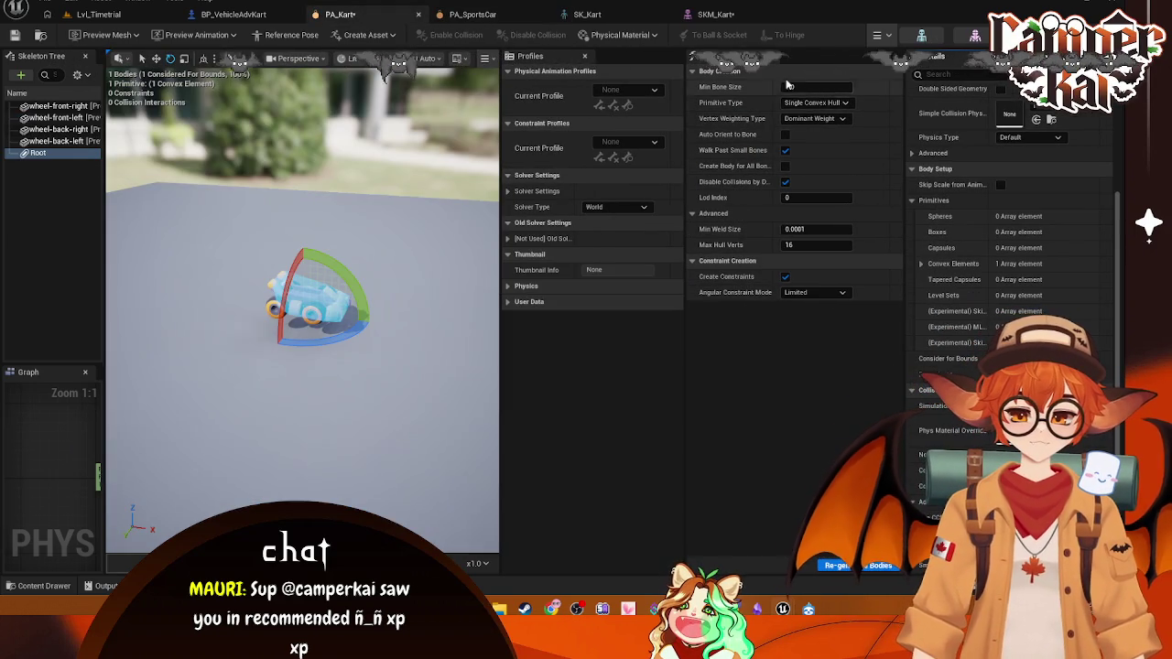
scroll(1022, 134, "up", 2)
scroll(1022, 135, "up", 1)
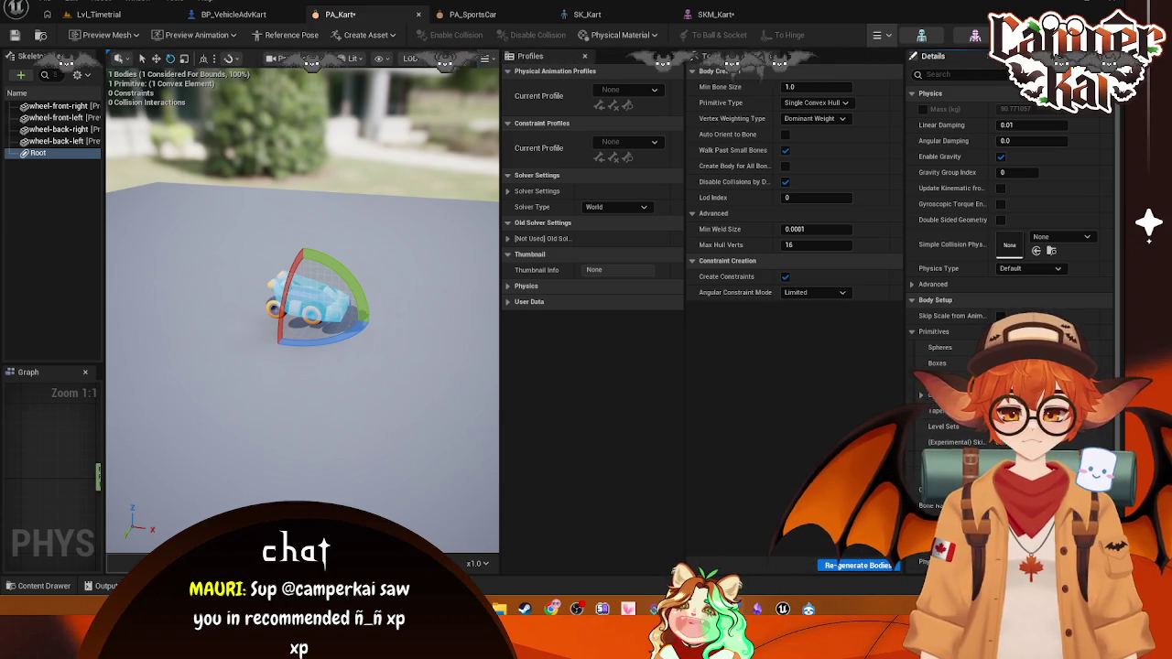
- Check PA_SportsCar's Physics mass and damping values, then bring up the SK_Kart skeleton
left_click(473, 14)
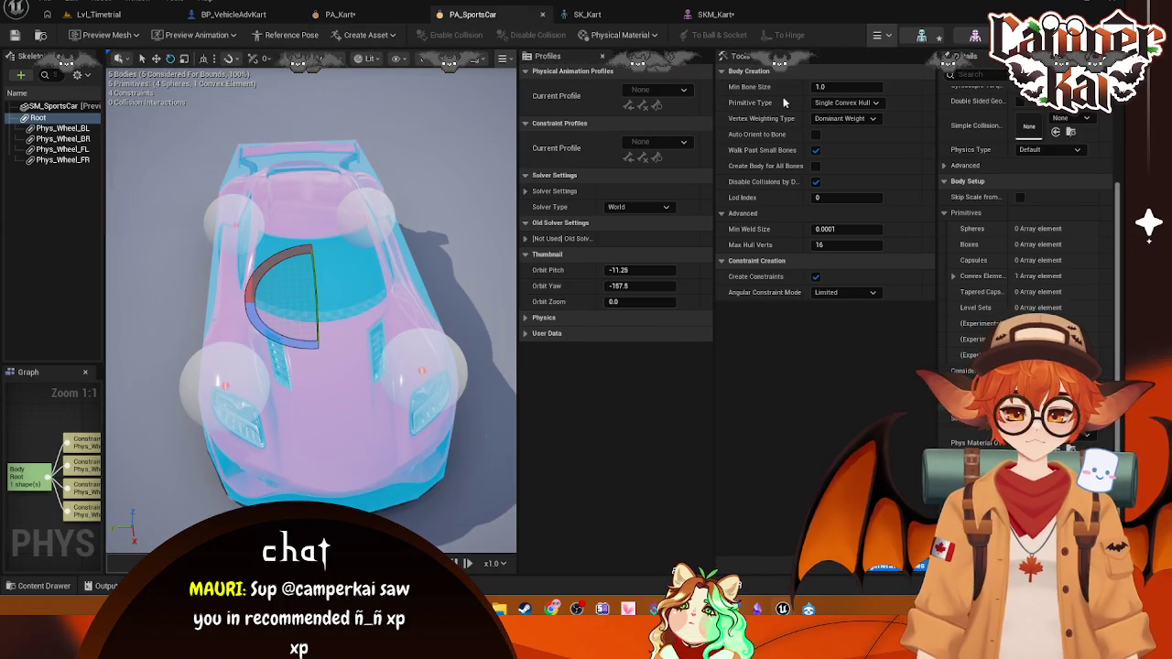
scroll(1025, 275, "up", 3)
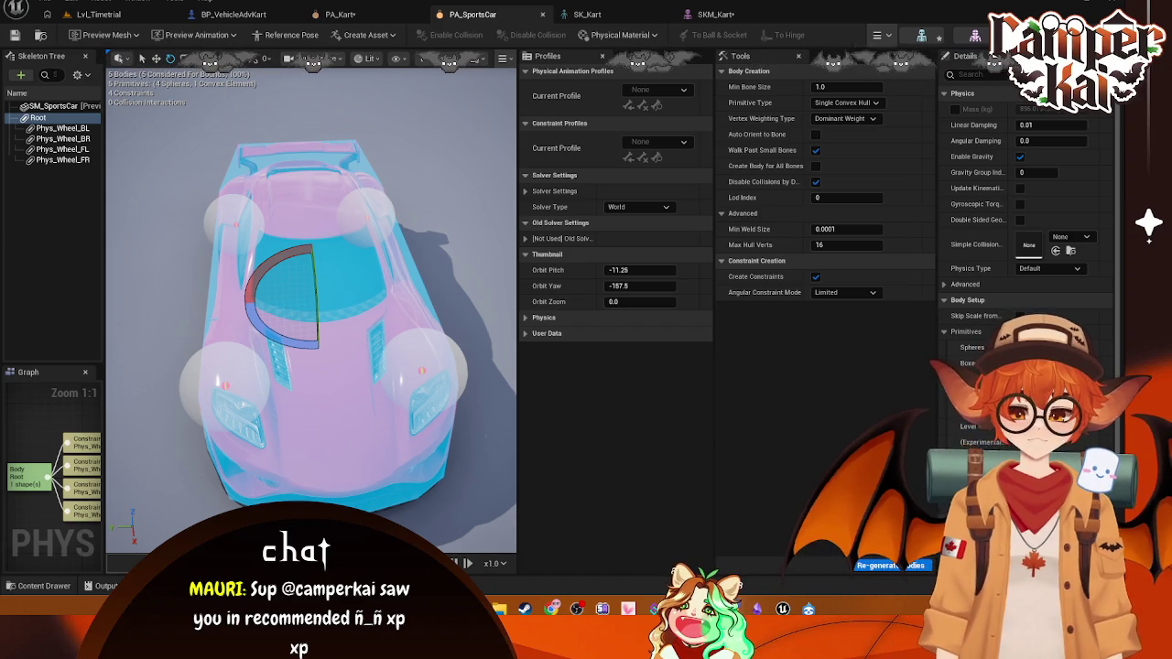
left_click(587, 14)
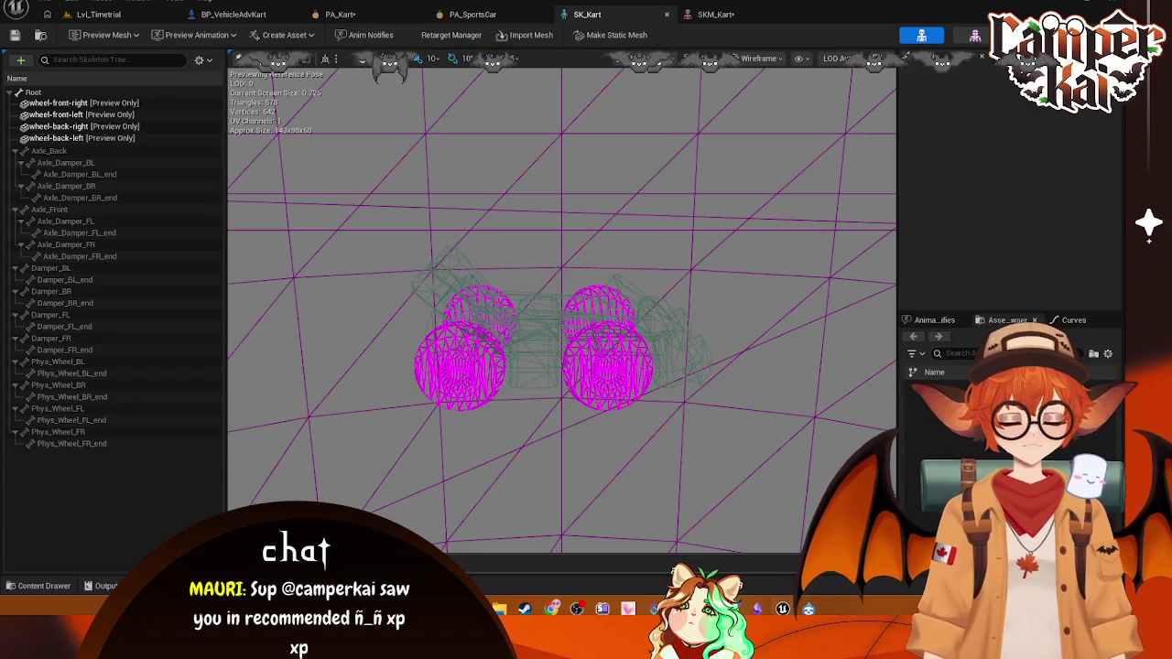
- Look through SKM_Kart, SK_Kart and PA_SportsCar, ending back on PA_Kart
left_click(755, 15)
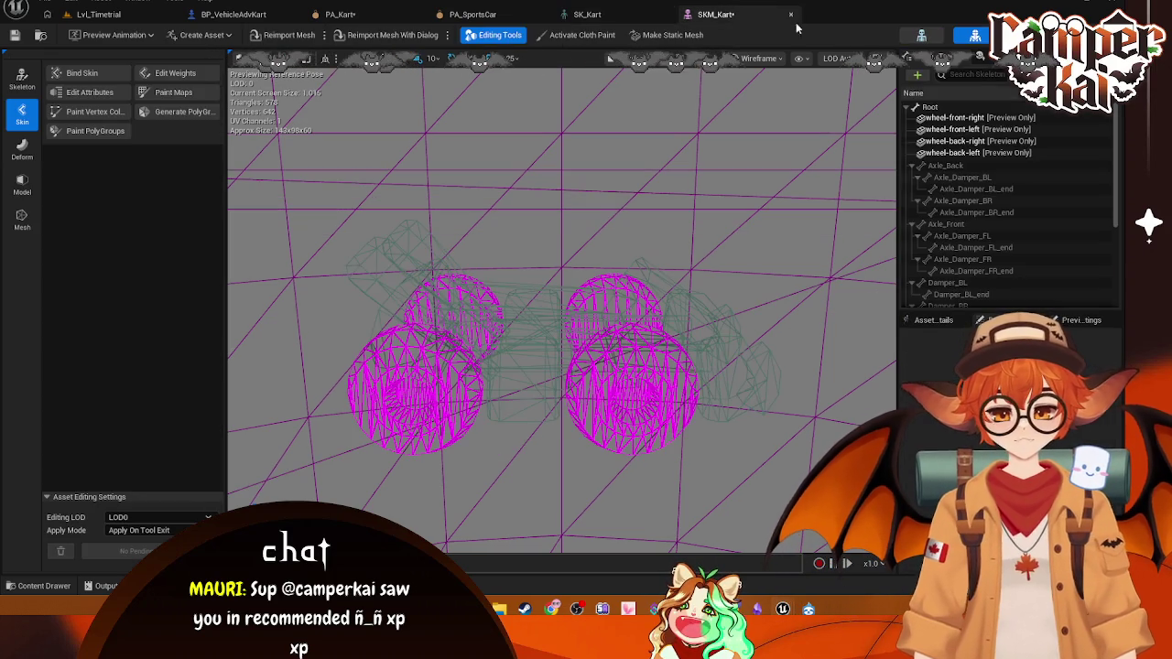
left_click(591, 16)
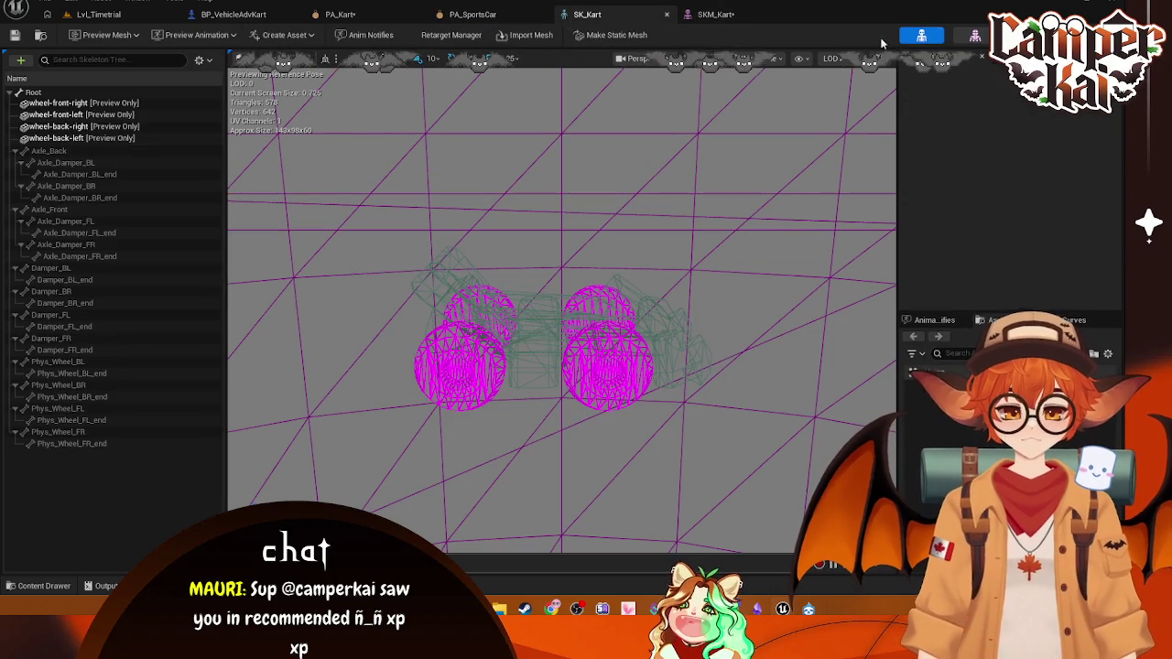
left_click(476, 14)
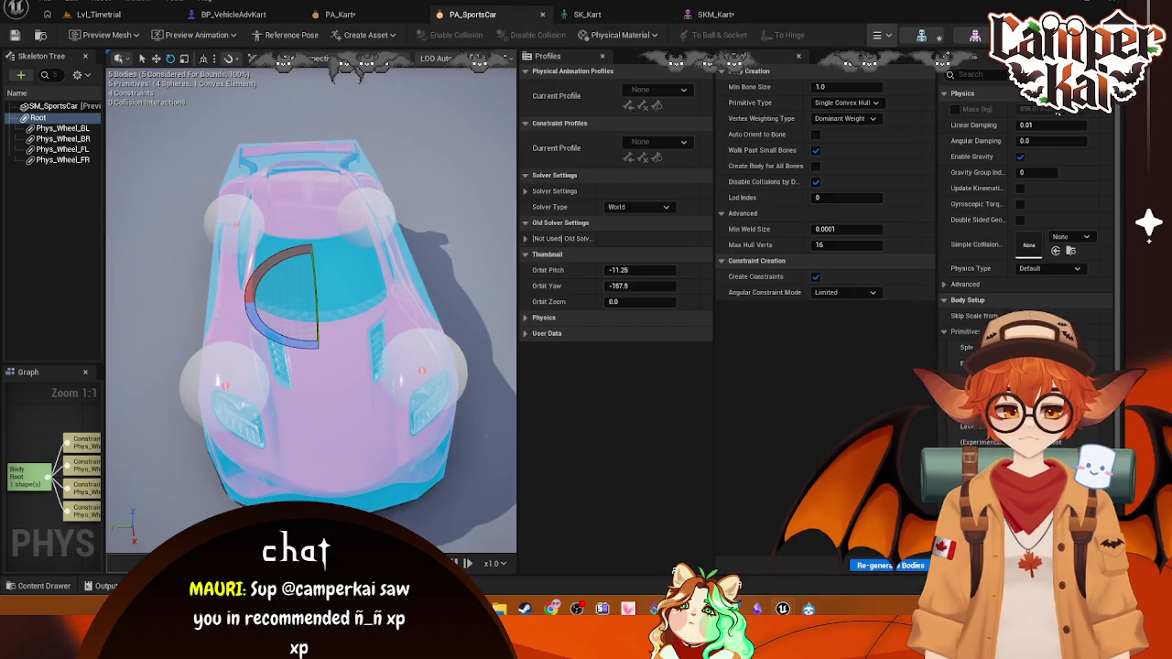
left_click(390, 18)
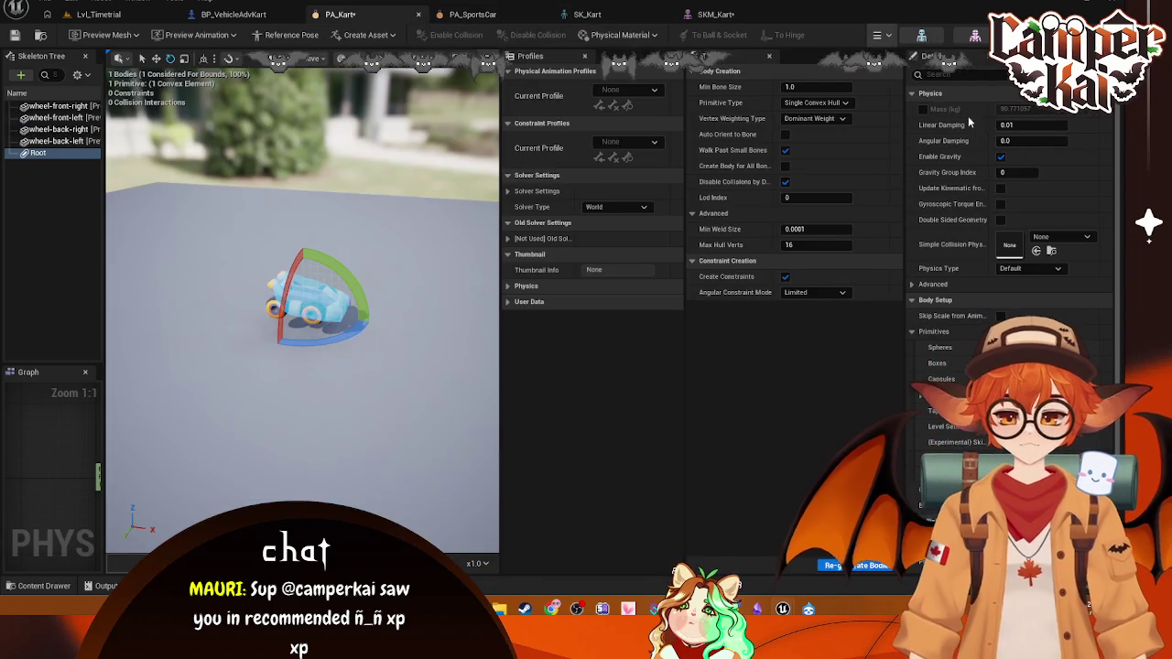
- Enable the Root body's Mass (kg) override and enter 300
left_click(922, 110)
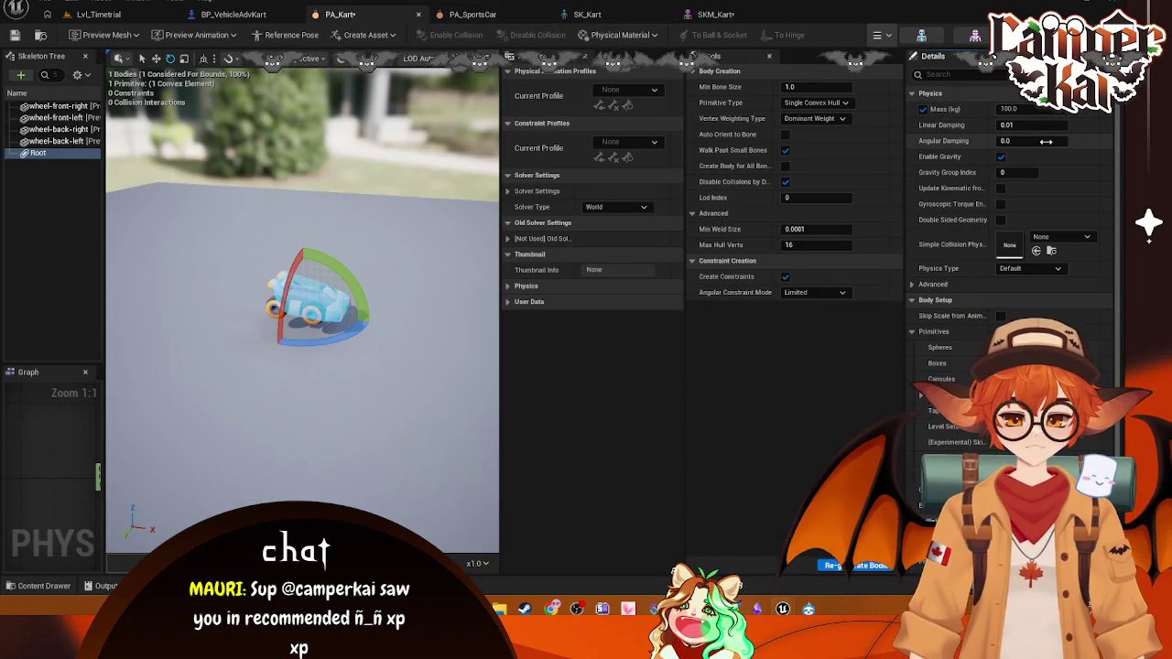
left_click(1012, 109)
type("300")
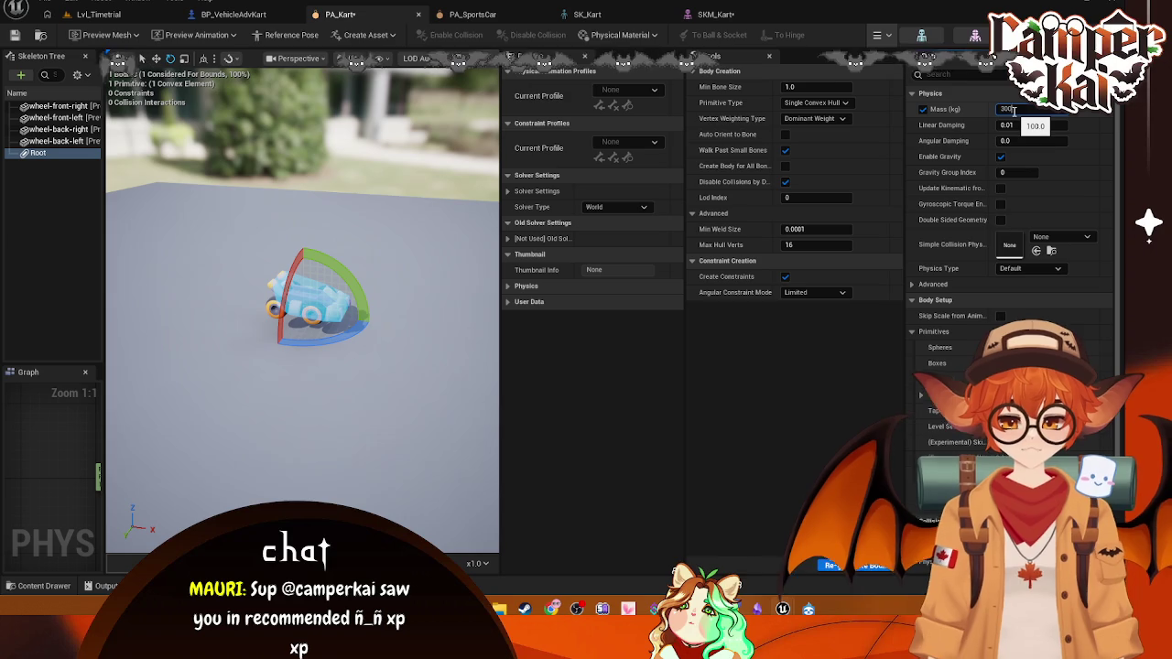